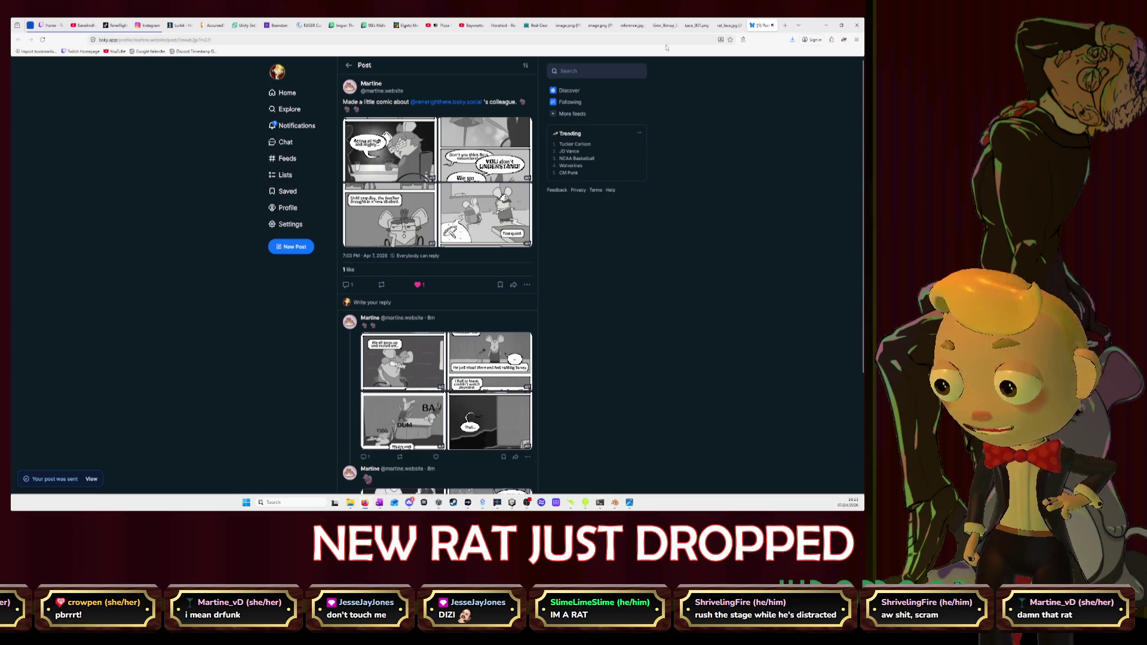
Step: Switch Firefox to the Horatiod comic PDF tab
{"action": "left_click", "coordinate": [503, 27]}
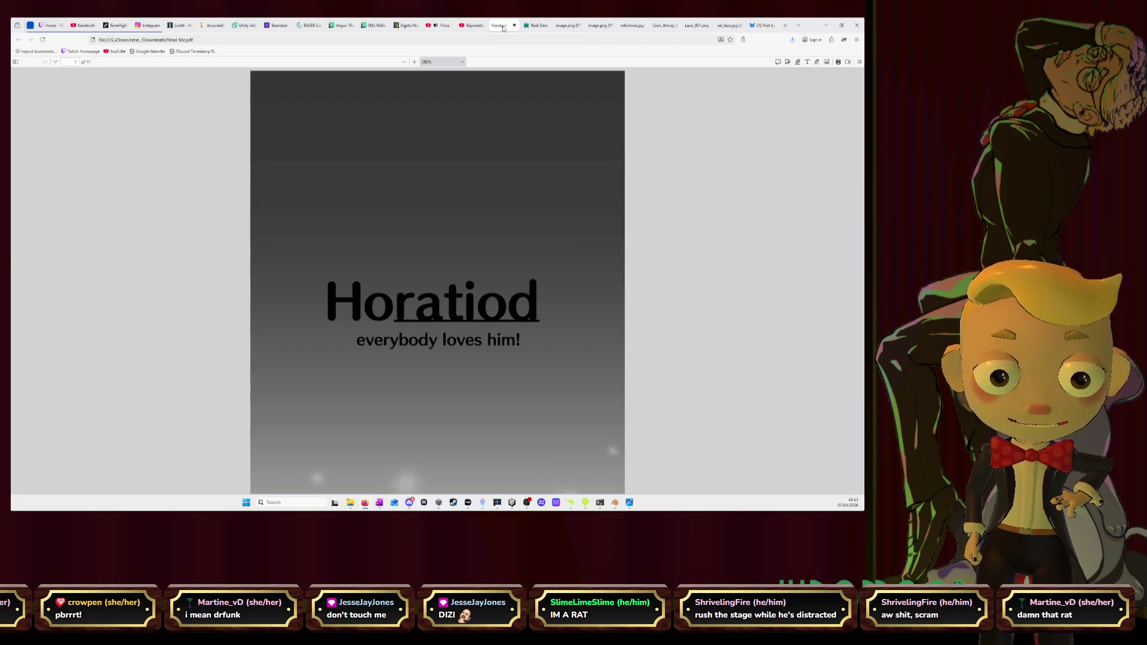
{"action": "scroll", "coordinate": [519, 174], "scroll_direction": "down", "scroll_amount": 2}
{"action": "scroll", "coordinate": [519, 174], "scroll_direction": "down", "scroll_amount": 2}
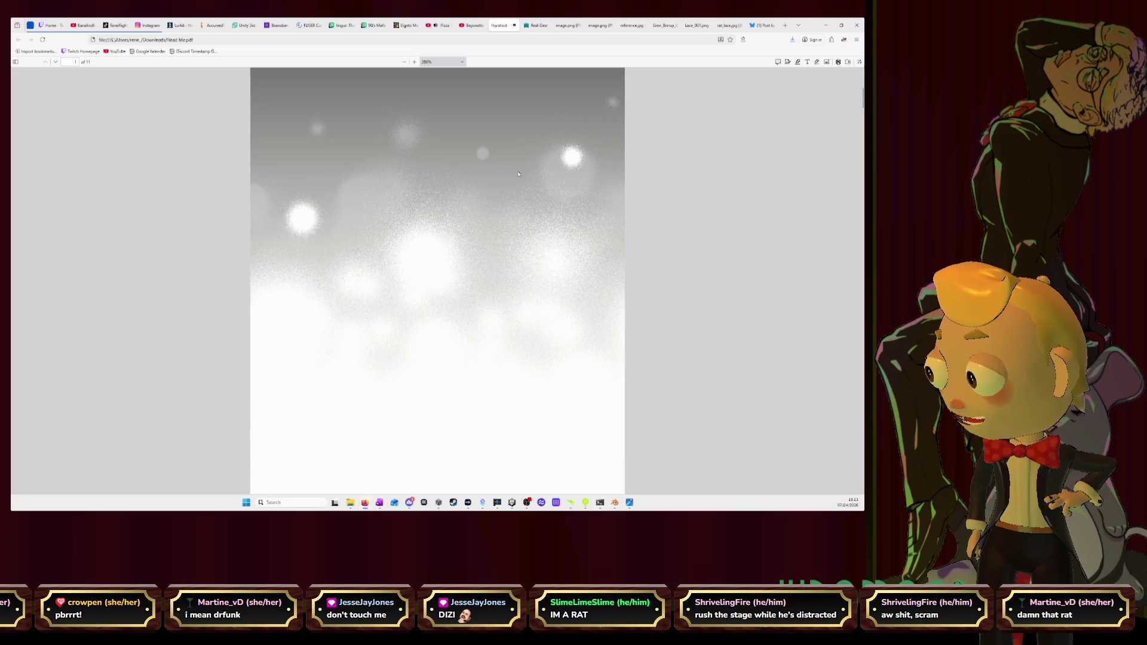
{"action": "scroll", "coordinate": [518, 174], "scroll_direction": "down", "scroll_amount": 2}
{"action": "scroll", "coordinate": [518, 173], "scroll_direction": "down", "scroll_amount": 2}
{"action": "scroll", "coordinate": [518, 175], "scroll_direction": "down", "scroll_amount": 2}
{"action": "scroll", "coordinate": [519, 174], "scroll_direction": "down", "scroll_amount": 1}
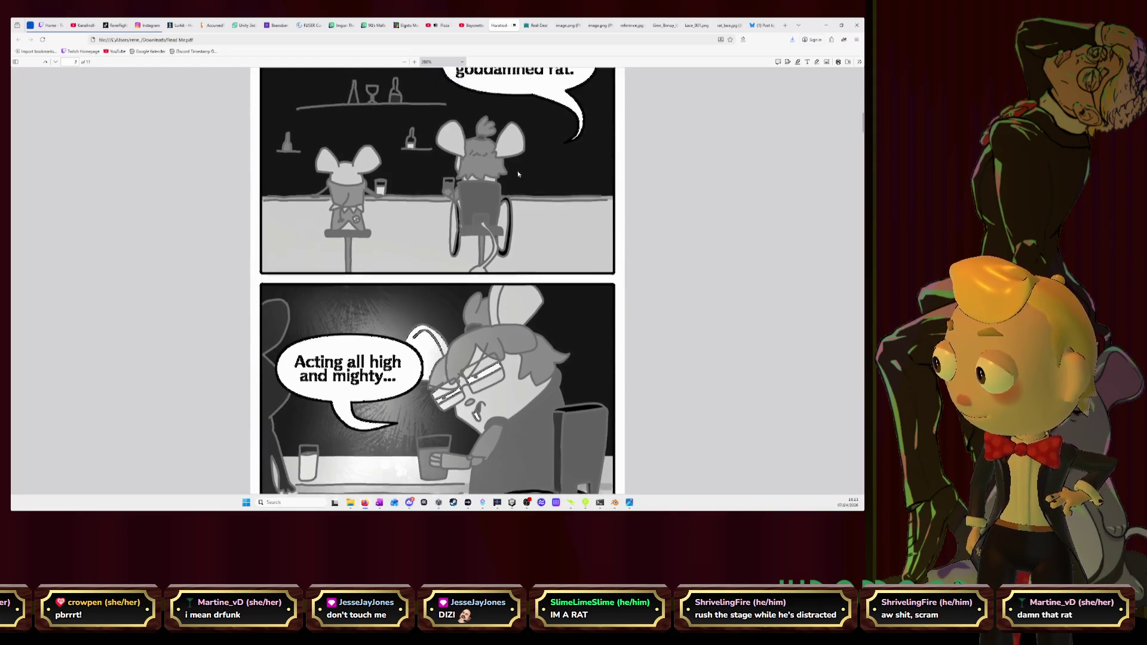
{"action": "scroll", "coordinate": [519, 174], "scroll_direction": "down", "scroll_amount": 1}
{"action": "scroll", "coordinate": [519, 175], "scroll_direction": "down", "scroll_amount": 1}
{"action": "scroll", "coordinate": [519, 174], "scroll_direction": "down", "scroll_amount": 1}
{"action": "scroll", "coordinate": [518, 173], "scroll_direction": "down", "scroll_amount": 2}
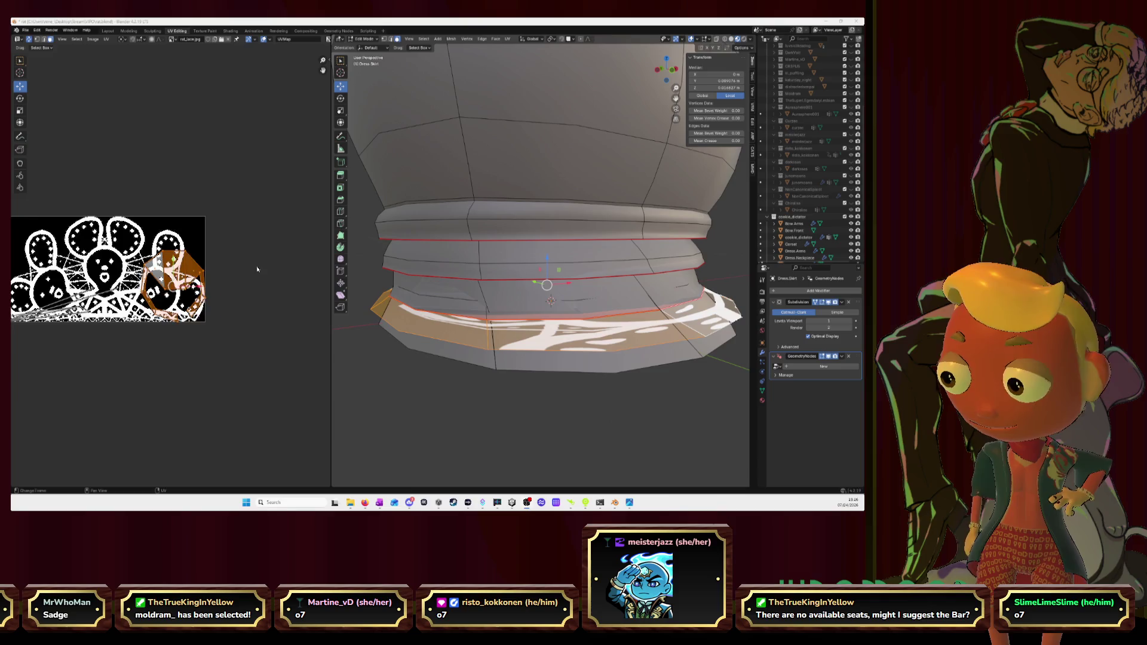
{"action": "scroll", "coordinate": [257, 269], "scroll_direction": "up", "scroll_amount": 4}
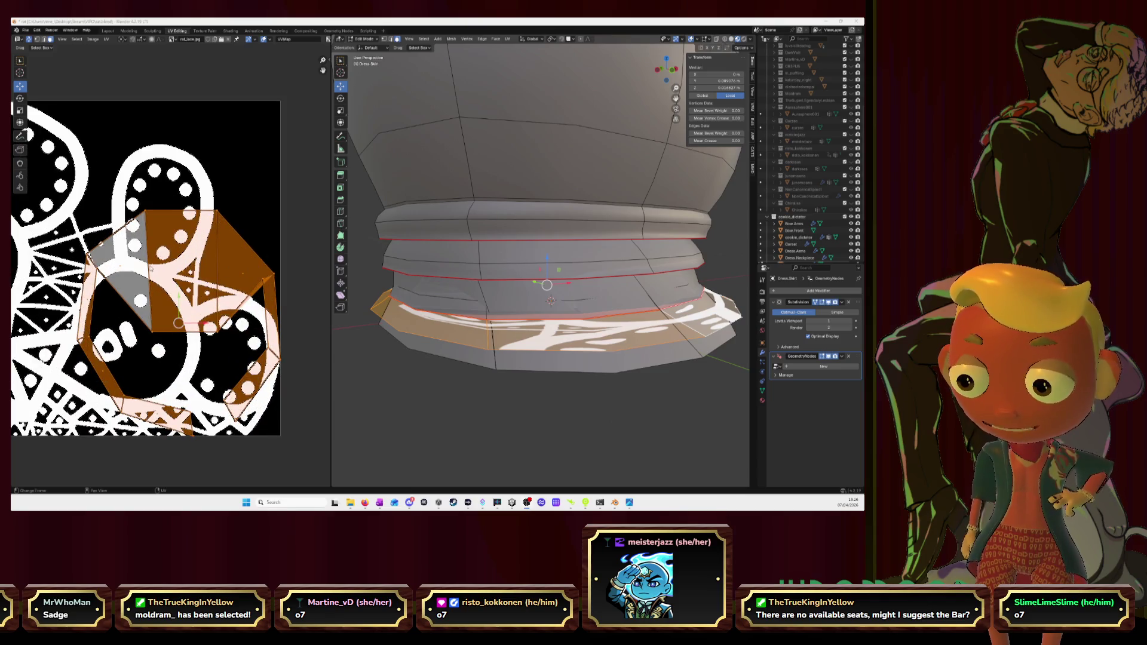
Step: Make one band face active, align its UVs in a line and reposition them
{"action": "left_click", "coordinate": [180, 269]}
{"action": "right_click", "coordinate": [130, 246]}
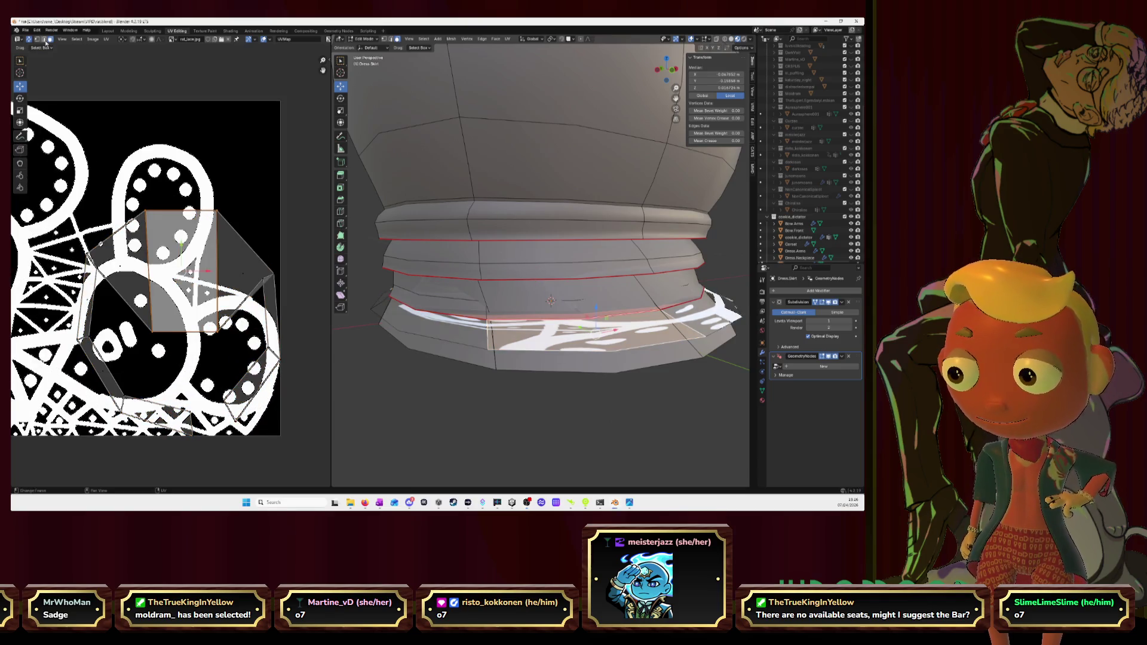
{"action": "left_click", "coordinate": [45, 40]}
{"action": "left_click", "coordinate": [153, 269]}
{"action": "right_click", "coordinate": [151, 270]}
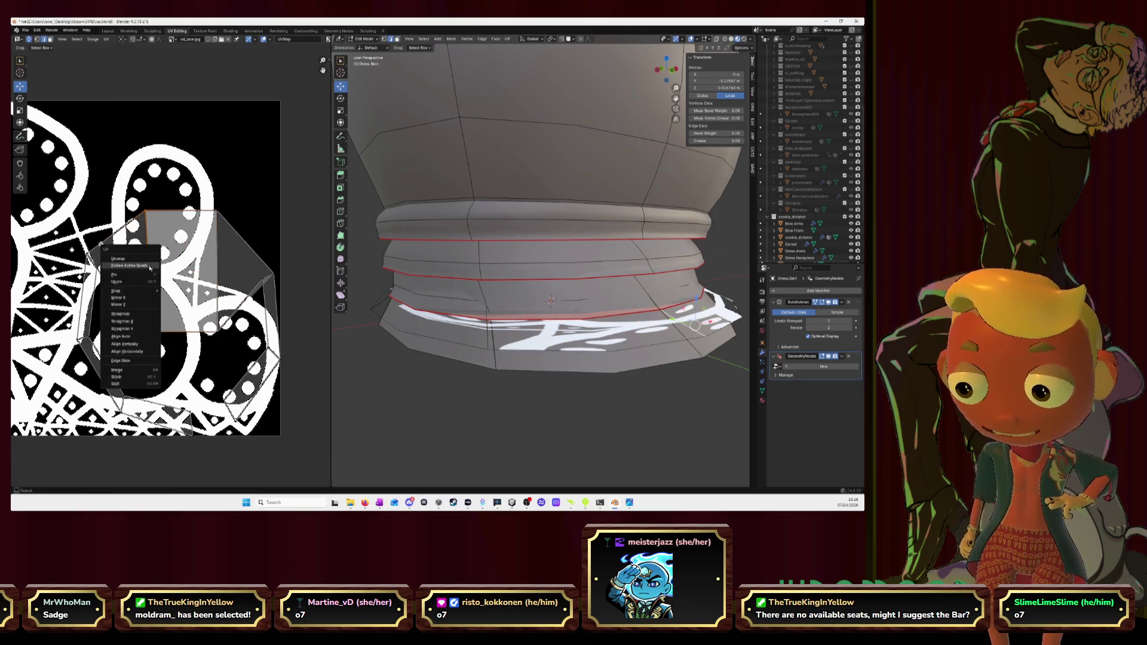
{"action": "left_click", "coordinate": [136, 350]}
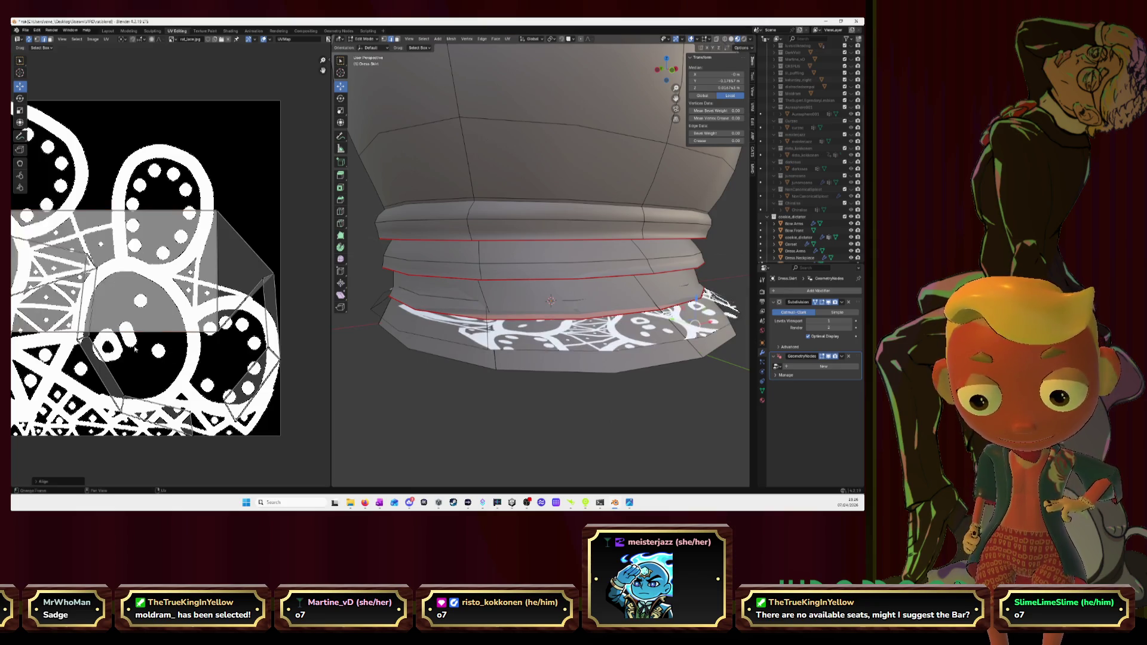
{"action": "scroll", "coordinate": [116, 314], "scroll_direction": "down", "scroll_amount": 3}
{"action": "scroll", "coordinate": [107, 301], "scroll_direction": "down", "scroll_amount": 2}
{"action": "key", "text": "g"}
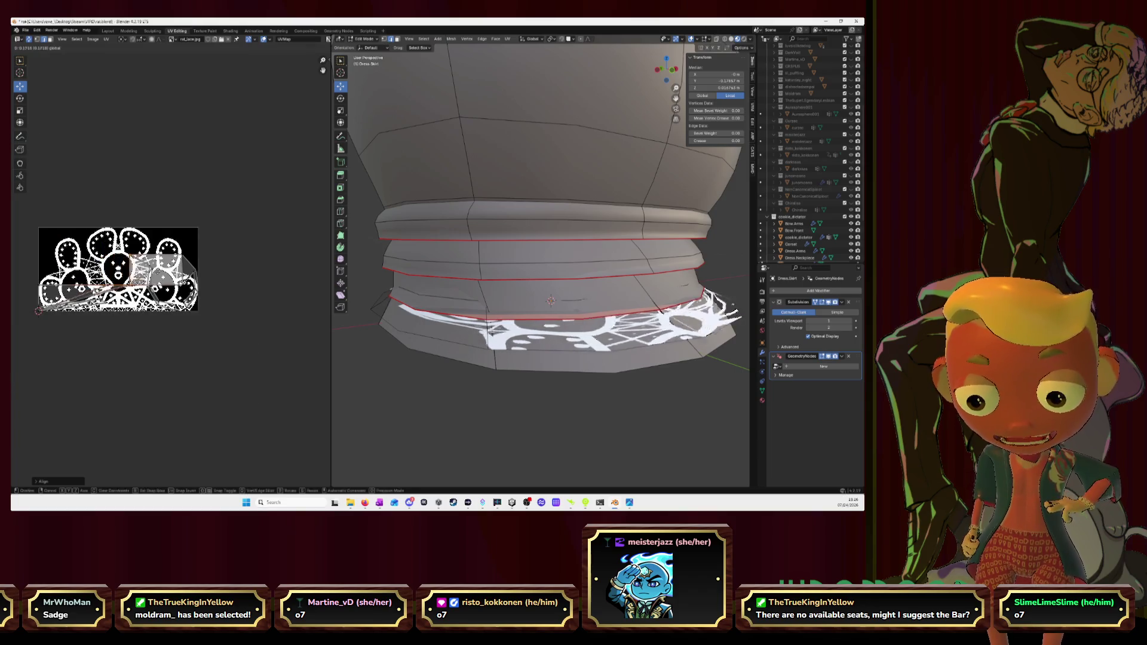
{"action": "left_click", "coordinate": [170, 275]}
{"action": "scroll", "coordinate": [170, 275], "scroll_direction": "up", "scroll_amount": 1}
{"action": "scroll", "coordinate": [196, 274], "scroll_direction": "up", "scroll_amount": 2}
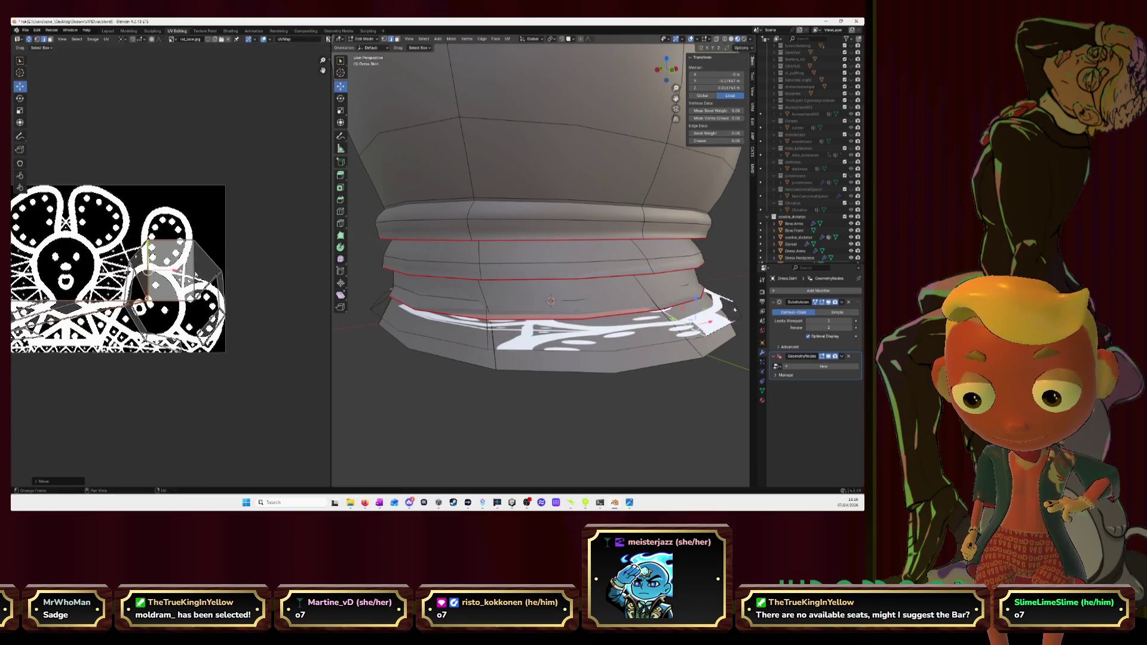
Step: Align the UVs vertically, move the island sideways, then undo the move
{"action": "key", "text": "u"}
{"action": "left_click", "coordinate": [196, 274]}
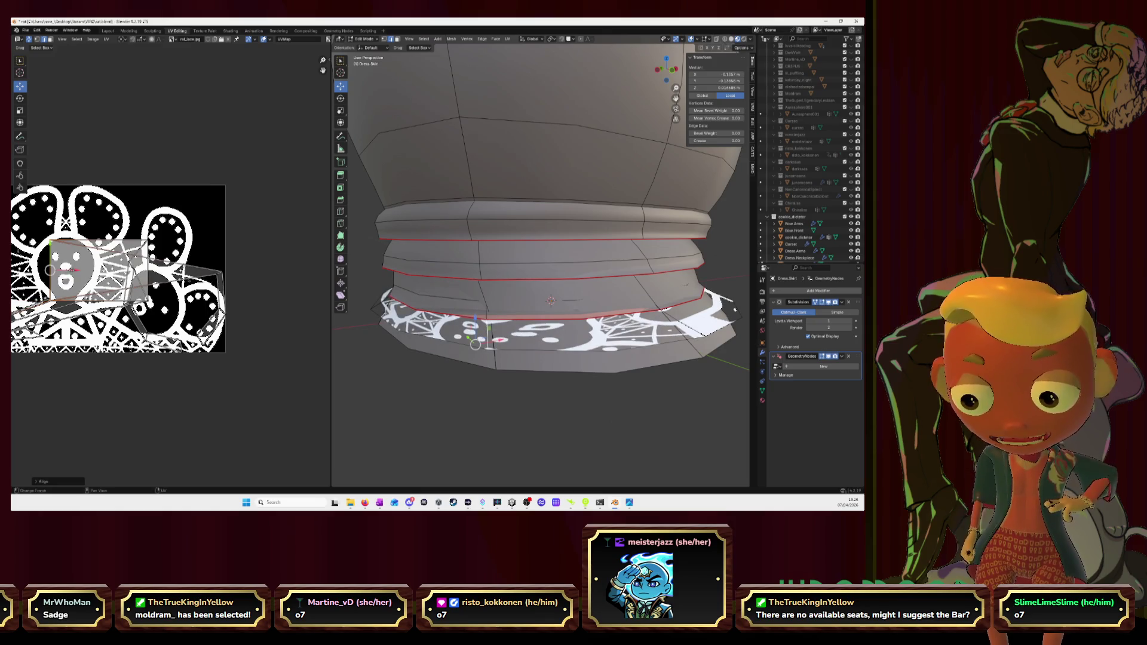
{"action": "key", "text": "g"}
{"action": "left_click", "coordinate": [220, 271]}
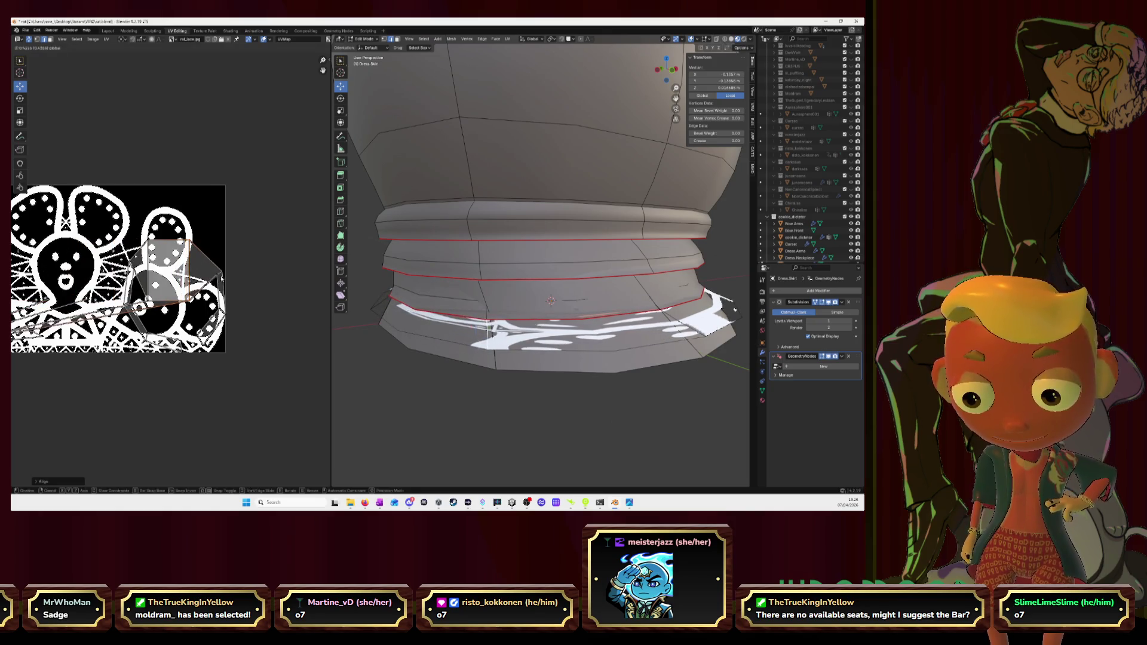
{"action": "key", "text": "ctrl+z"}
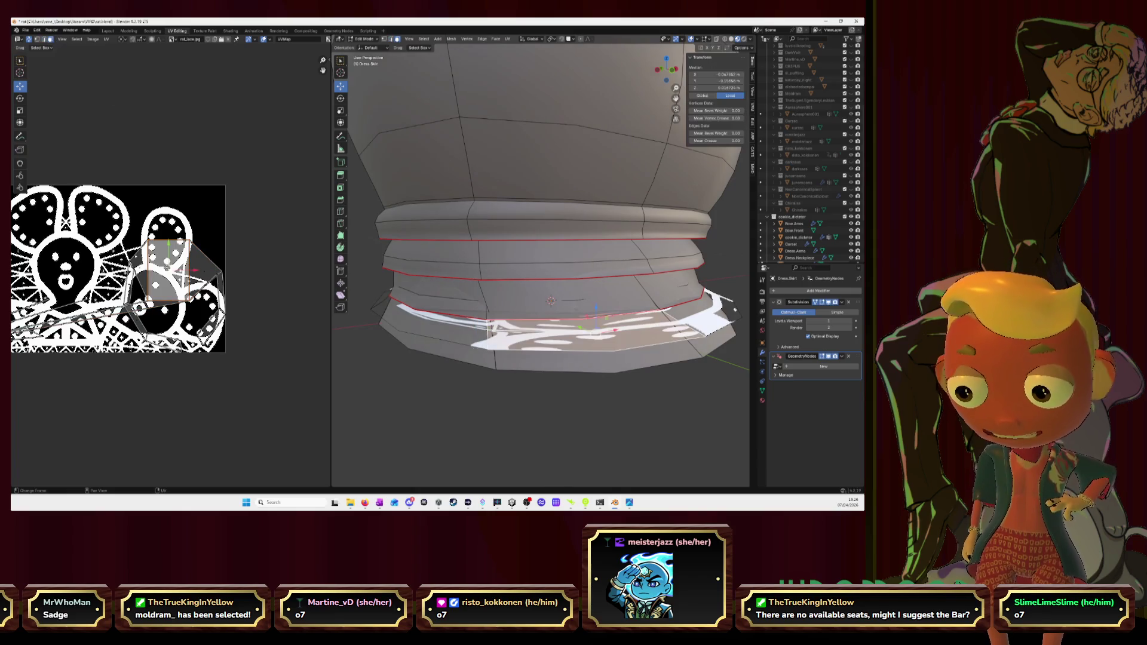
Step: Select the lower band's edge loop and straighten its UVs with Follow Active Quads
{"action": "key", "text": "l"}
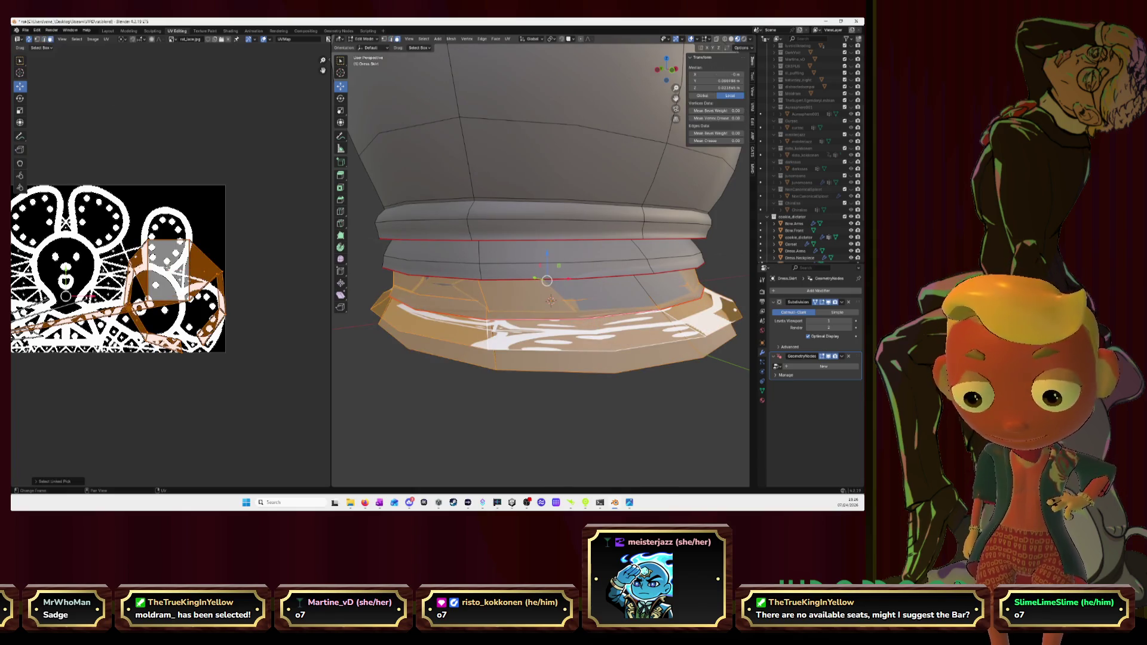
{"action": "scroll", "coordinate": [546, 281], "scroll_direction": "down", "scroll_amount": 4}
{"action": "left_click", "coordinate": [546, 276], "text": "alt"}
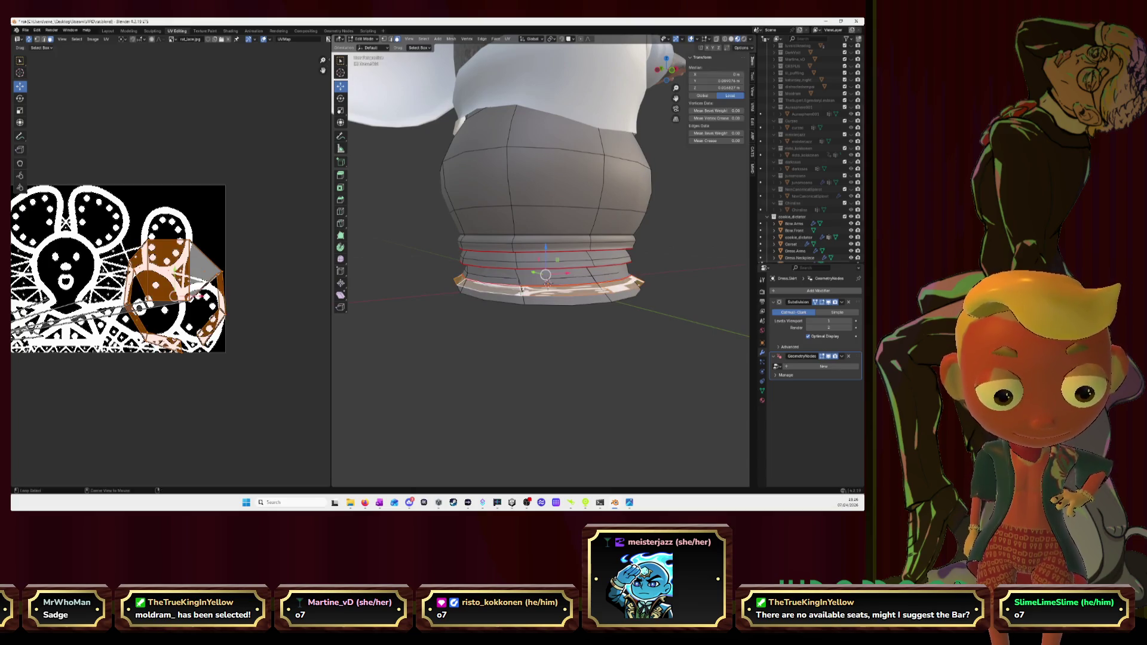
{"action": "key", "text": "u"}
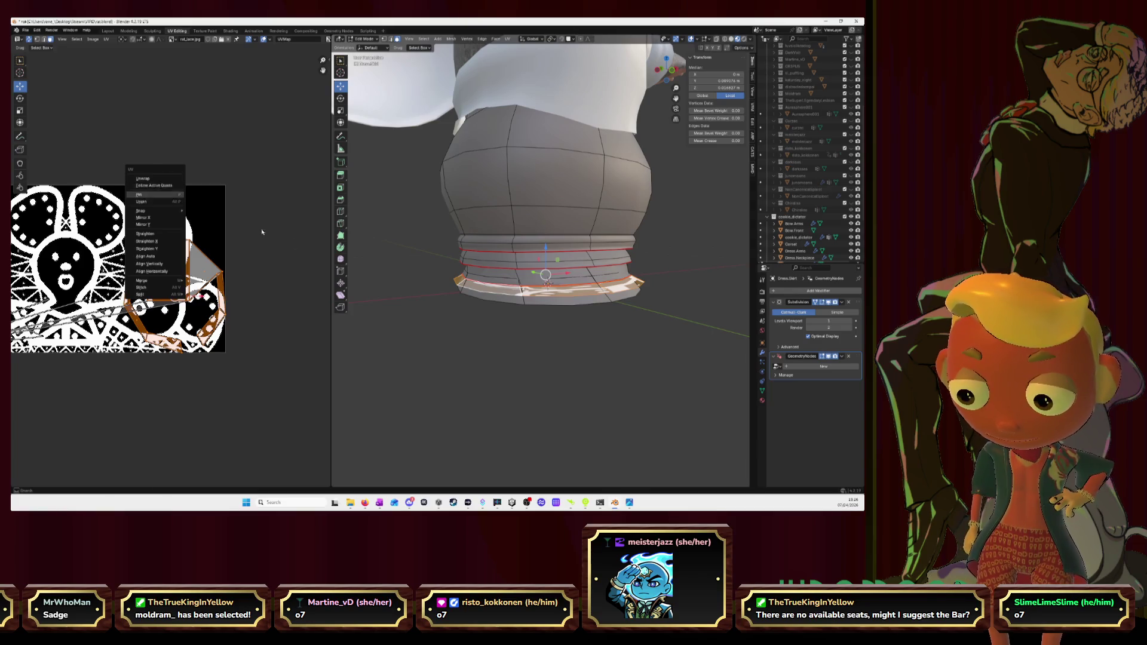
{"action": "left_click", "coordinate": [163, 186]}
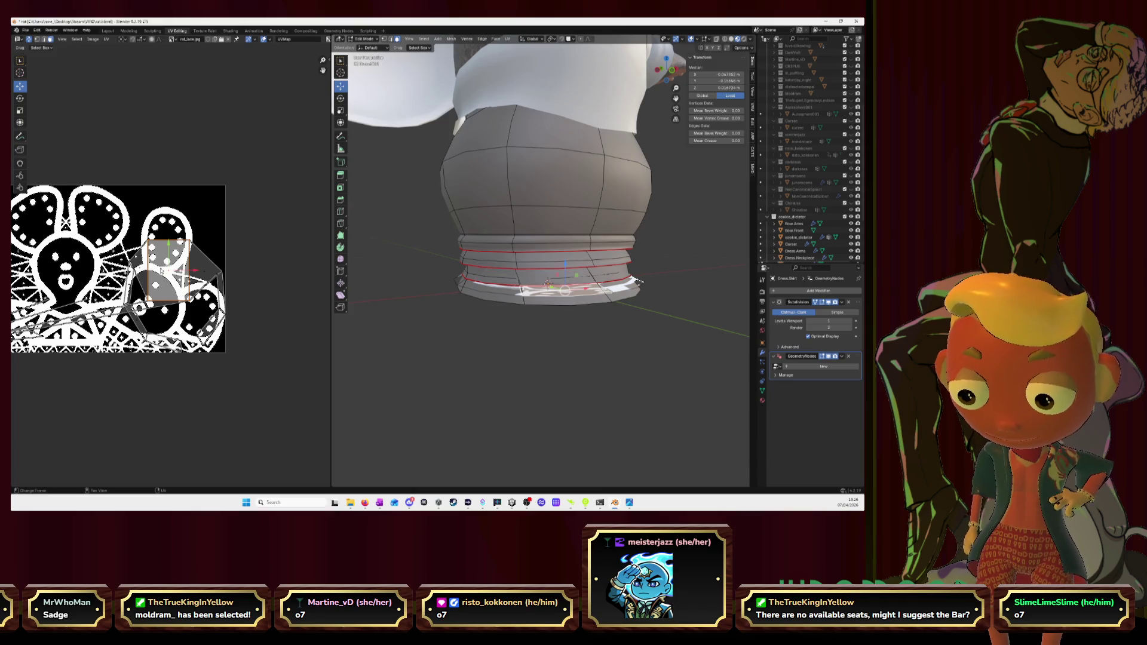
{"action": "key", "text": "l"}
{"action": "left_click", "coordinate": [547, 296], "text": "alt"}
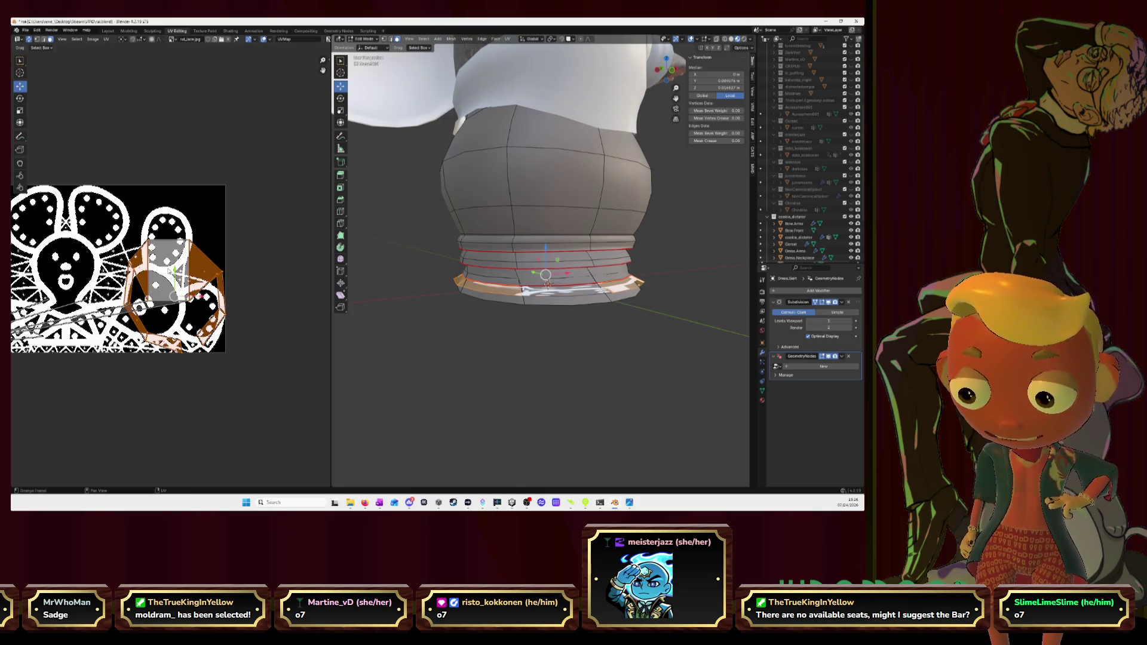
{"action": "key", "text": "u"}
{"action": "left_click", "coordinate": [159, 193]}
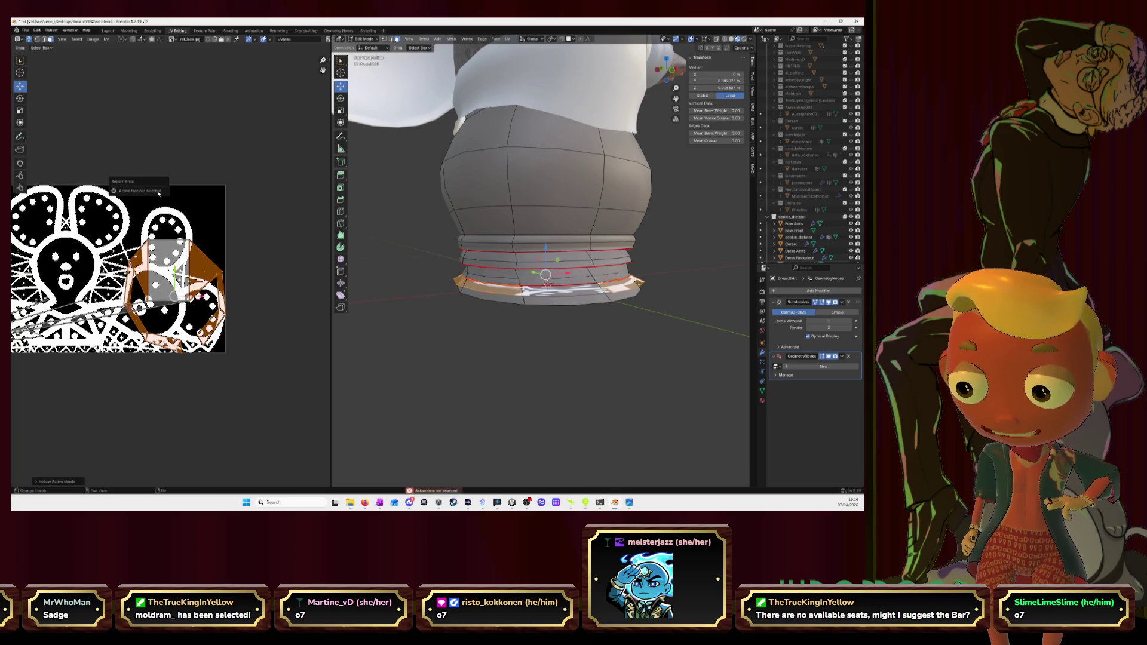
{"action": "scroll", "coordinate": [170, 270], "scroll_direction": "up", "scroll_amount": 1}
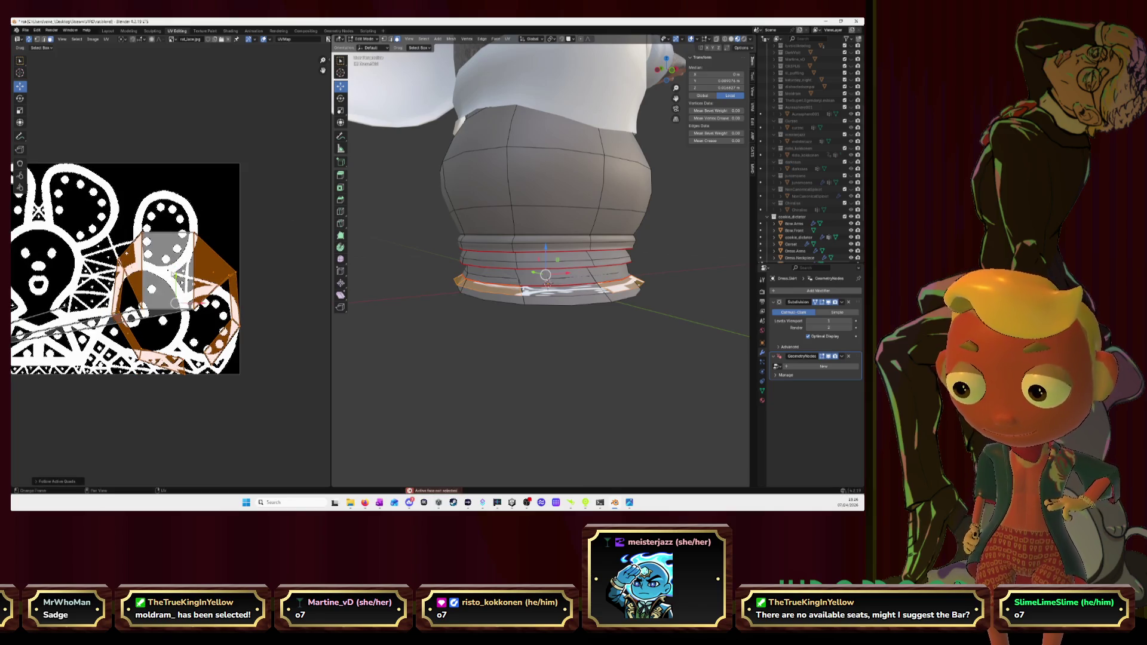
Step: Unwrap the band into a straight strip and scale it wider across the lace texture
{"action": "key", "text": "u"}
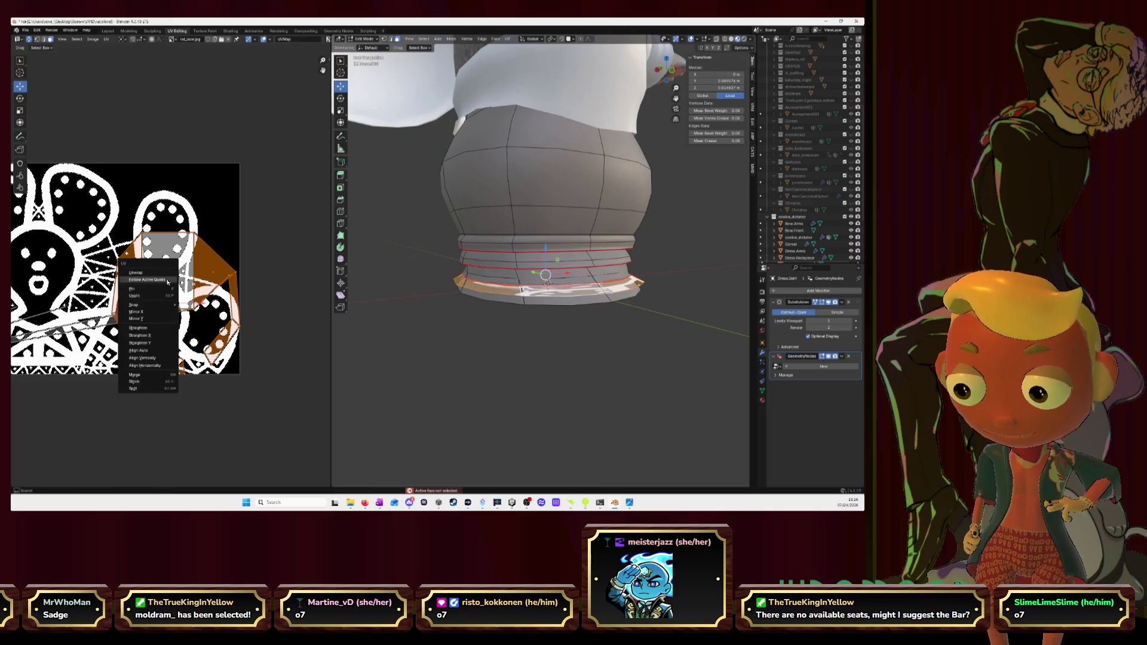
{"action": "left_click", "coordinate": [168, 281]}
{"action": "scroll", "coordinate": [167, 278], "scroll_direction": "down", "scroll_amount": 2}
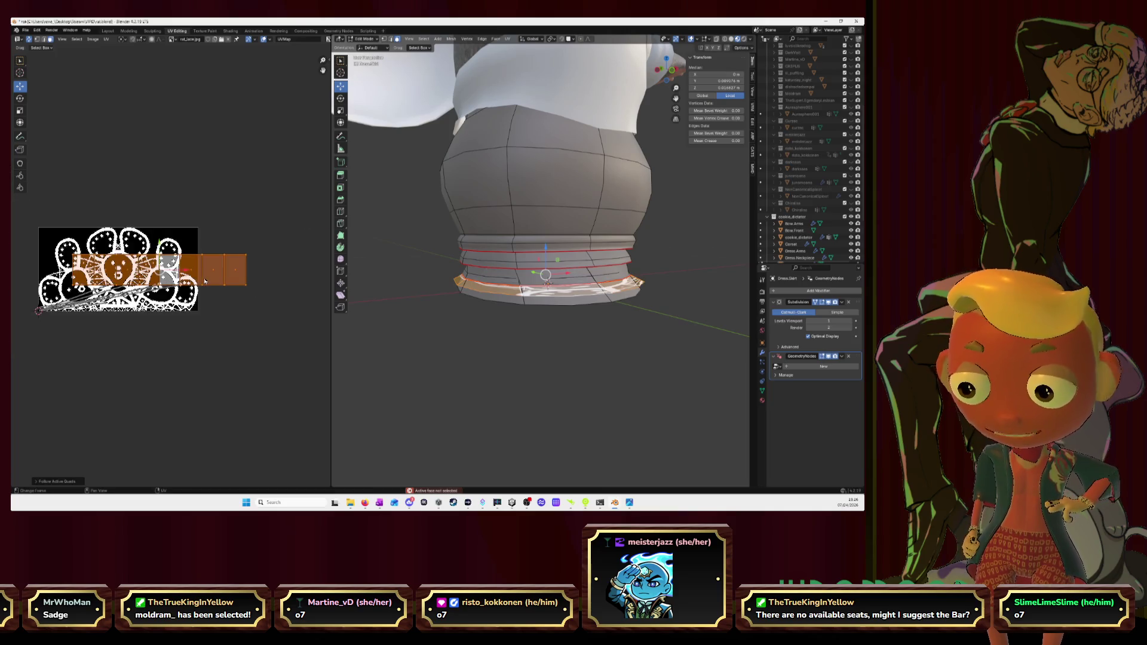
{"action": "key", "text": "s"}
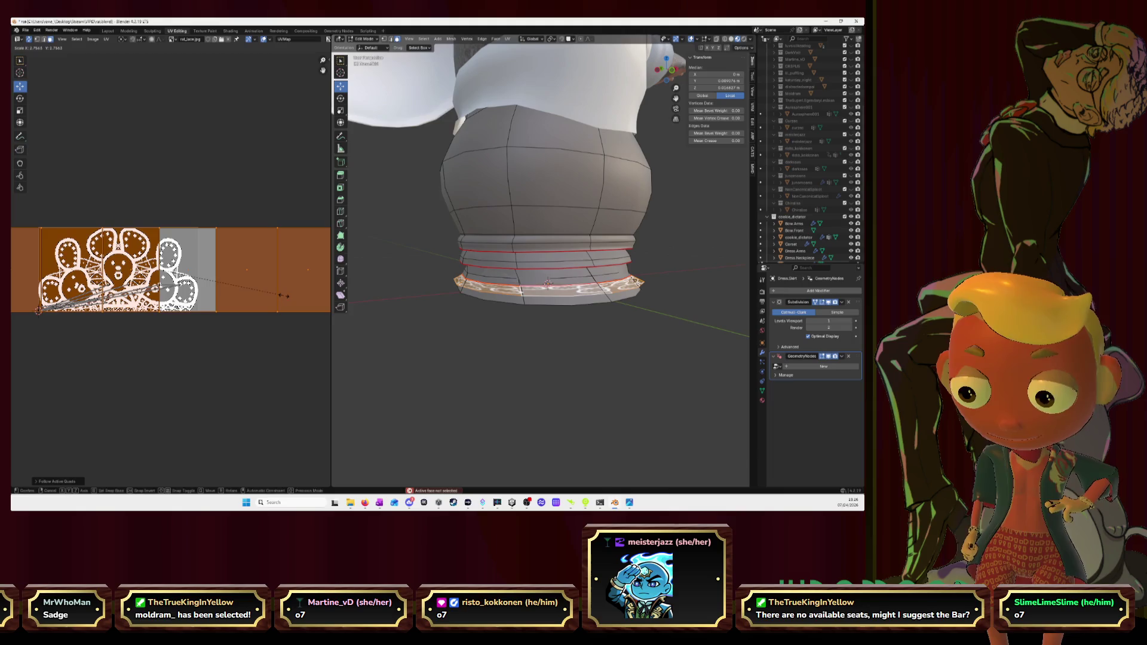
{"action": "left_click", "coordinate": [282, 296]}
{"action": "scroll", "coordinate": [515, 194], "scroll_direction": "down", "scroll_amount": 4}
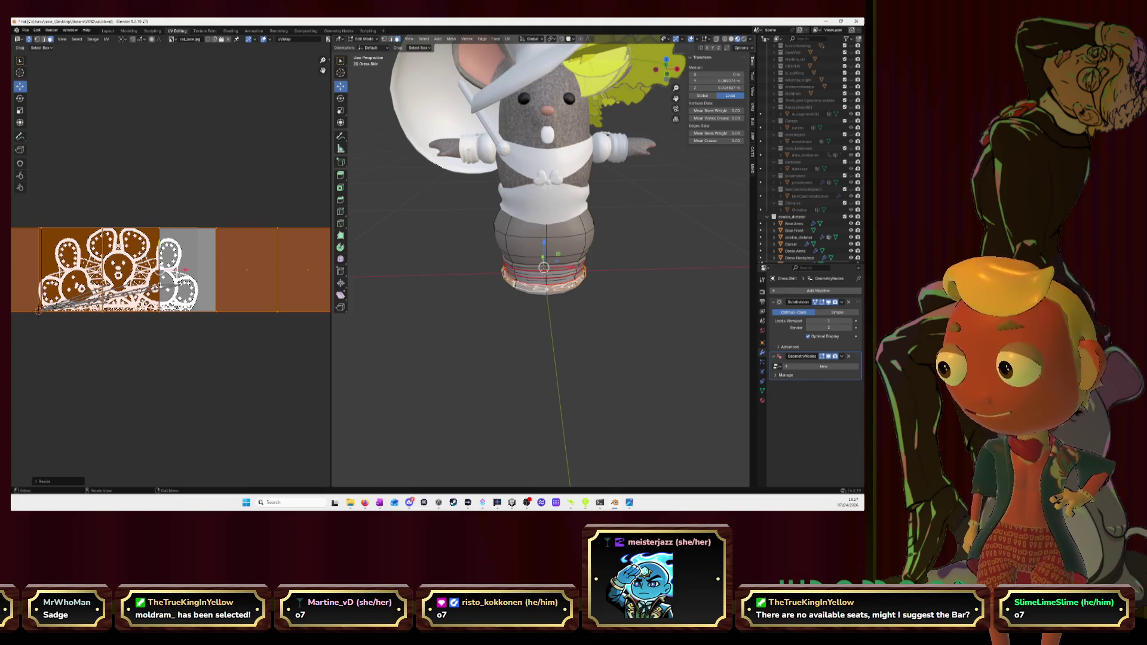
{"action": "scroll", "coordinate": [232, 266], "scroll_direction": "down", "scroll_amount": 1}
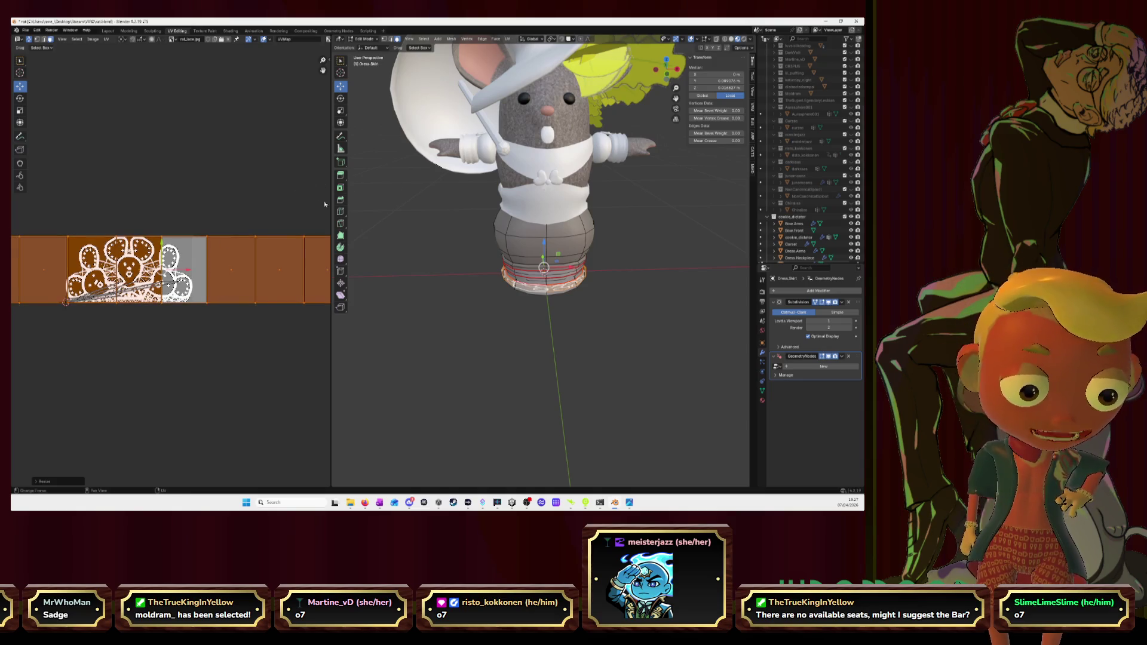
Step: Drag the UV Editor border rightward to widen it beside the 3D viewport
{"action": "left_click_drag", "start_coordinate": [331, 204], "coordinate": [392, 204]}
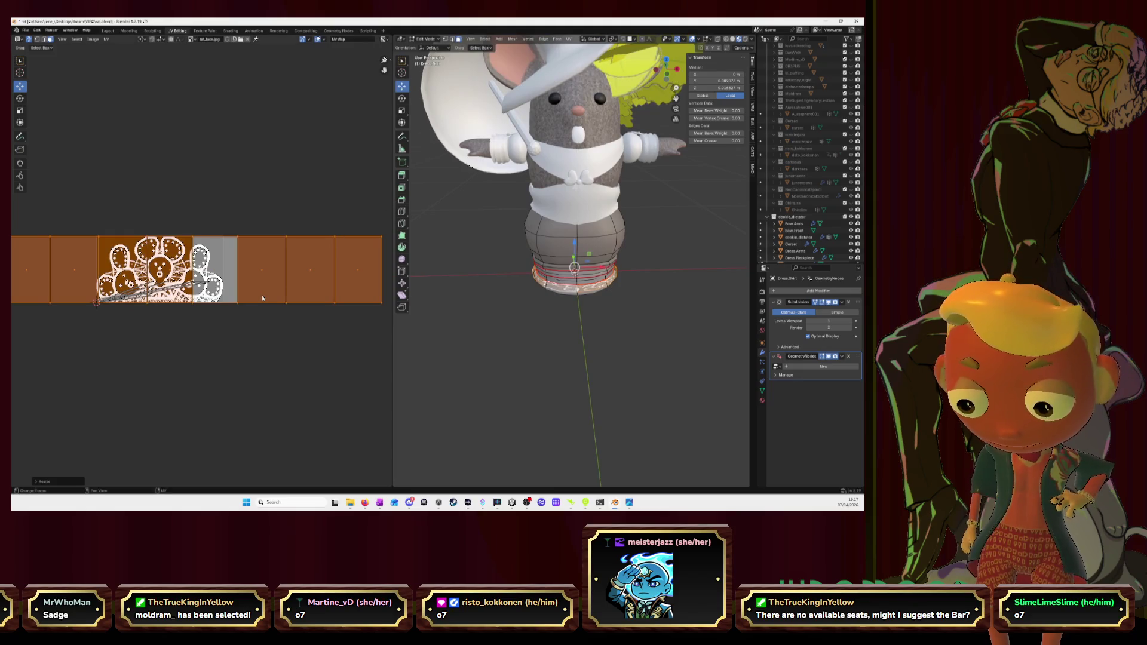
{"action": "left_click", "coordinate": [287, 300]}
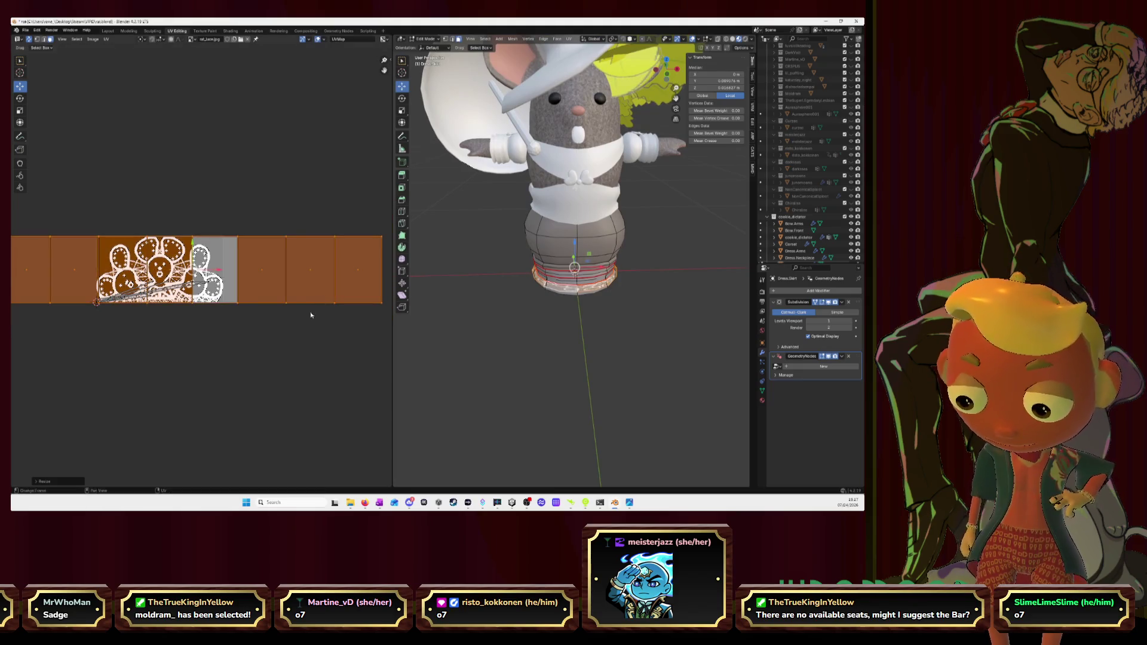
{"action": "scroll", "coordinate": [602, 331], "scroll_direction": "up", "scroll_amount": 5}
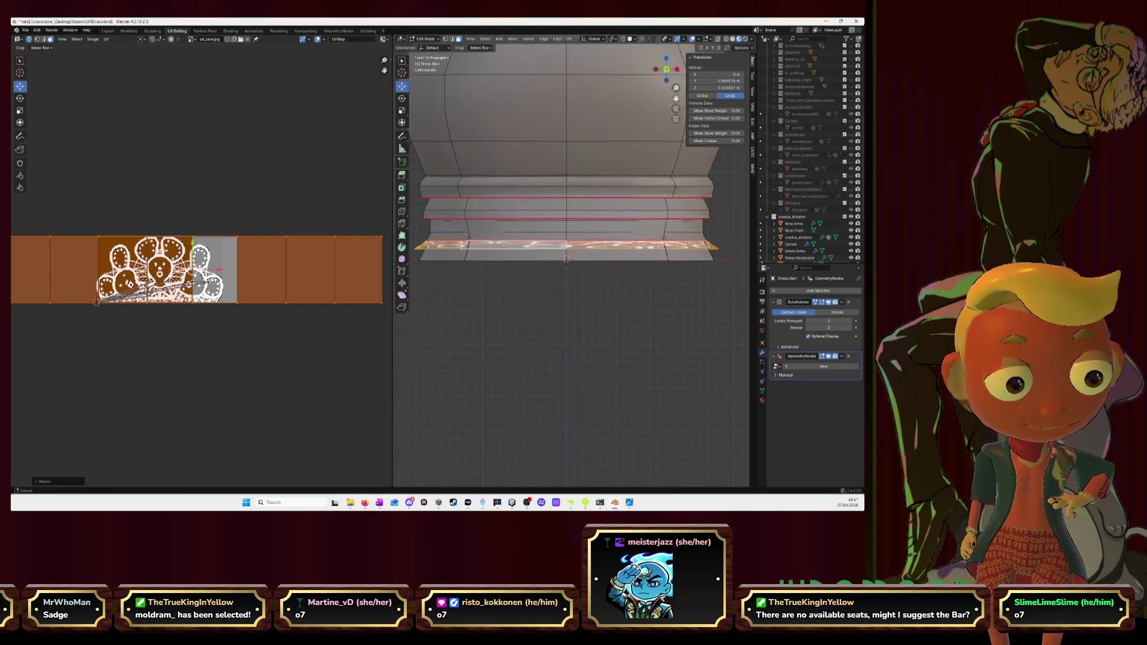
Step: Rescale the skirt's UV islands so lace covers every band, select all faces, then clear the selection
{"action": "left_click_drag", "start_coordinate": [668, 75], "coordinate": [667, 108]}
{"action": "key", "text": "s"}
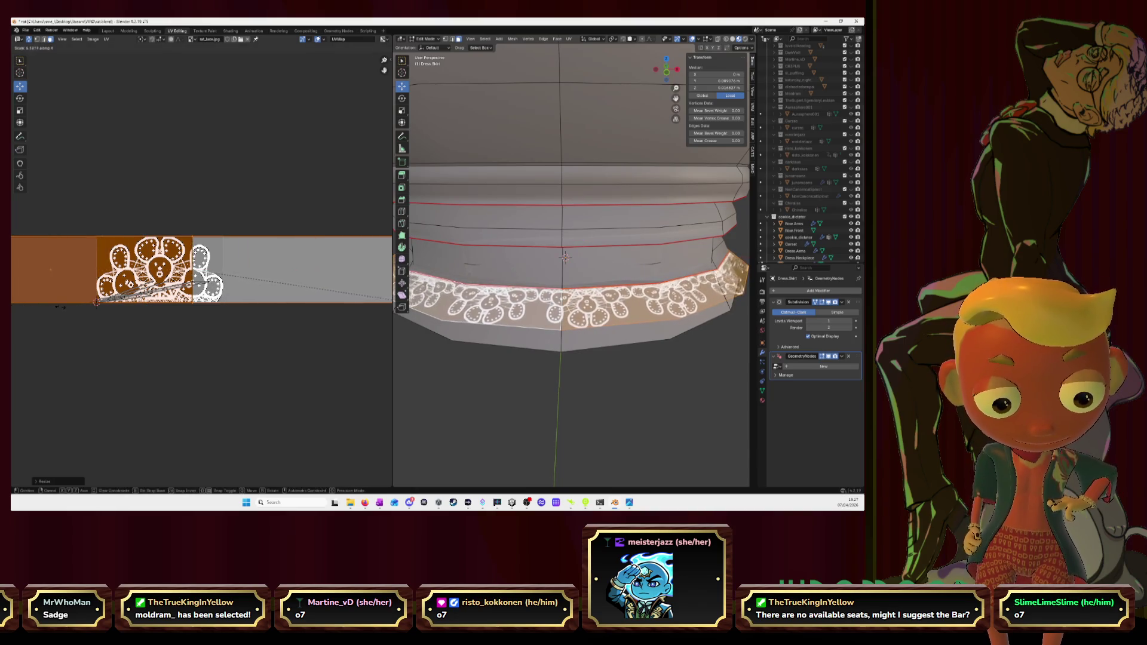
{"action": "left_click", "coordinate": [85, 309]}
{"action": "mouse_move", "coordinate": [629, 277]}
{"action": "middle_mouse_down"}
{"action": "mouse_move", "coordinate": [602, 272]}
{"action": "mouse_move", "coordinate": [538, 300]}
{"action": "middle_mouse_up"}
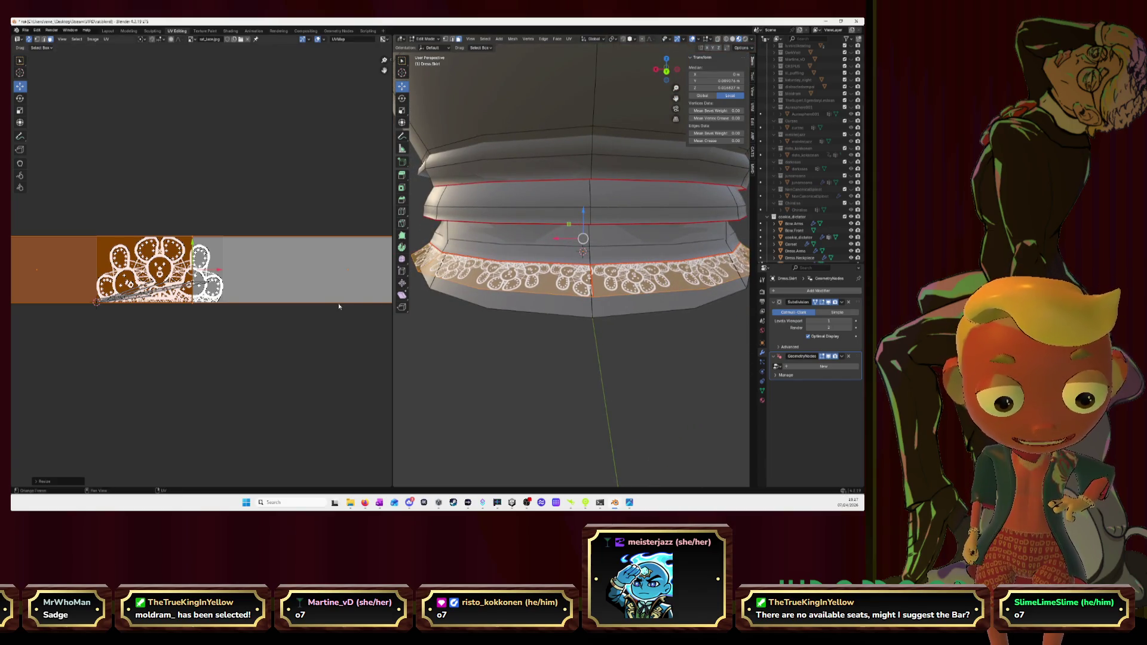
{"action": "key", "text": "a"}
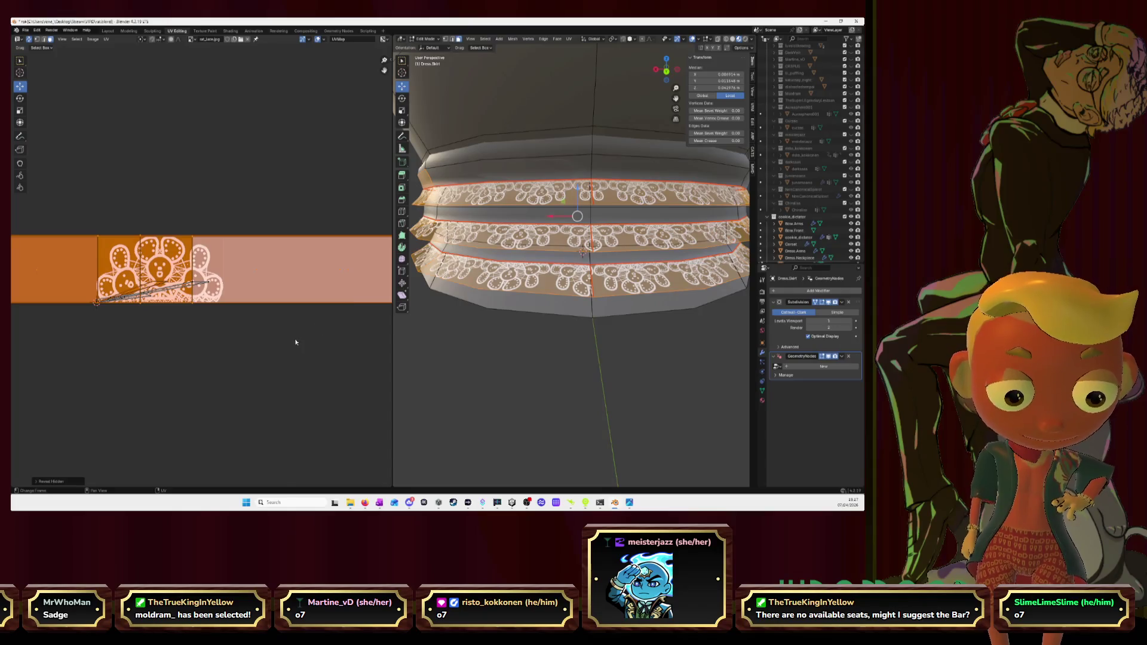
{"action": "scroll", "coordinate": [294, 346], "scroll_direction": "down", "scroll_amount": 2}
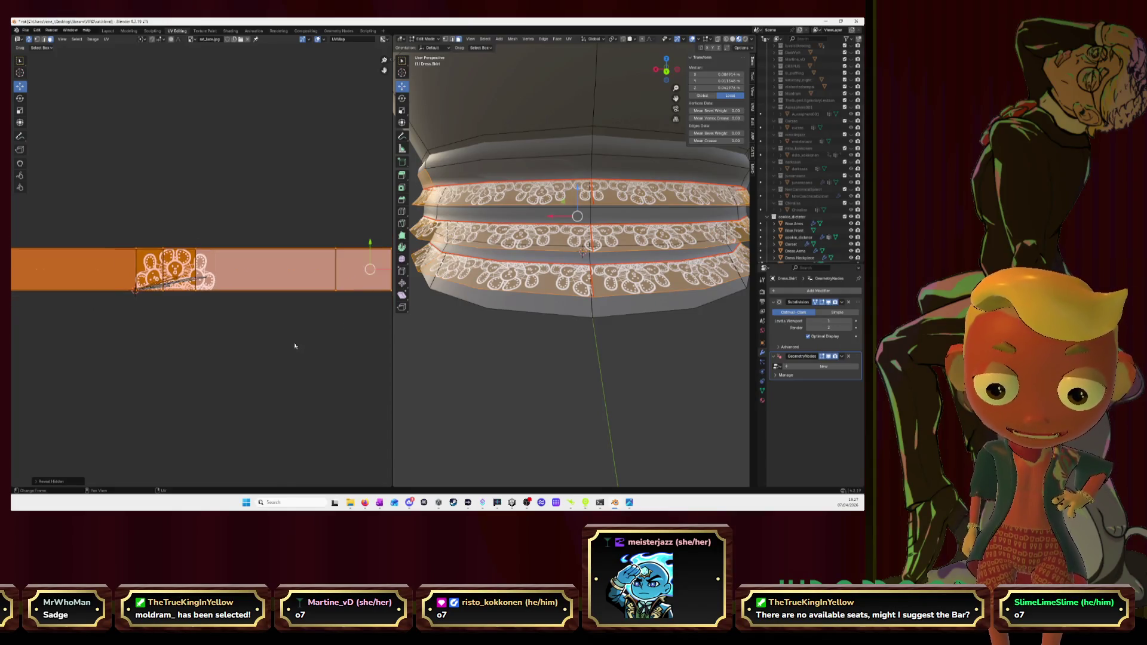
{"action": "scroll", "coordinate": [294, 346], "scroll_direction": "down", "scroll_amount": 2}
{"action": "key", "text": "alt+a"}
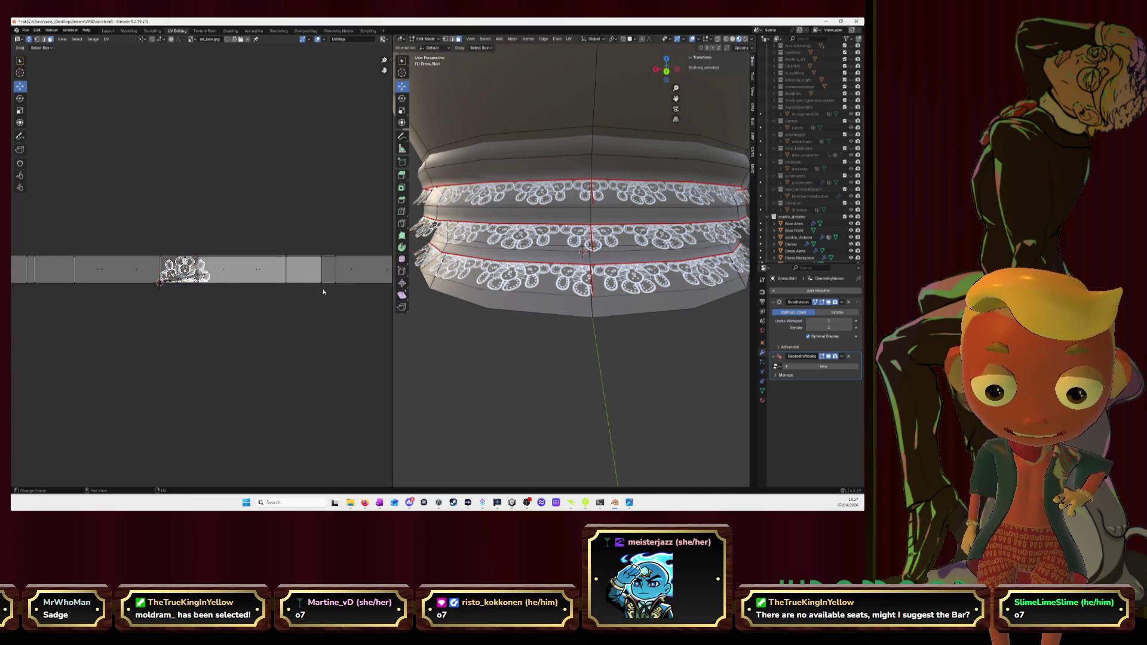
Step: Move the middle band's UV strip up and the top band's strip down into separate rows
{"action": "left_click", "coordinate": [628, 235], "text": "alt"}
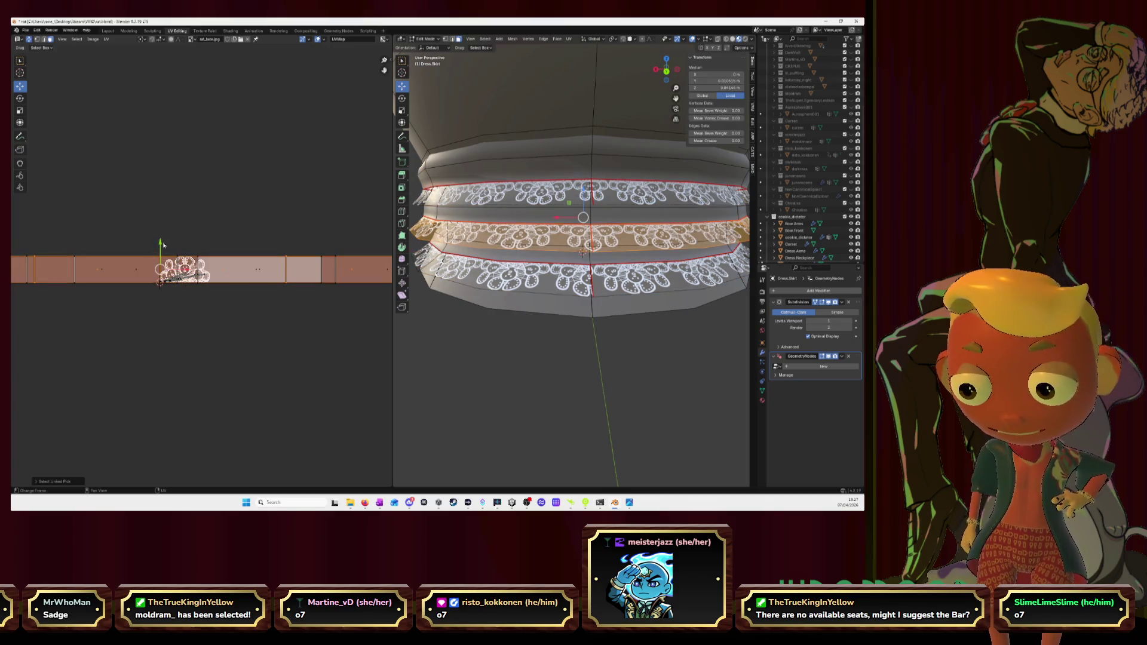
{"action": "left_click_drag", "start_coordinate": [162, 244], "coordinate": [160, 213]}
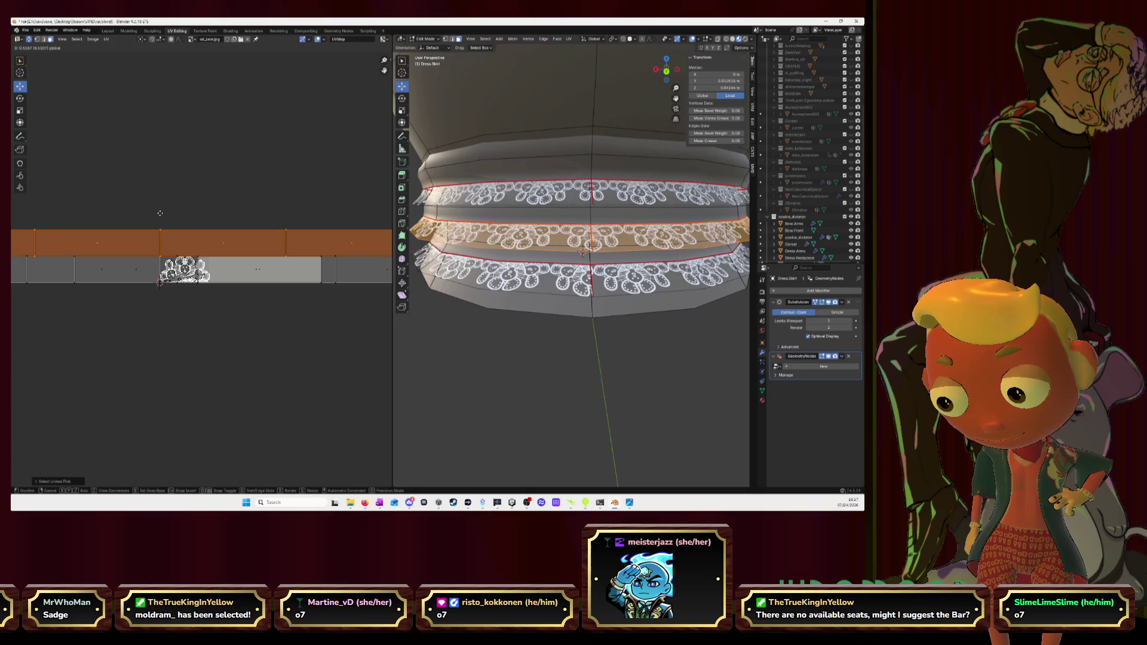
{"action": "left_click", "coordinate": [343, 275]}
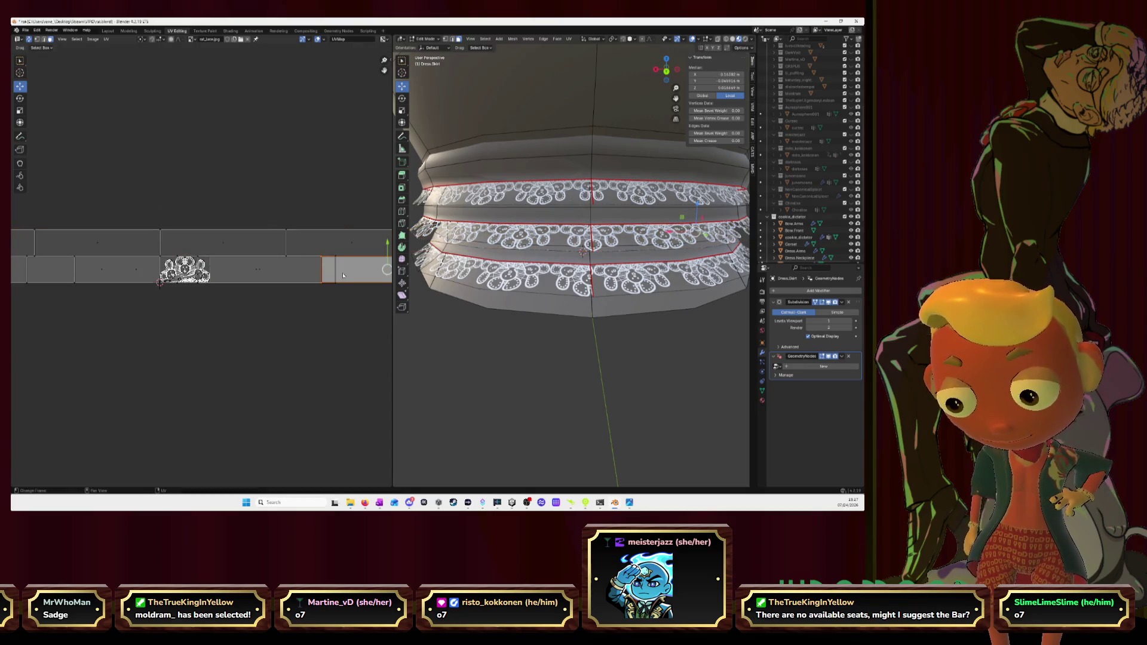
{"action": "key", "text": "l"}
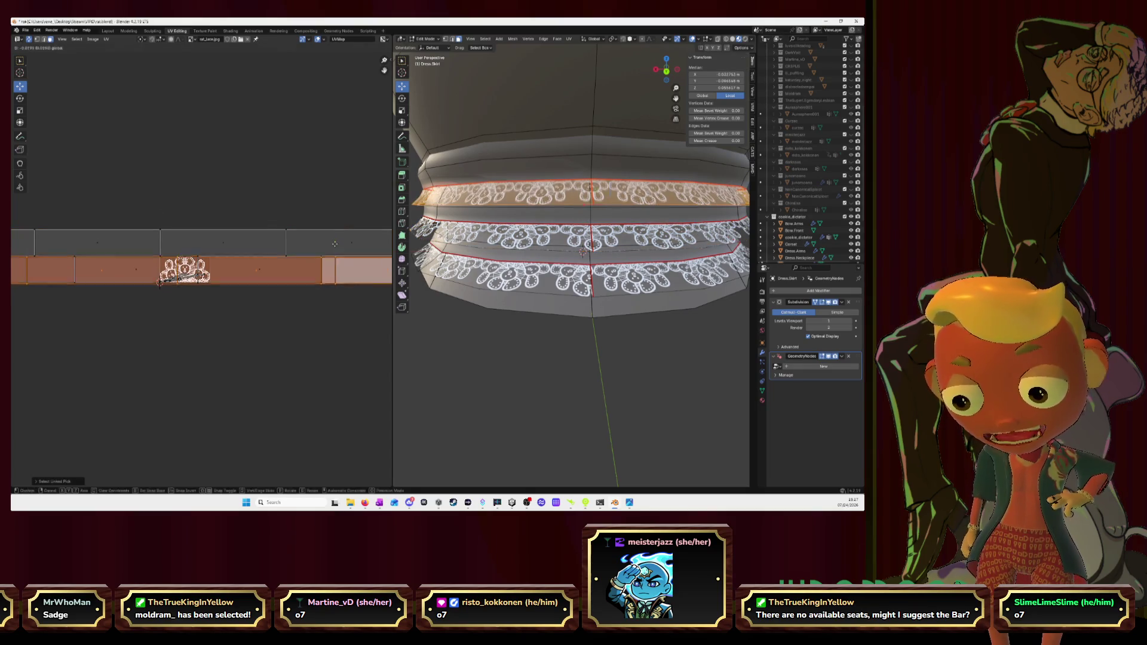
{"action": "left_click_drag", "start_coordinate": [335, 243], "coordinate": [336, 271]}
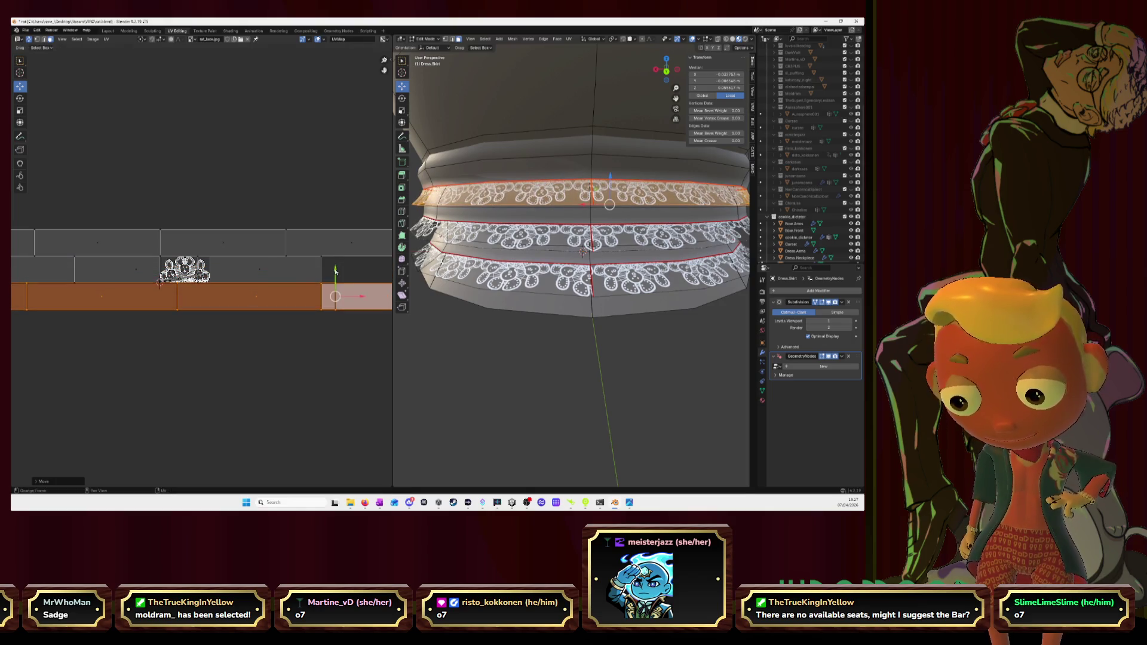
Step: Stretch the upper UV strips horizontally across the lace texture
{"action": "left_click", "coordinate": [284, 272]}
{"action": "key", "text": "l"}
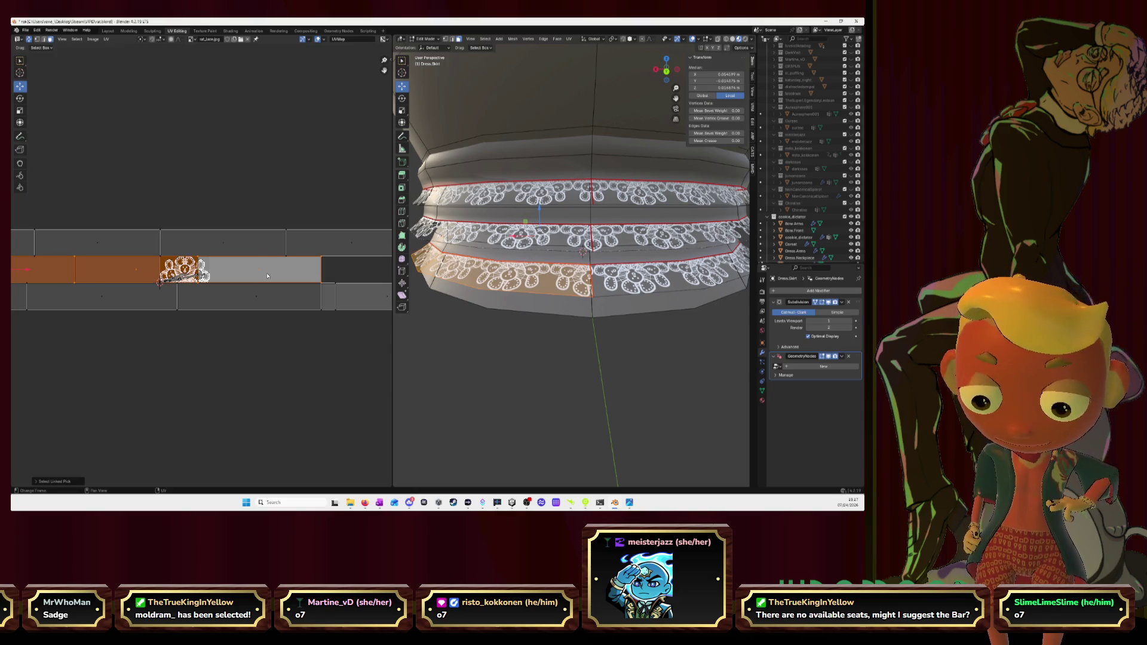
{"action": "key", "text": "s"}
{"action": "key", "text": "x"}
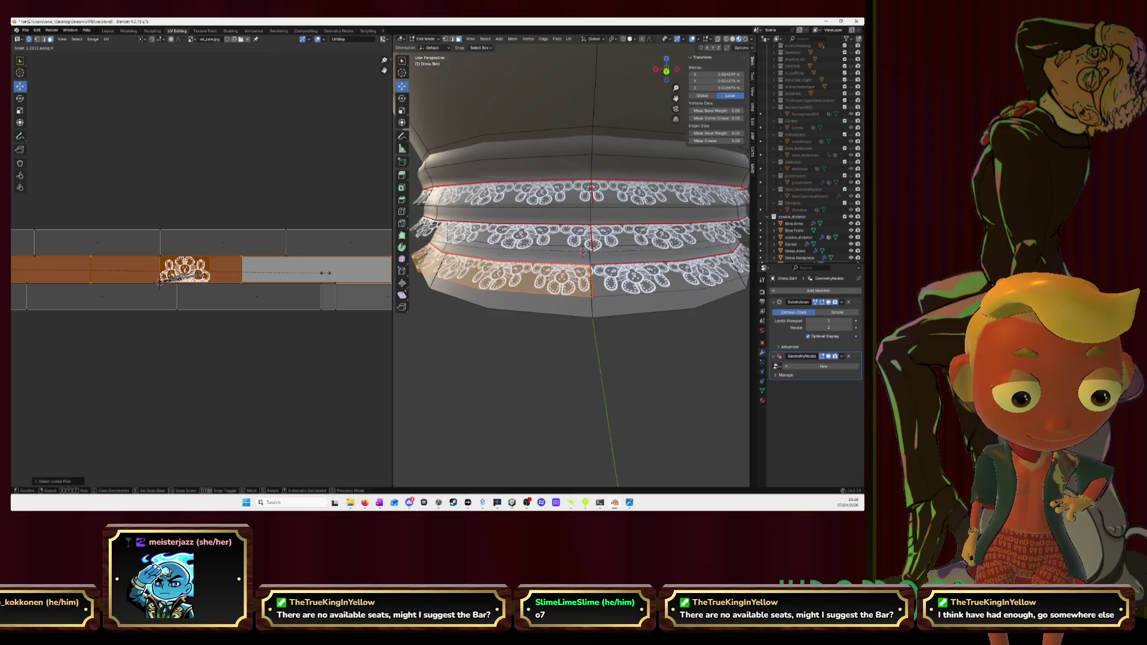
{"action": "left_click", "coordinate": [325, 272]}
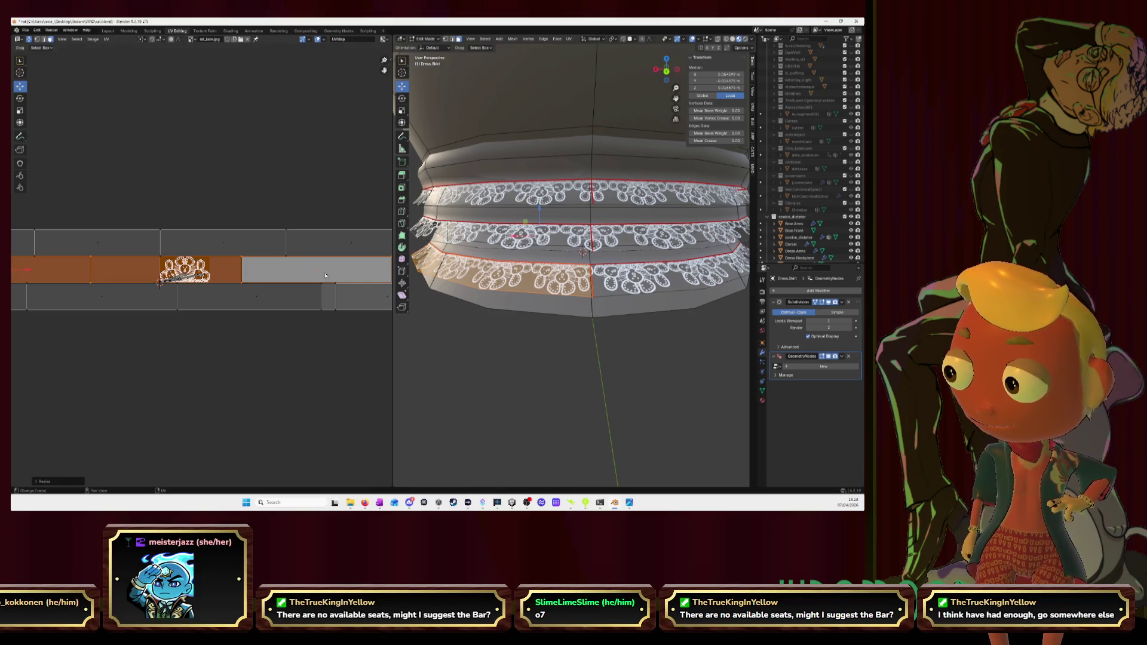
{"action": "left_click", "coordinate": [266, 244]}
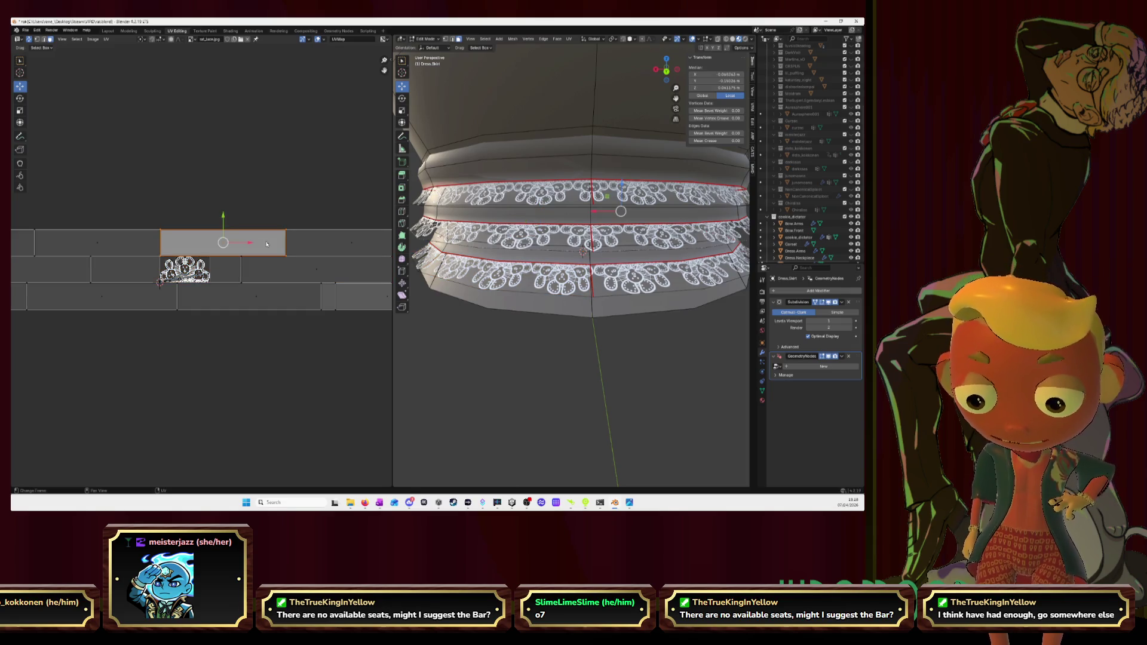
{"action": "left_click", "coordinate": [266, 245], "text": "alt"}
{"action": "key", "text": "s"}
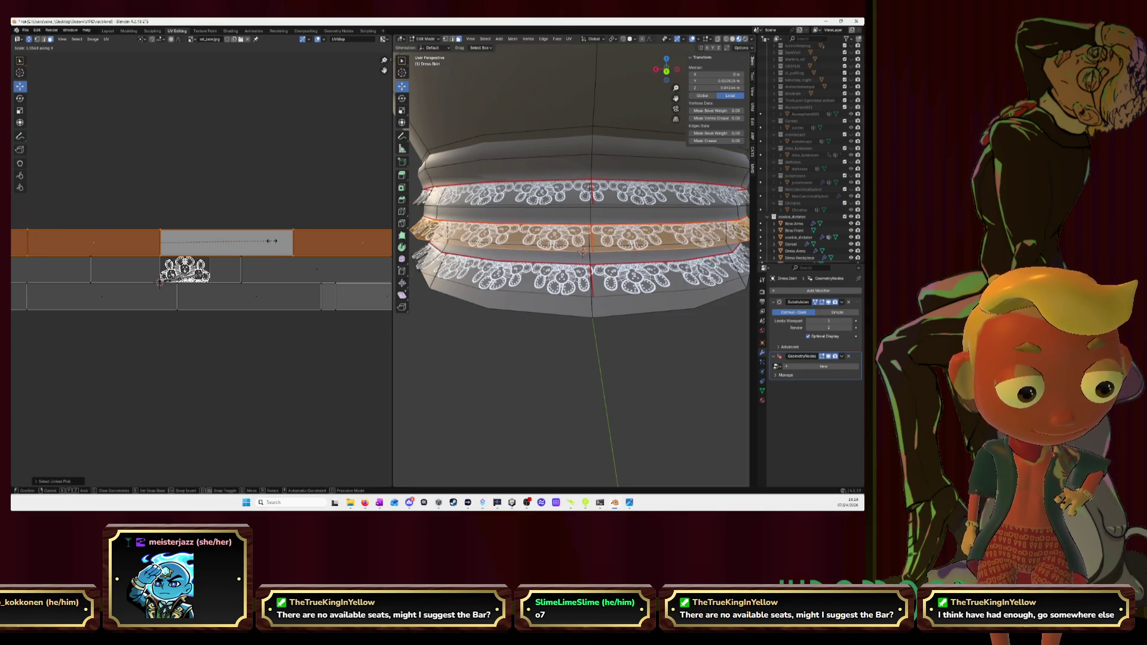
{"action": "left_click", "coordinate": [271, 240]}
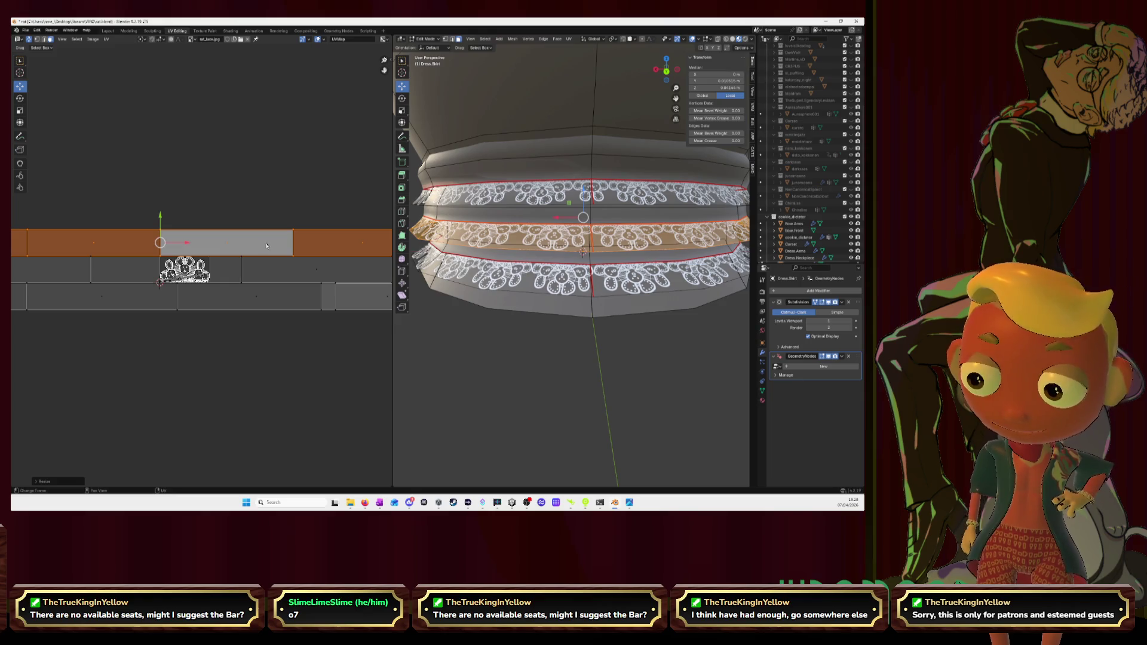
Step: Stretch the bottom UV strip horizontally across the lace texture
{"action": "left_click", "coordinate": [273, 293]}
{"action": "key", "text": "l"}
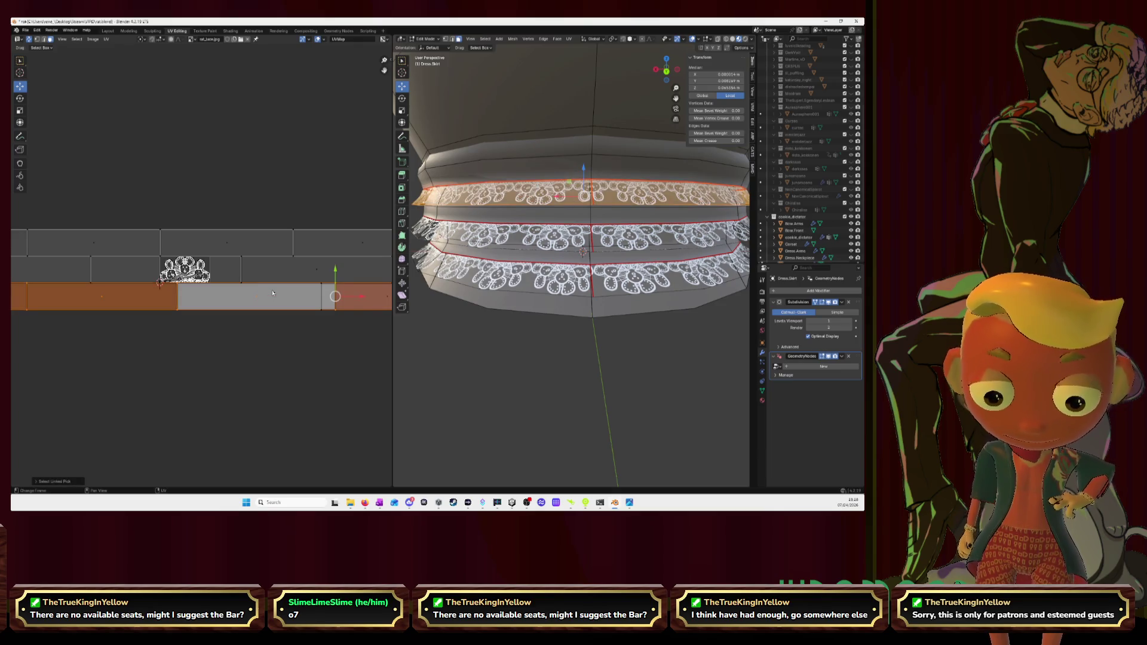
{"action": "key", "text": "s"}
{"action": "key", "text": "x"}
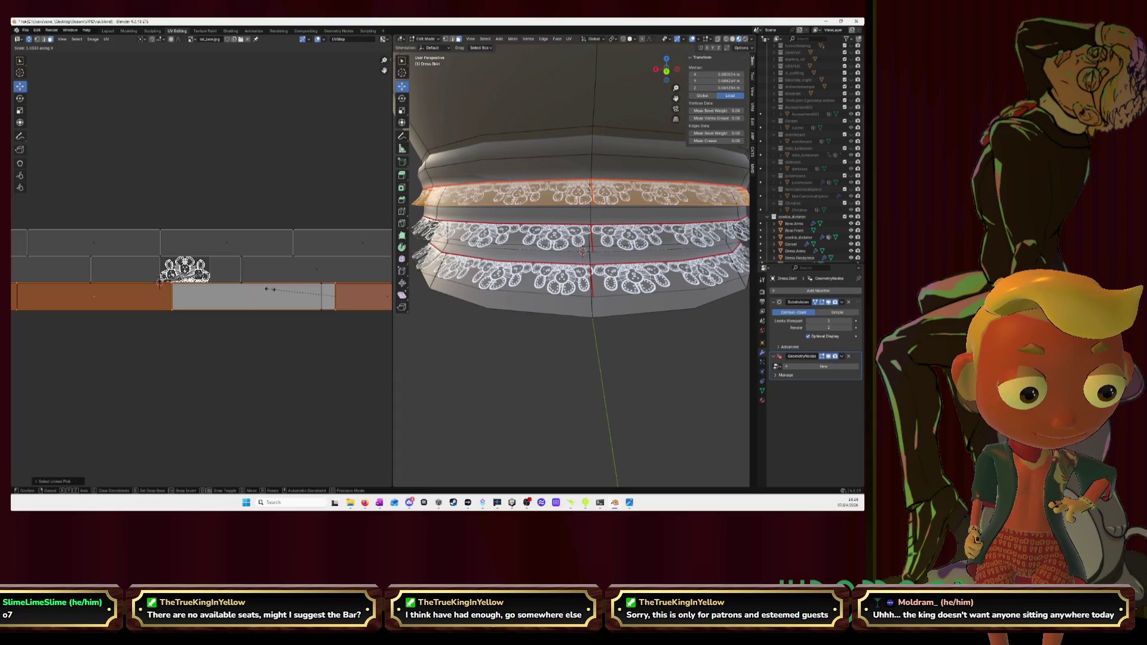
{"action": "left_click", "coordinate": [271, 289]}
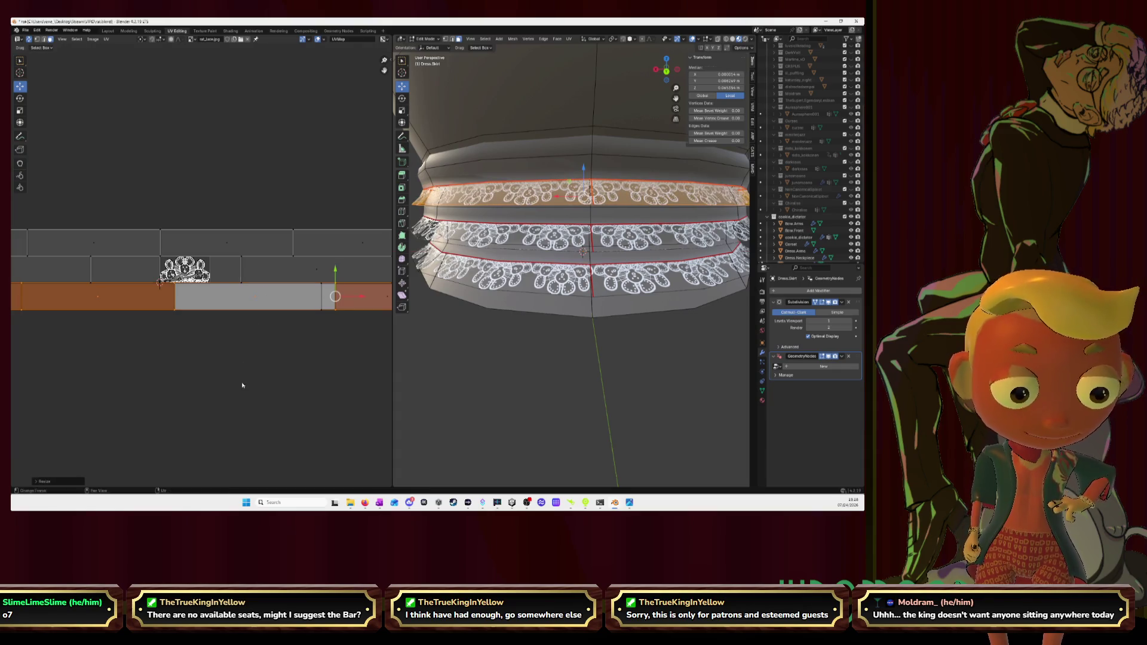
Step: Nudge a single UV face to the right, inspect the bands on the model, then undo
{"action": "left_click", "coordinate": [476, 370]}
{"action": "left_click", "coordinate": [306, 270]}
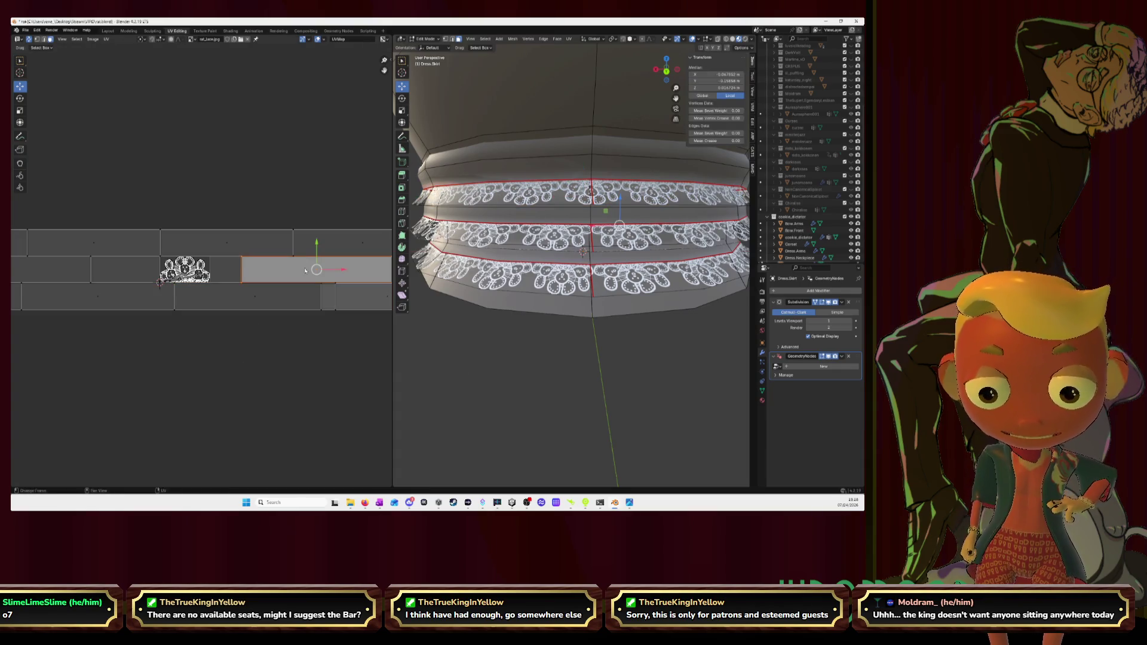
{"action": "scroll", "coordinate": [315, 326], "scroll_direction": "down", "scroll_amount": 3}
{"action": "scroll", "coordinate": [326, 326], "scroll_direction": "down", "scroll_amount": 2}
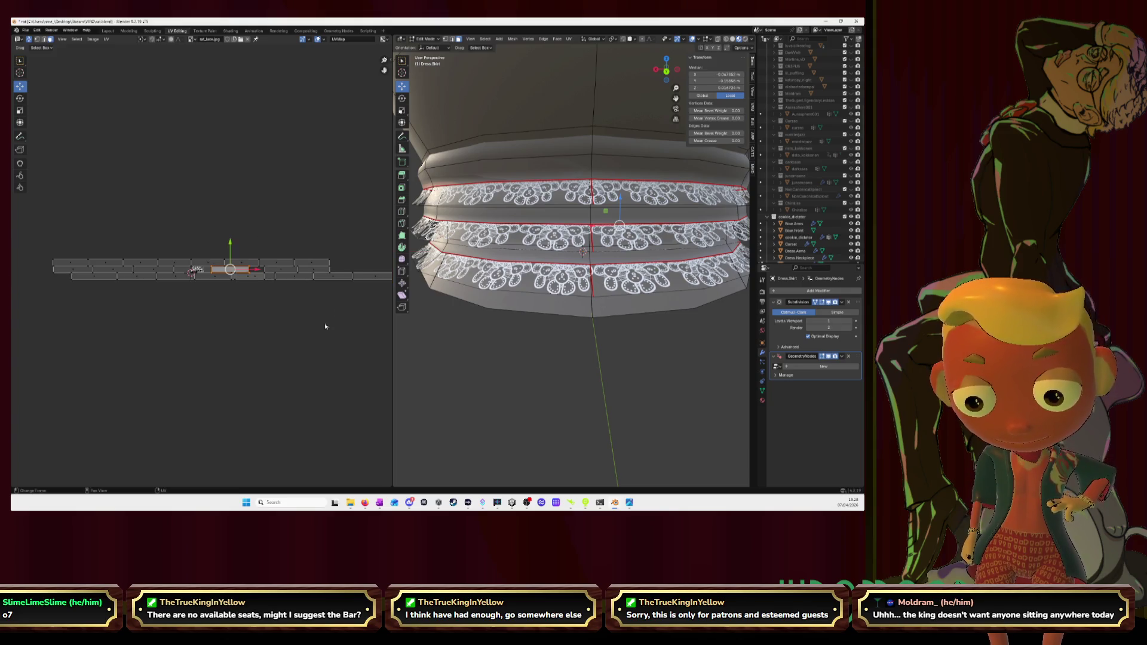
{"action": "scroll", "coordinate": [326, 327], "scroll_direction": "up", "scroll_amount": 3}
{"action": "scroll", "coordinate": [326, 326], "scroll_direction": "up", "scroll_amount": 2}
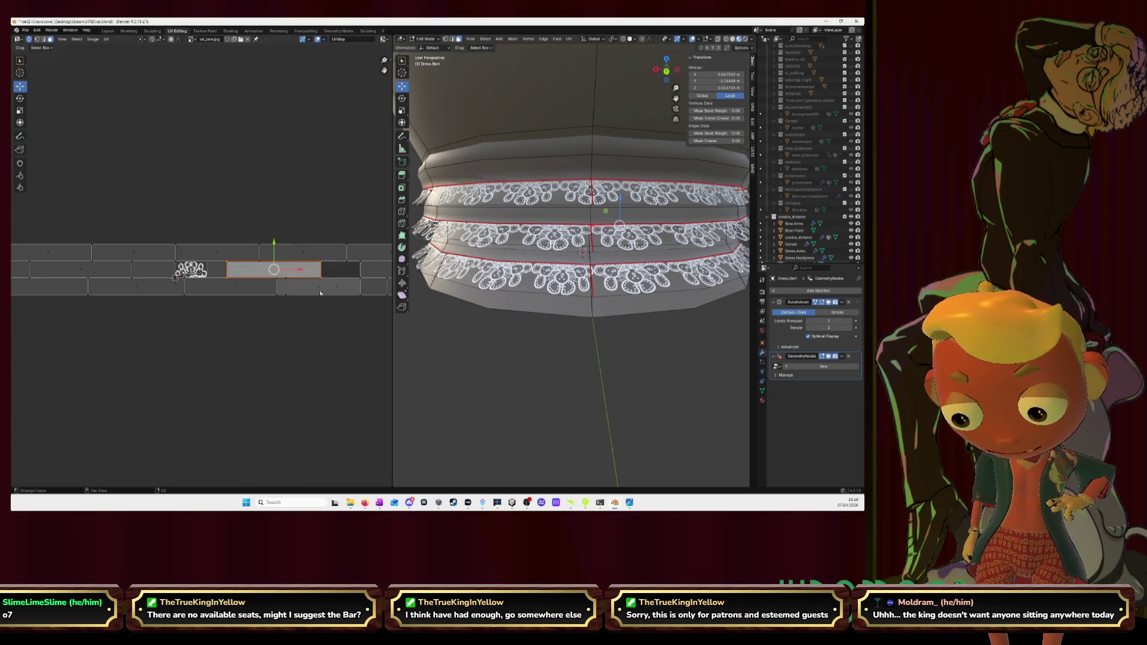
{"action": "left_click_drag", "start_coordinate": [319, 286], "coordinate": [337, 286]}
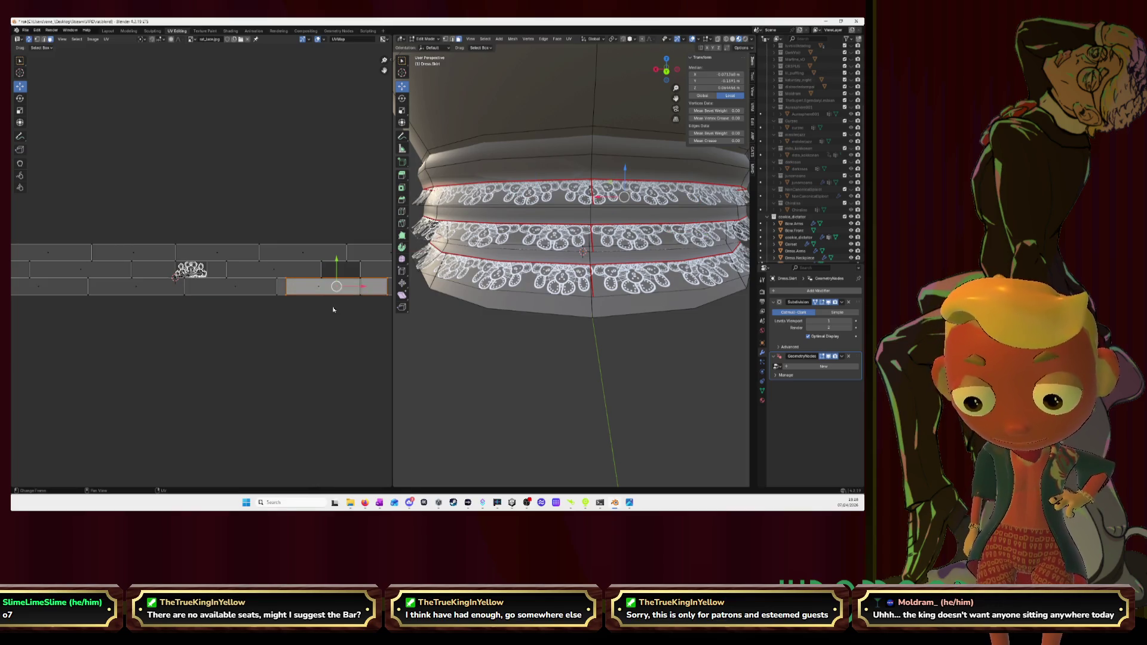
{"action": "middle_click_drag", "start_coordinate": [337, 286], "coordinate": [225, 274]}
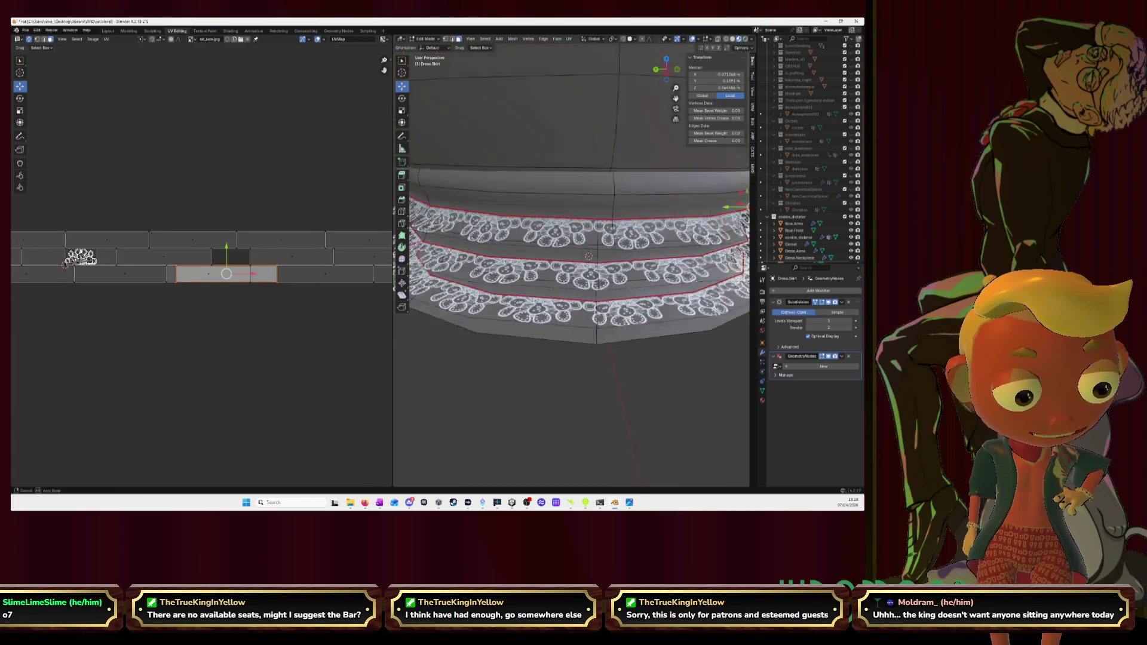
{"action": "middle_click_drag", "start_coordinate": [583, 251], "coordinate": [613, 225]}
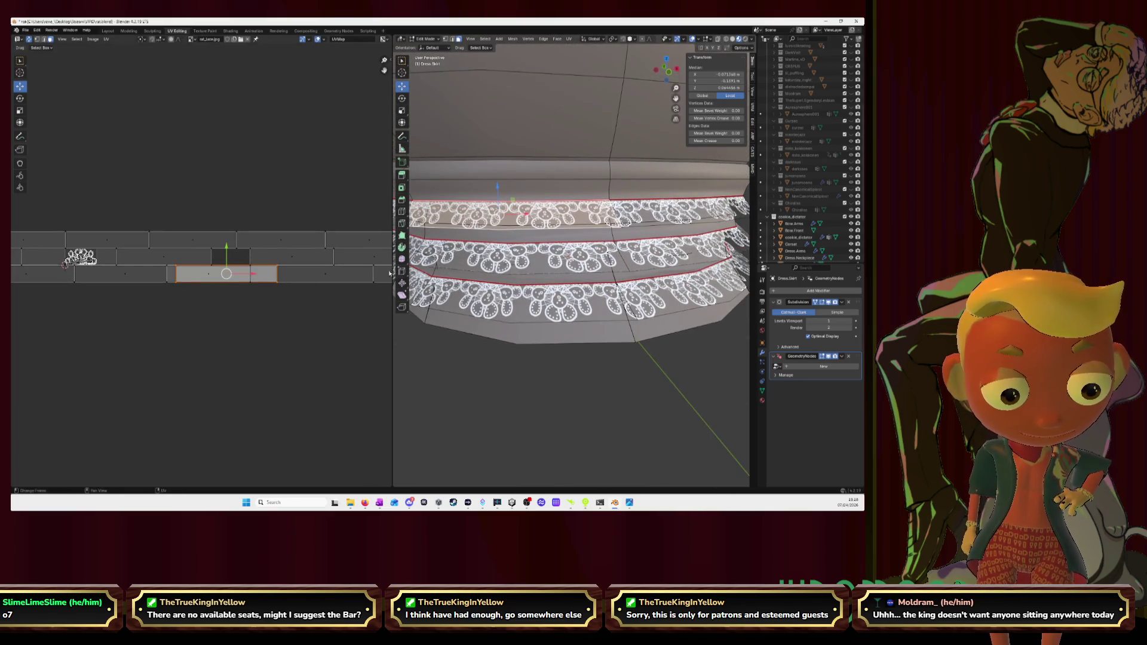
{"action": "left_click", "coordinate": [313, 278]}
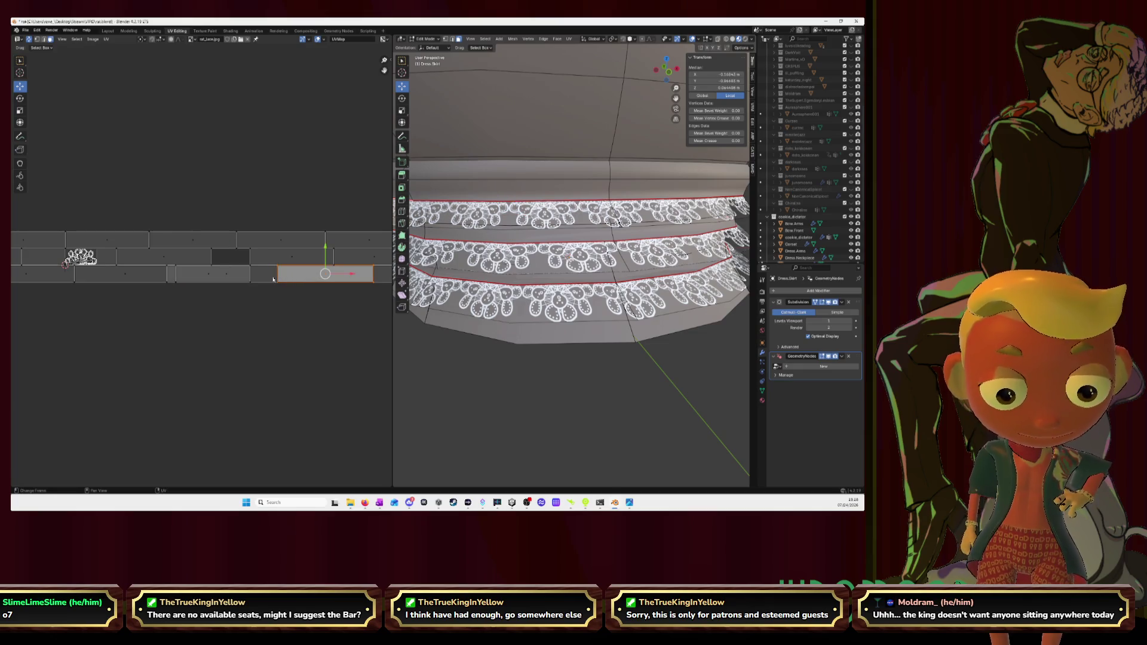
{"action": "scroll", "coordinate": [573, 270], "scroll_direction": "down", "scroll_amount": 5}
{"action": "middle_click_drag", "start_coordinate": [575, 268], "coordinate": [579, 269]}
{"action": "key", "text": "ctrl+z"}
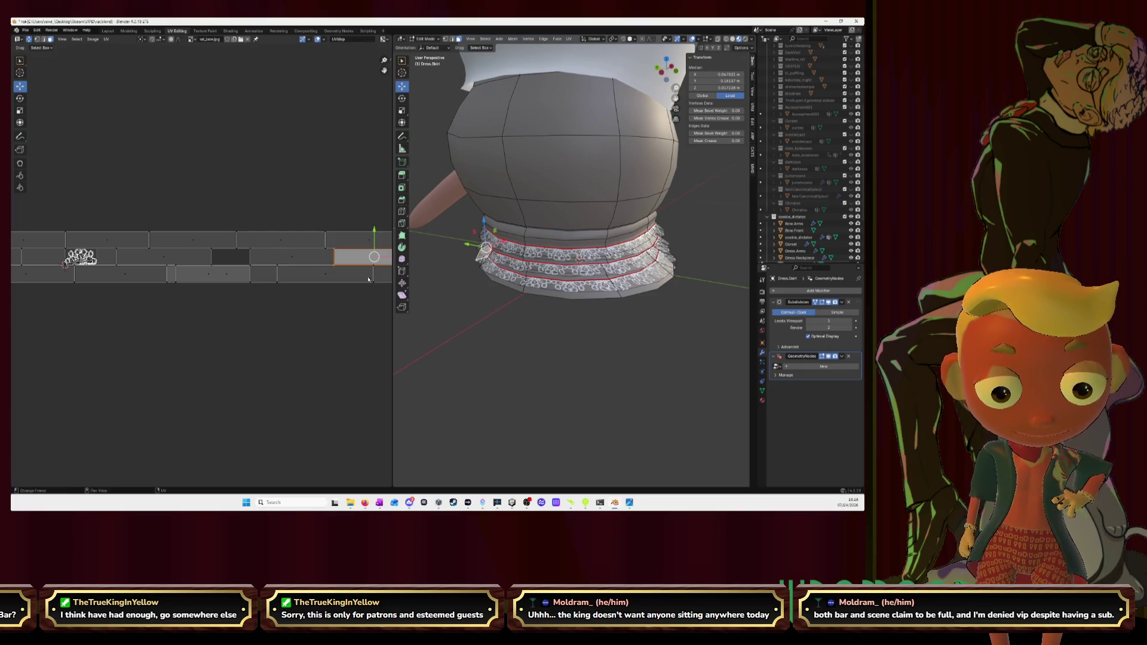
Step: Orbit around the skirt and body to inspect the lace bands from several angles
{"action": "left_click", "coordinate": [337, 278]}
{"action": "middle_click_drag", "start_coordinate": [482, 274], "coordinate": [501, 264]}
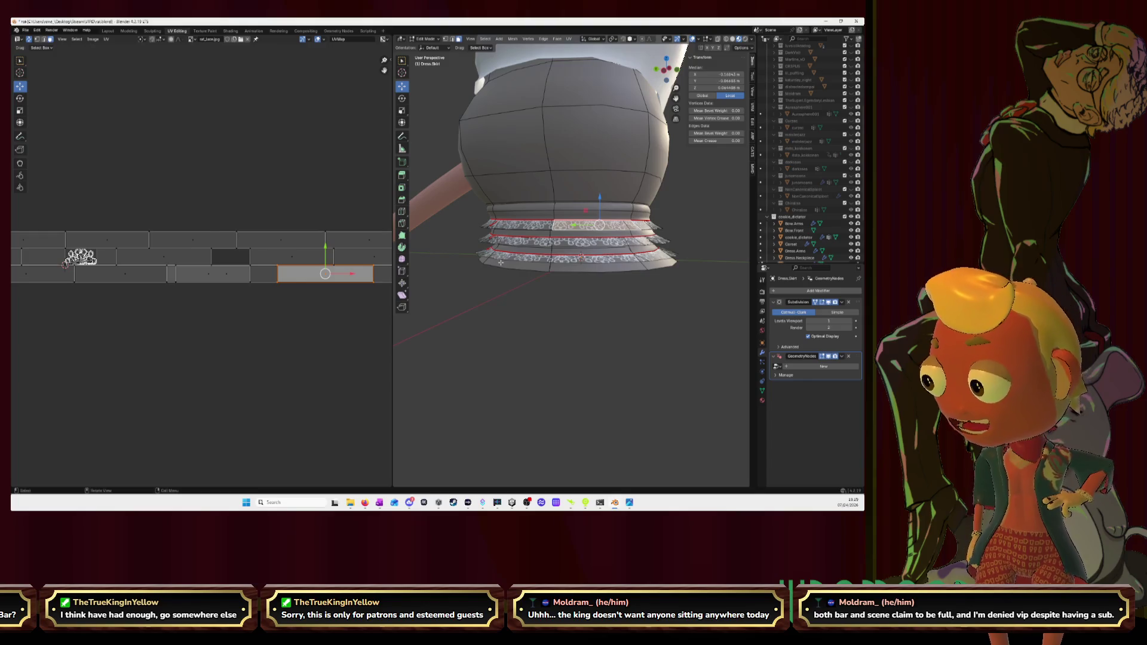
{"action": "mouse_move", "coordinate": [478, 253]}
{"action": "middle_mouse_down"}
{"action": "mouse_move", "coordinate": [622, 216]}
{"action": "mouse_move", "coordinate": [510, 205]}
{"action": "middle_mouse_up"}
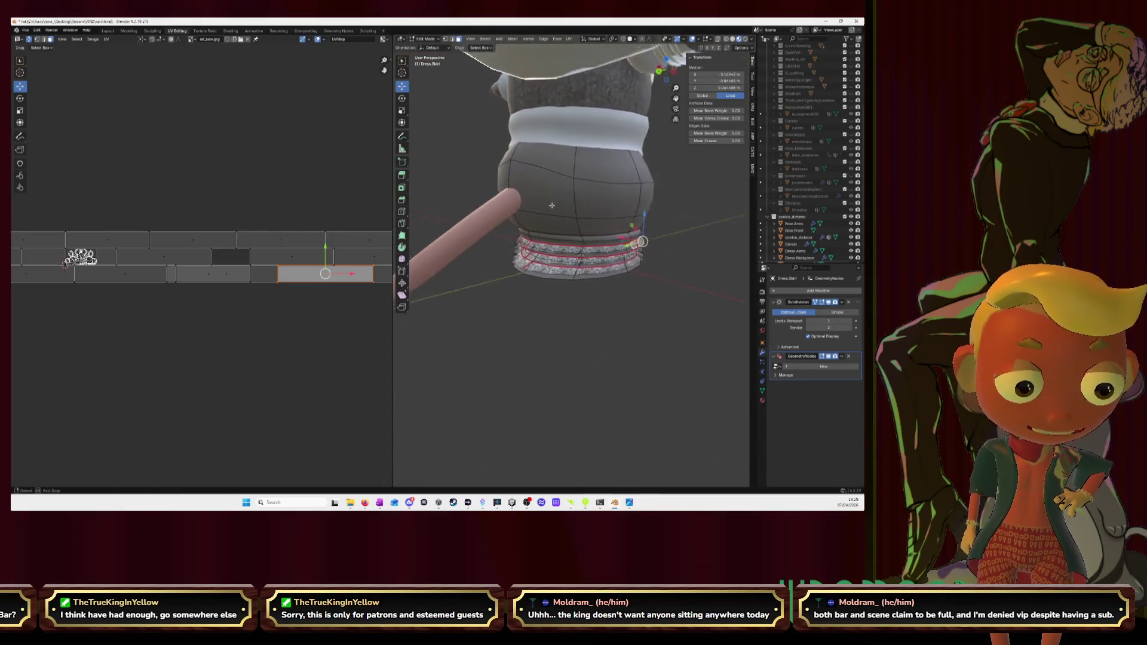
{"action": "mouse_move", "coordinate": [511, 205]}
{"action": "middle_mouse_down"}
{"action": "mouse_move", "coordinate": [533, 195]}
{"action": "mouse_move", "coordinate": [525, 206]}
{"action": "middle_mouse_up"}
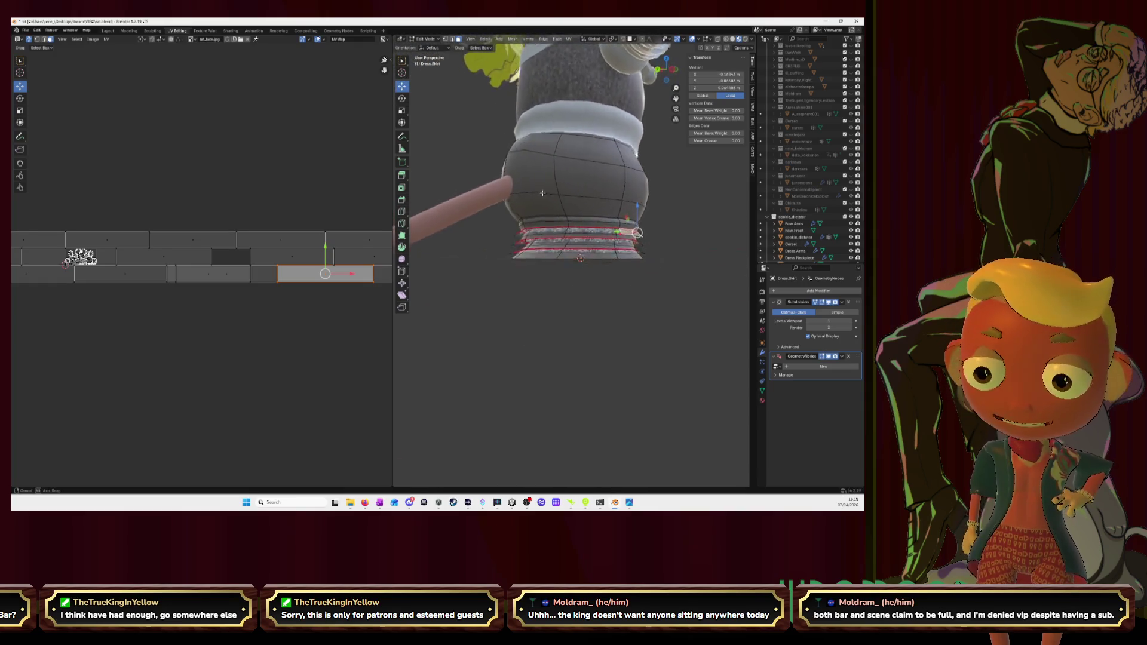
{"action": "mouse_move", "coordinate": [593, 213]}
{"action": "middle_mouse_down"}
{"action": "mouse_move", "coordinate": [458, 196]}
{"action": "mouse_move", "coordinate": [588, 216]}
{"action": "mouse_move", "coordinate": [554, 218]}
{"action": "mouse_move", "coordinate": [567, 259]}
{"action": "middle_mouse_up"}
{"action": "scroll", "coordinate": [590, 216], "scroll_direction": "up", "scroll_amount": 3}
{"action": "scroll", "coordinate": [589, 217], "scroll_direction": "up", "scroll_amount": 2}
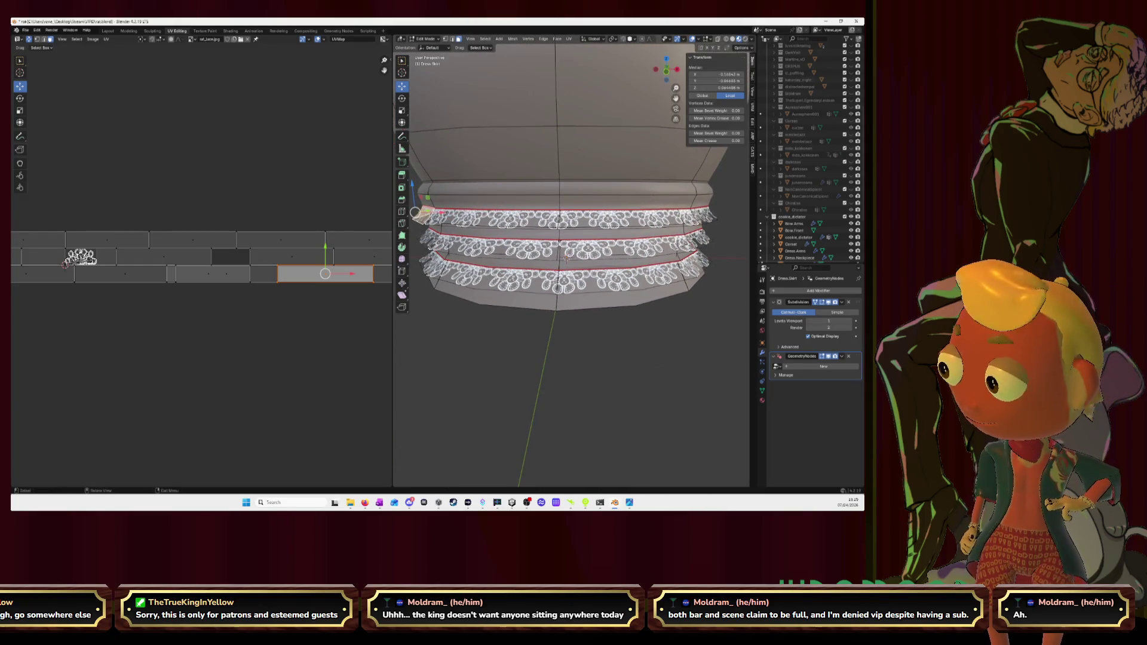
{"action": "mouse_move", "coordinate": [565, 259]}
{"action": "middle_mouse_down"}
{"action": "mouse_move", "coordinate": [494, 215]}
{"action": "mouse_move", "coordinate": [623, 214]}
{"action": "middle_mouse_up"}
{"action": "scroll", "coordinate": [592, 207], "scroll_direction": "down", "scroll_amount": 2}
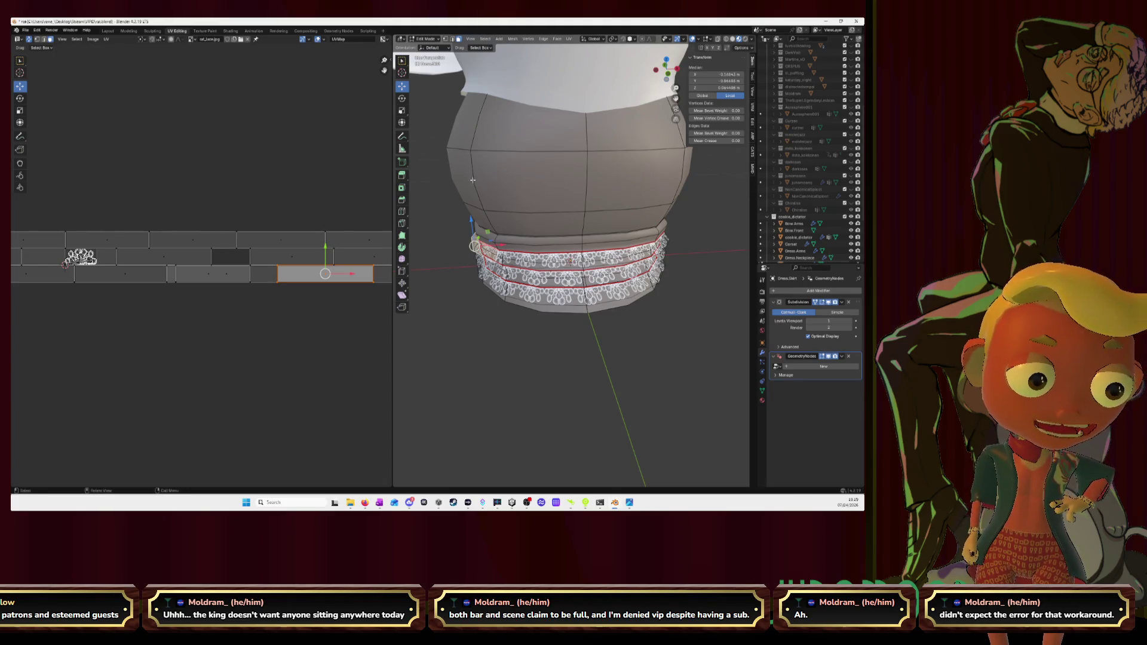
Step: Move one lace-band UV face lower, try moving the face beneath it, then undo
{"action": "left_click", "coordinate": [224, 275]}
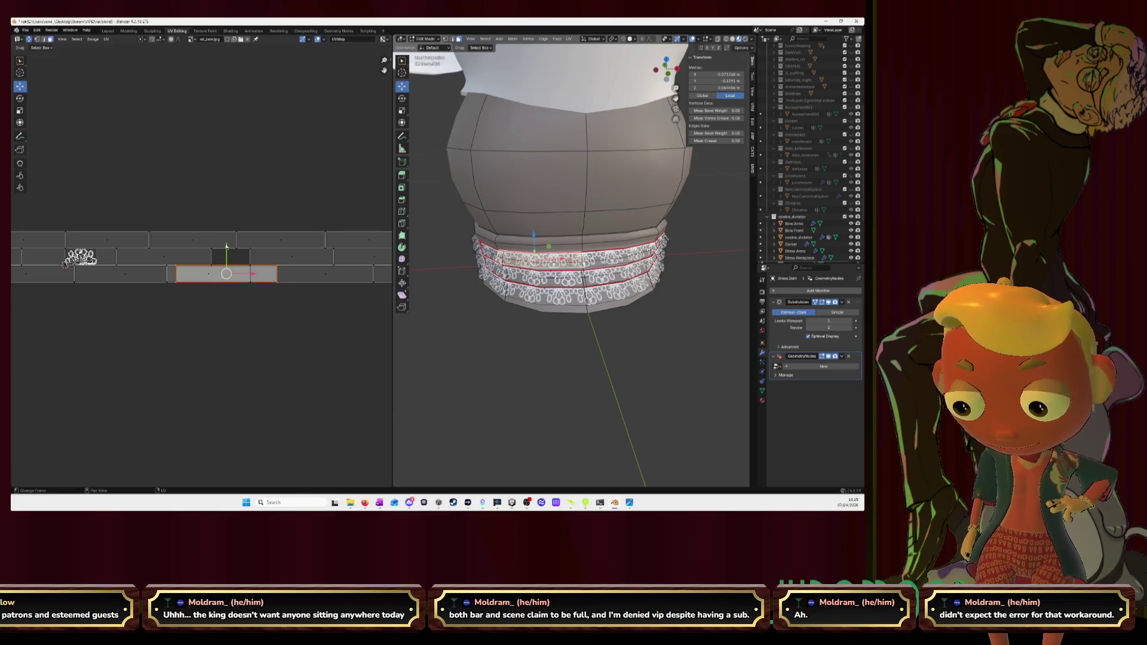
{"action": "left_click_drag", "start_coordinate": [226, 245], "coordinate": [226, 272]}
{"action": "left_click", "coordinate": [212, 280]}
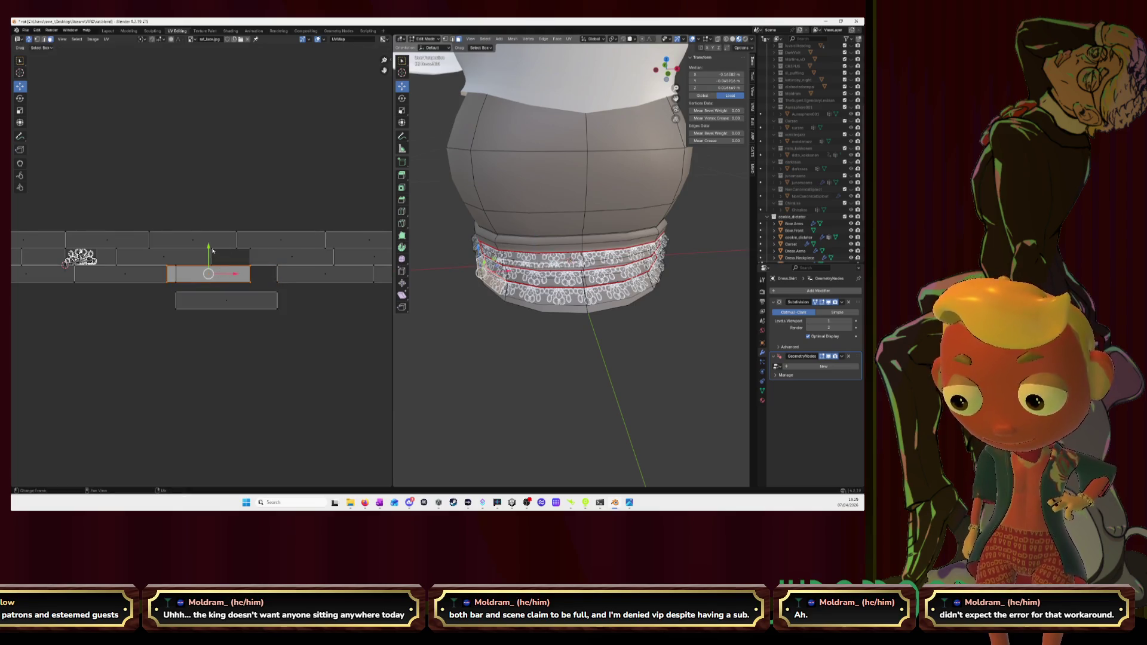
{"action": "left_click_drag", "start_coordinate": [208, 248], "coordinate": [238, 290]}
{"action": "key", "text": "ctrl+z"}
{"action": "key", "text": "ctrl+z"}
{"action": "key", "text": "ctrl+z"}
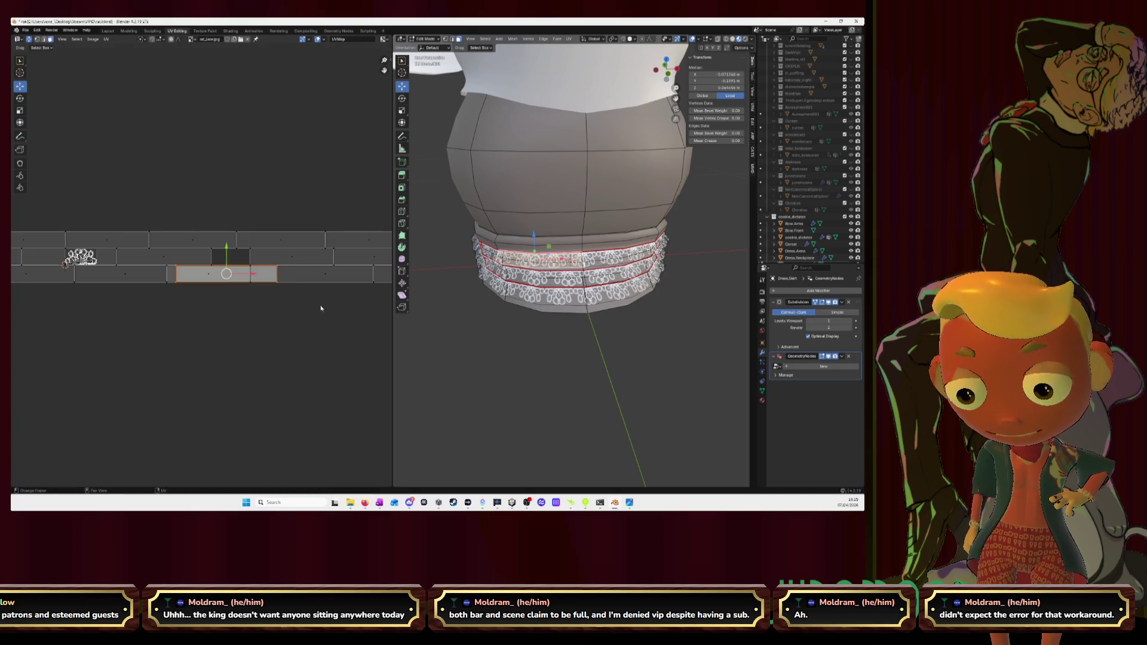
{"action": "scroll", "coordinate": [533, 250], "scroll_direction": "up", "scroll_amount": 2}
{"action": "scroll", "coordinate": [533, 249], "scroll_direction": "up", "scroll_amount": 2}
{"action": "scroll", "coordinate": [534, 250], "scroll_direction": "up", "scroll_amount": 2}
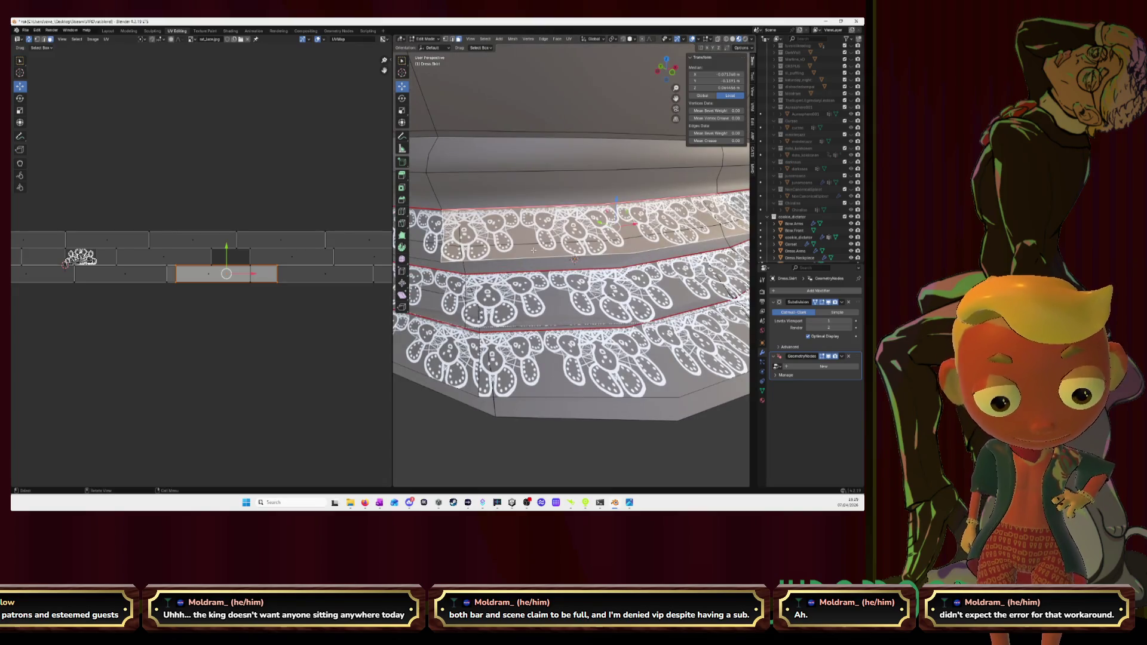
Step: Unwrap from a reference lace-band face with Follow Active Quads and frame it in view
{"action": "left_click", "coordinate": [307, 275]}
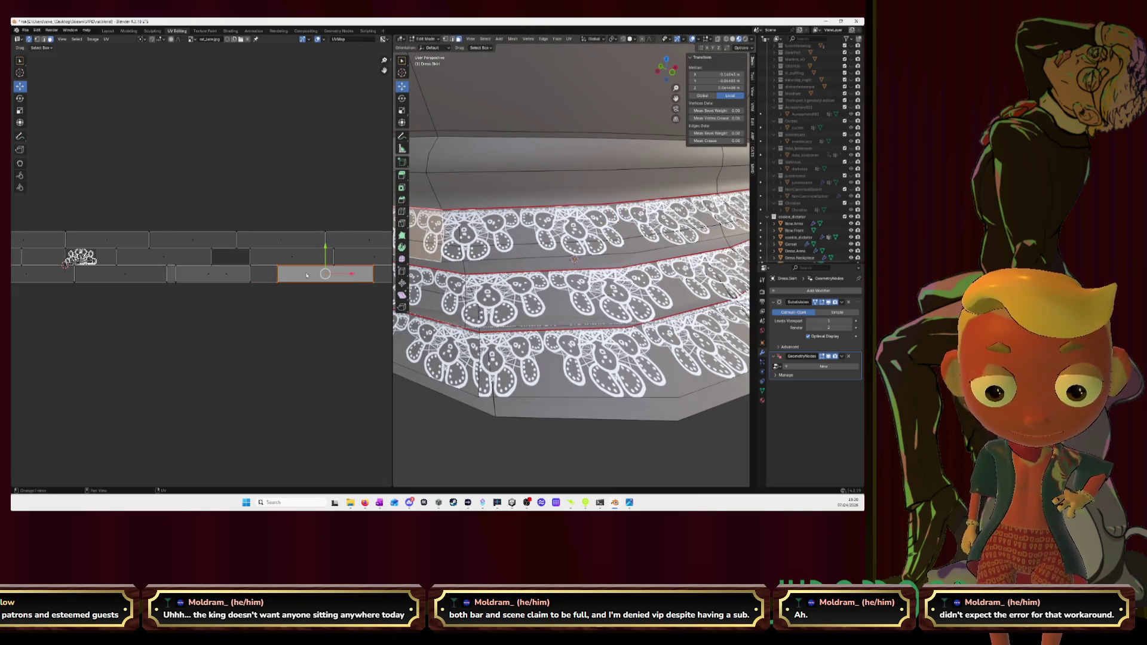
{"action": "key", "text": "u"}
{"action": "left_click", "coordinate": [306, 274]}
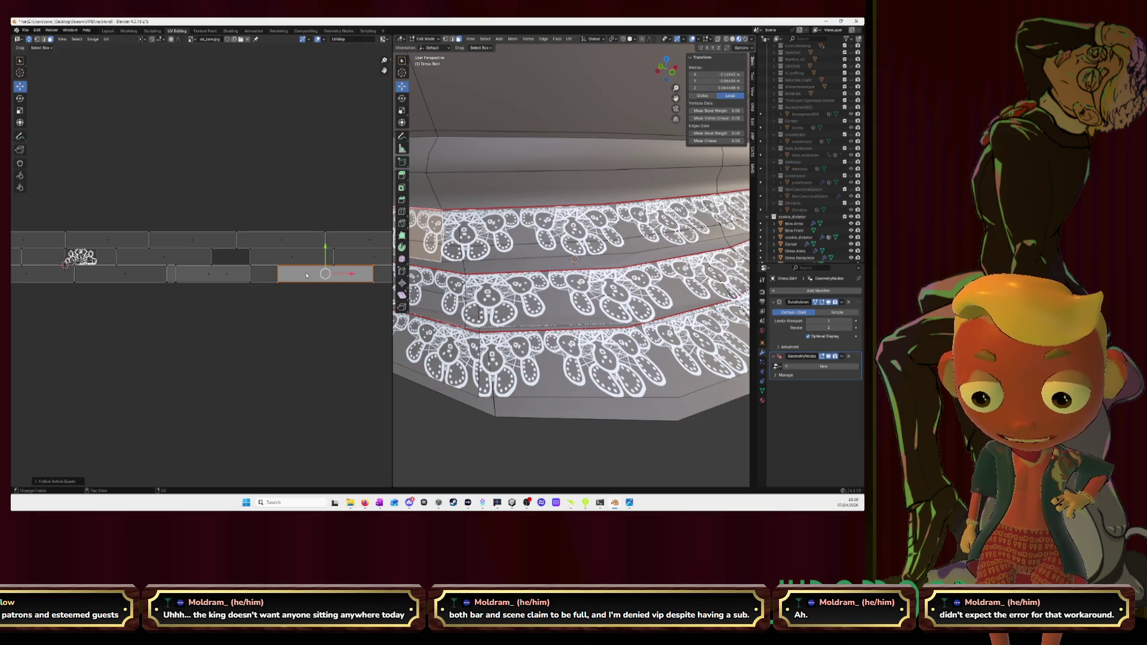
{"action": "key", "text": "u"}
{"action": "left_click", "coordinate": [307, 270]}
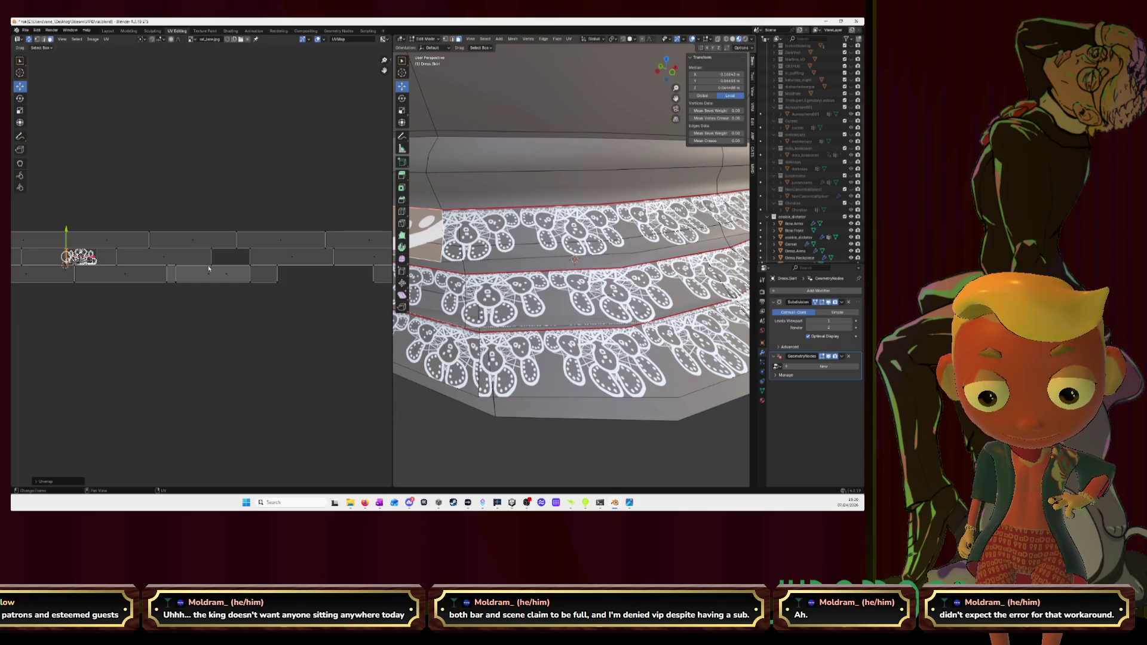
{"action": "key", "text": "KP_Decimal"}
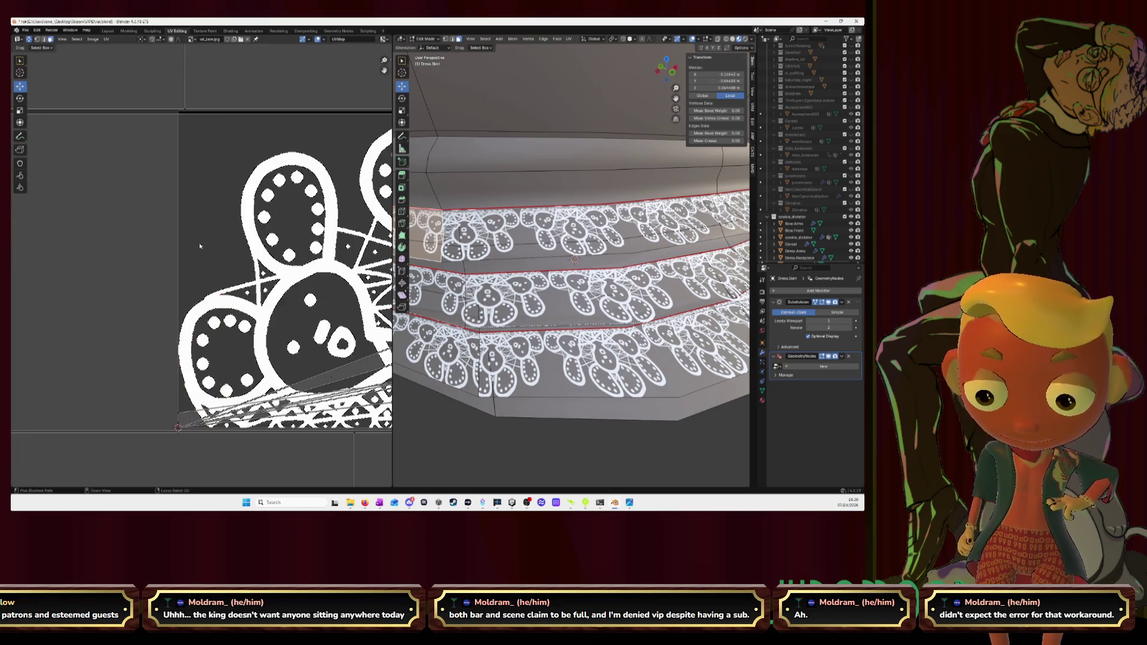
{"action": "scroll", "coordinate": [207, 248], "scroll_direction": "down", "scroll_amount": 3}
{"action": "scroll", "coordinate": [216, 248], "scroll_direction": "down", "scroll_amount": 3}
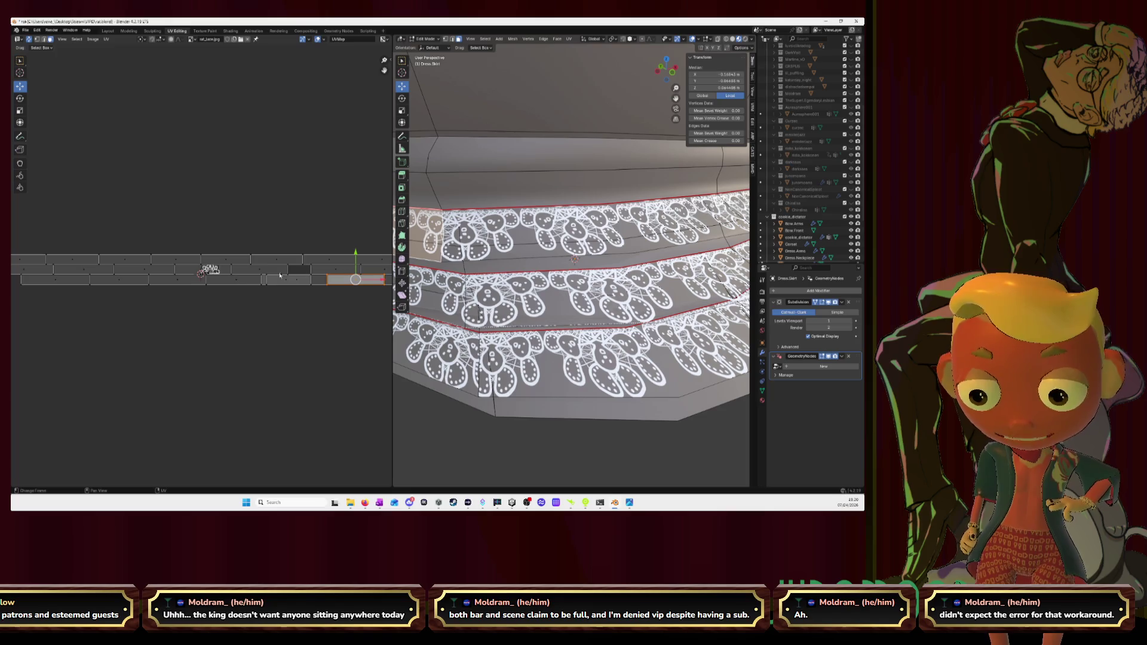
Step: Select the faces along the lower strip and move them to a new position
{"action": "left_click", "coordinate": [77, 284]}
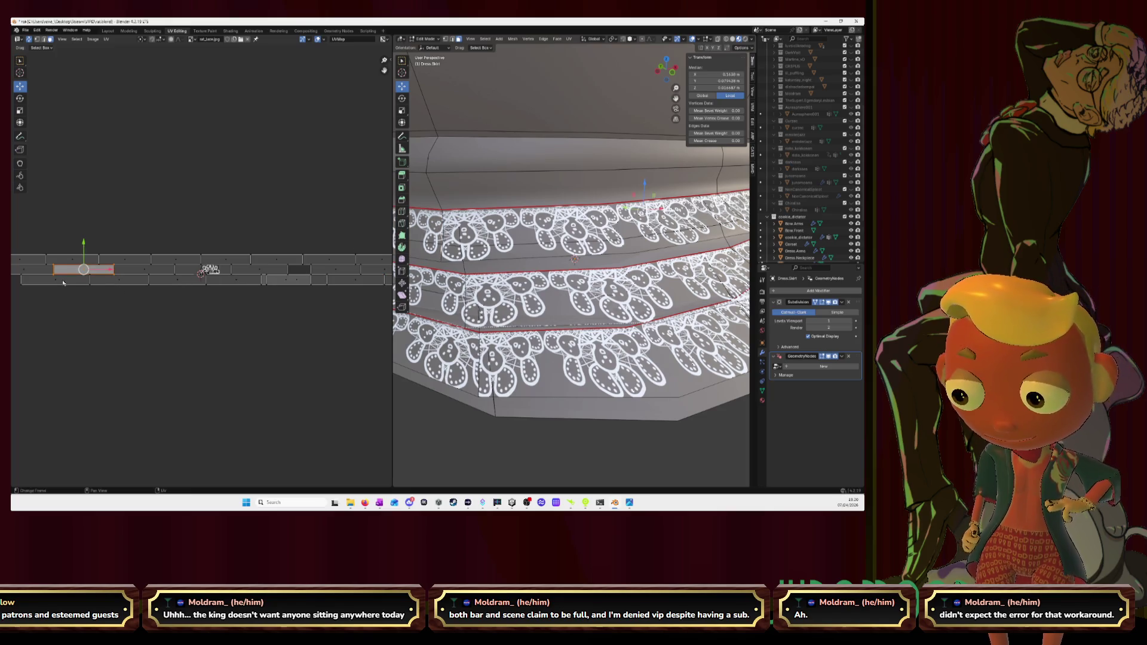
{"action": "left_click", "coordinate": [62, 284]}
{"action": "left_click", "coordinate": [114, 284], "text": "shift"}
{"action": "left_click", "coordinate": [170, 284], "text": "shift"}
{"action": "left_click", "coordinate": [233, 283], "text": "shift"}
{"action": "scroll", "coordinate": [206, 292], "scroll_direction": "up", "scroll_amount": 1}
{"action": "key", "text": "g"}
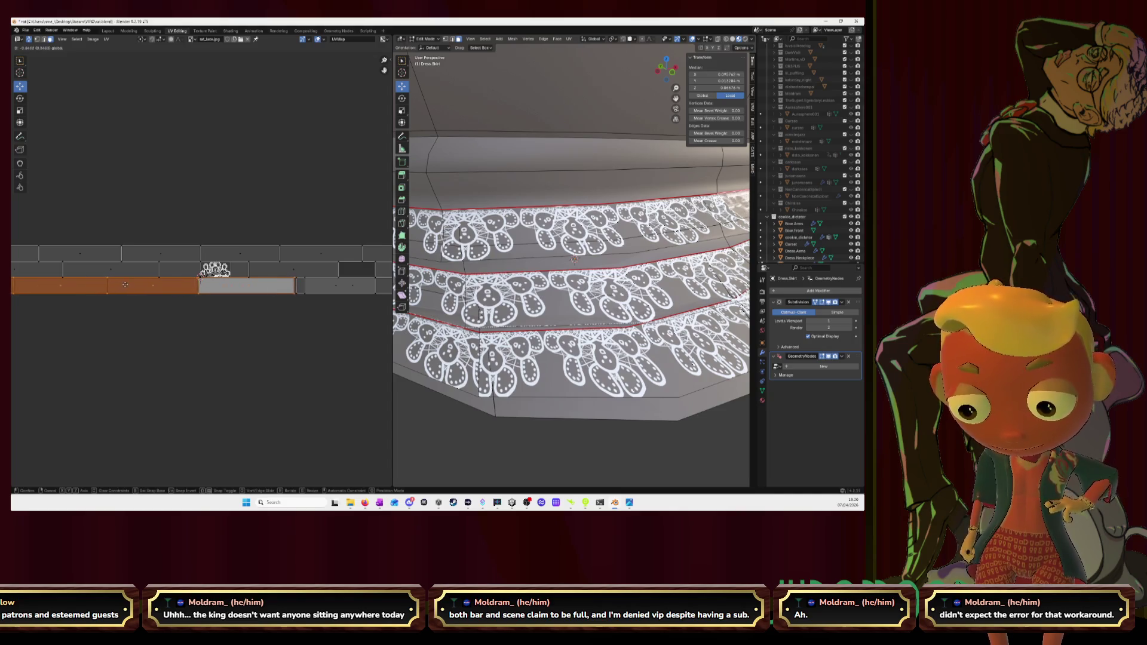
{"action": "left_click", "coordinate": [126, 284]}
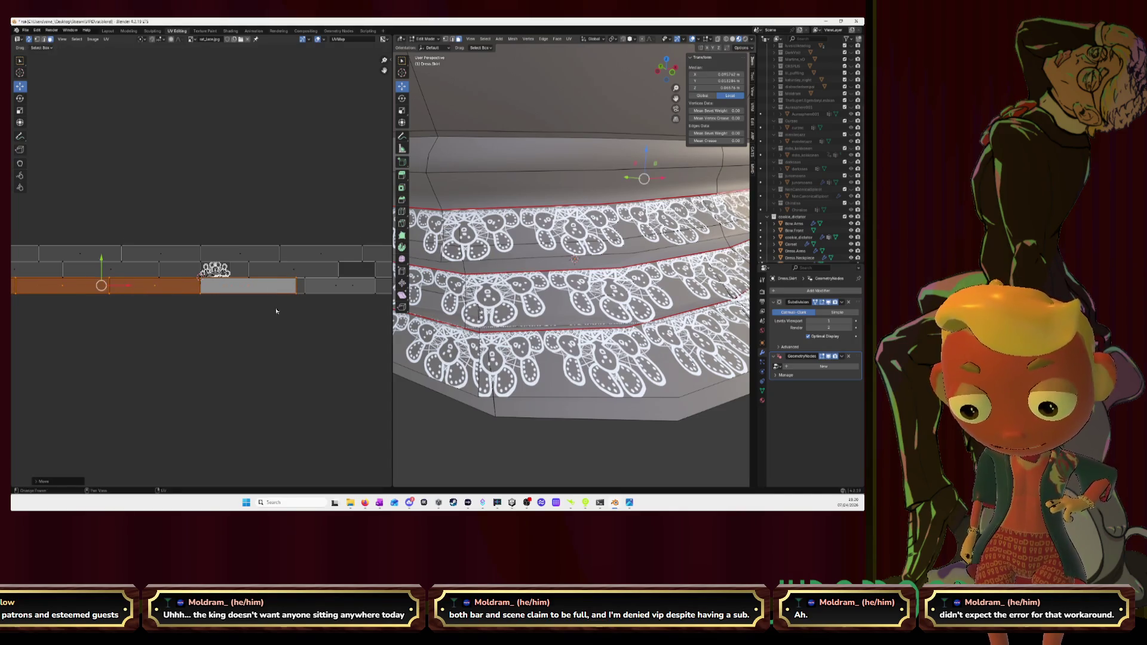
Step: Select neighbouring strip segments and slide them sideways along the lace texture
{"action": "middle_click_drag", "start_coordinate": [397, 305], "coordinate": [227, 296]}
{"action": "left_click", "coordinate": [216, 282]}
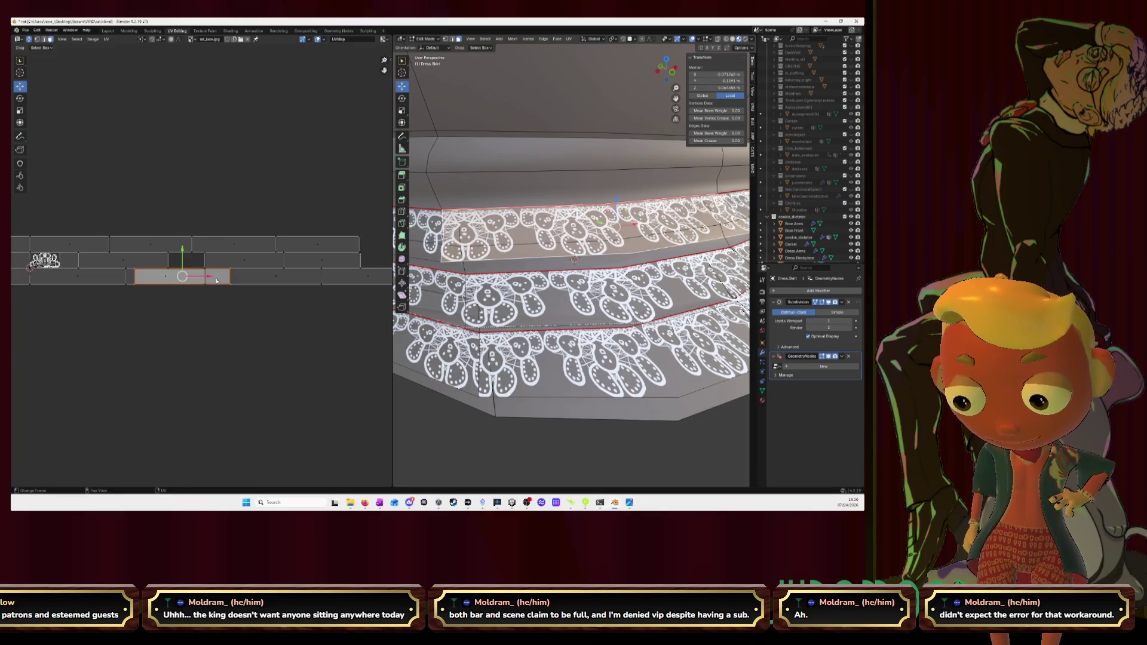
{"action": "left_click", "coordinate": [305, 280], "text": "shift"}
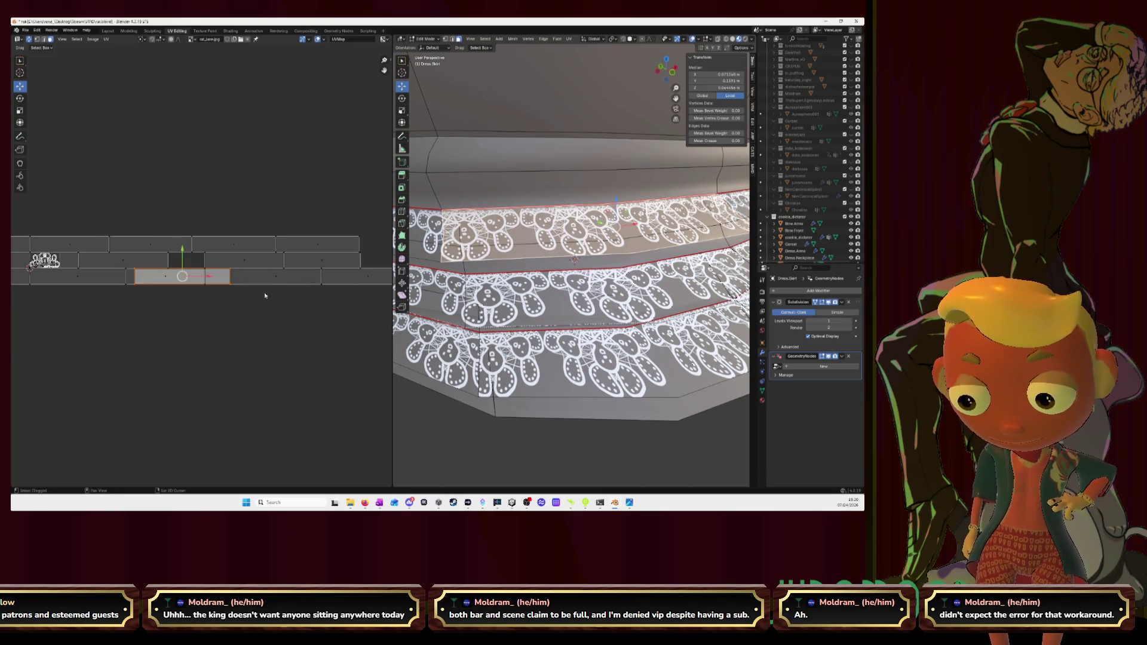
{"action": "left_click", "coordinate": [290, 282], "text": "shift"}
{"action": "left_click", "coordinate": [287, 280], "text": "shift"}
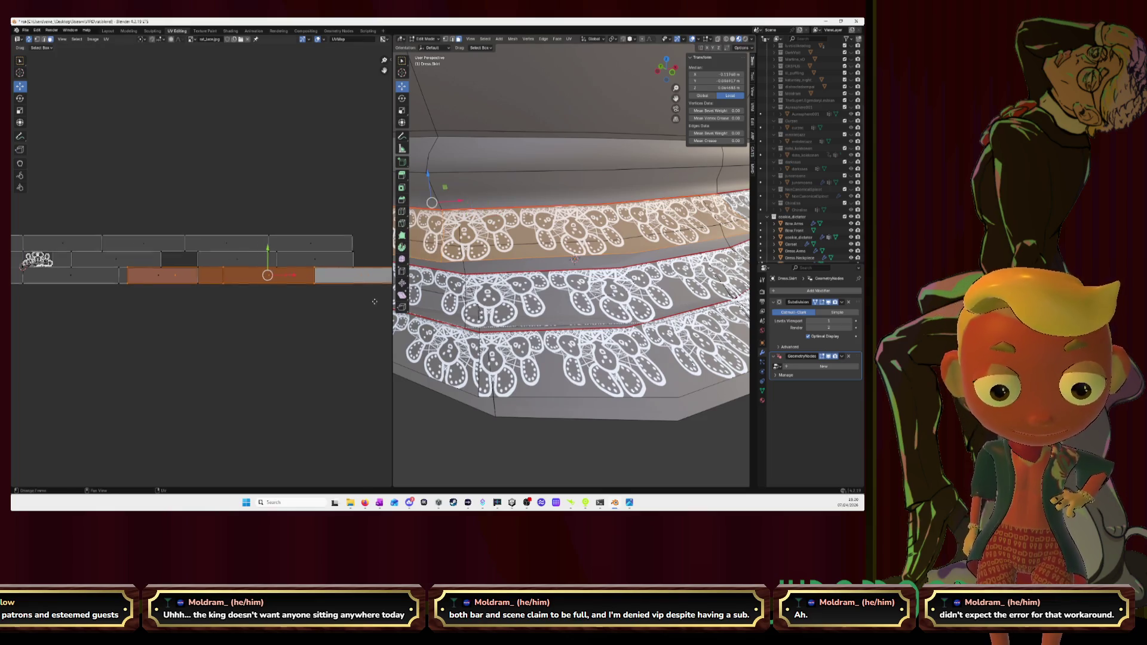
{"action": "scroll", "coordinate": [286, 278], "scroll_direction": "down", "scroll_amount": 3}
{"action": "left_click", "coordinate": [285, 275], "text": "shift"}
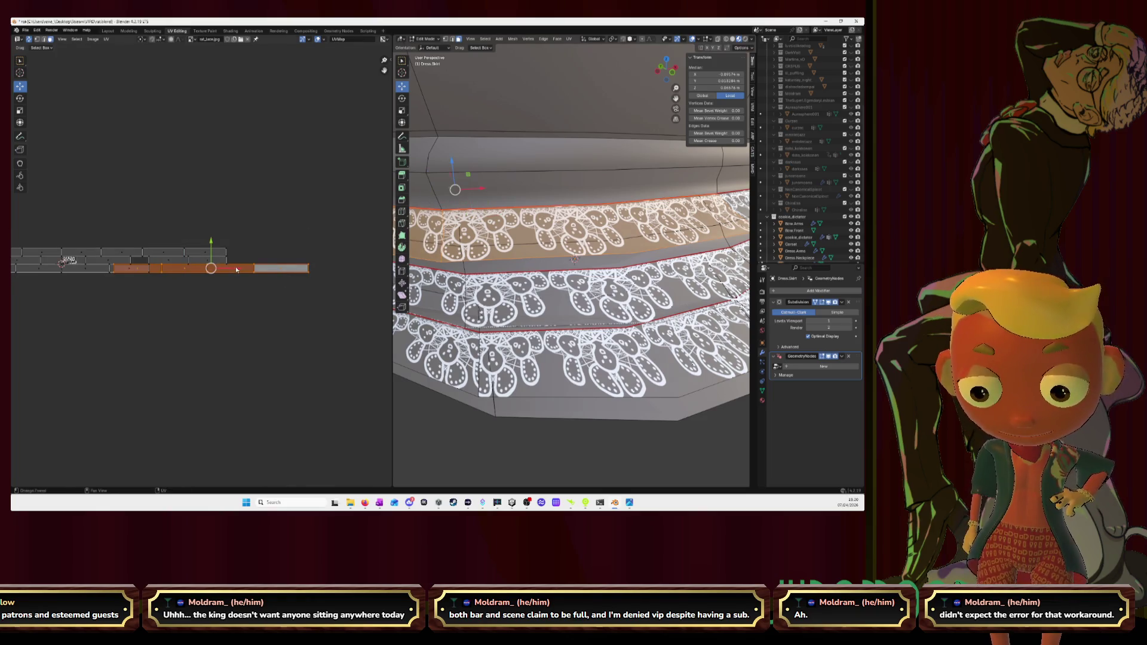
{"action": "key", "text": "g"}
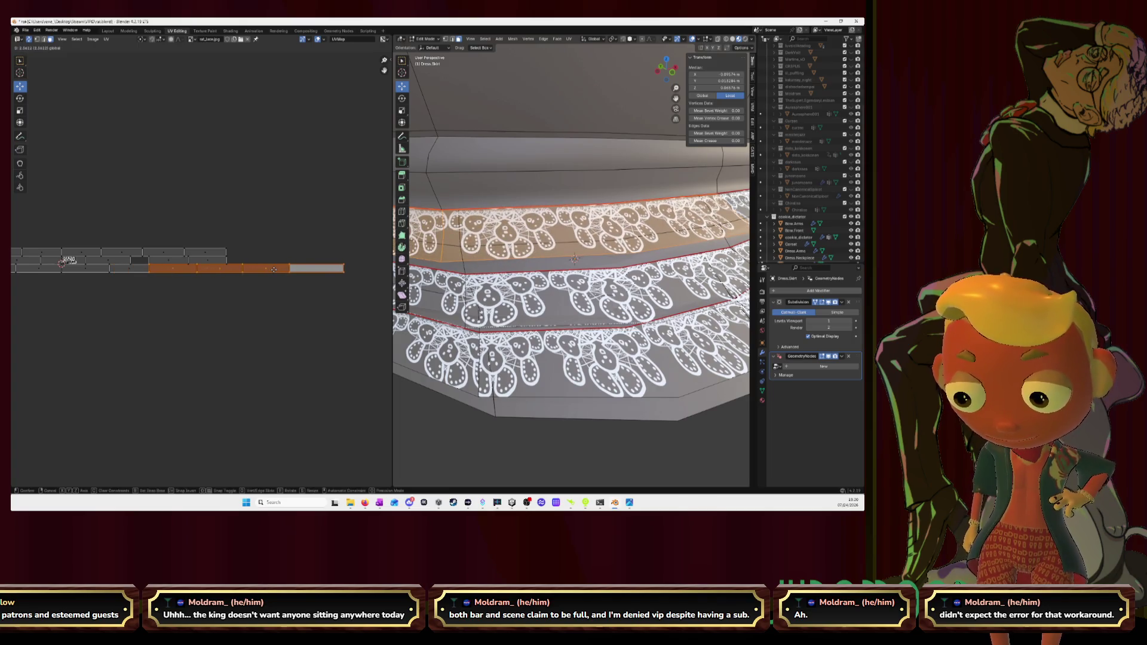
{"action": "left_click", "coordinate": [273, 268]}
{"action": "scroll", "coordinate": [269, 287], "scroll_direction": "up", "scroll_amount": 5}
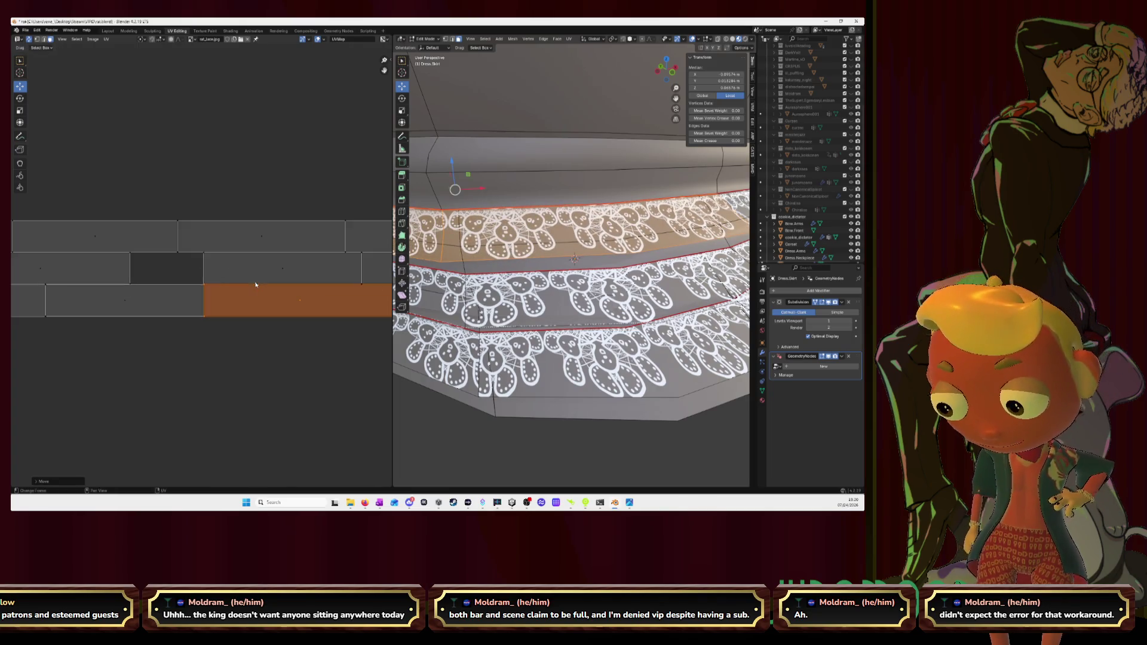
{"action": "scroll", "coordinate": [252, 304], "scroll_direction": "up", "scroll_amount": 6}
{"action": "scroll", "coordinate": [241, 315], "scroll_direction": "down", "scroll_amount": 5}
{"action": "scroll", "coordinate": [241, 305], "scroll_direction": "down", "scroll_amount": 3}
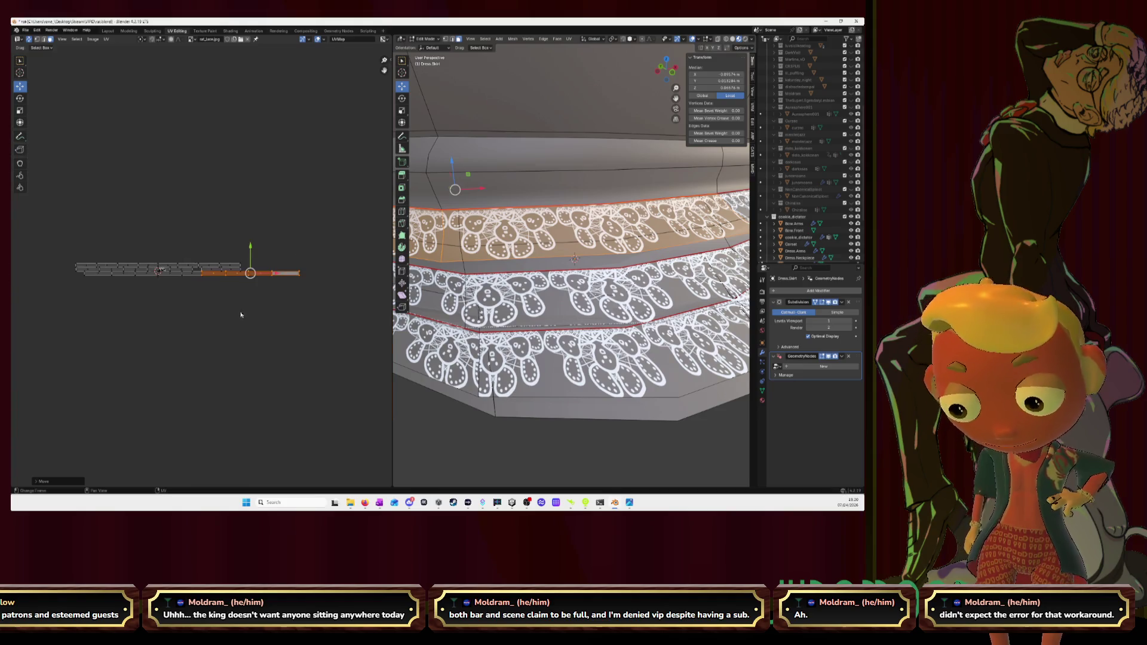
{"action": "scroll", "coordinate": [554, 252], "scroll_direction": "down", "scroll_amount": 5}
{"action": "middle_click_drag", "start_coordinate": [554, 252], "coordinate": [699, 265]}
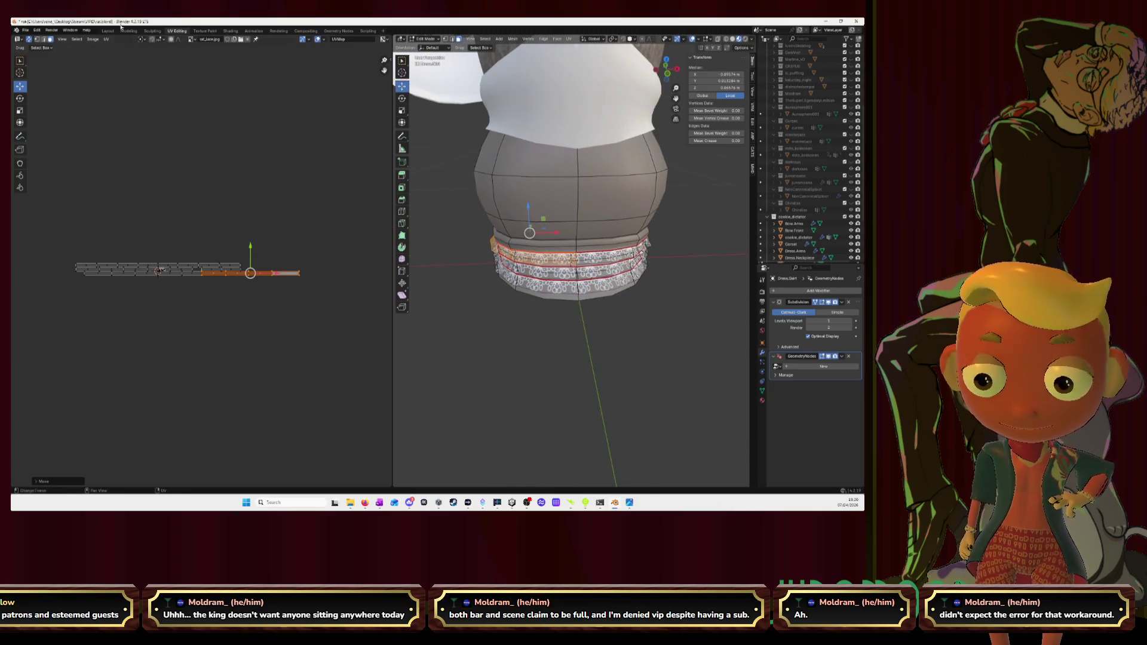
Step: Switch to the Layout workspace and orbit around the textured dress
{"action": "left_click", "coordinate": [105, 31]}
{"action": "middle_click_drag", "start_coordinate": [440, 149], "coordinate": [475, 179]}
{"action": "scroll", "coordinate": [475, 180], "scroll_direction": "up", "scroll_amount": 2}
{"action": "scroll", "coordinate": [509, 205], "scroll_direction": "down", "scroll_amount": 3}
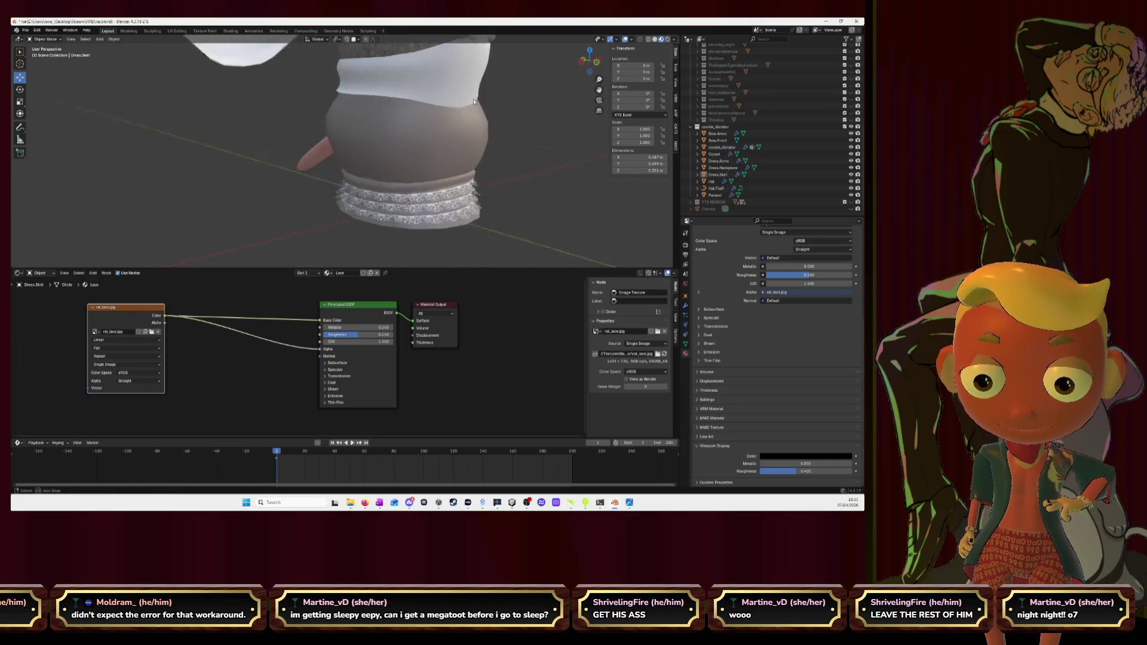
Step: Select the skirt, return to the UV Editing workspace and open the image browse list
{"action": "middle_click_drag", "start_coordinate": [488, 165], "coordinate": [437, 140]}
{"action": "left_click", "coordinate": [436, 139]}
{"action": "middle_click_drag", "start_coordinate": [535, 154], "coordinate": [466, 116]}
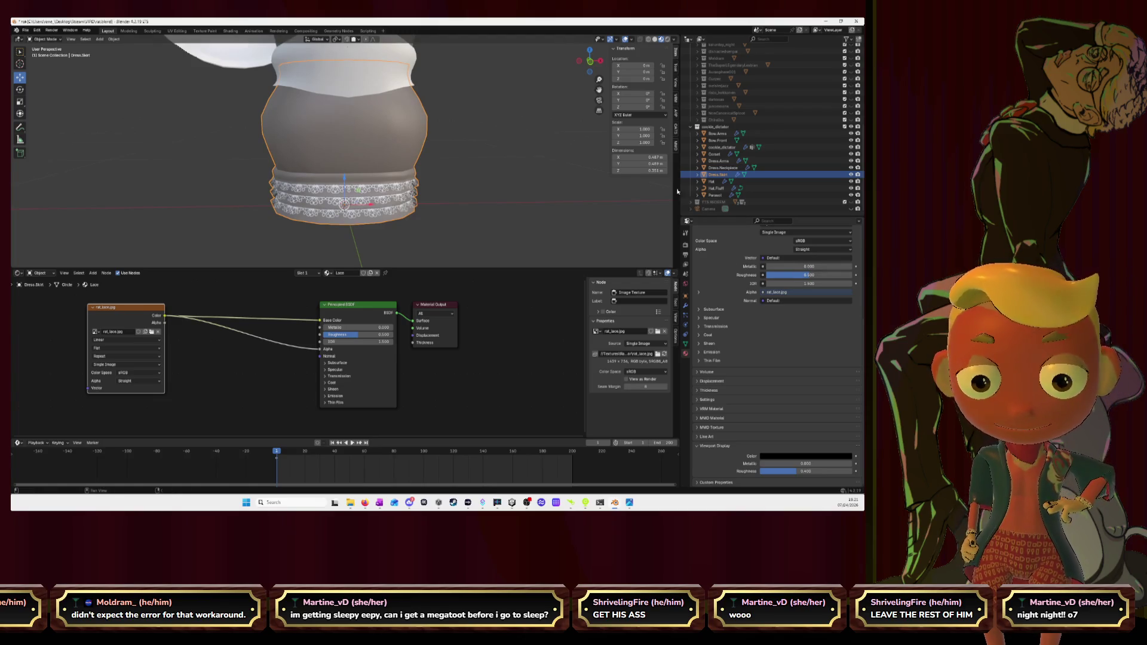
{"action": "left_click", "coordinate": [177, 30]}
{"action": "scroll", "coordinate": [575, 217], "scroll_direction": "up", "scroll_amount": 2}
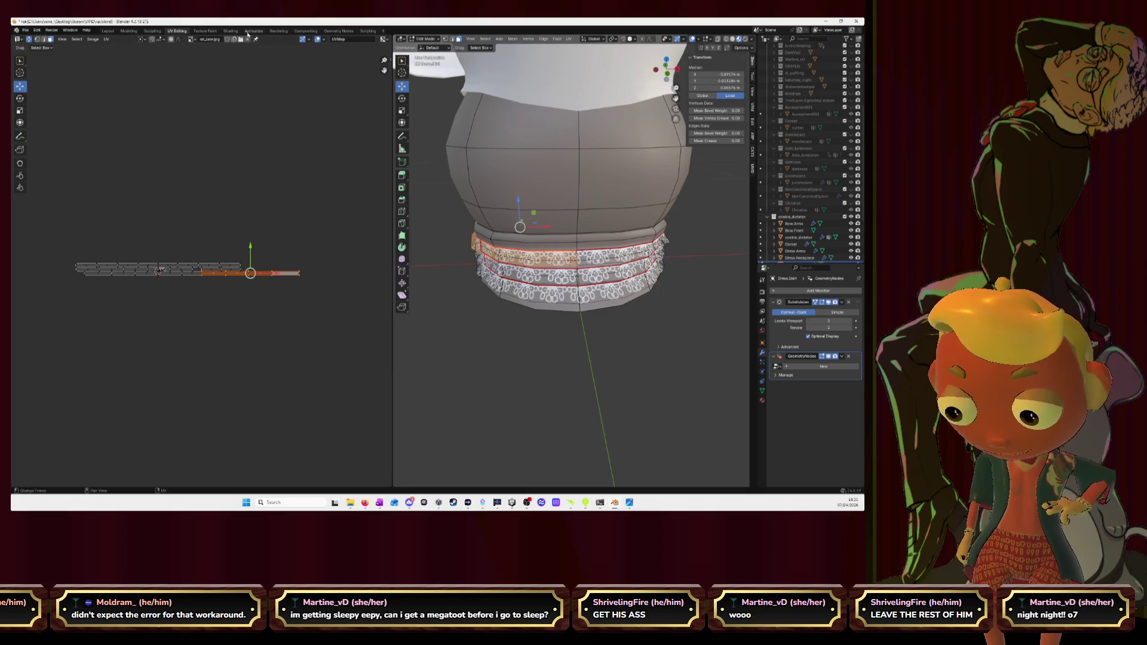
{"action": "left_click", "coordinate": [192, 40]}
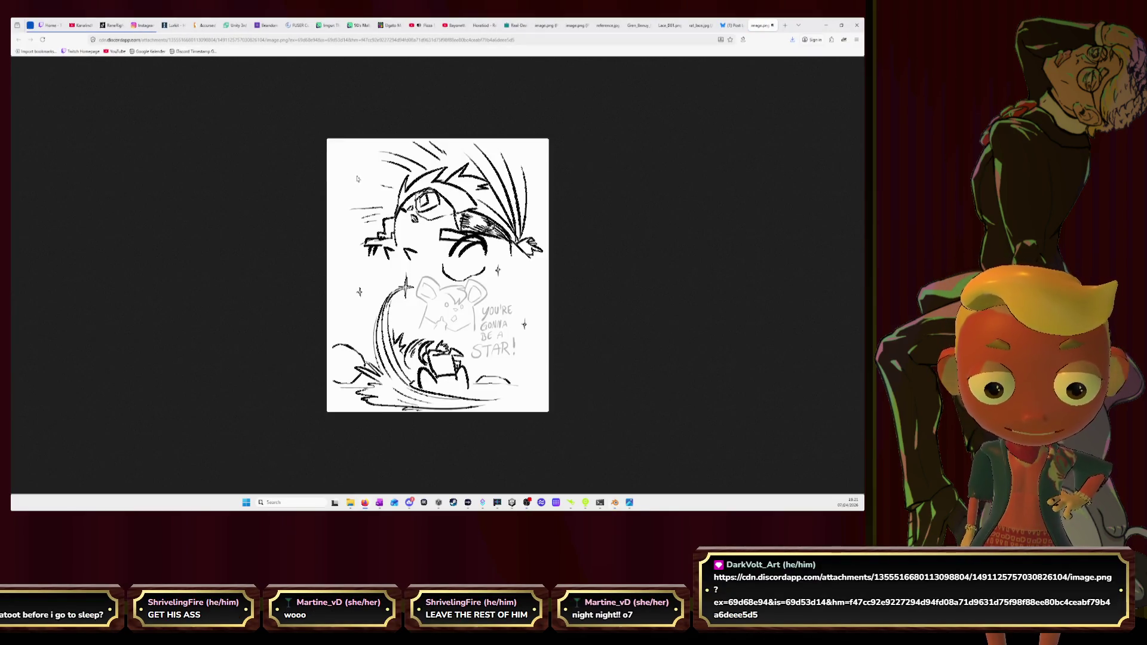
{"action": "scroll", "coordinate": [365, 183], "scroll_direction": "up", "scroll_amount": 1, "text": "ctrl"}
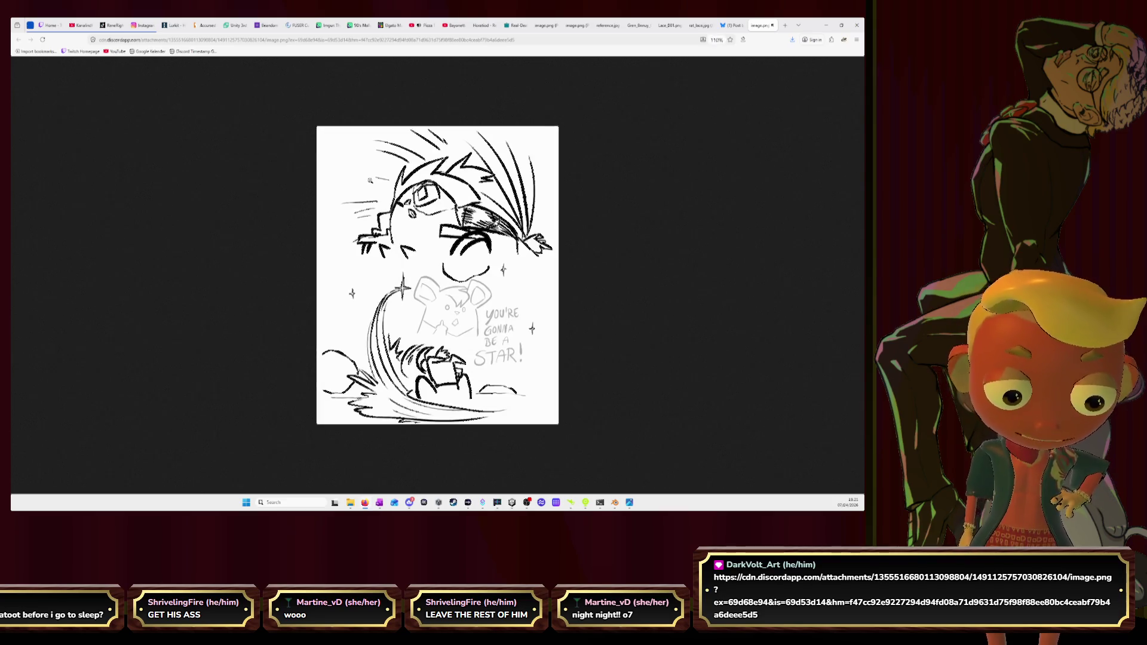
{"action": "scroll", "coordinate": [370, 180], "scroll_direction": "up", "scroll_amount": 2, "text": "ctrl"}
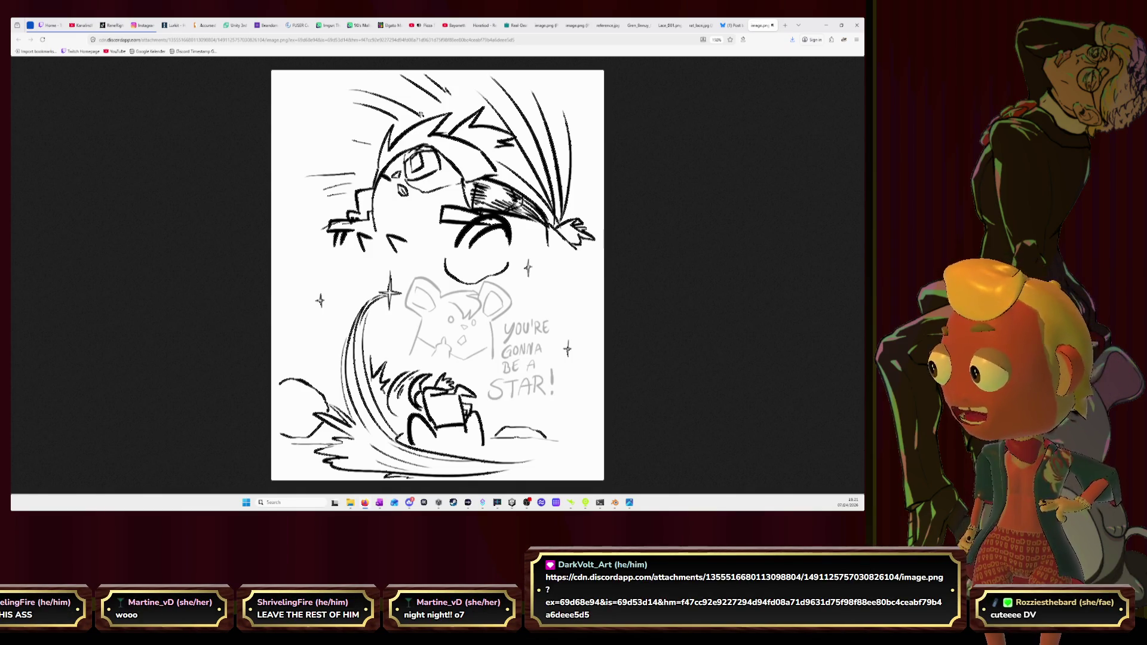
Step: View the Bluesky post tab, then return to the Blender window
{"action": "left_click", "coordinate": [734, 26]}
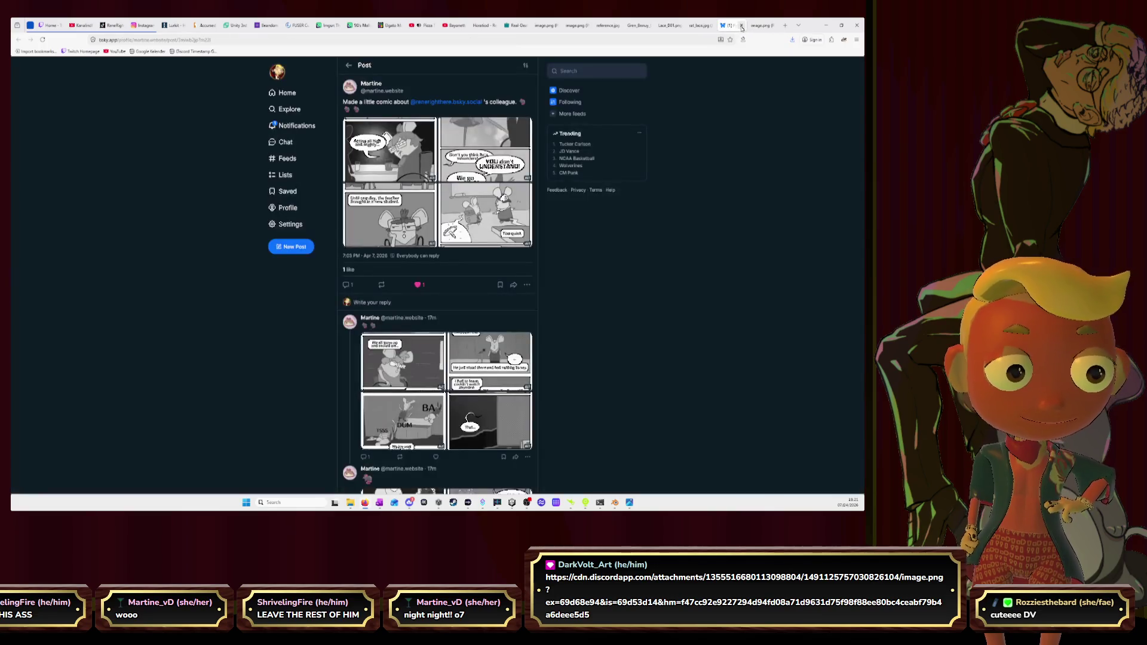
{"action": "left_click", "coordinate": [825, 26]}
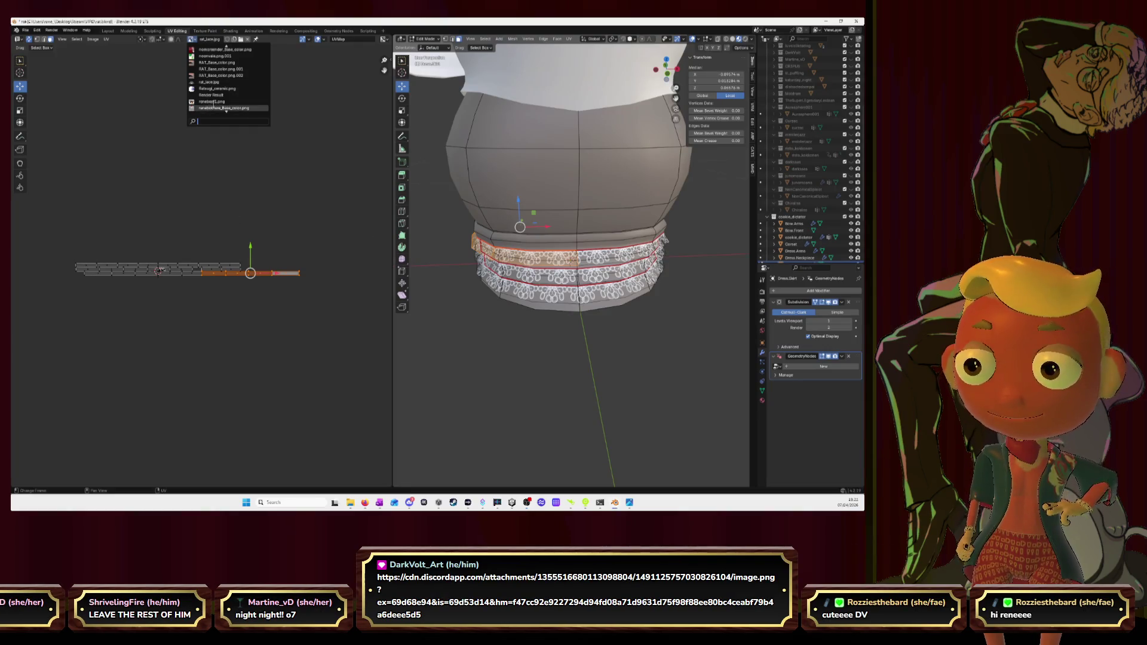
{"action": "scroll", "coordinate": [226, 109], "scroll_direction": "up", "scroll_amount": 3}
{"action": "scroll", "coordinate": [226, 110], "scroll_direction": "up", "scroll_amount": 3}
{"action": "scroll", "coordinate": [226, 109], "scroll_direction": "up", "scroll_amount": 3}
{"action": "scroll", "coordinate": [225, 110], "scroll_direction": "up", "scroll_amount": 3}
Step: Choose RAT_Base_color.png.002 instead of rat_lace.jpg as the image behind the UV islands
{"action": "key", "text": "Down"}
{"action": "key", "text": "Down"}
{"action": "key", "text": "Down"}
{"action": "key", "text": "Down"}
{"action": "key", "text": "Down"}
{"action": "key", "text": "Down"}
{"action": "key", "text": "Down"}
{"action": "key", "text": "Up"}
{"action": "key", "text": "Up"}
{"action": "key", "text": "Up"}
{"action": "key", "text": "Up"}
{"action": "key", "text": "Up"}
{"action": "key", "text": "Down"}
{"action": "key", "text": "Down"}
{"action": "key", "text": "Down"}
{"action": "key", "text": "Down"}
{"action": "key", "text": "Down"}
{"action": "key", "text": "Down"}
{"action": "key", "text": "Down"}
{"action": "key", "text": "Down"}
{"action": "key", "text": "Down"}
{"action": "key", "text": "Down"}
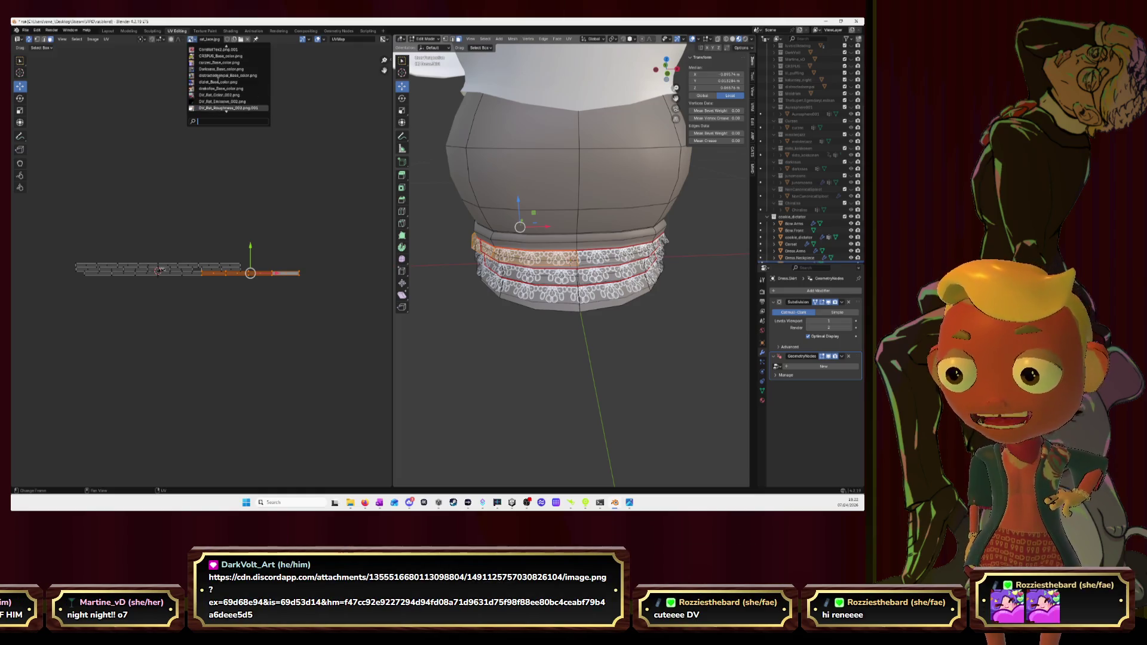
{"action": "key", "text": "Down"}
{"action": "key", "text": "Down"}
{"action": "key", "text": "Down"}
{"action": "key", "text": "Down"}
{"action": "key", "text": "Down"}
{"action": "key", "text": "Down"}
{"action": "key", "text": "Down"}
{"action": "key", "text": "Up"}
{"action": "key", "text": "Up"}
{"action": "key", "text": "Up"}
{"action": "key", "text": "Down"}
{"action": "key", "text": "Down"}
{"action": "key", "text": "Down"}
{"action": "key", "text": "Down"}
{"action": "left_click", "coordinate": [224, 104]}
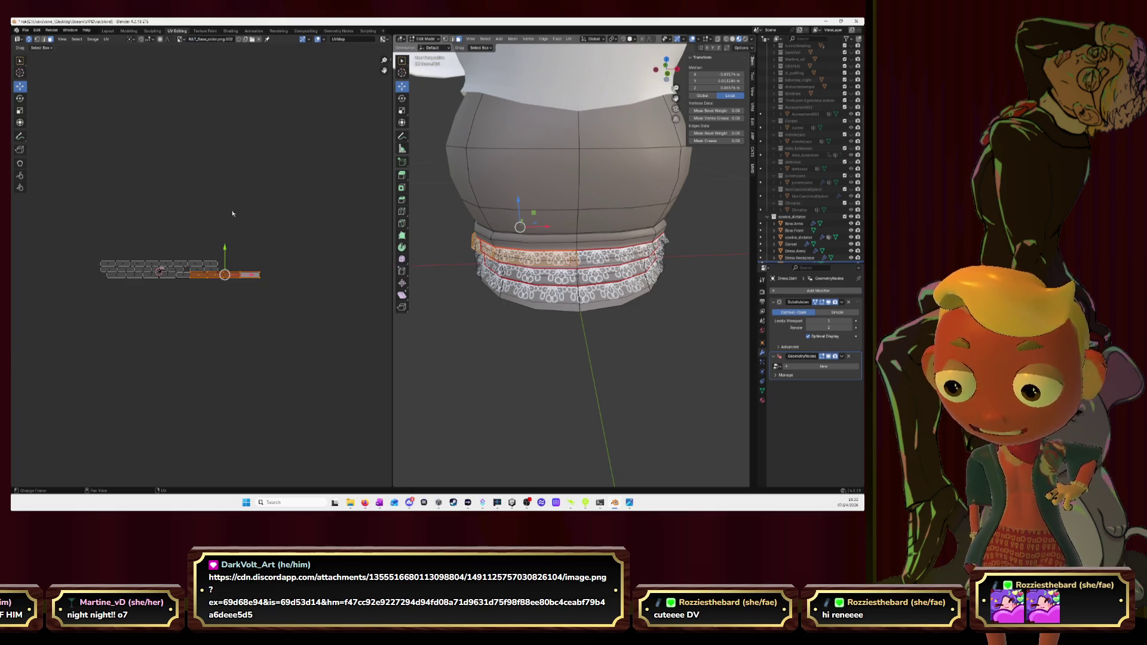
{"action": "scroll", "coordinate": [206, 261], "scroll_direction": "up", "scroll_amount": 5}
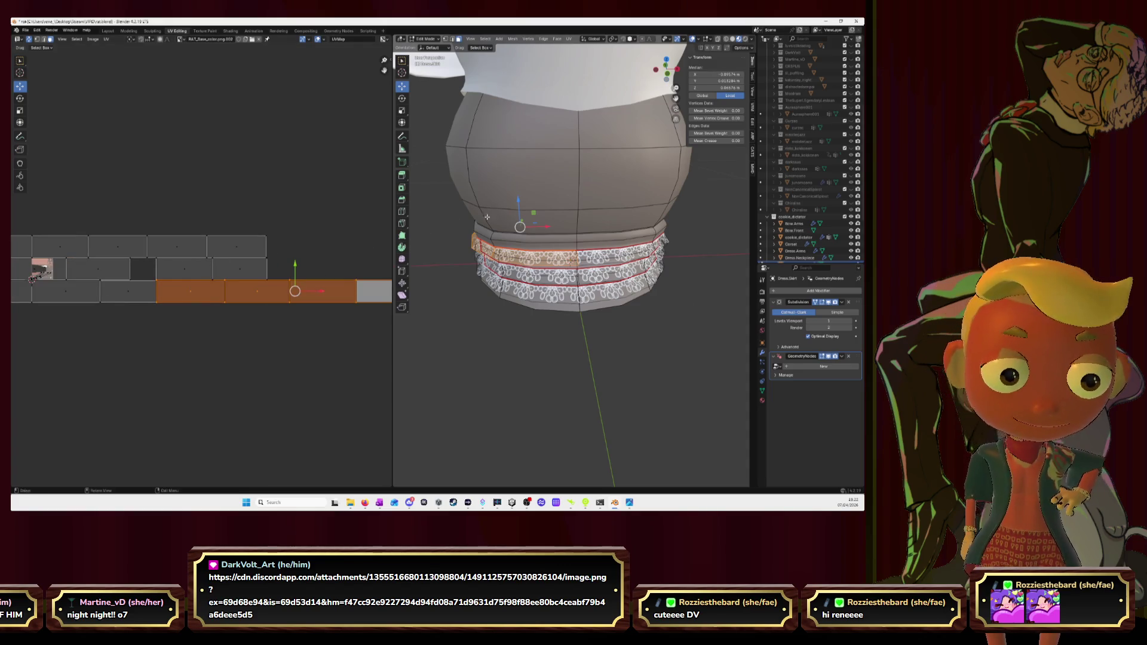
Step: Select the dress body's linked geometry with L and extend the selection down to the lower skirt loops
{"action": "middle_click_drag", "start_coordinate": [556, 186], "coordinate": [546, 184]}
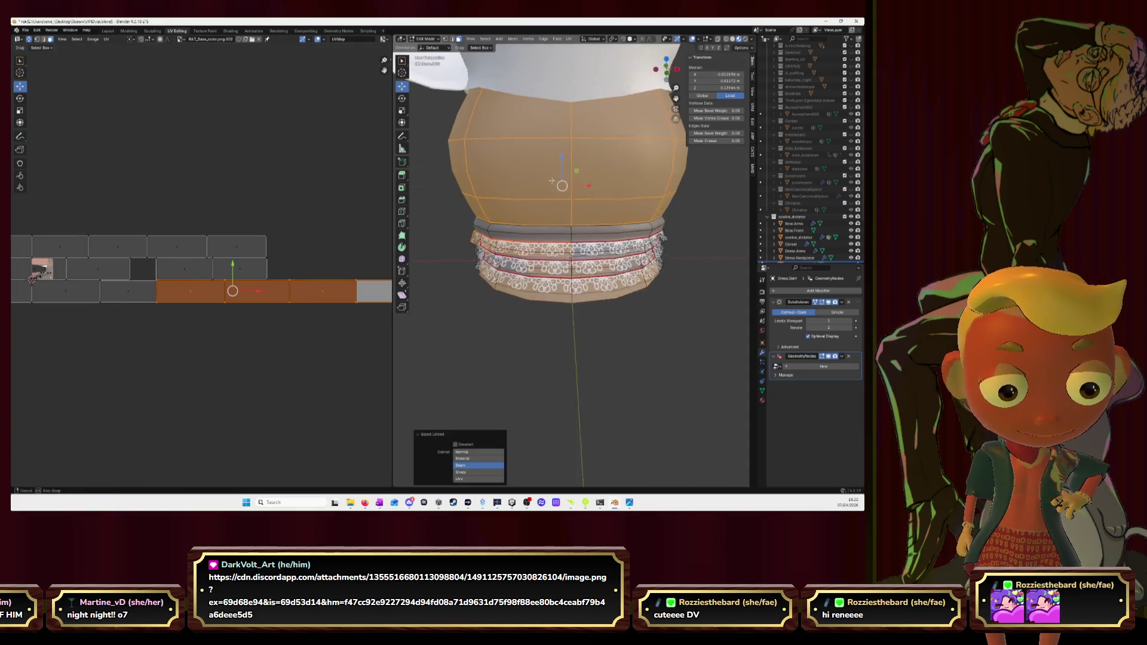
{"action": "left_click", "coordinate": [502, 329]}
{"action": "key", "text": "l"}
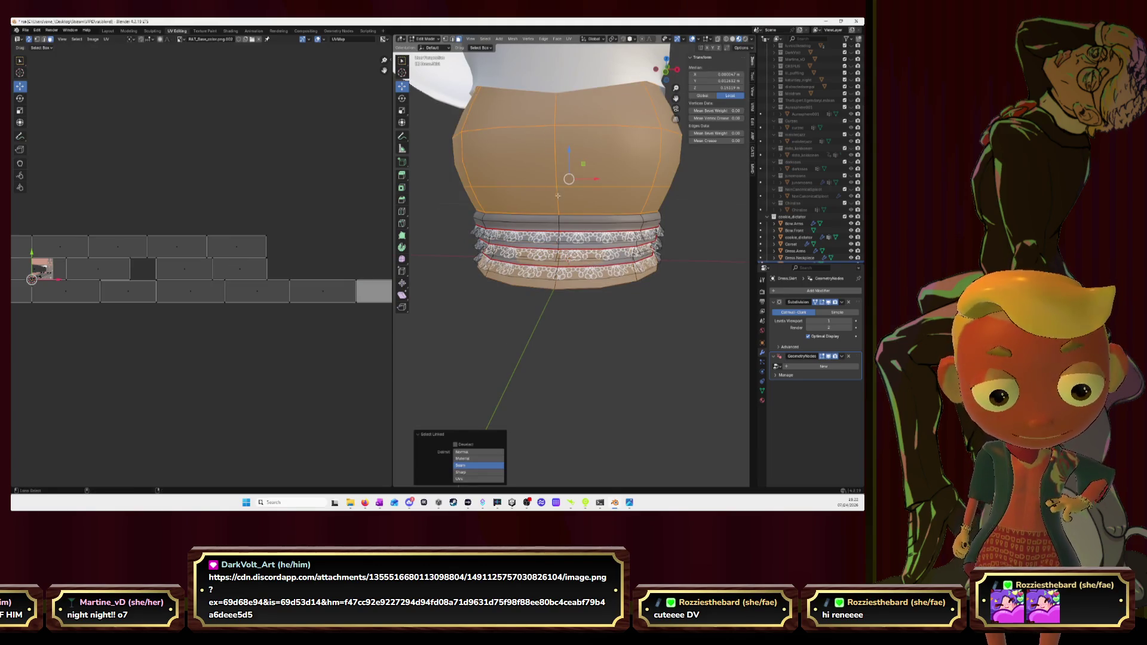
{"action": "left_click", "coordinate": [559, 217], "text": "shift"}
{"action": "middle_click_drag", "start_coordinate": [559, 226], "coordinate": [550, 216]}
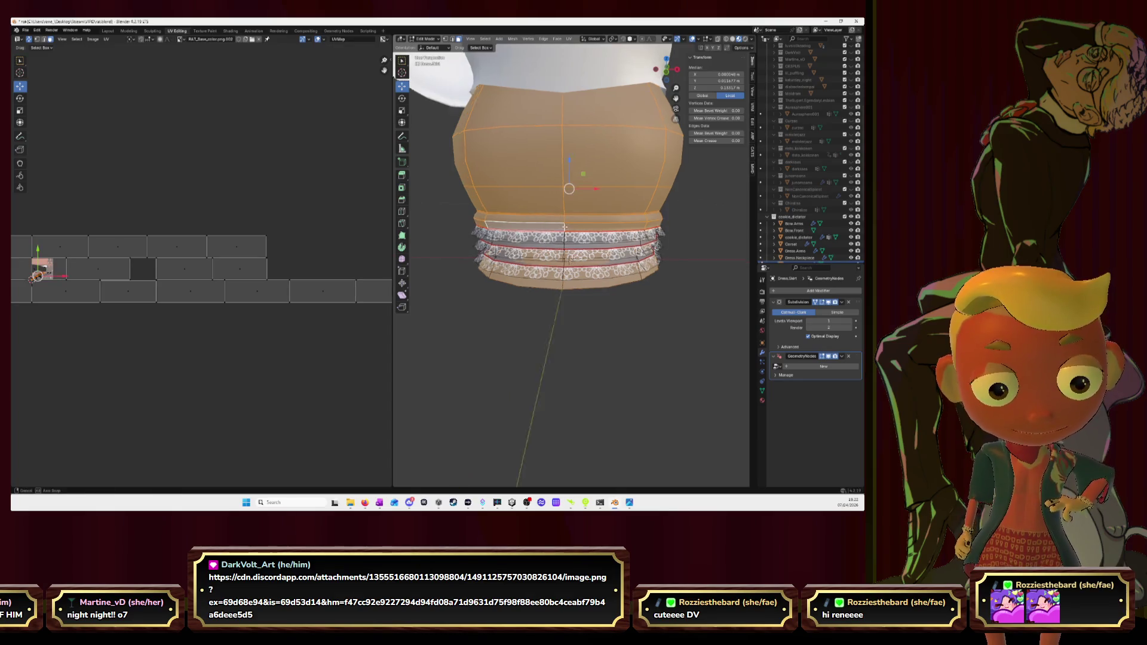
{"action": "scroll", "coordinate": [551, 215], "scroll_direction": "up", "scroll_amount": 4}
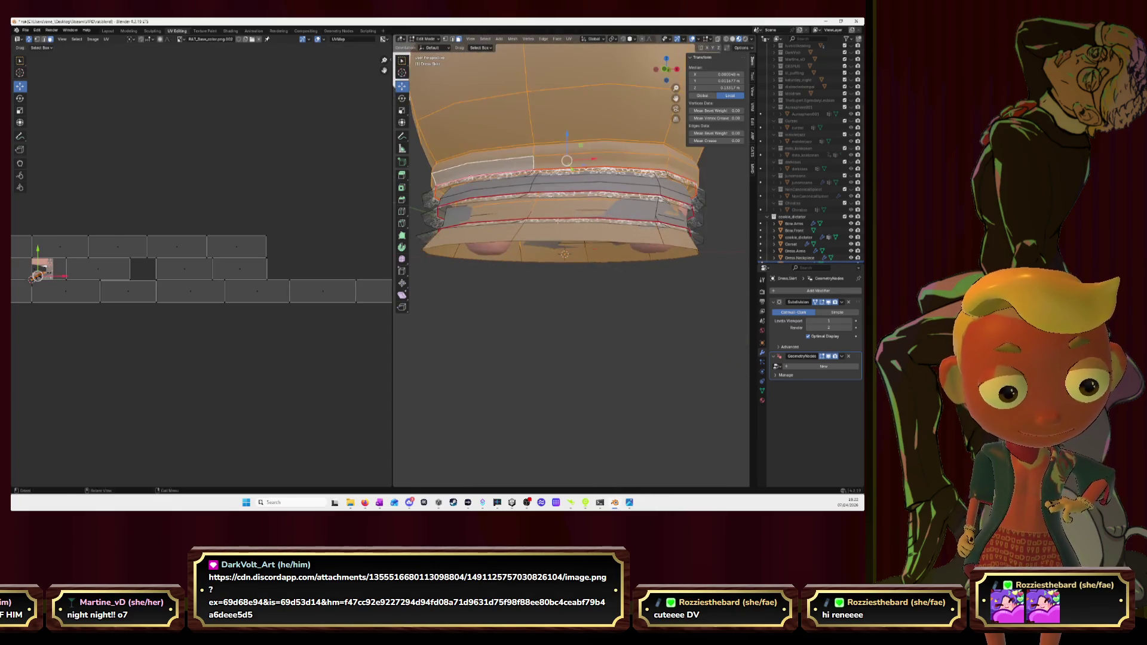
{"action": "left_click", "coordinate": [511, 177], "text": "alt+shift"}
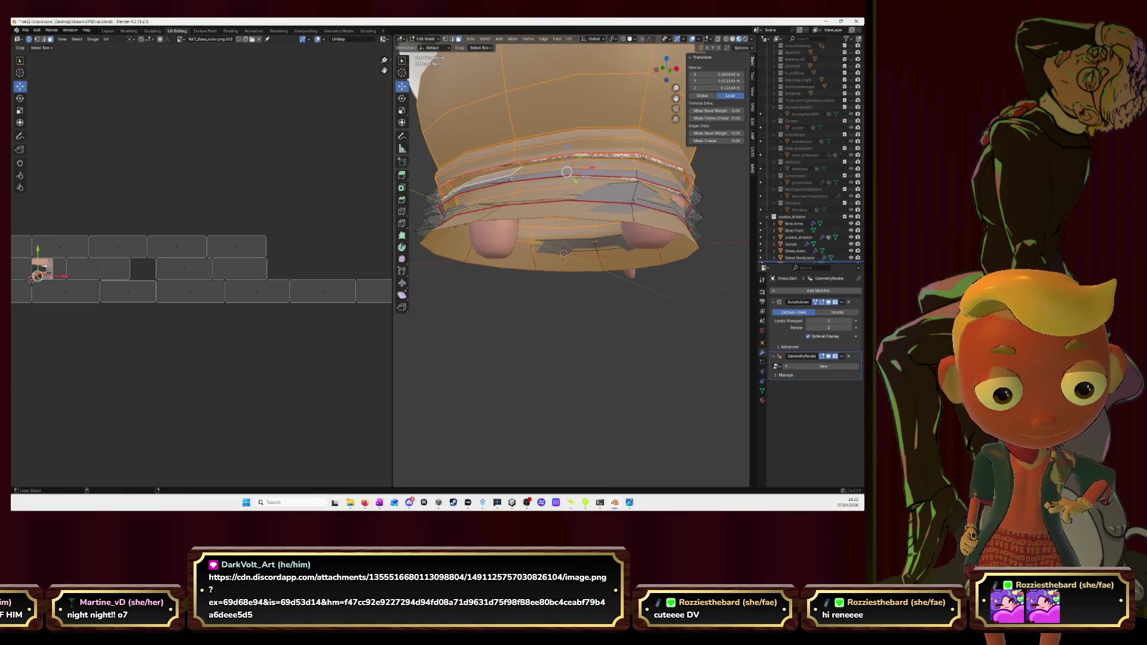
{"action": "mouse_move", "coordinate": [508, 203]}
{"action": "middle_mouse_down"}
{"action": "mouse_move", "coordinate": [524, 211]}
{"action": "mouse_move", "coordinate": [504, 210]}
{"action": "middle_mouse_up"}
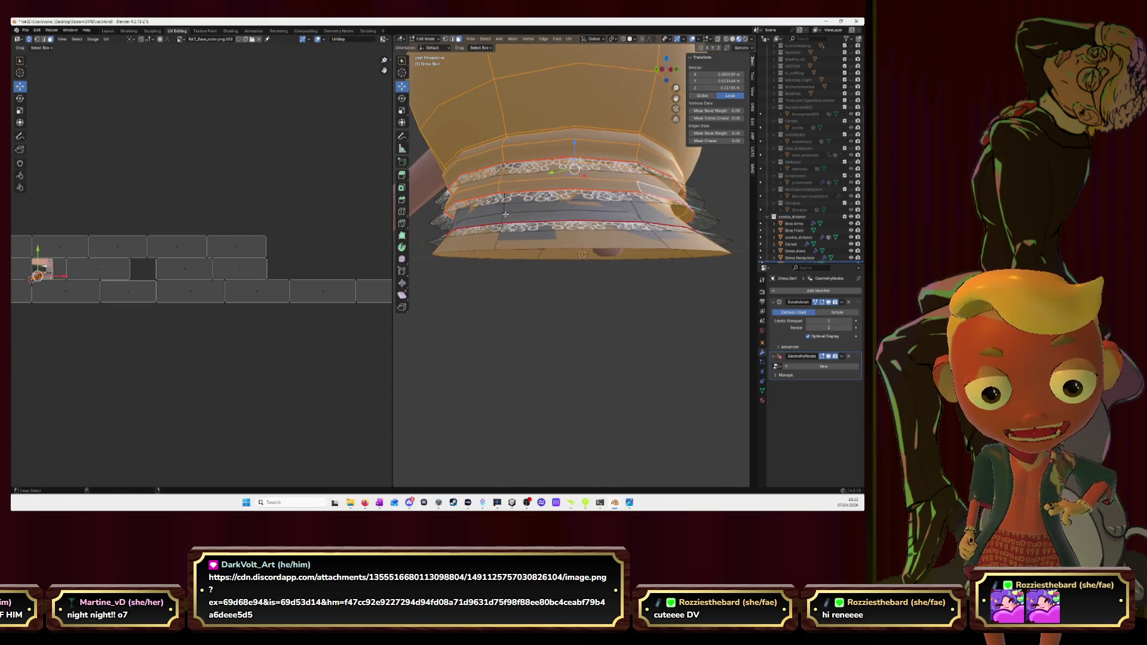
{"action": "key", "text": "a"}
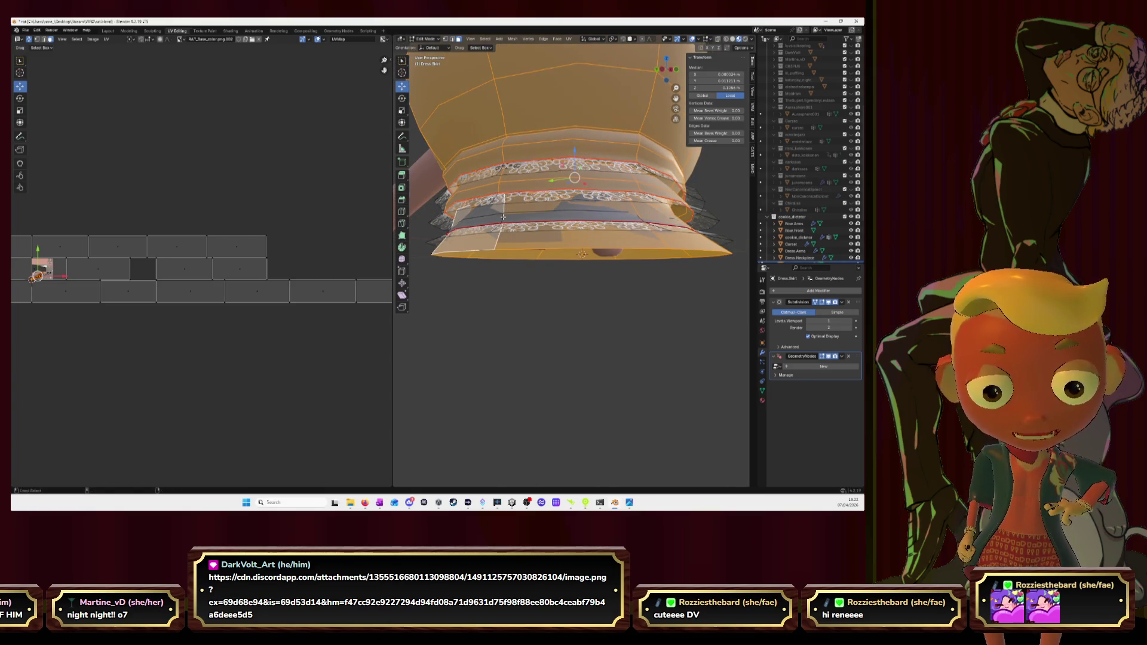
{"action": "mouse_move", "coordinate": [504, 217]}
{"action": "middle_mouse_down"}
{"action": "mouse_move", "coordinate": [531, 228]}
{"action": "mouse_move", "coordinate": [676, 186]}
{"action": "middle_mouse_up"}
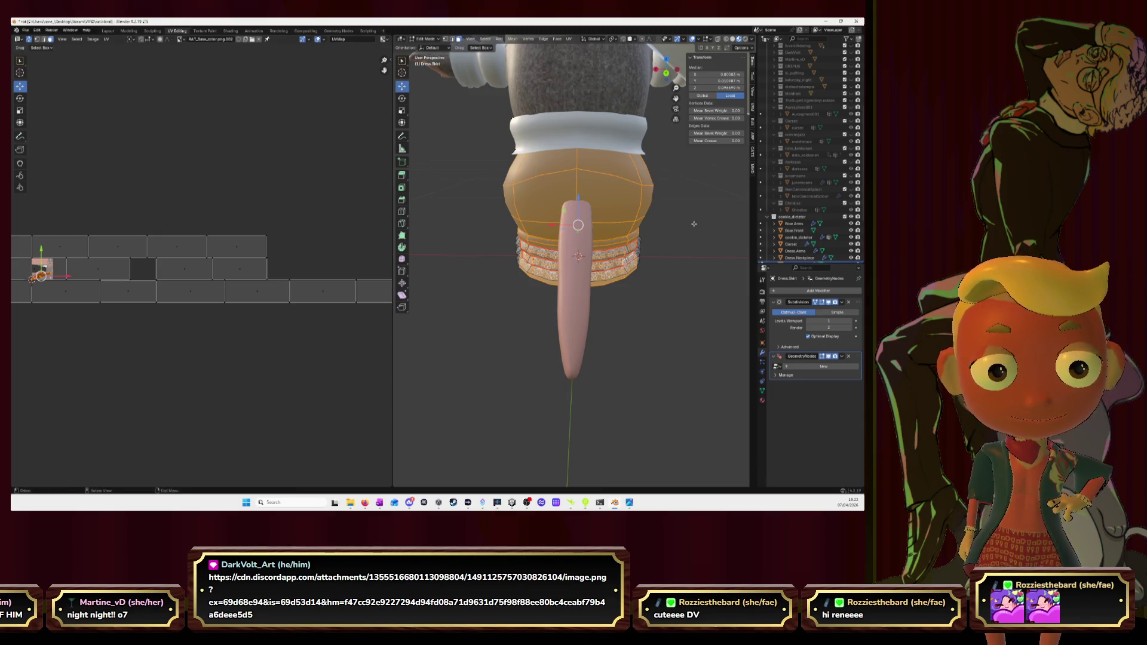
{"action": "left_click", "coordinate": [619, 198], "text": "alt"}
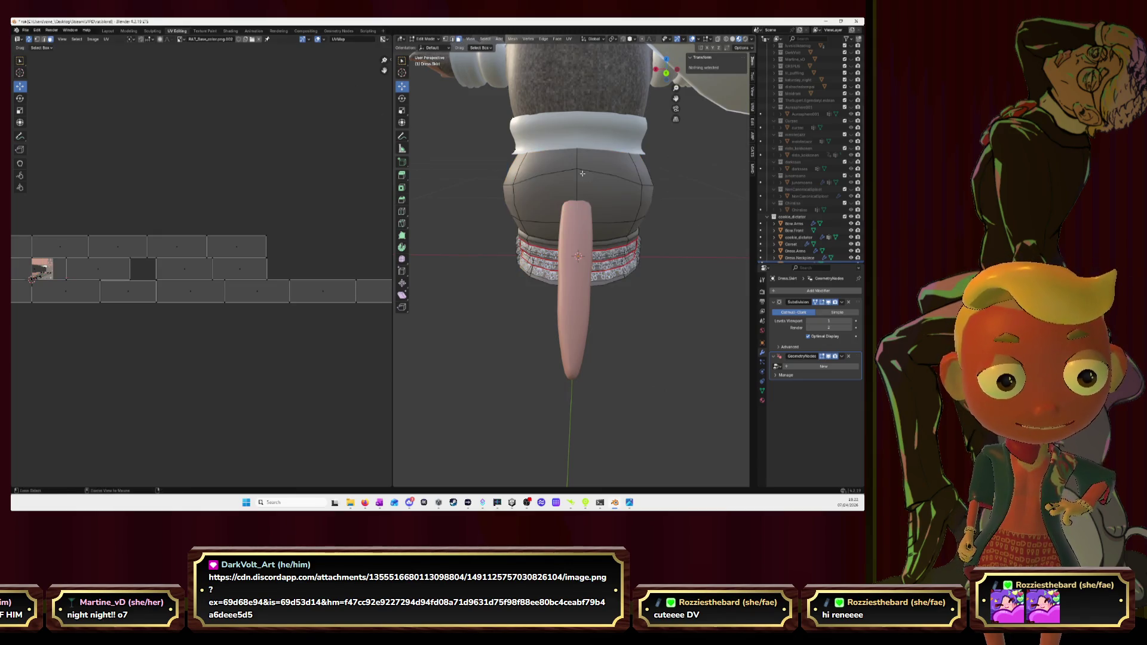
Step: In edge select mode, Alt-select the vertical edge loop running down the back of the dress
{"action": "left_click", "coordinate": [457, 40]}
{"action": "middle_click_drag", "start_coordinate": [578, 159], "coordinate": [608, 170]}
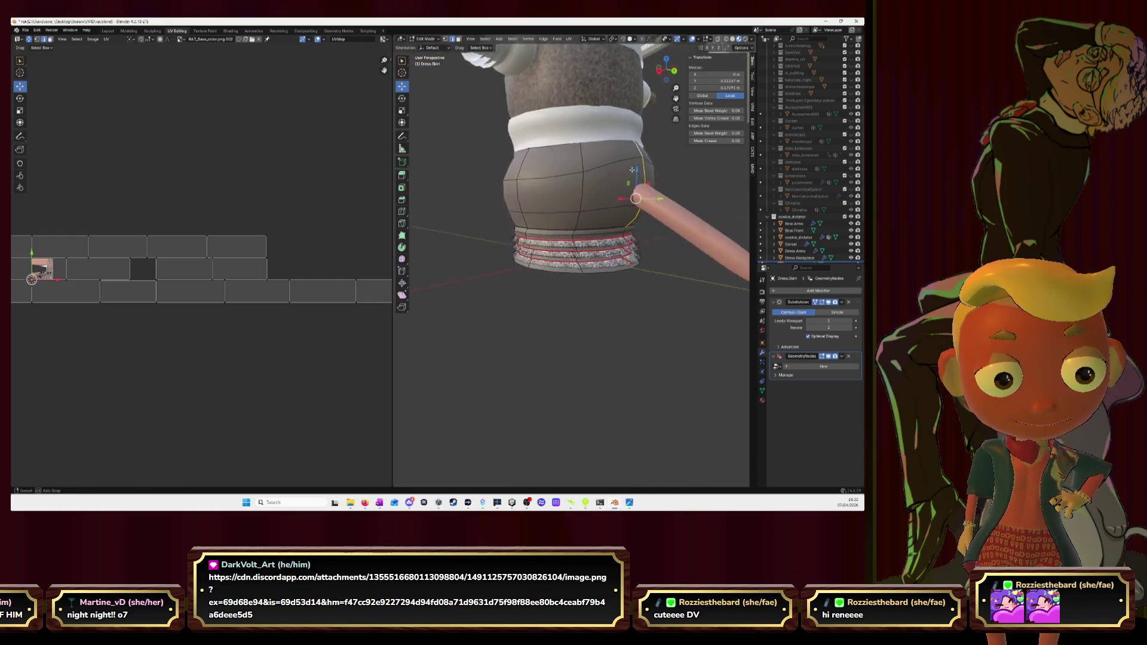
{"action": "left_click", "coordinate": [609, 170], "text": "alt"}
{"action": "mouse_move", "coordinate": [608, 171]}
{"action": "middle_mouse_down"}
{"action": "mouse_move", "coordinate": [624, 212]}
{"action": "mouse_move", "coordinate": [593, 171]}
{"action": "mouse_move", "coordinate": [572, 222]}
{"action": "mouse_move", "coordinate": [532, 240]}
{"action": "middle_mouse_up"}
{"action": "scroll", "coordinate": [617, 202], "scroll_direction": "up", "scroll_amount": 2}
{"action": "left_click", "coordinate": [622, 216], "text": "alt"}
{"action": "left_click", "coordinate": [593, 179], "text": "alt"}
{"action": "left_click", "coordinate": [520, 235], "text": "alt"}
Step: Mark the selected back edge loop as a seam, then clear the selection
{"action": "right_click", "coordinate": [528, 231]}
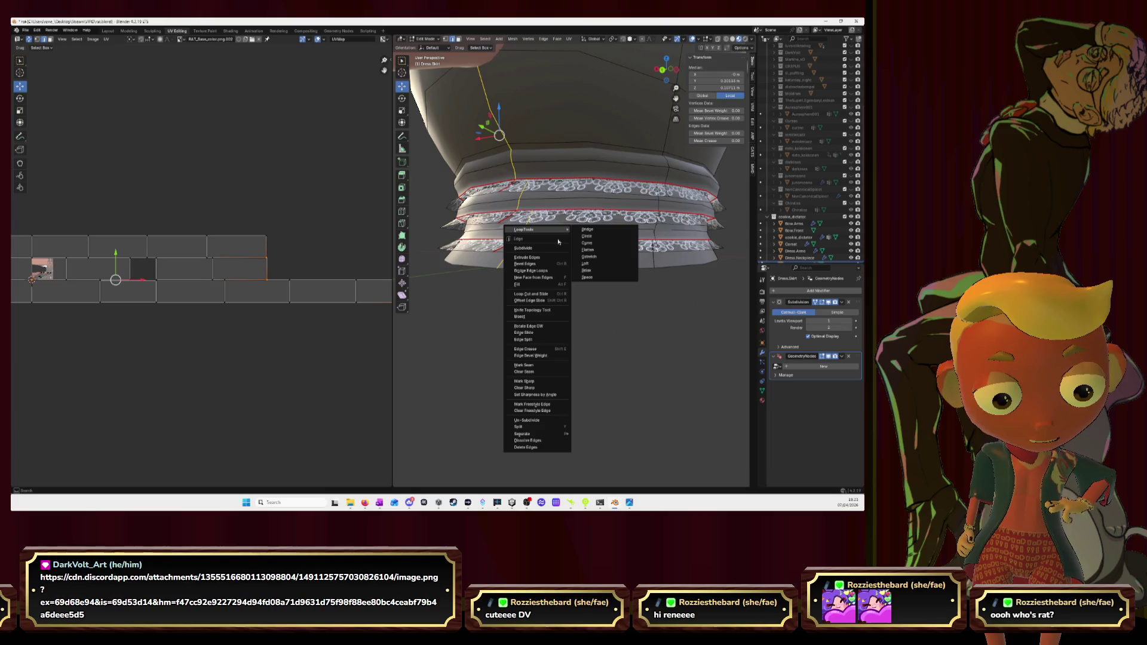
{"action": "left_click", "coordinate": [538, 366]}
{"action": "scroll", "coordinate": [586, 254], "scroll_direction": "down", "scroll_amount": 5}
{"action": "mouse_move", "coordinate": [585, 253]}
{"action": "middle_mouse_down"}
{"action": "mouse_move", "coordinate": [520, 191]}
{"action": "mouse_move", "coordinate": [645, 165]}
{"action": "middle_mouse_up"}
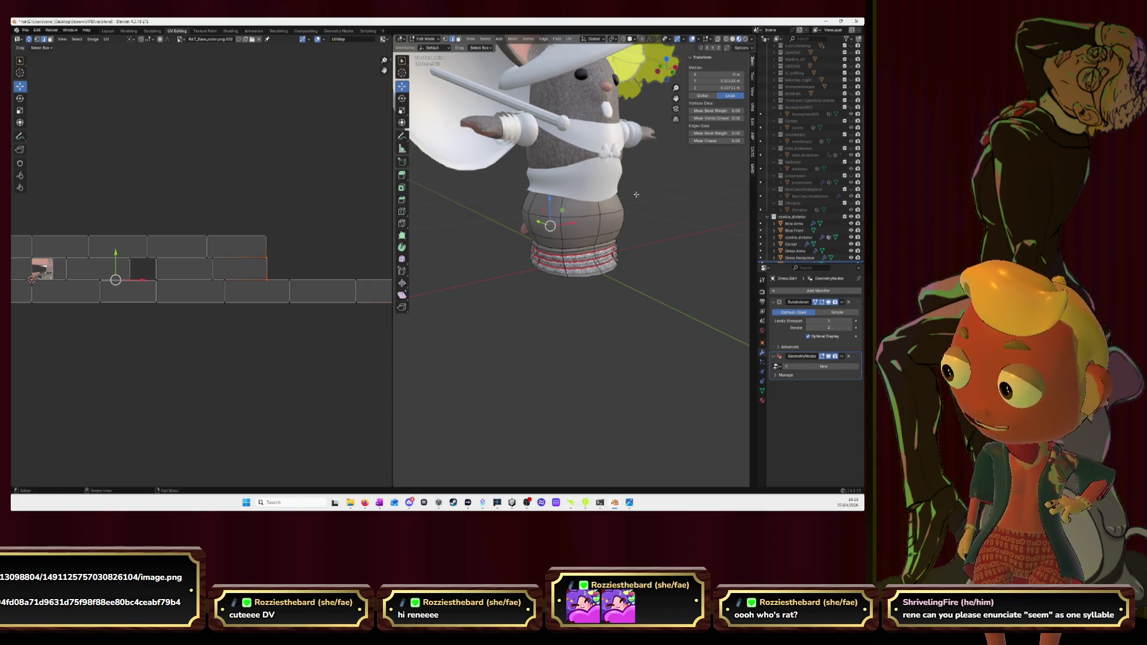
{"action": "middle_click_drag", "start_coordinate": [636, 194], "coordinate": [663, 223]}
{"action": "left_click", "coordinate": [663, 222]}
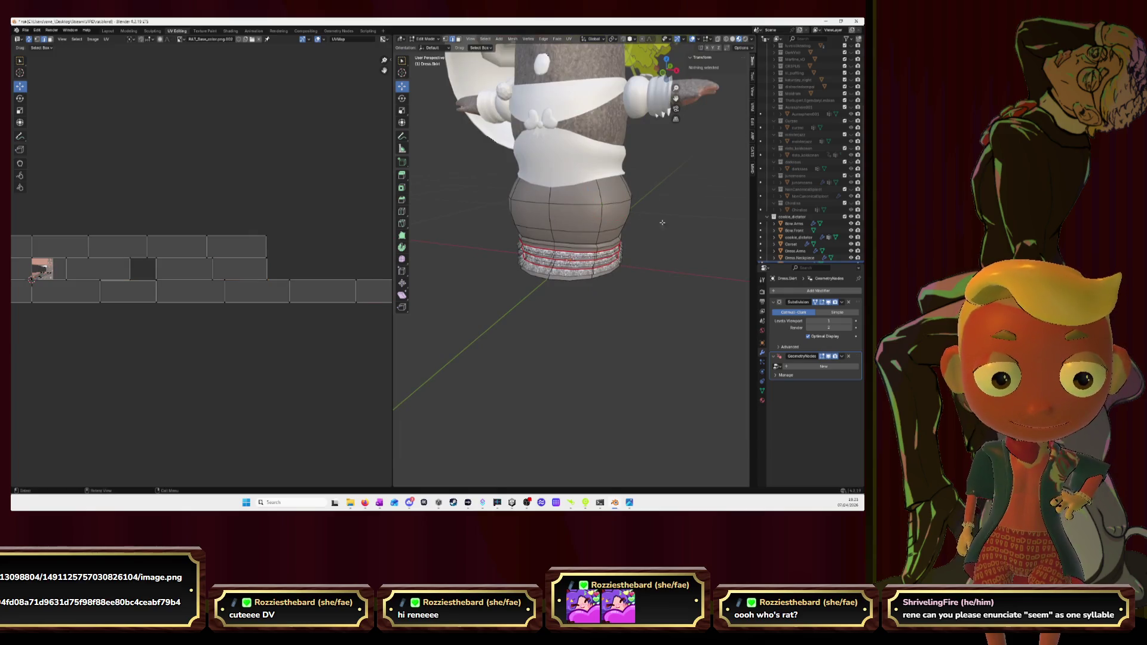
Step: Select the connected dress body with Ctrl+L and pick edge loops on the skirt tiers
{"action": "left_click", "coordinate": [552, 196]}
{"action": "key", "text": "ctrl+l"}
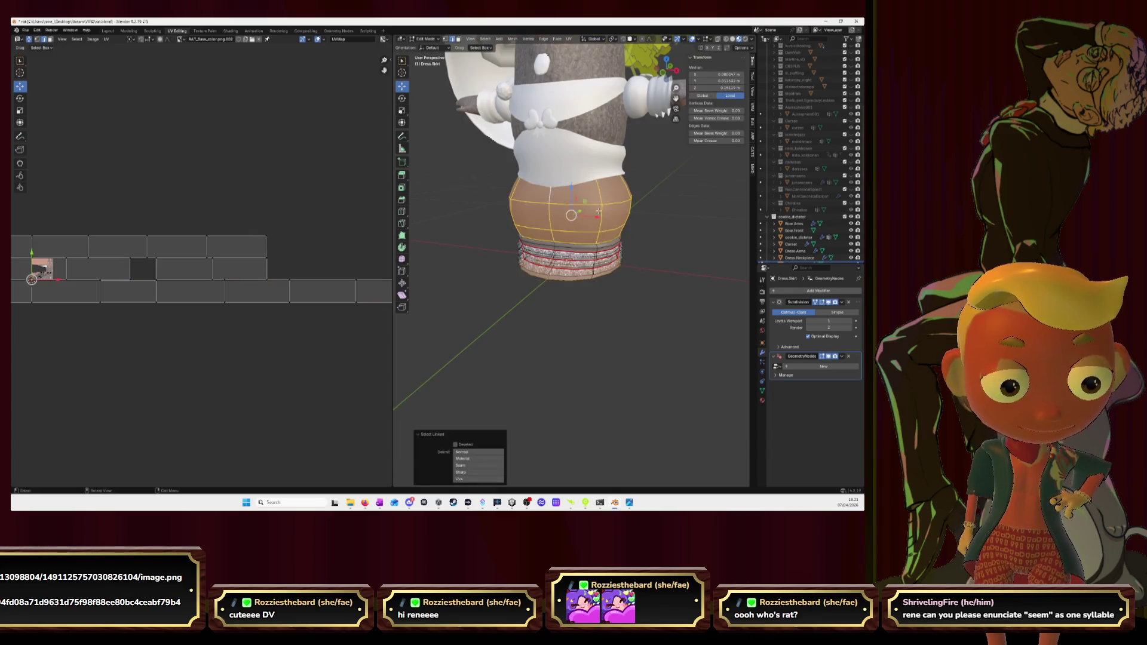
{"action": "middle_click_drag", "start_coordinate": [552, 195], "coordinate": [562, 200]}
{"action": "scroll", "coordinate": [561, 200], "scroll_direction": "up", "scroll_amount": 4}
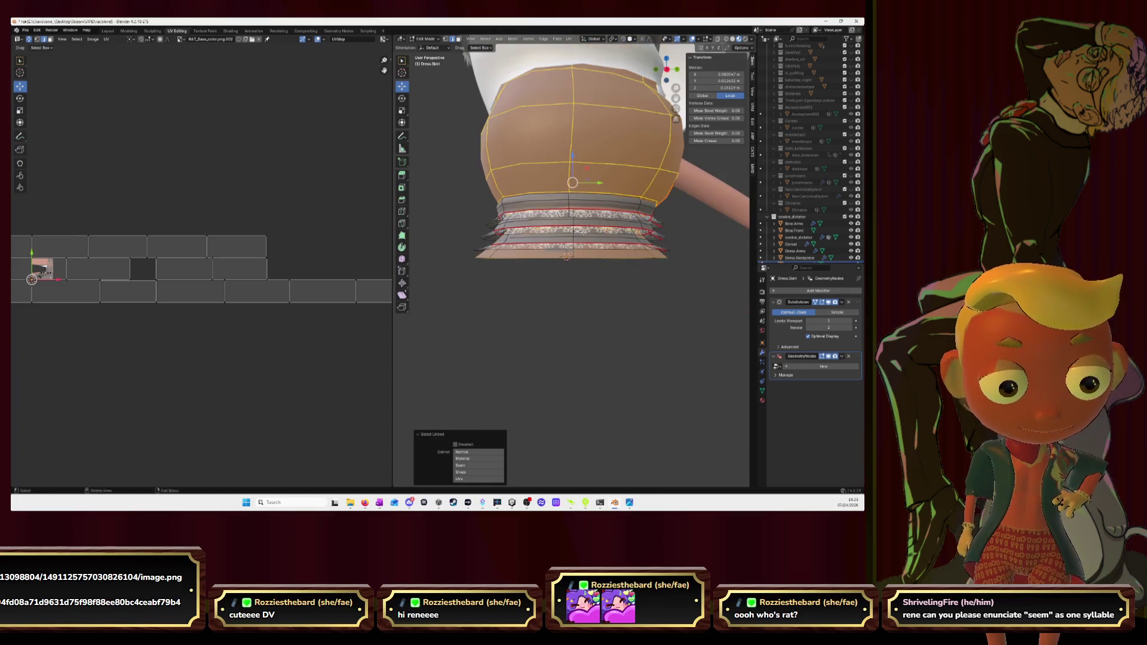
{"action": "key", "text": "g"}
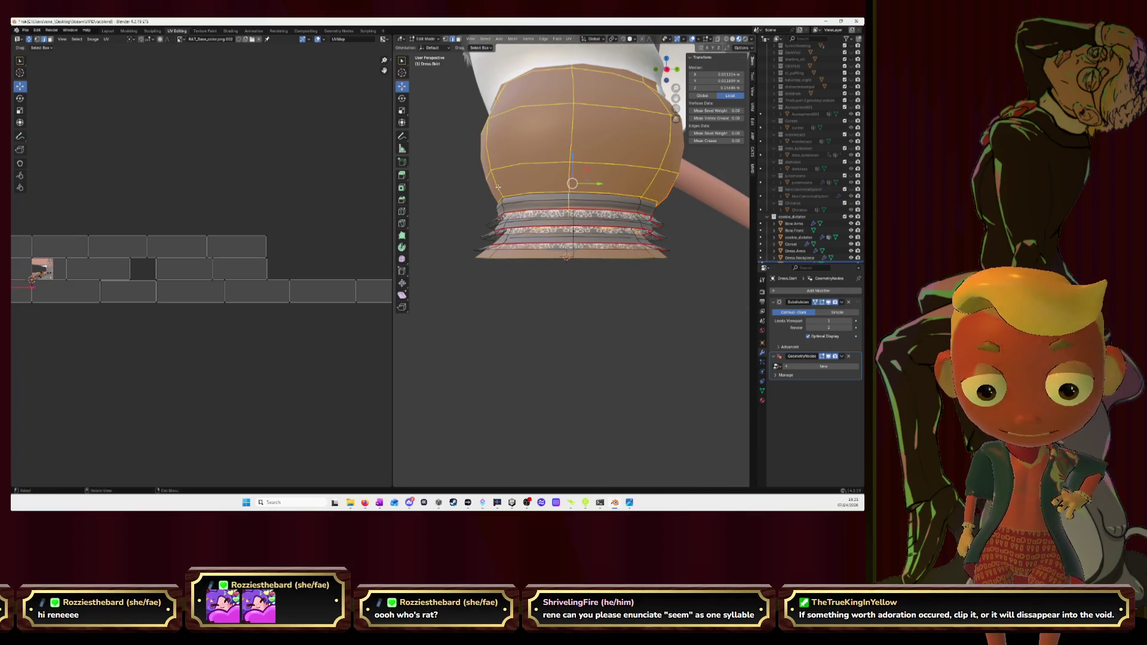
{"action": "left_click", "coordinate": [458, 40]}
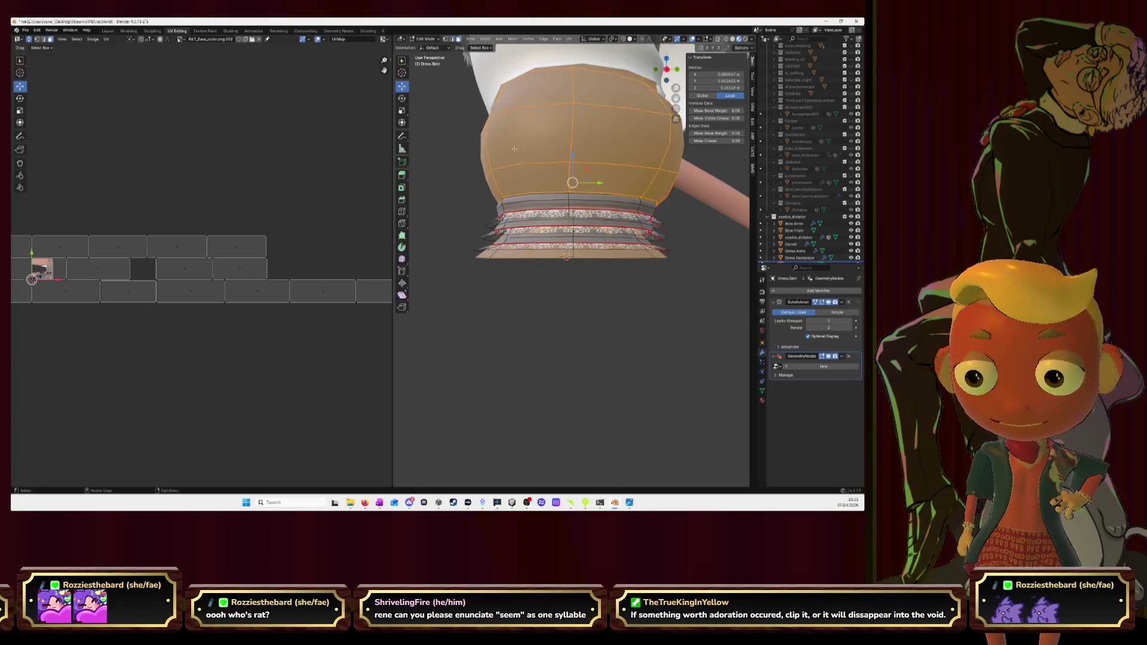
{"action": "left_click", "coordinate": [619, 198], "text": "alt"}
{"action": "left_click", "coordinate": [574, 200], "text": "alt"}
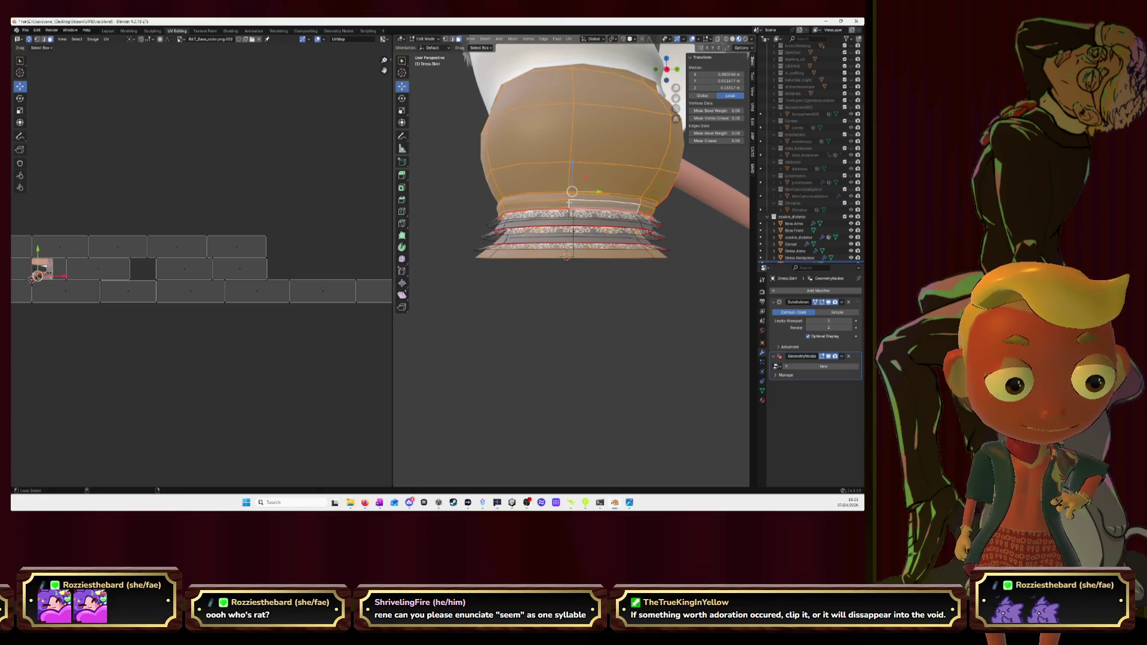
{"action": "middle_click_drag", "start_coordinate": [573, 193], "coordinate": [574, 178]}
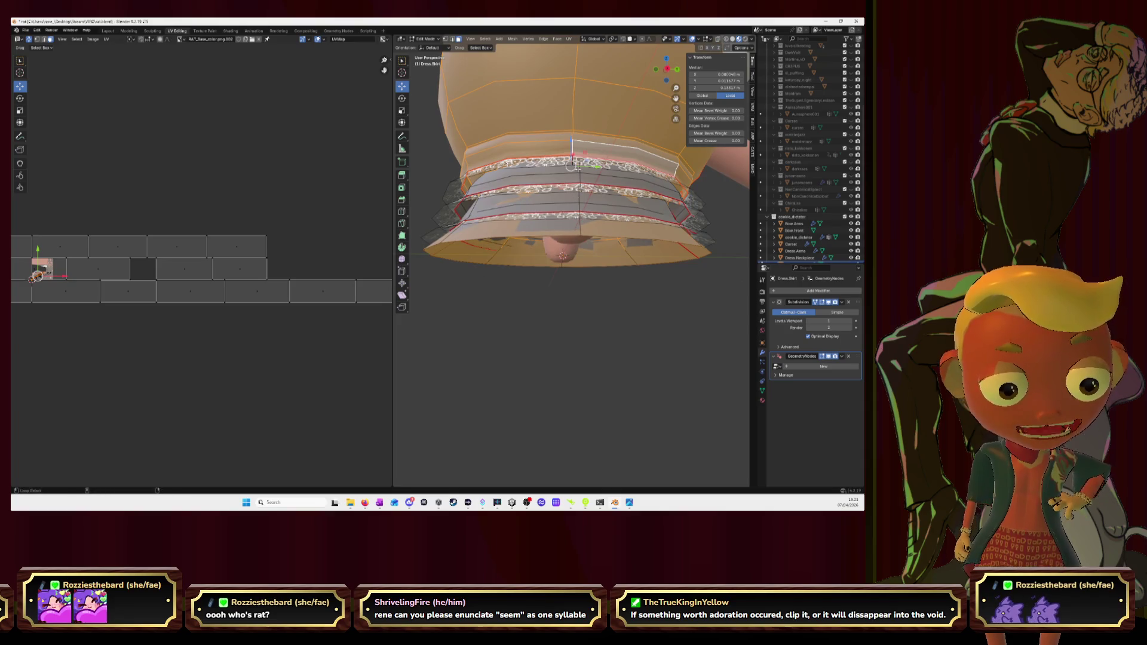
{"action": "left_click", "coordinate": [571, 177], "text": "alt"}
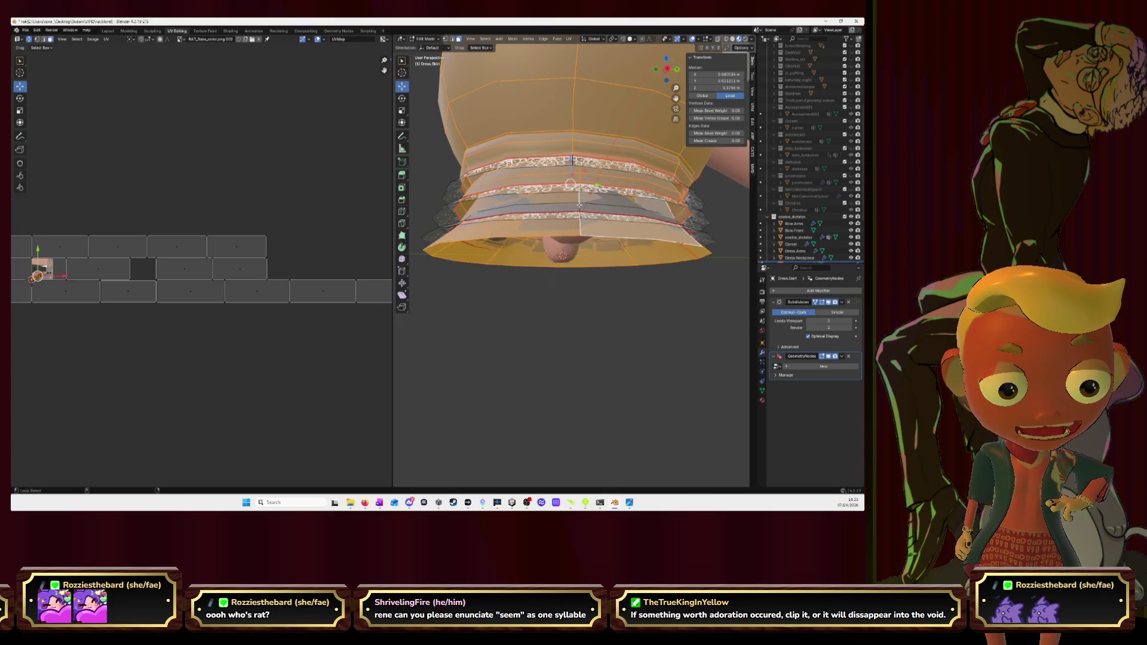
{"action": "mouse_move", "coordinate": [579, 199]}
{"action": "middle_mouse_down"}
{"action": "mouse_move", "coordinate": [563, 206]}
{"action": "mouse_move", "coordinate": [729, 258]}
{"action": "middle_mouse_up"}
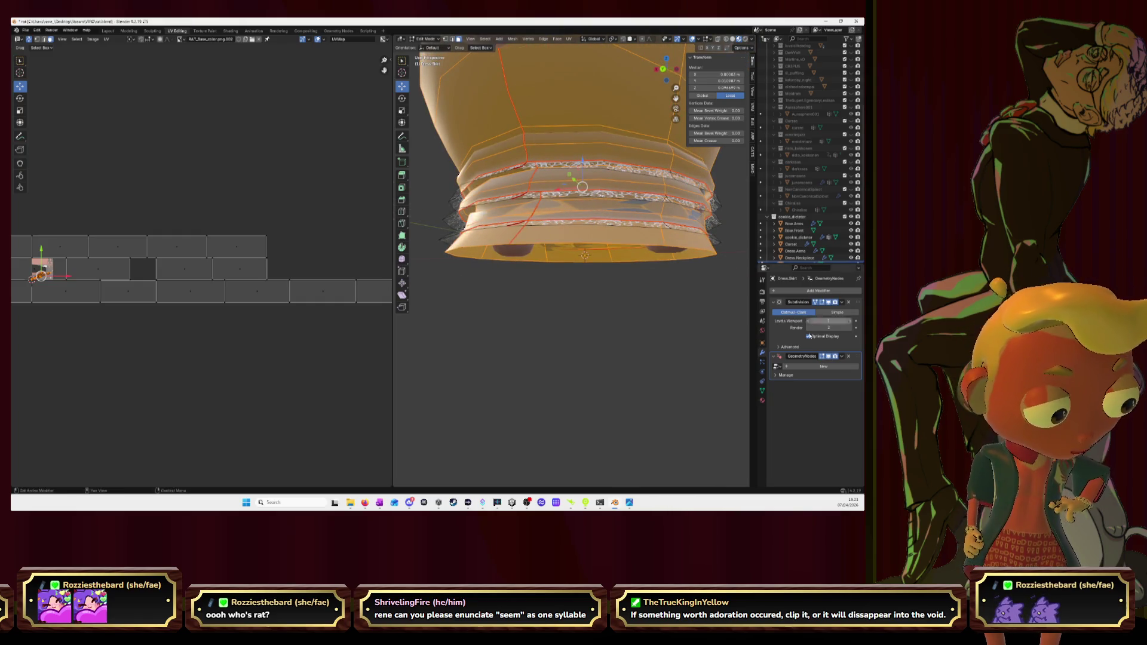
Step: Delete the skirt's GeometryNodes modifier and hide the selected dress body faces
{"action": "left_click", "coordinate": [850, 356]}
{"action": "mouse_move", "coordinate": [674, 299]}
{"action": "middle_mouse_down"}
{"action": "mouse_move", "coordinate": [643, 300]}
{"action": "mouse_move", "coordinate": [660, 279]}
{"action": "mouse_move", "coordinate": [643, 257]}
{"action": "middle_mouse_up"}
{"action": "key", "text": "h"}
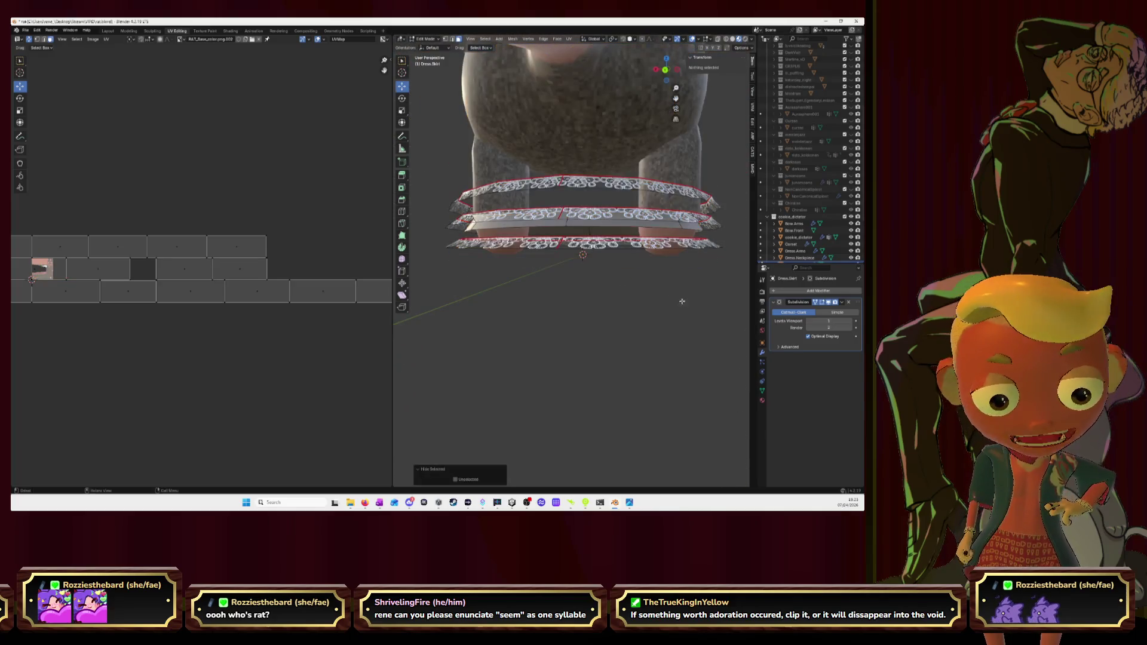
Step: Reveal the hidden faces, deselect the lower skirt bands and hide everything but the selection
{"action": "key", "text": "alt+h"}
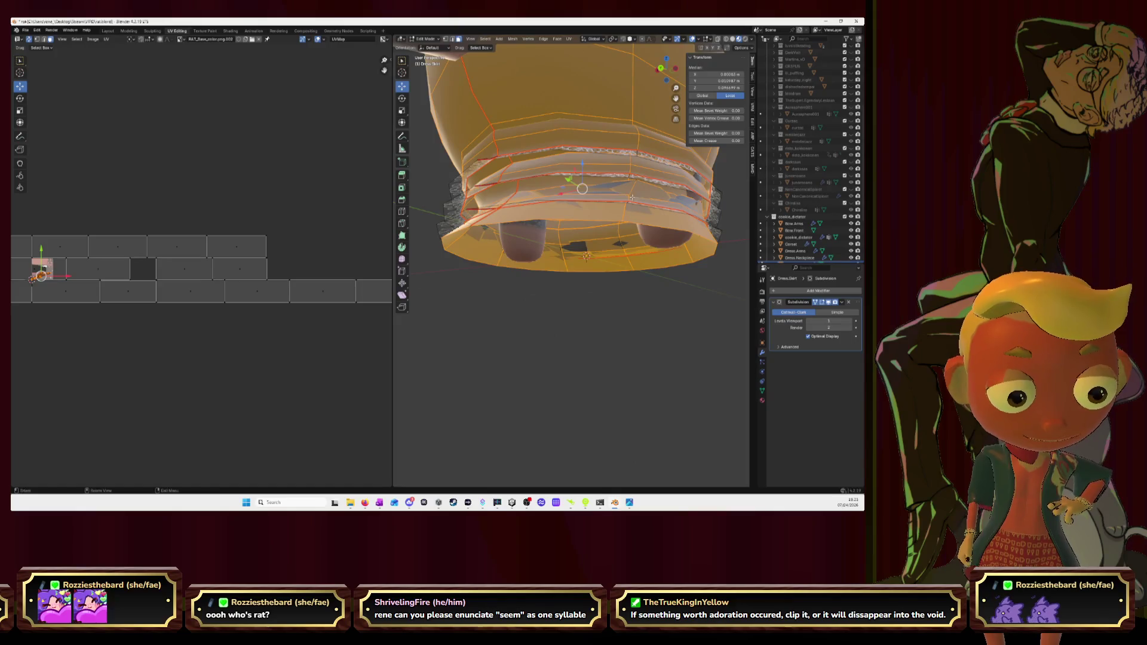
{"action": "middle_click_drag", "start_coordinate": [632, 197], "coordinate": [654, 199]}
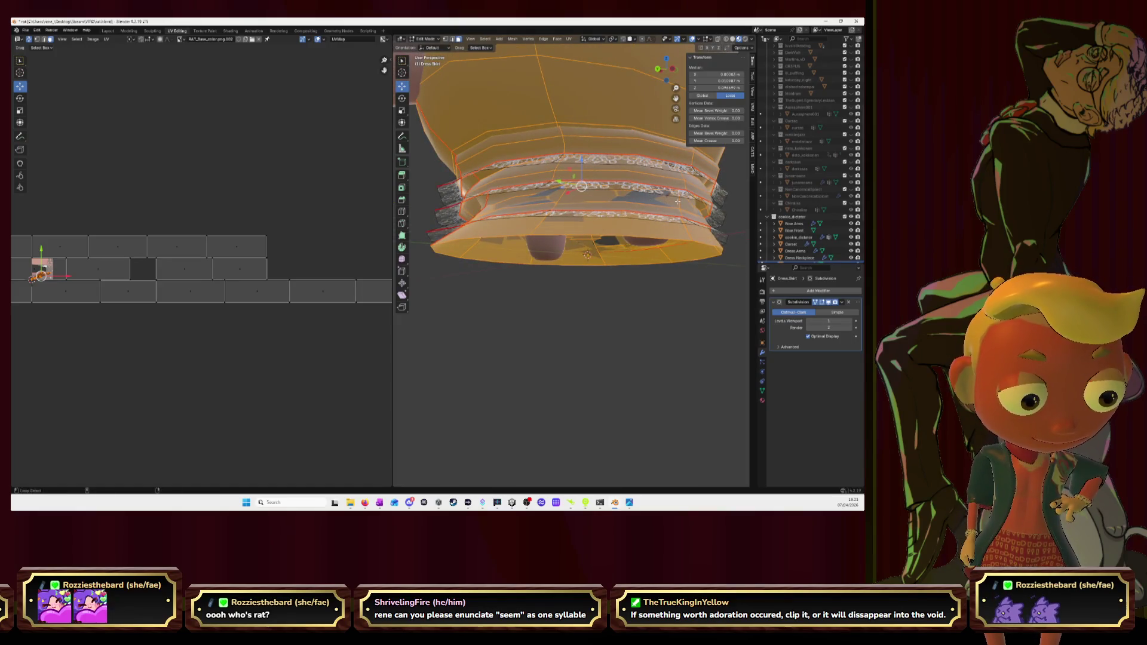
{"action": "left_click", "coordinate": [677, 202], "text": "alt+shift"}
{"action": "key", "text": "shift+h"}
Step: Reselect different skirt bands, hide them, then bring the hidden faces back
{"action": "left_click", "coordinate": [644, 187], "text": "alt+shift"}
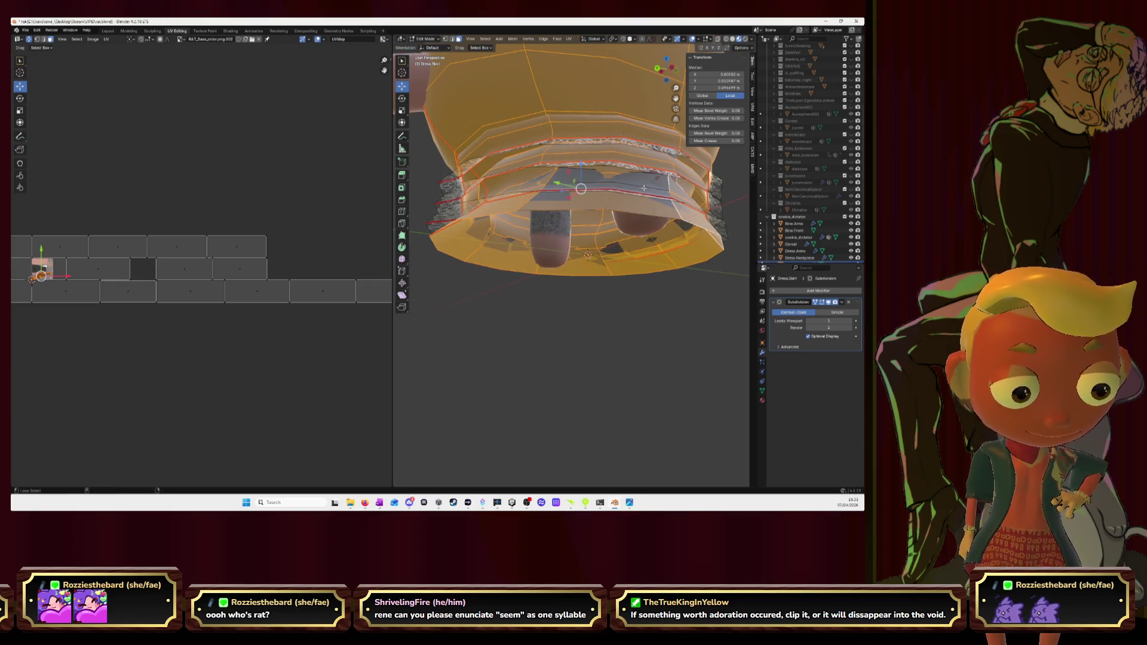
{"action": "left_click", "coordinate": [554, 176], "text": "alt+shift"}
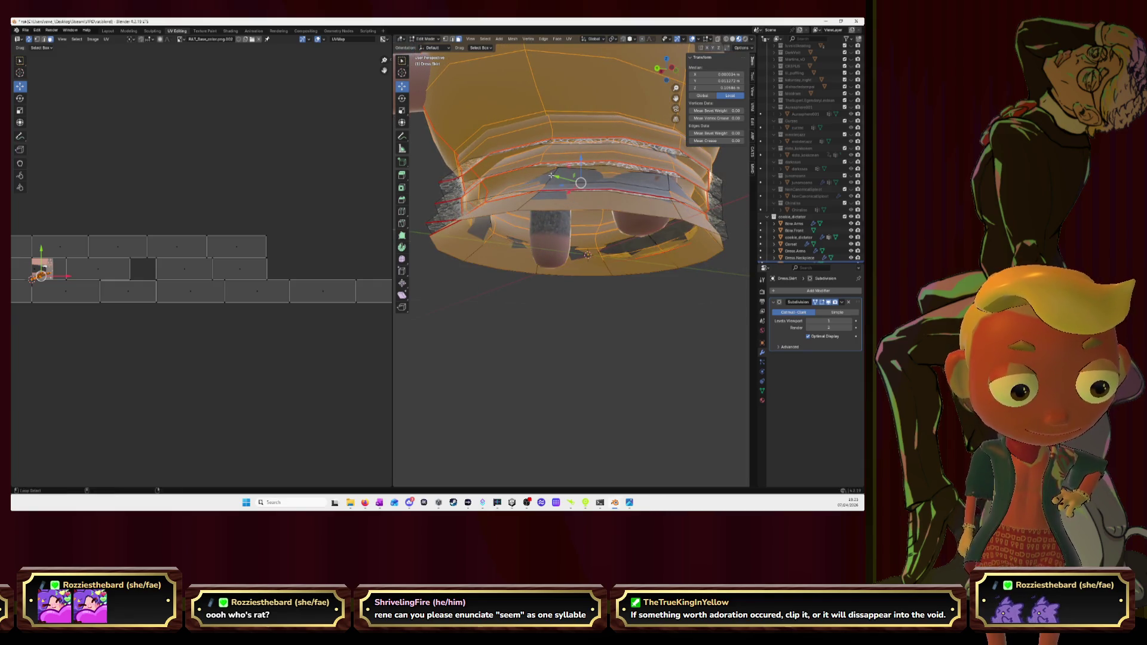
{"action": "left_click", "coordinate": [552, 176], "text": "alt+shift"}
{"action": "key", "text": "h"}
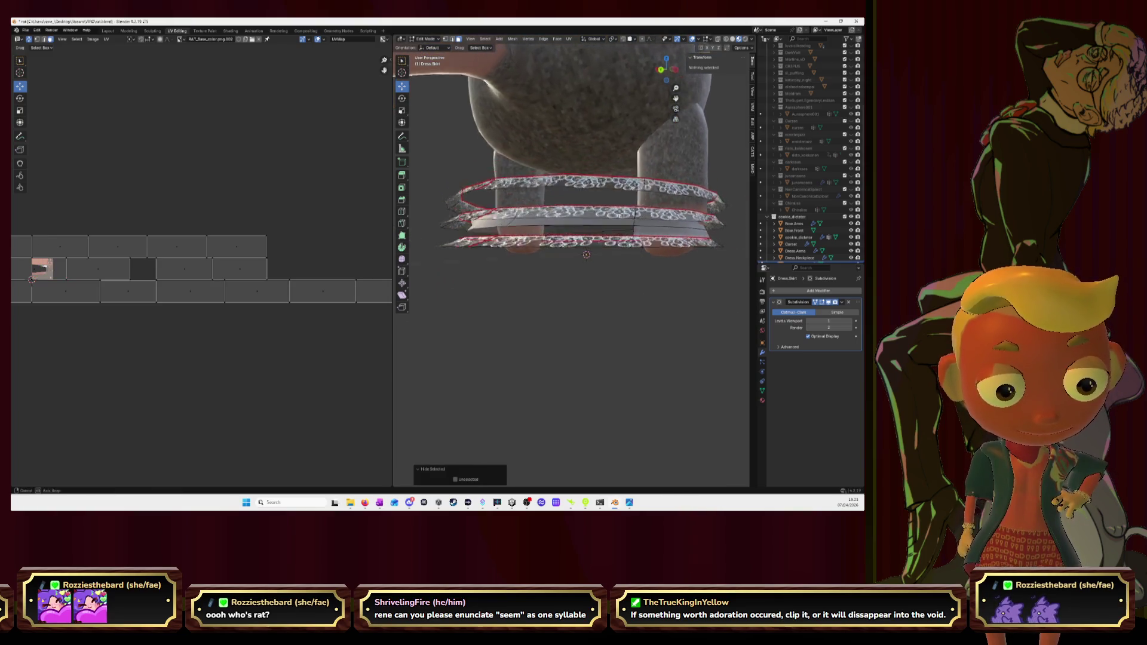
{"action": "middle_click_drag", "start_coordinate": [616, 204], "coordinate": [587, 256]}
{"action": "key", "text": "alt+h"}
Step: Undo, toggle a skirt band hidden and shown, reveal all geometry and fit the UV view
{"action": "key", "text": "g"}
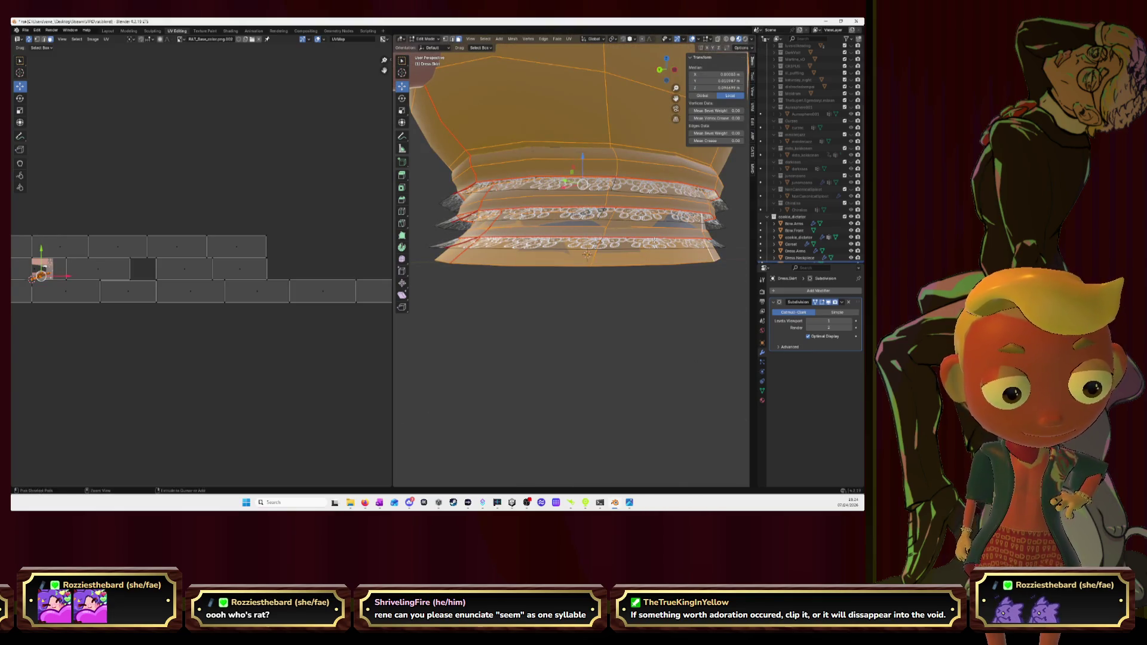
{"action": "key", "text": "ctrl+z"}
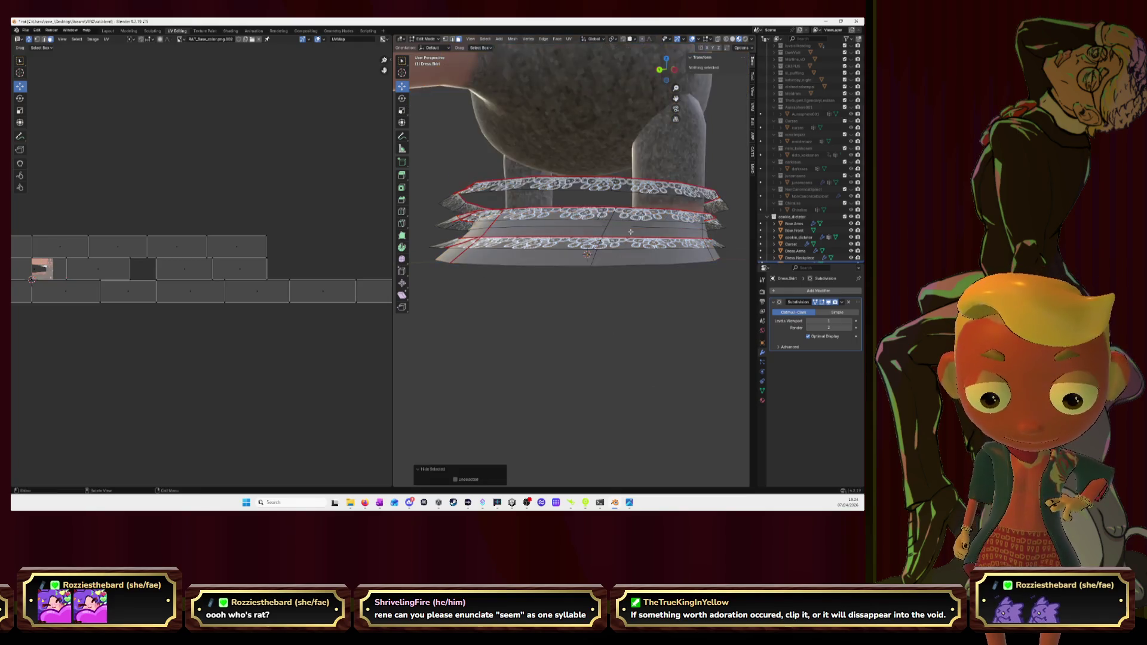
{"action": "key", "text": "ctrl+z"}
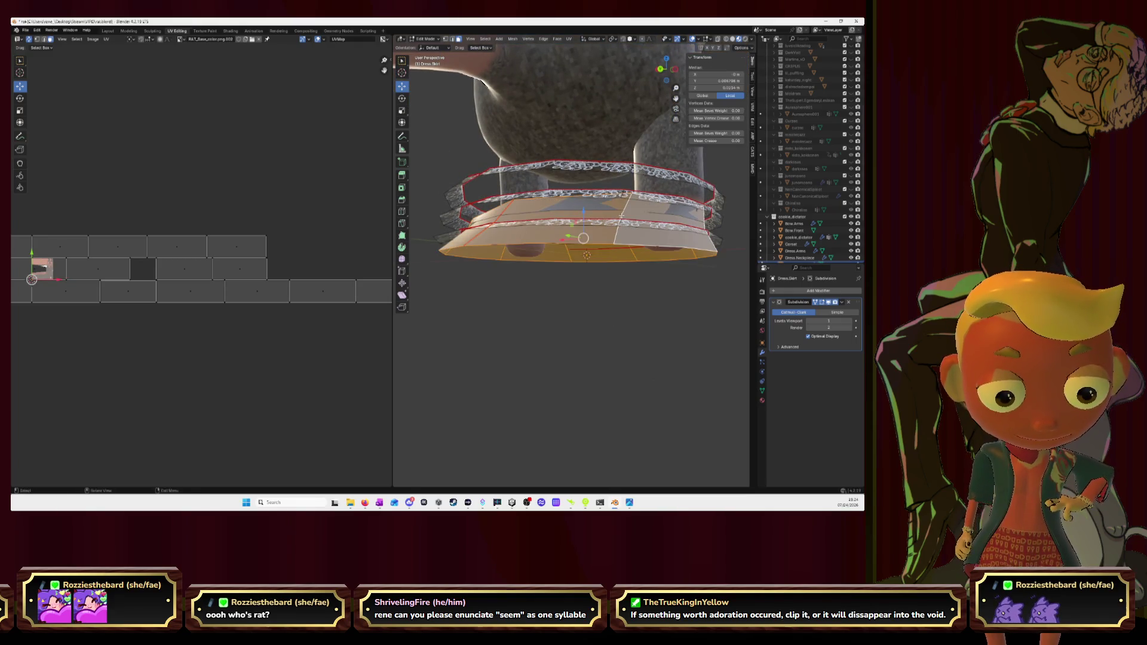
{"action": "key", "text": "h"}
{"action": "key", "text": "alt+h"}
{"action": "key", "text": "h"}
{"action": "mouse_move", "coordinate": [624, 206]}
{"action": "middle_mouse_down"}
{"action": "mouse_move", "coordinate": [675, 220]}
{"action": "mouse_move", "coordinate": [664, 209]}
{"action": "mouse_move", "coordinate": [278, 282]}
{"action": "middle_mouse_up"}
{"action": "key", "text": "alt+h"}
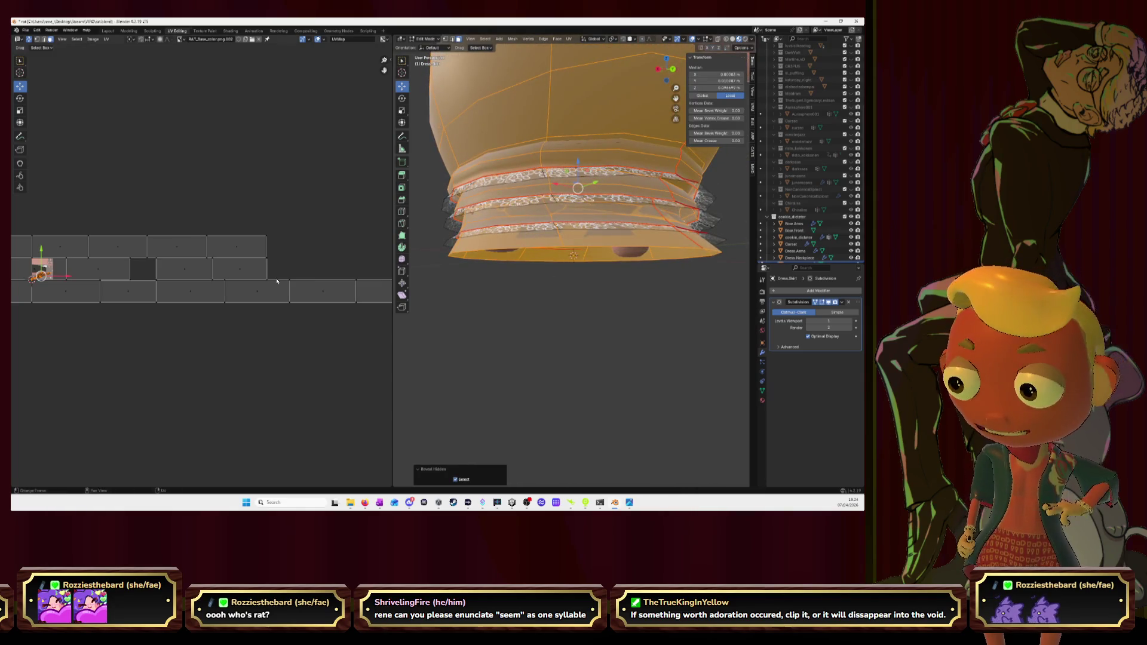
{"action": "key", "text": "Home"}
{"action": "scroll", "coordinate": [260, 233], "scroll_direction": "down", "scroll_amount": 2}
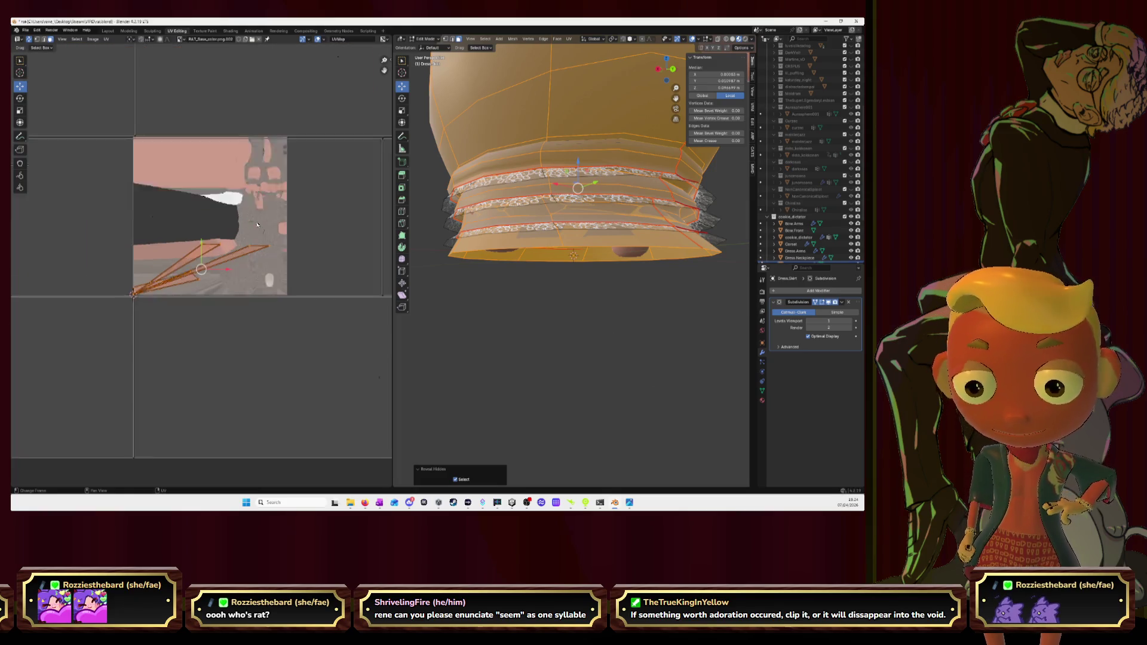
{"action": "scroll", "coordinate": [257, 222], "scroll_direction": "down", "scroll_amount": 1}
Step: Unwrap the dress faces, try Smart UV Project, then revert to the standard Unwrap
{"action": "key", "text": "u"}
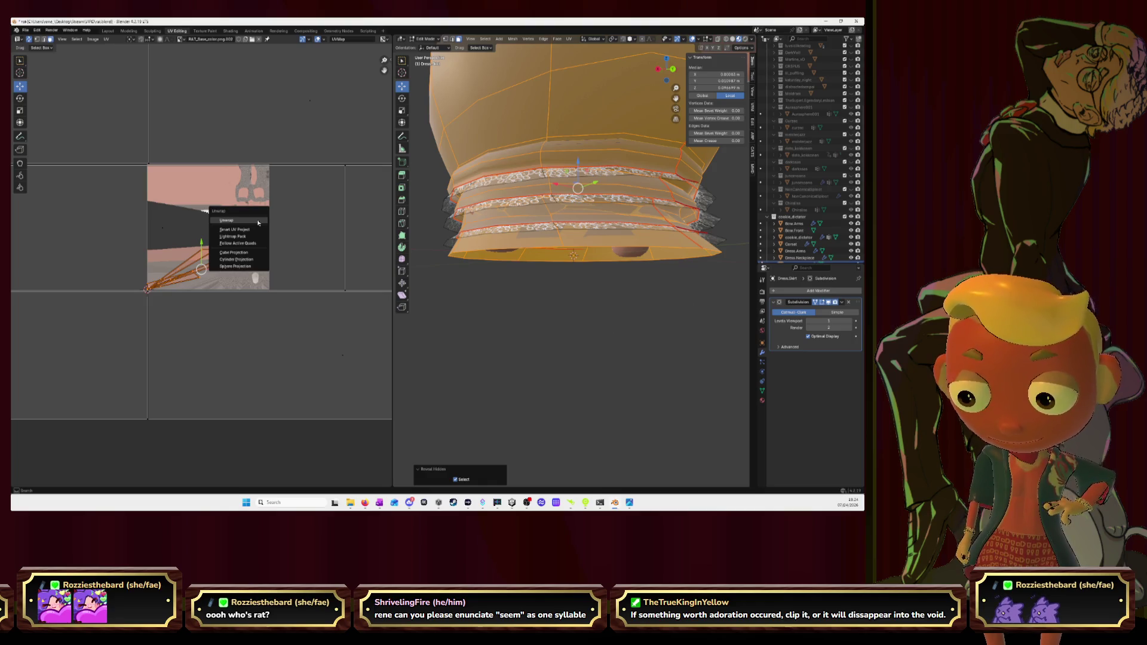
{"action": "left_click", "coordinate": [259, 222]}
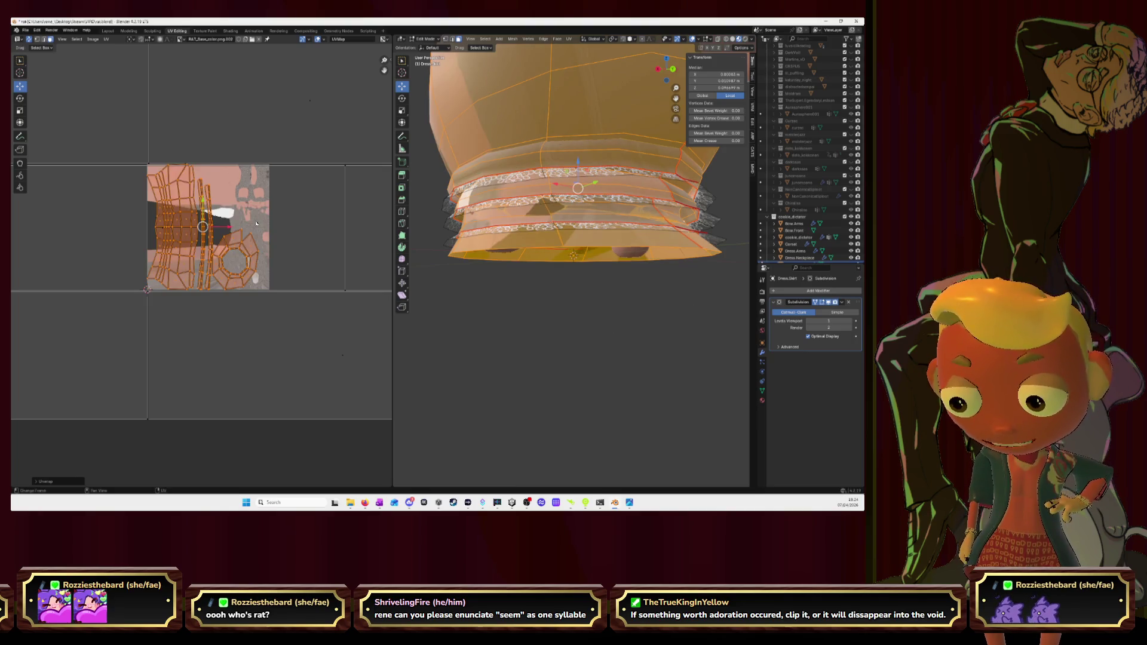
{"action": "key", "text": "u"}
{"action": "left_click", "coordinate": [255, 231]}
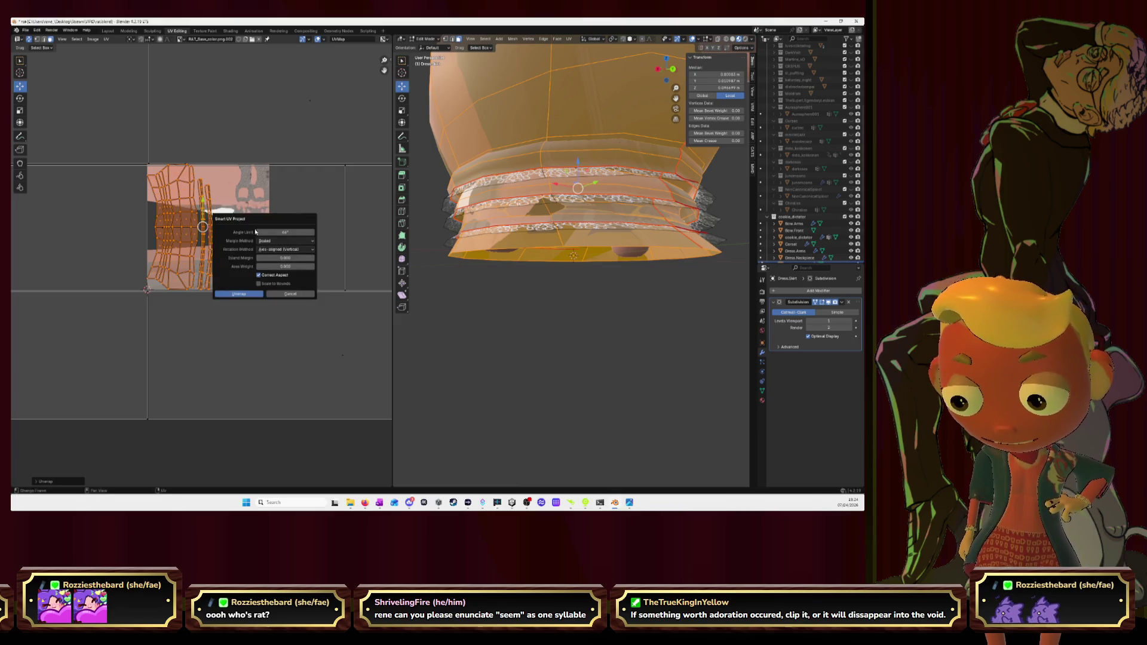
{"action": "left_click", "coordinate": [239, 294]}
{"action": "key", "text": "u"}
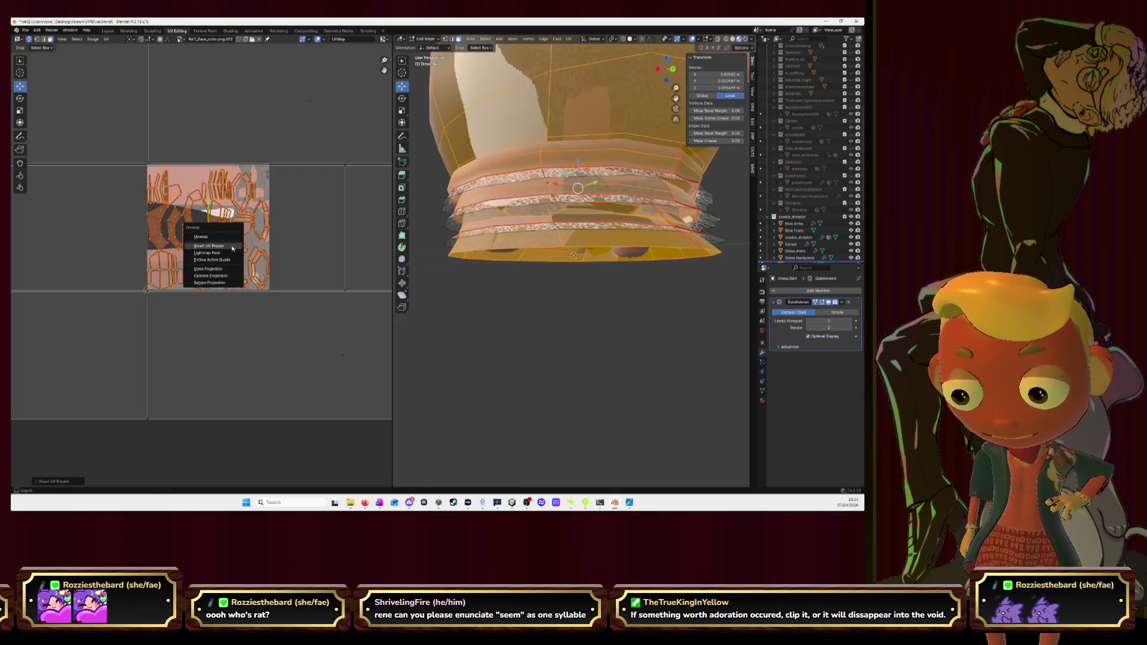
{"action": "left_click", "coordinate": [224, 237]}
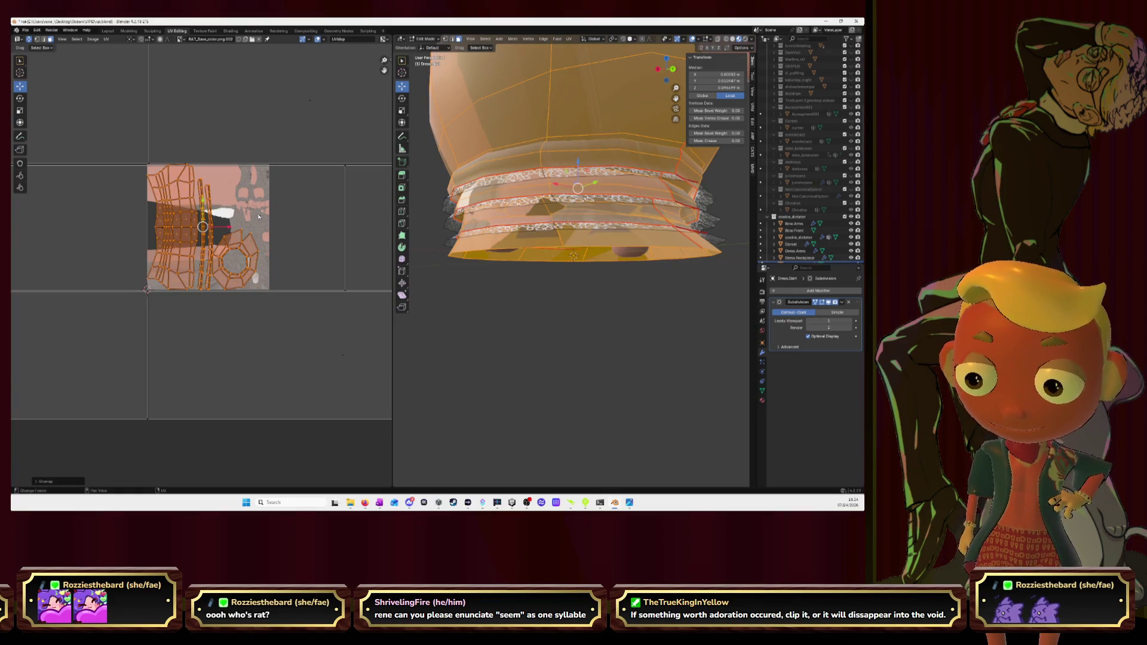
Step: Move and scale the UV islands down and to the left over the texture with G and S
{"action": "key", "text": "g"}
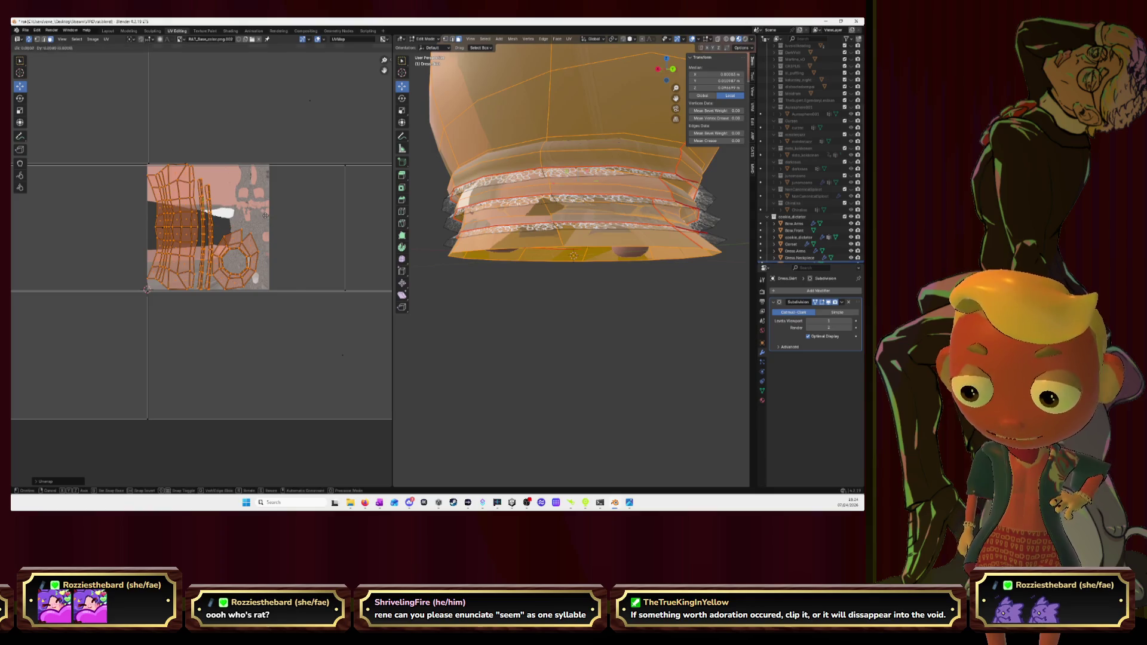
{"action": "left_click", "coordinate": [285, 234]}
{"action": "key", "text": "s"}
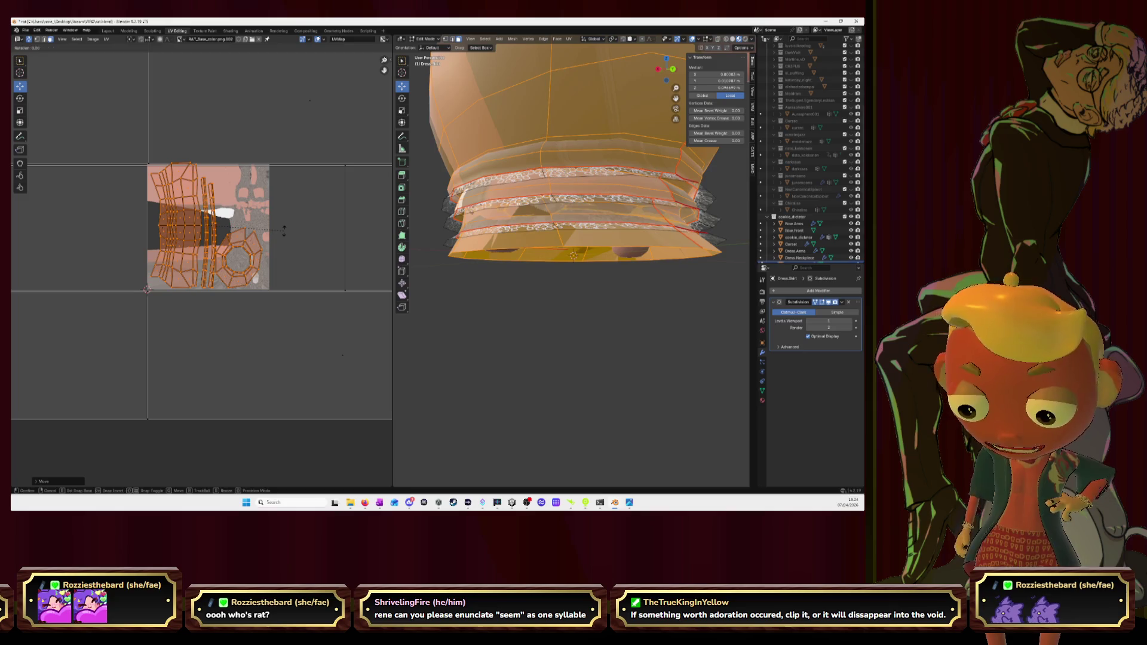
{"action": "left_click", "coordinate": [257, 183]}
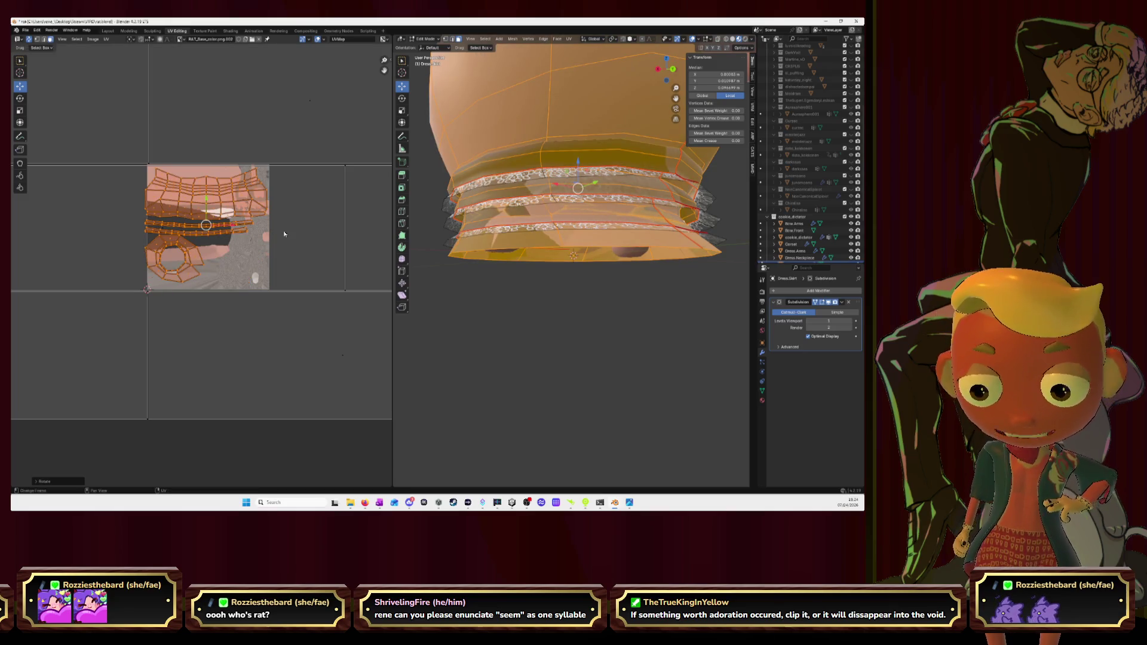
{"action": "key", "text": "g"}
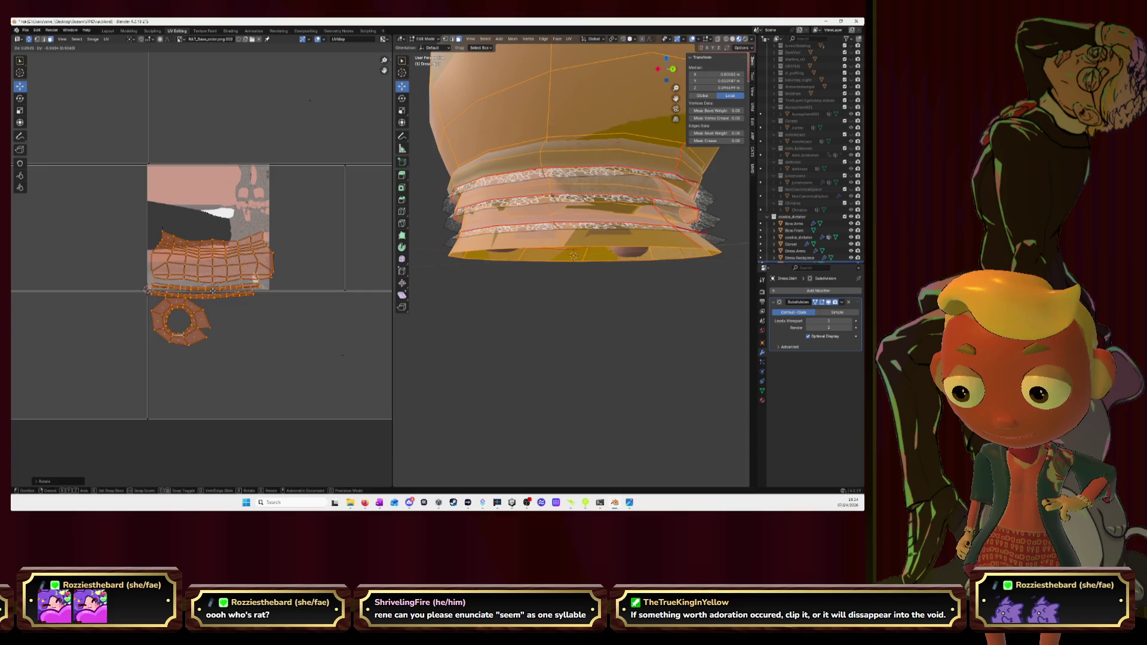
{"action": "left_click", "coordinate": [231, 296]}
{"action": "key", "text": "s"}
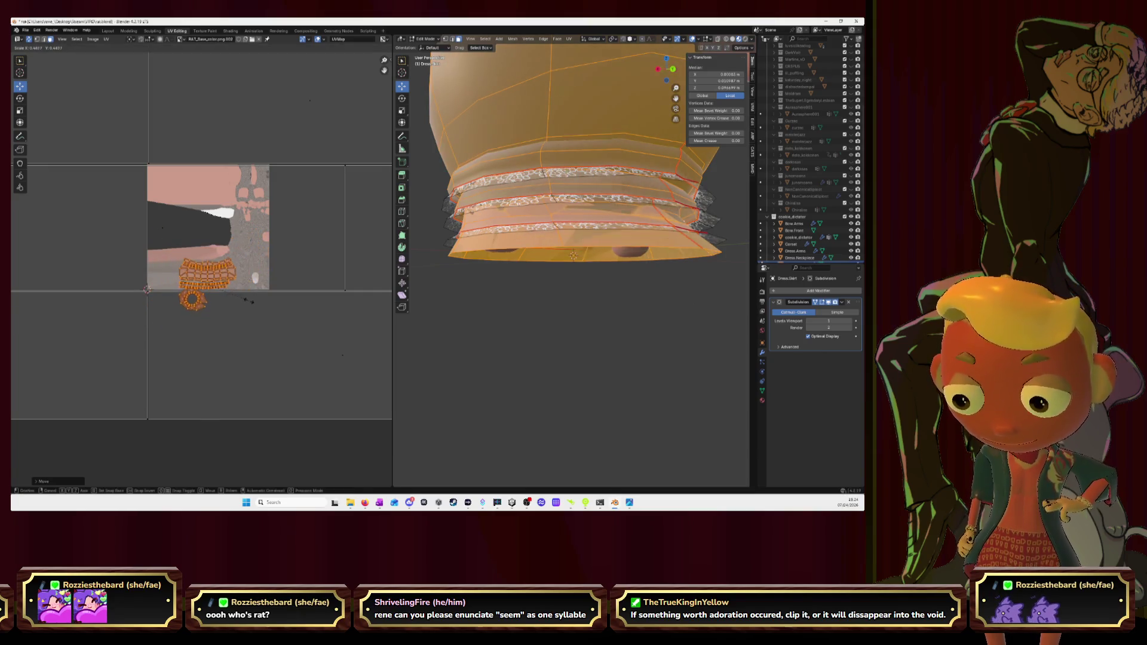
{"action": "left_click", "coordinate": [230, 296]}
{"action": "key", "text": "g"}
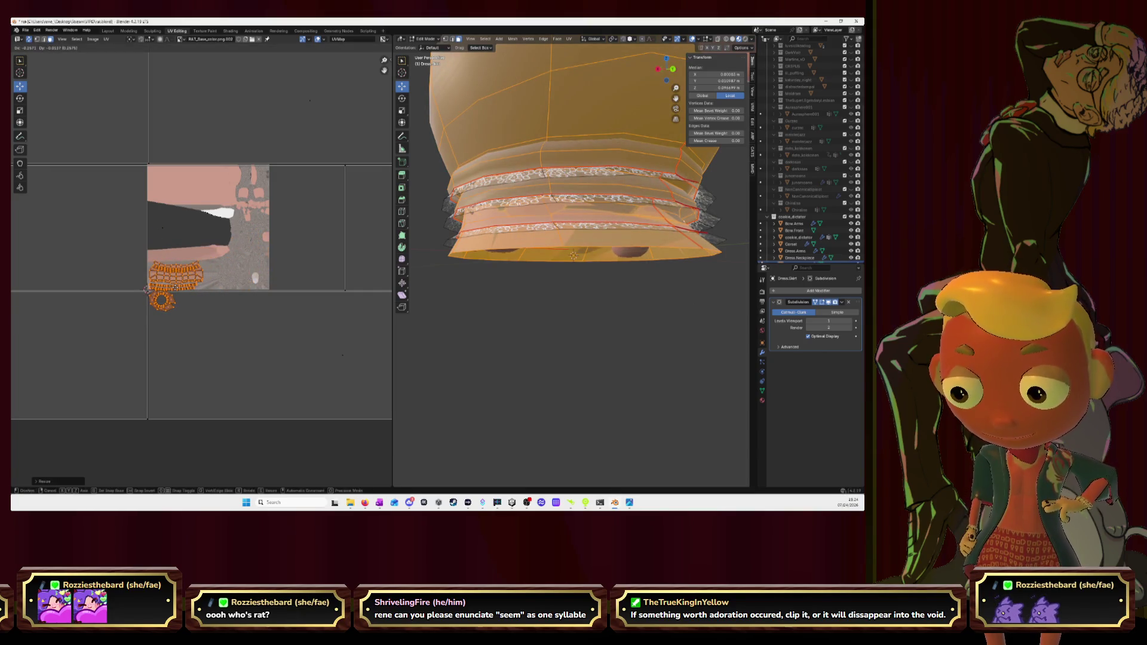
{"action": "left_click", "coordinate": [176, 289]}
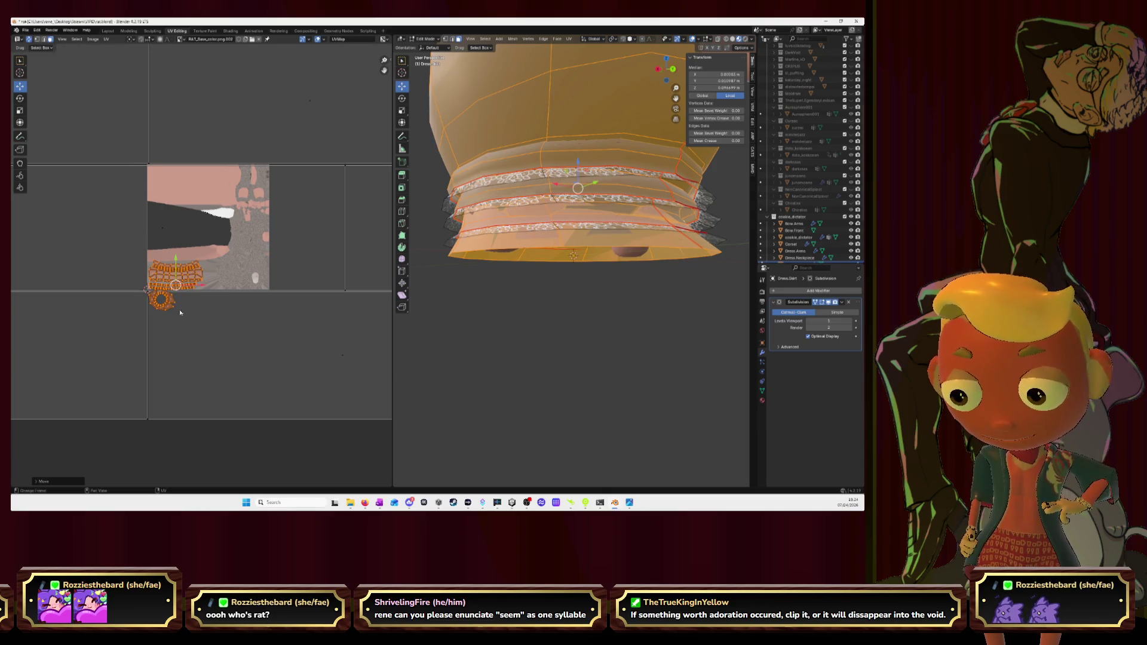
{"action": "scroll", "coordinate": [206, 292], "scroll_direction": "up", "scroll_amount": 6}
Step: Select the whole ring island and its band with L in the UV editor
{"action": "middle_click_drag", "start_coordinate": [222, 293], "coordinate": [217, 280]}
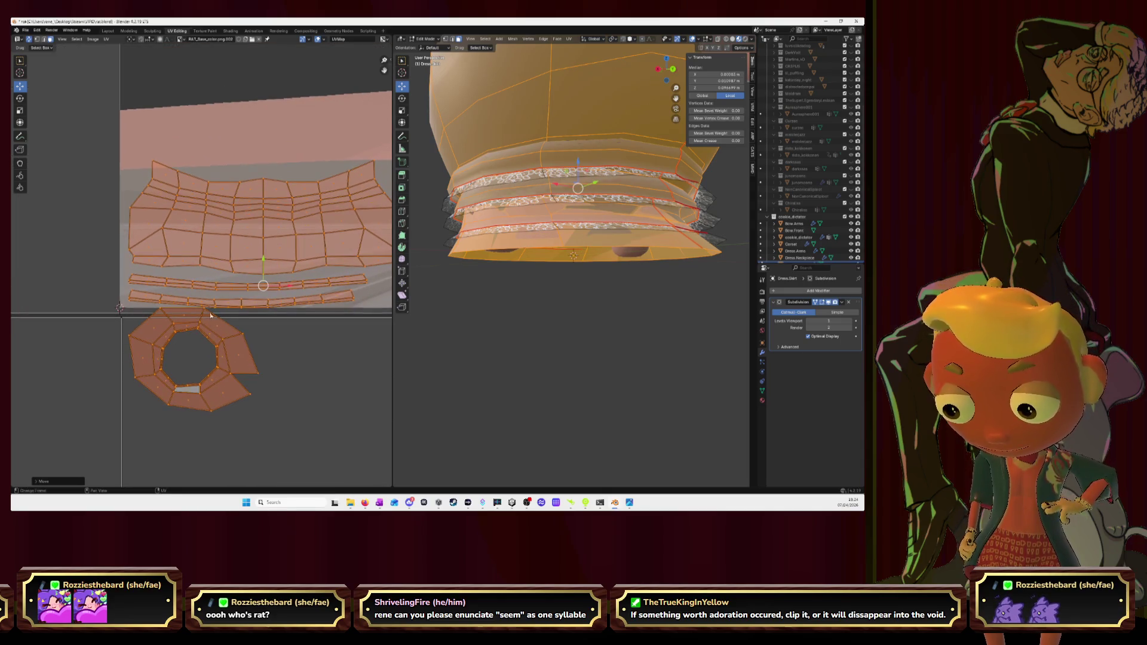
{"action": "left_click", "coordinate": [211, 333]}
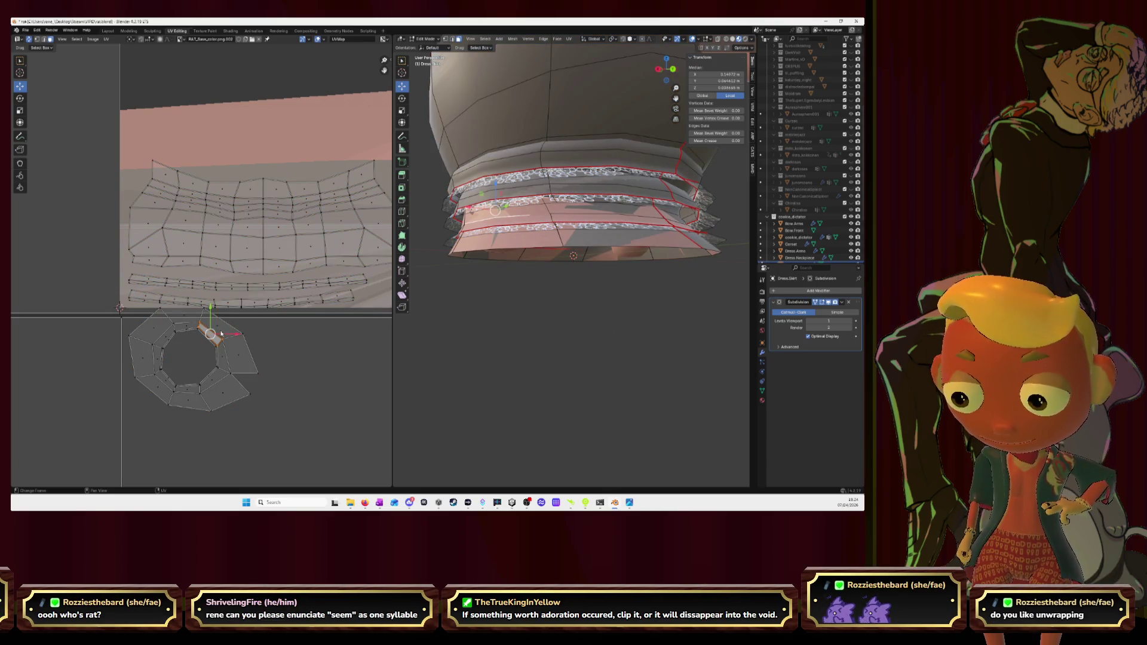
{"action": "key", "text": "l"}
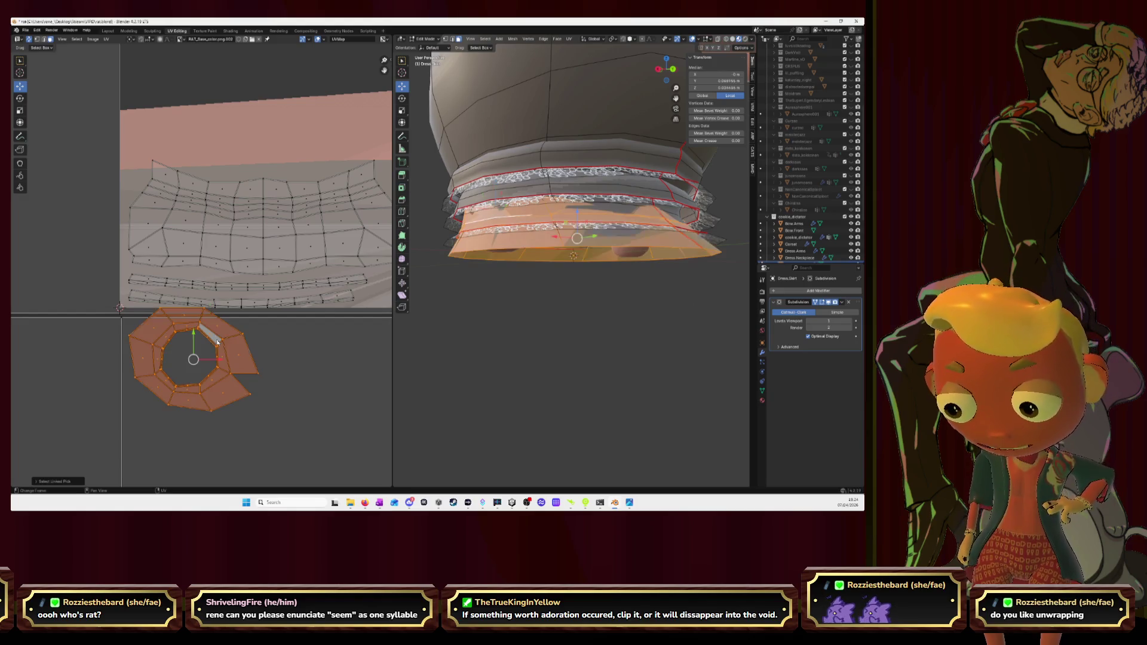
{"action": "mouse_move", "coordinate": [511, 296]}
{"action": "middle_mouse_down"}
{"action": "mouse_move", "coordinate": [526, 293]}
{"action": "mouse_move", "coordinate": [489, 278]}
{"action": "mouse_move", "coordinate": [506, 282]}
{"action": "middle_mouse_up"}
{"action": "scroll", "coordinate": [527, 292], "scroll_direction": "down", "scroll_amount": 4}
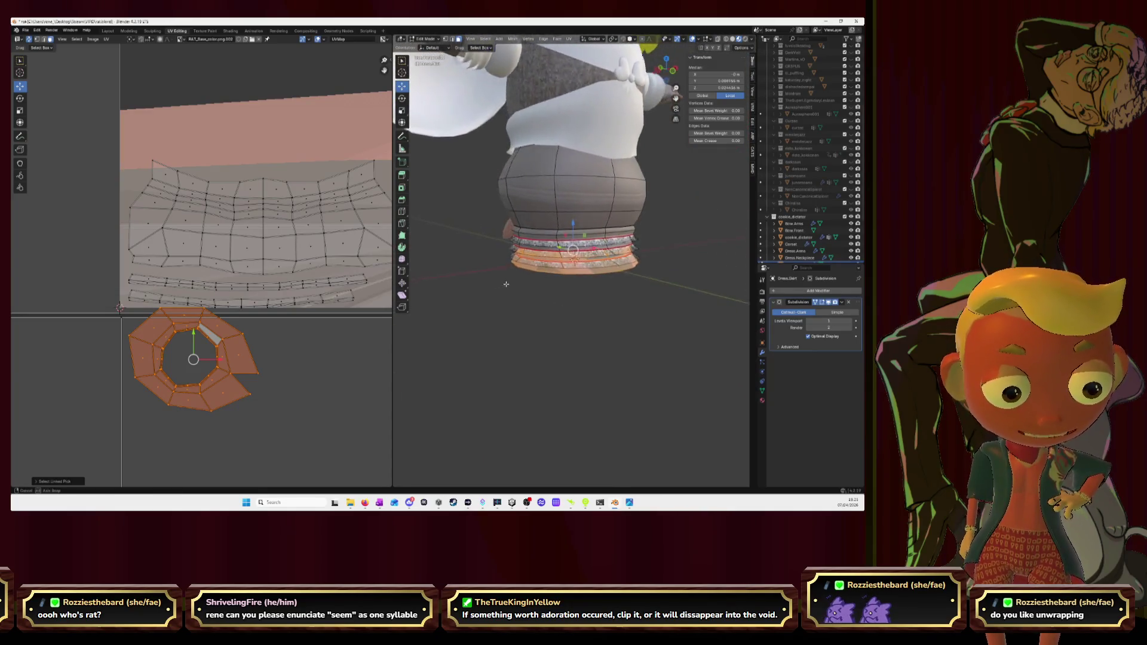
Step: Isolate the skirt in local view and select, then deselect, the upper dress body
{"action": "key", "text": "KP_Divide"}
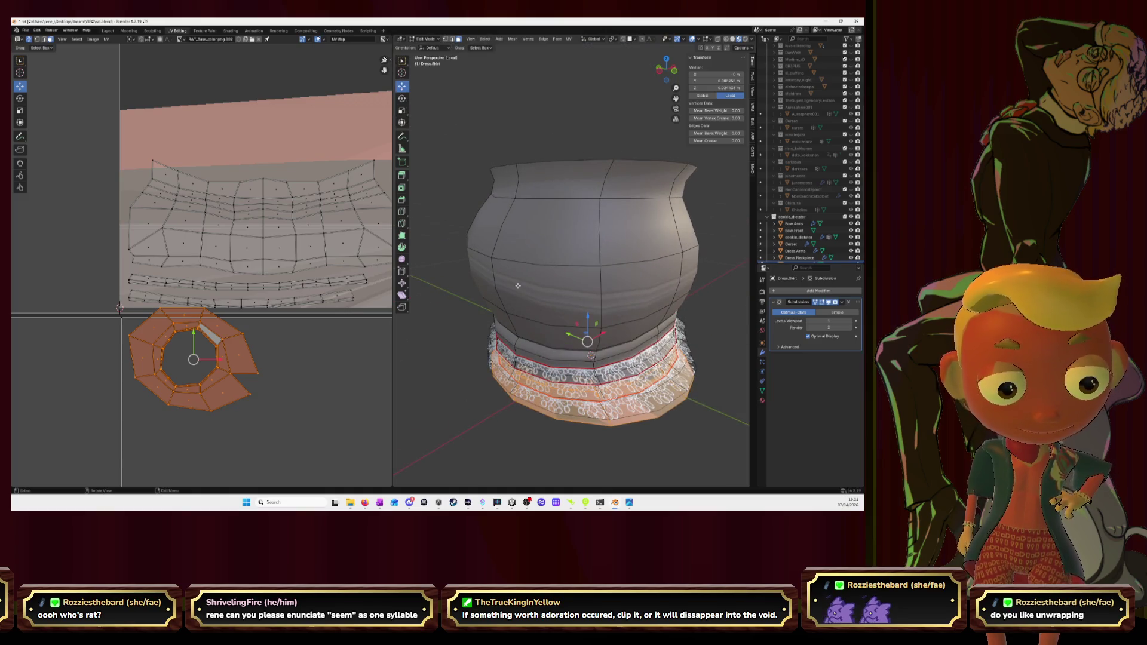
{"action": "key", "text": "l"}
{"action": "key", "text": "alt+a"}
{"action": "key", "text": "l"}
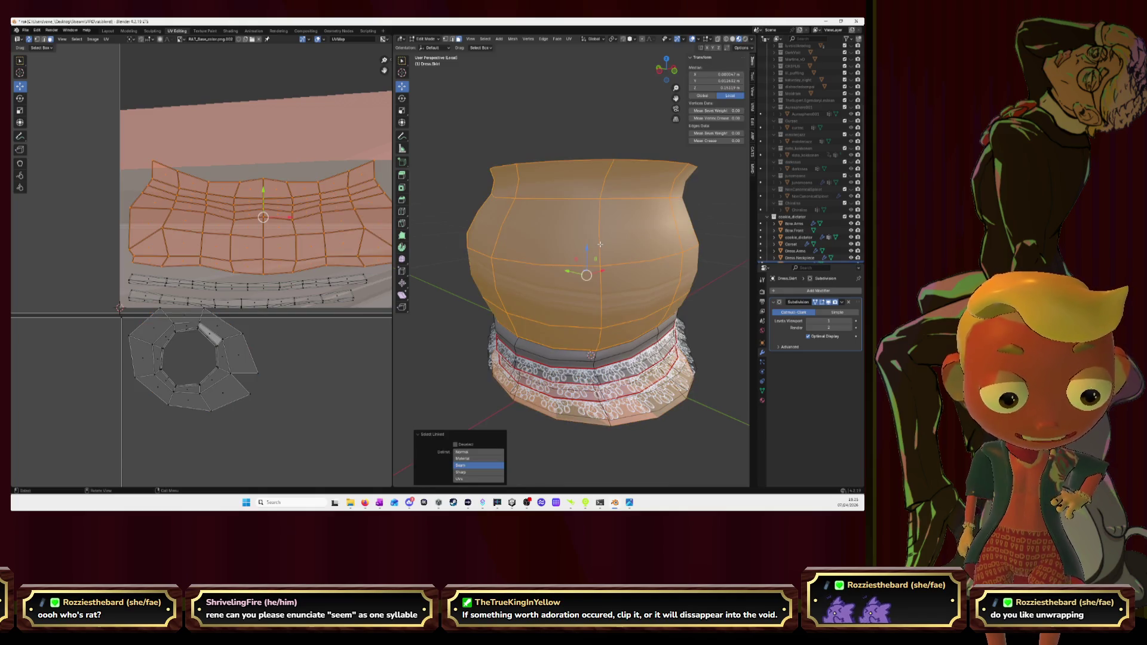
{"action": "key", "text": "alt+a"}
{"action": "middle_click_drag", "start_coordinate": [463, 248], "coordinate": [501, 233]}
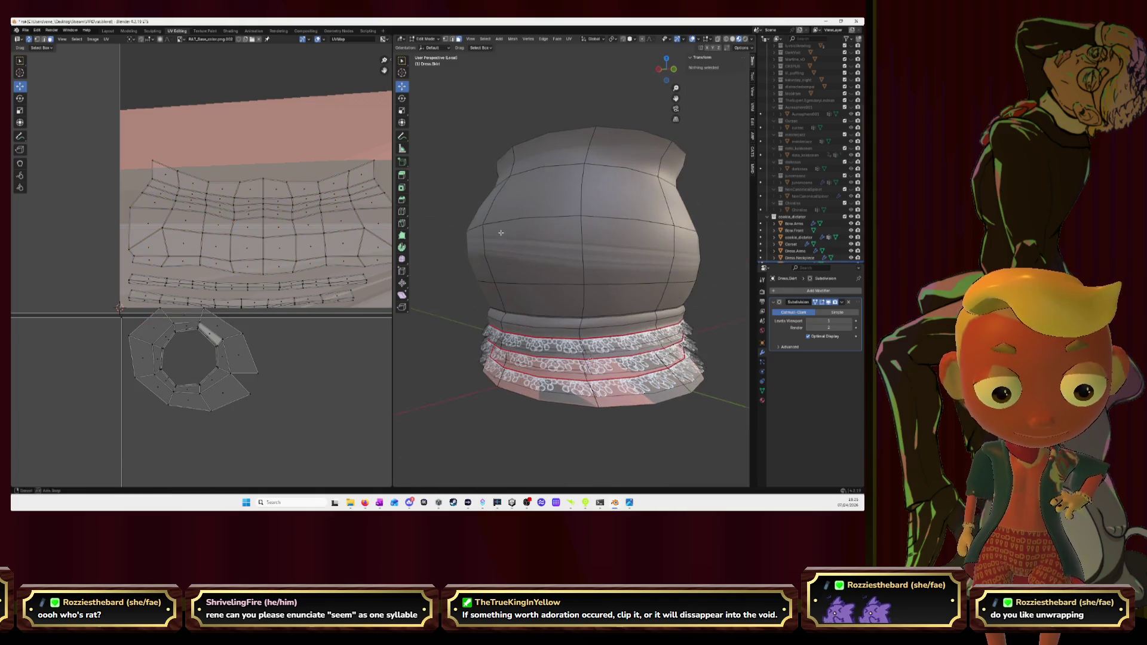
Step: Select the three lace skirt bands with L and hide them, leaving the dress body
{"action": "key", "text": "l"}
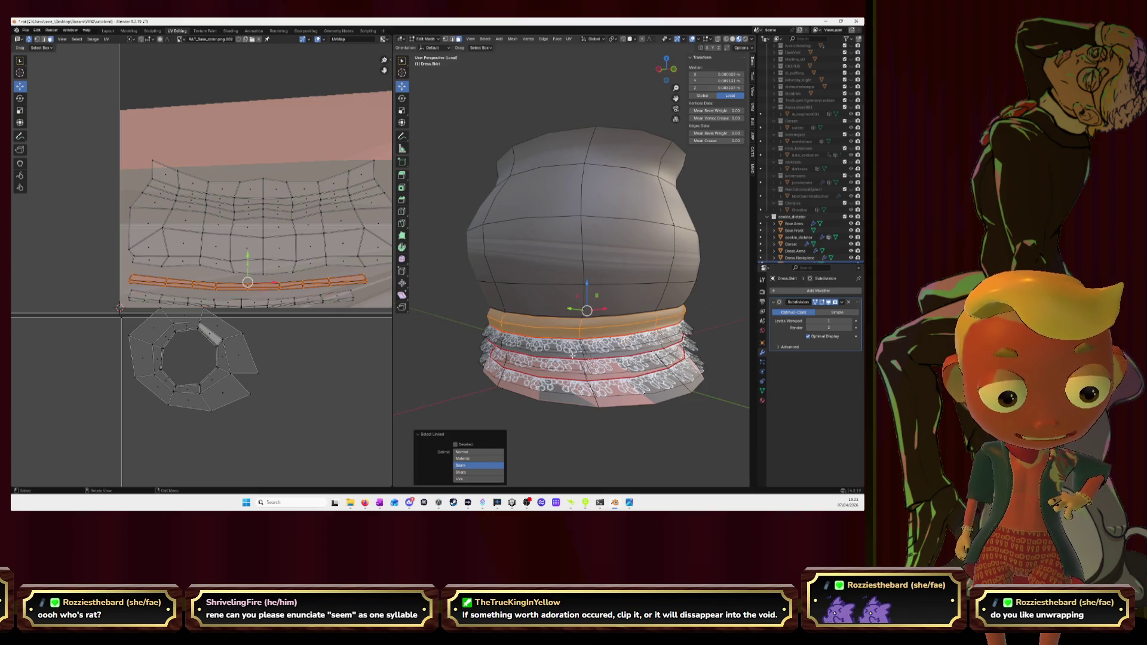
{"action": "key", "text": "l"}
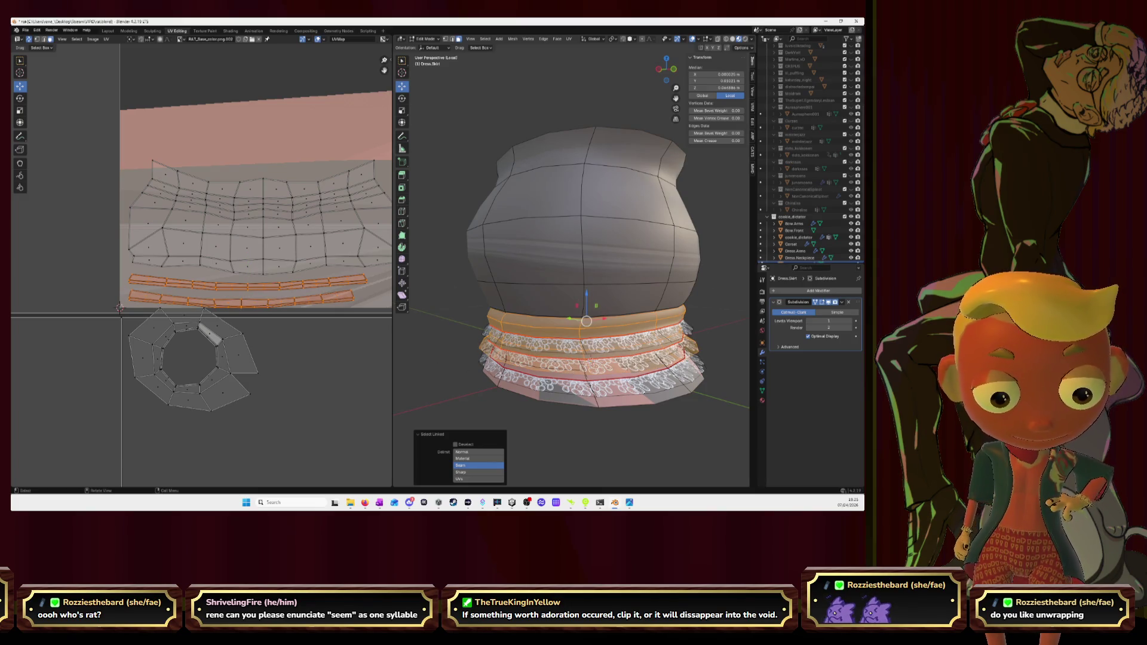
{"action": "key", "text": "a"}
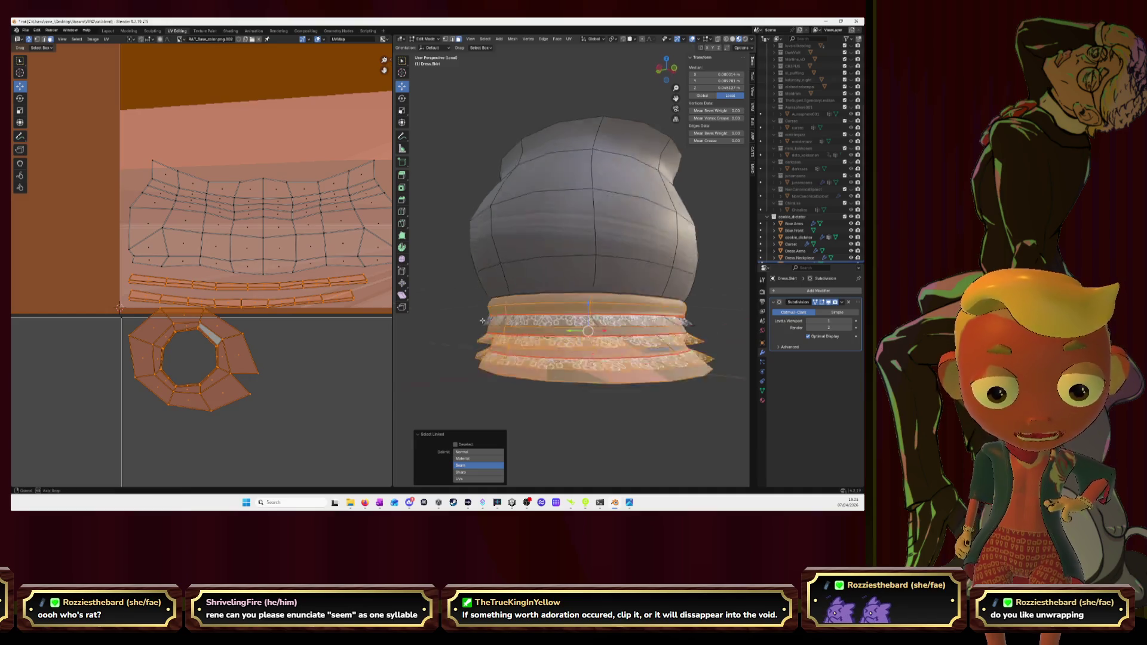
{"action": "middle_click_drag", "start_coordinate": [556, 449], "coordinate": [539, 411]}
{"action": "key", "text": "alt+a"}
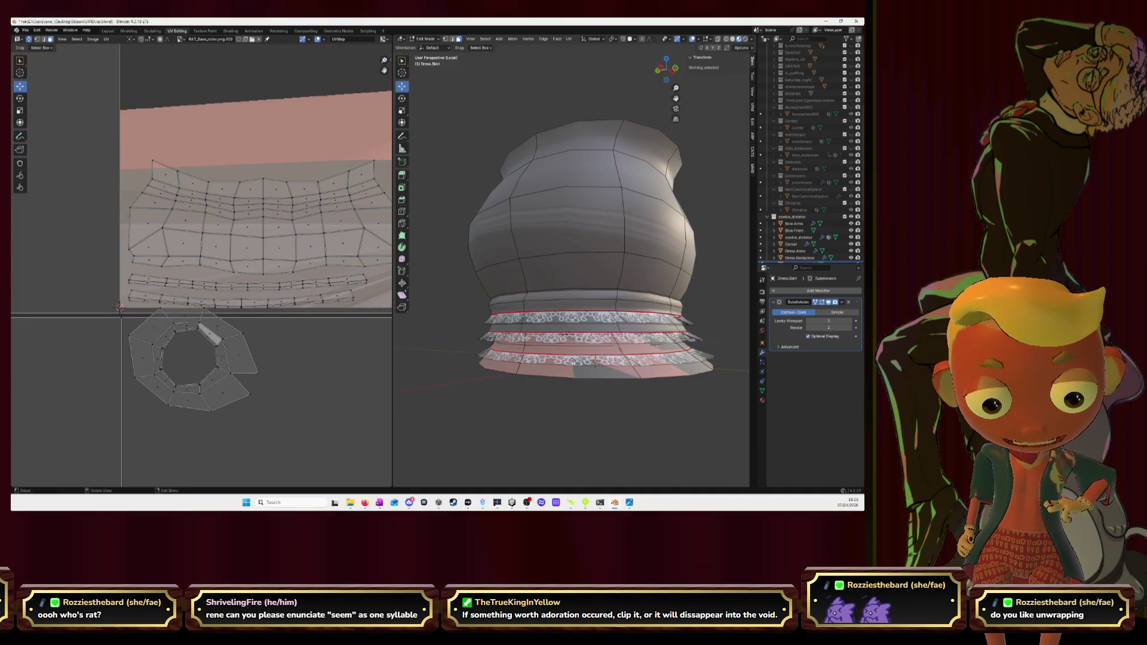
{"action": "key", "text": "l"}
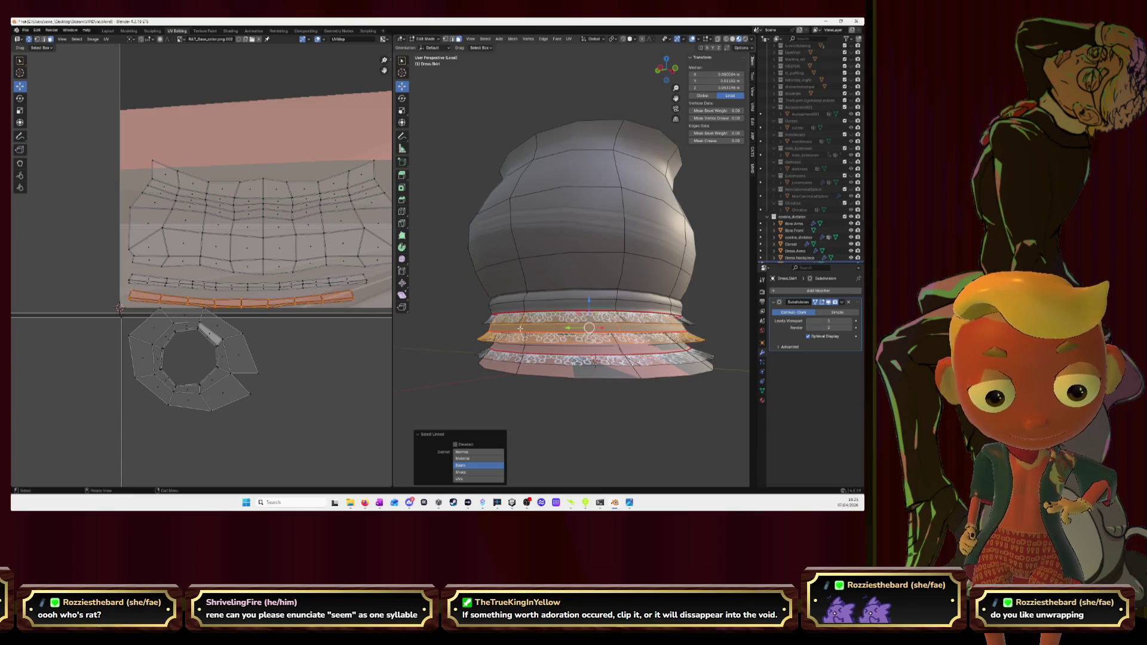
{"action": "key", "text": "l"}
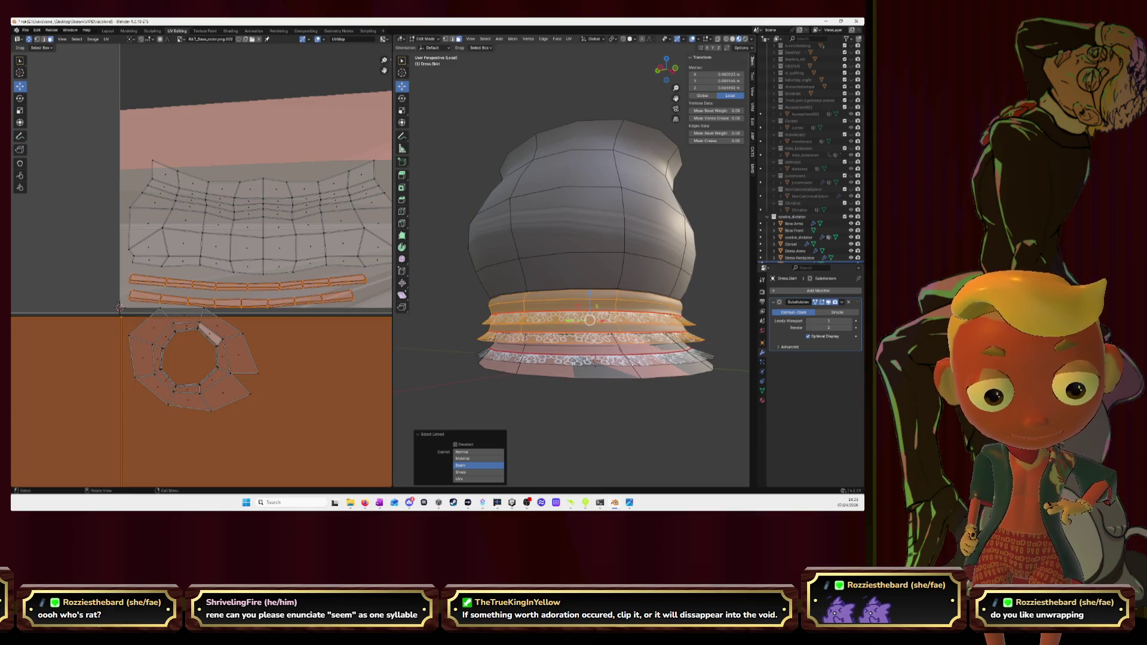
{"action": "key", "text": "l"}
{"action": "key", "text": "l"}
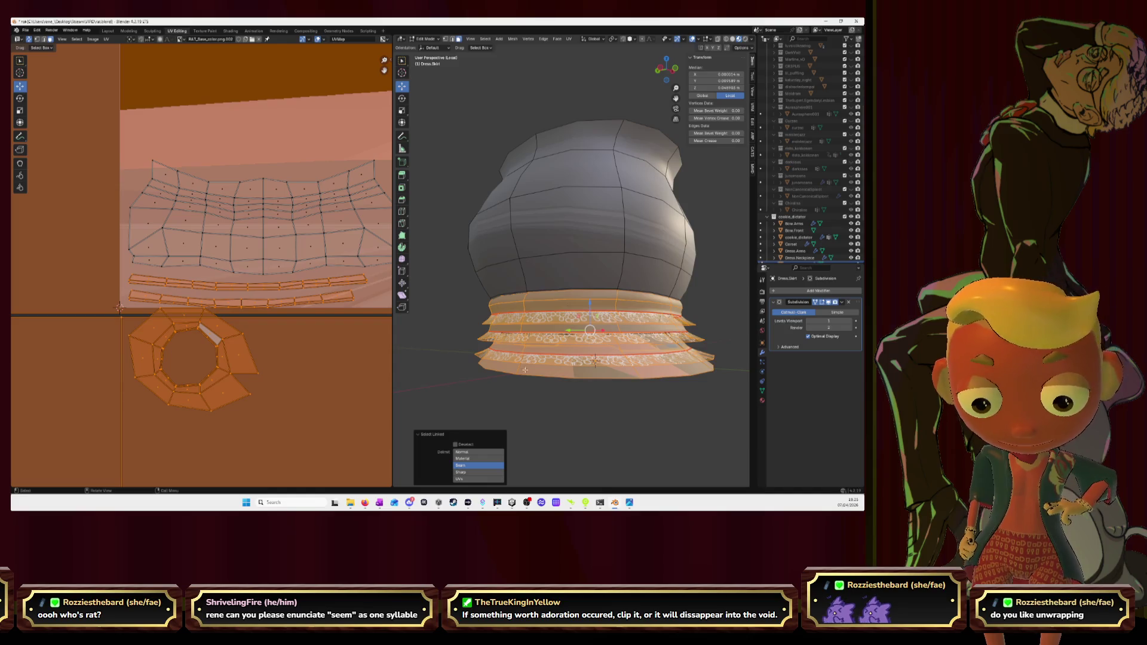
{"action": "middle_click_drag", "start_coordinate": [532, 389], "coordinate": [520, 394]}
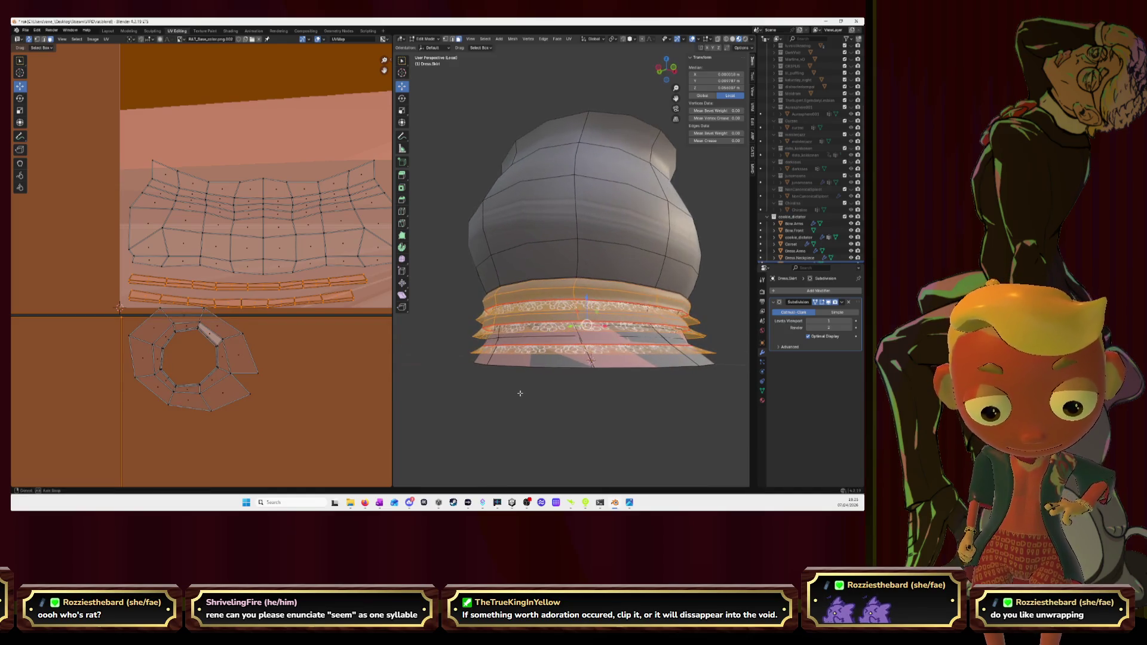
{"action": "key", "text": "h"}
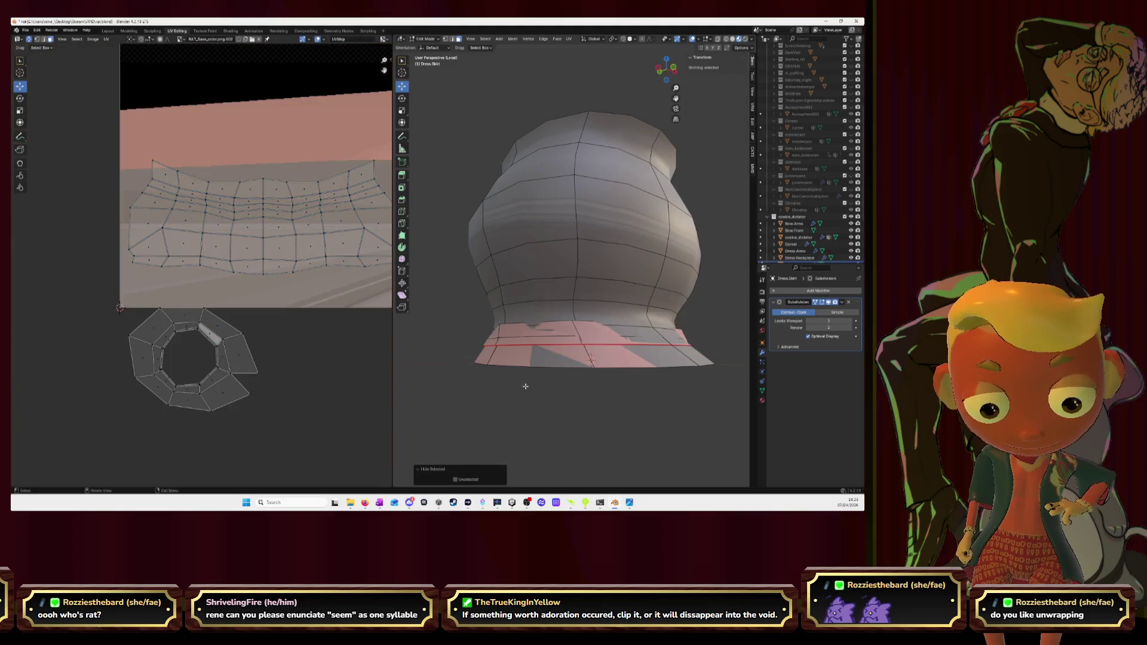
Step: Select the skirt edge loop and its linked faces, then hide them
{"action": "middle_click_drag", "start_coordinate": [589, 363], "coordinate": [559, 363]}
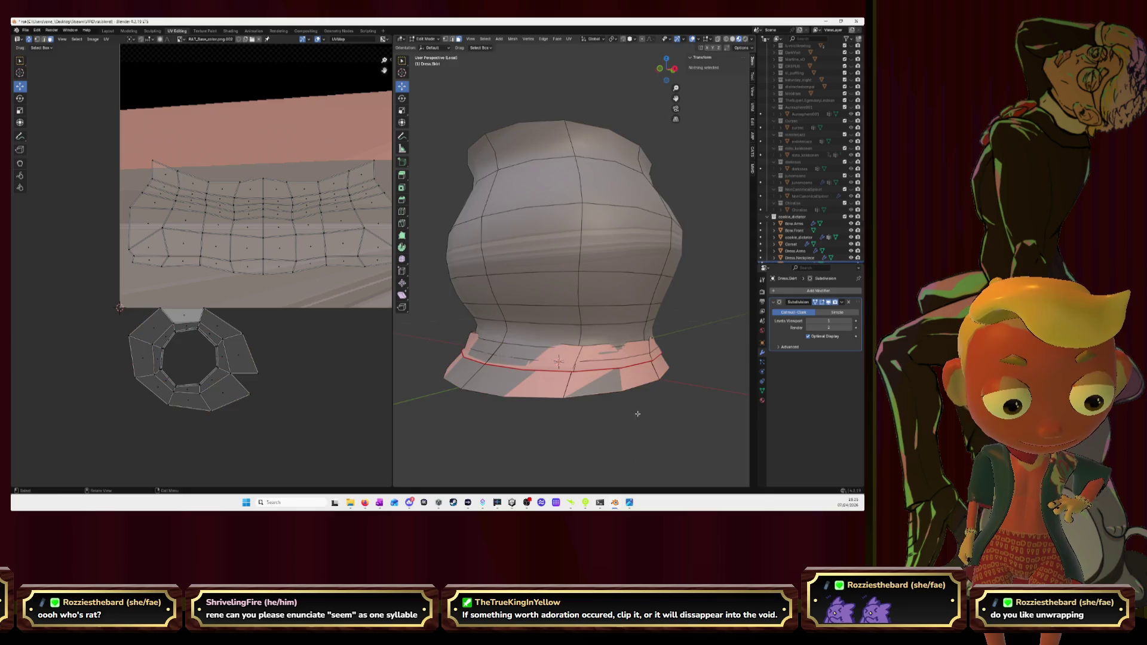
{"action": "middle_click_drag", "start_coordinate": [558, 363], "coordinate": [551, 357]}
{"action": "left_click", "coordinate": [583, 359], "text": "alt"}
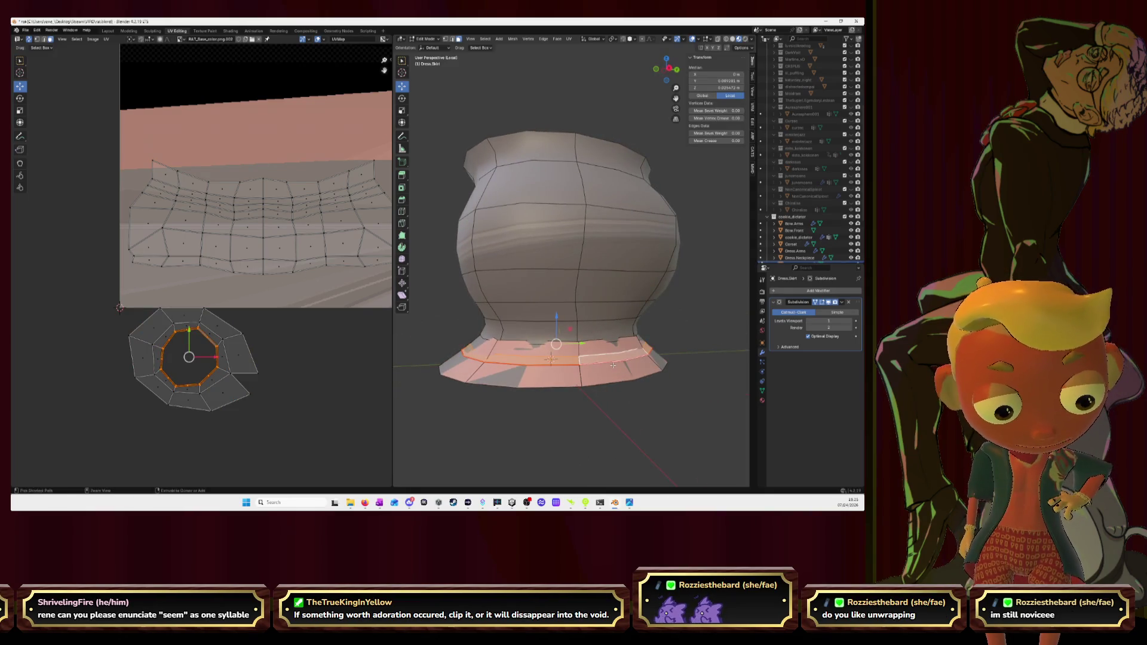
{"action": "key", "text": "ctrl+l"}
{"action": "key", "text": "h"}
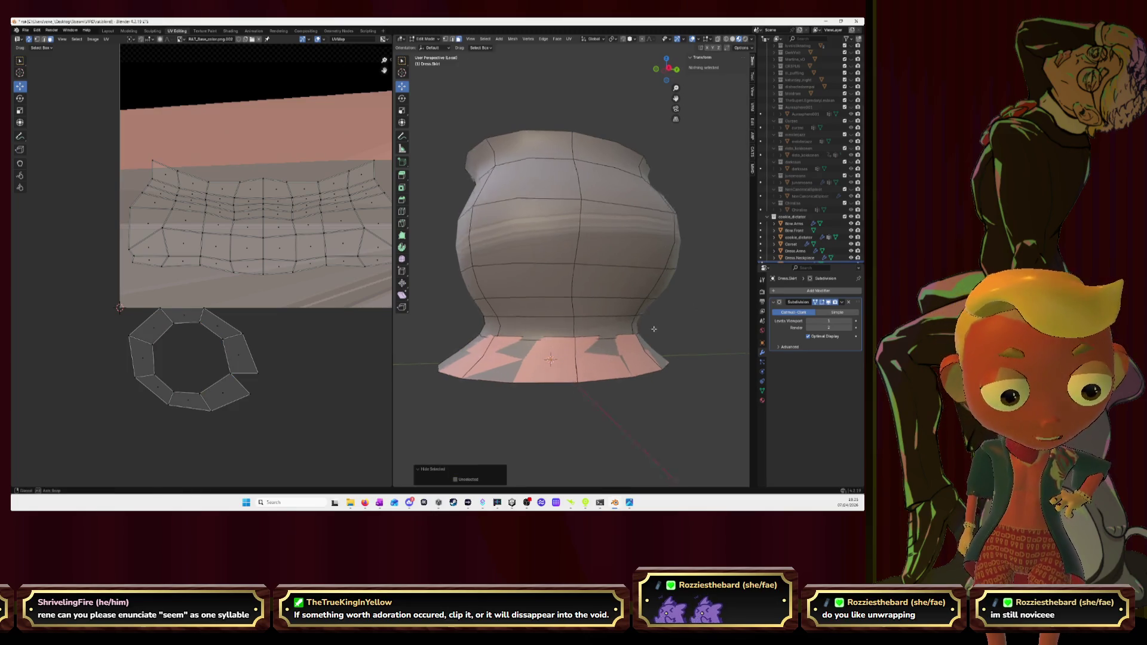
Step: Select the ring of pink skirt faces around the dress base and delete them as Faces
{"action": "middle_click_drag", "start_coordinate": [654, 329], "coordinate": [561, 358]}
{"action": "mouse_move", "coordinate": [574, 362]}
{"action": "middle_mouse_down"}
{"action": "mouse_move", "coordinate": [587, 361]}
{"action": "mouse_move", "coordinate": [601, 313]}
{"action": "mouse_move", "coordinate": [583, 326]}
{"action": "middle_mouse_up"}
{"action": "left_click", "coordinate": [557, 352]}
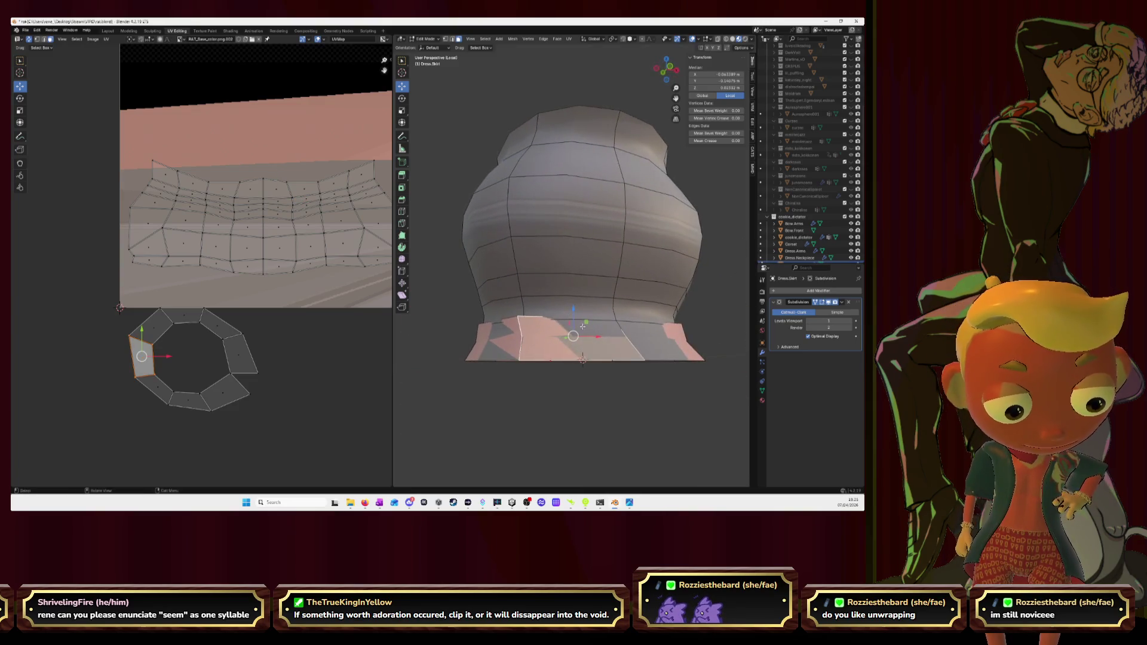
{"action": "left_click", "coordinate": [604, 325]}
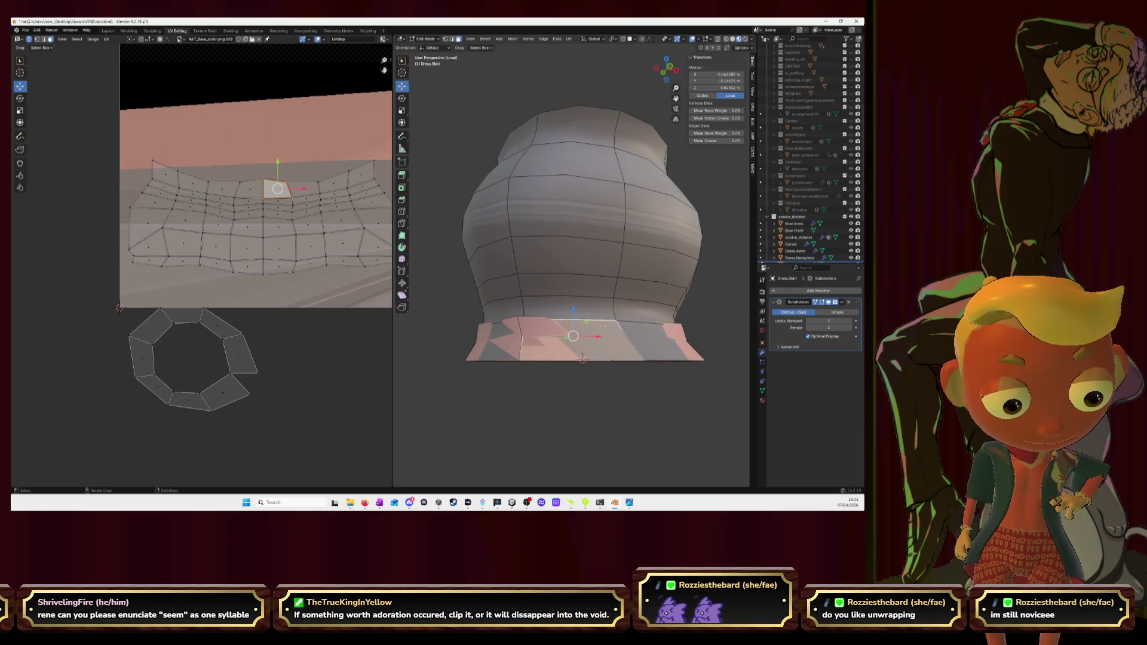
{"action": "left_click", "coordinate": [556, 350]}
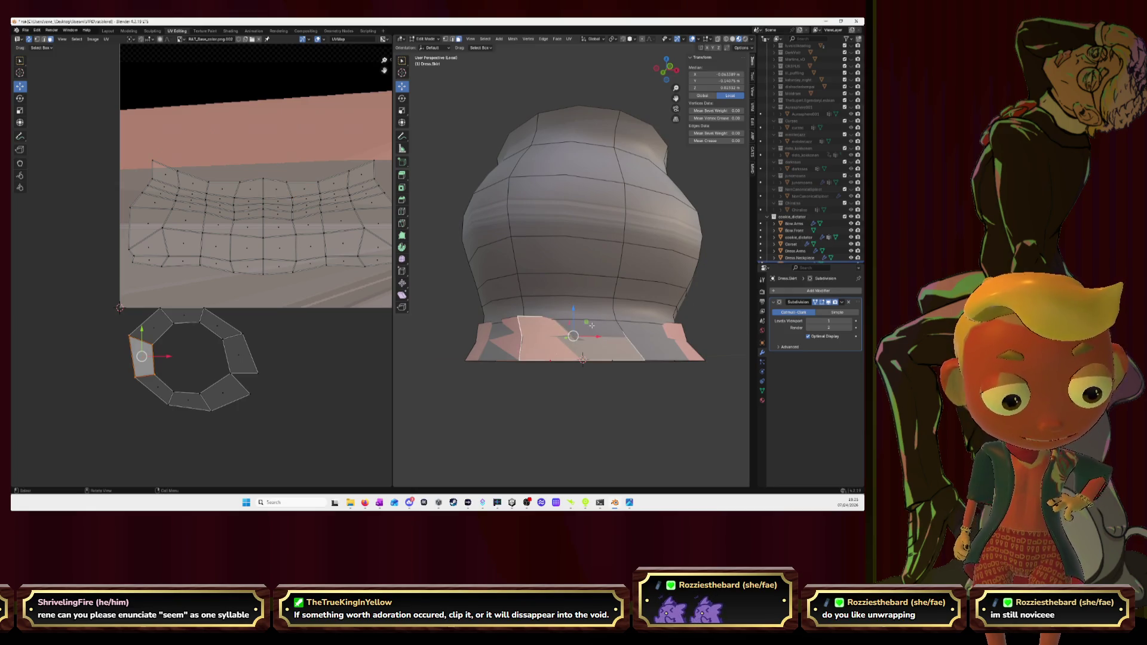
{"action": "left_click", "coordinate": [518, 332]}
{"action": "left_click", "coordinate": [518, 326], "text": "alt"}
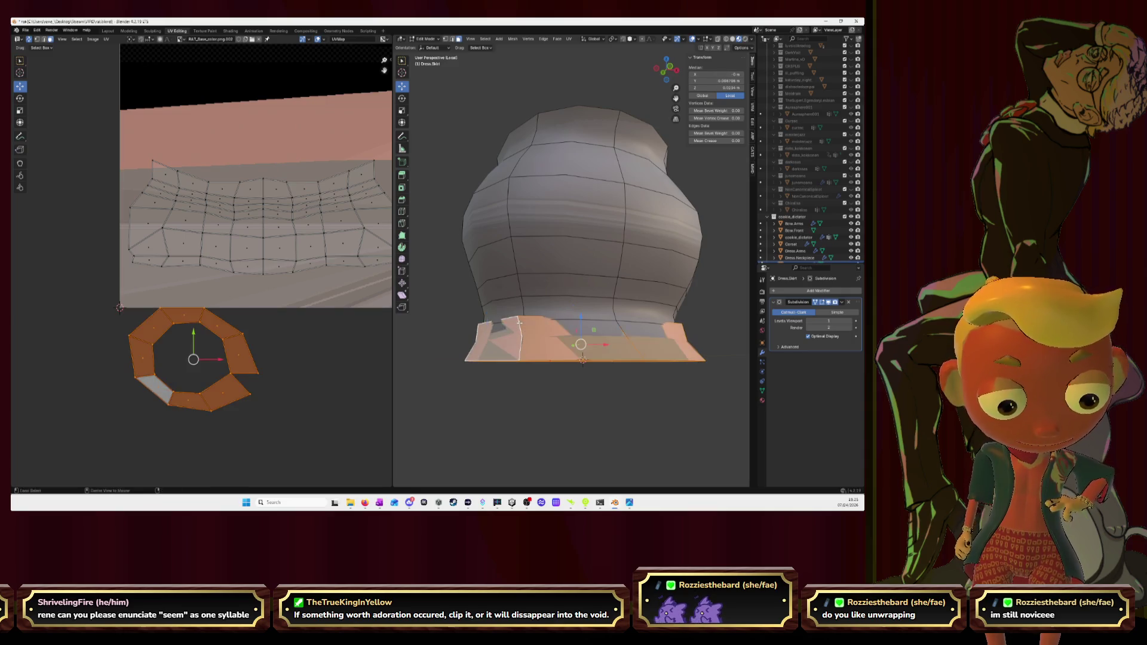
{"action": "key", "text": "x"}
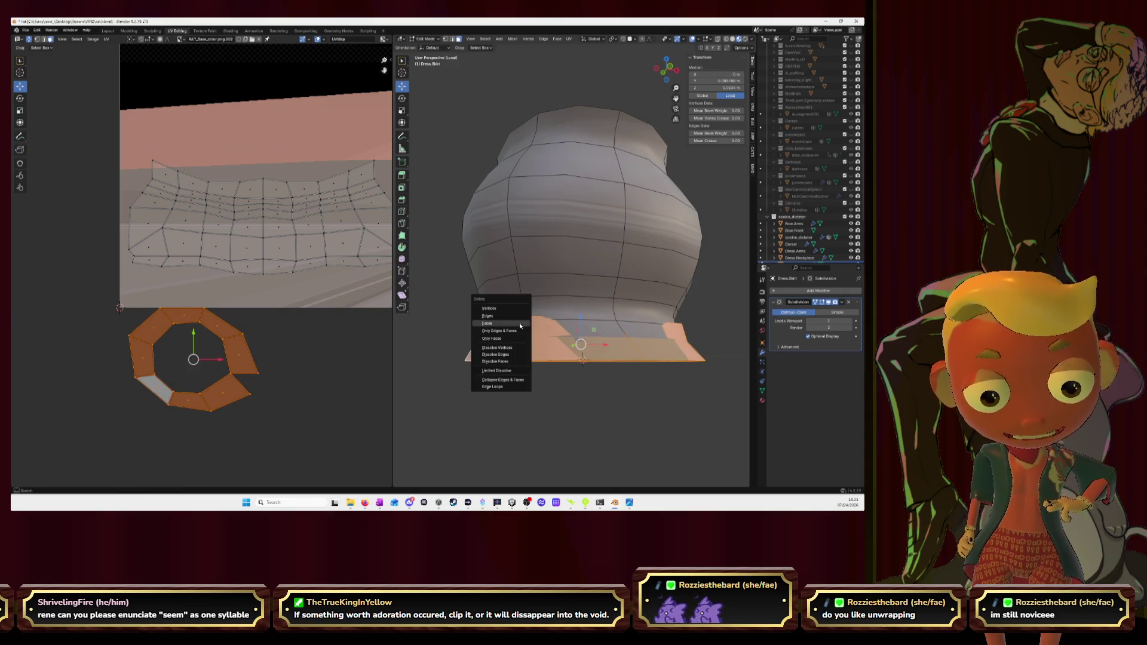
{"action": "left_click", "coordinate": [520, 326]}
{"action": "mouse_move", "coordinate": [520, 325]}
{"action": "middle_mouse_down"}
{"action": "mouse_move", "coordinate": [643, 305]}
{"action": "mouse_move", "coordinate": [629, 305]}
{"action": "middle_mouse_up"}
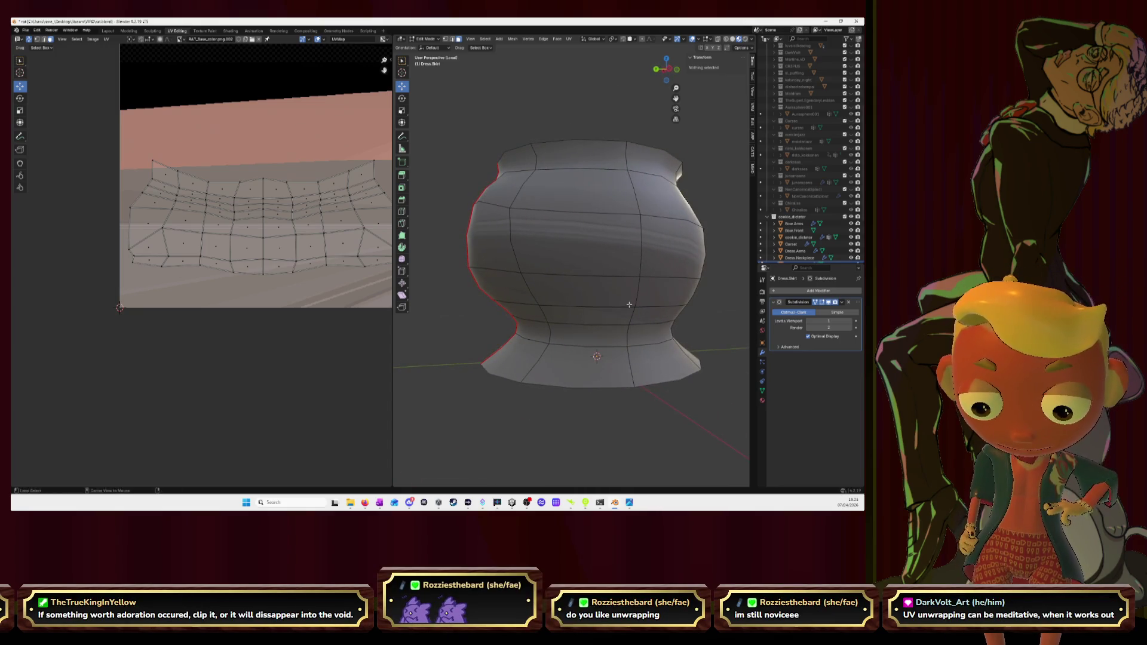
Step: Reveal the lace bands, select the whole ring island with L and delete its faces
{"action": "key", "text": "alt+h"}
{"action": "mouse_move", "coordinate": [630, 305]}
{"action": "middle_mouse_down"}
{"action": "mouse_move", "coordinate": [614, 305]}
{"action": "mouse_move", "coordinate": [594, 273]}
{"action": "middle_mouse_up"}
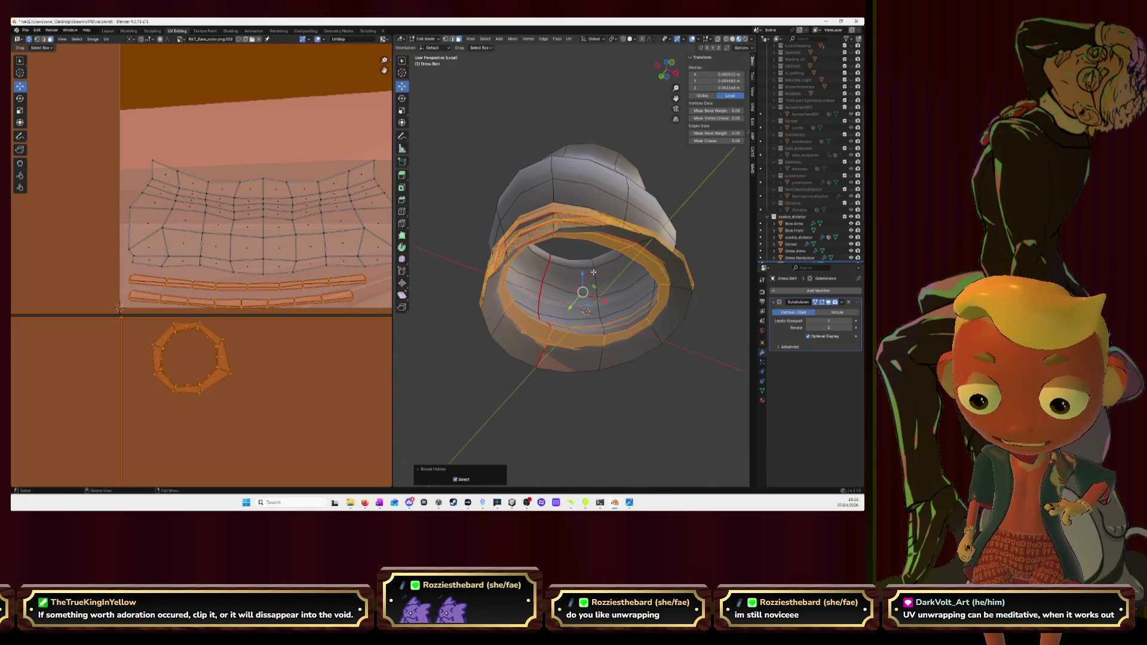
{"action": "left_click", "coordinate": [219, 352]}
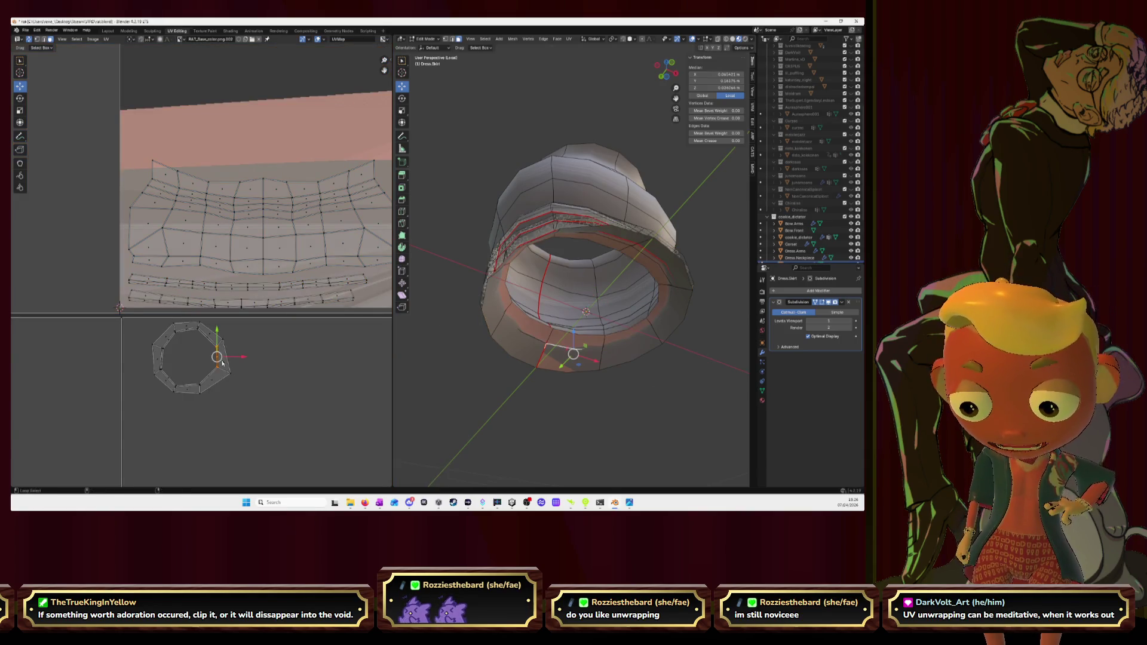
{"action": "left_click", "coordinate": [223, 361]}
{"action": "mouse_move", "coordinate": [538, 323]}
{"action": "middle_mouse_down"}
{"action": "mouse_move", "coordinate": [544, 278]}
{"action": "mouse_move", "coordinate": [516, 271]}
{"action": "middle_mouse_up"}
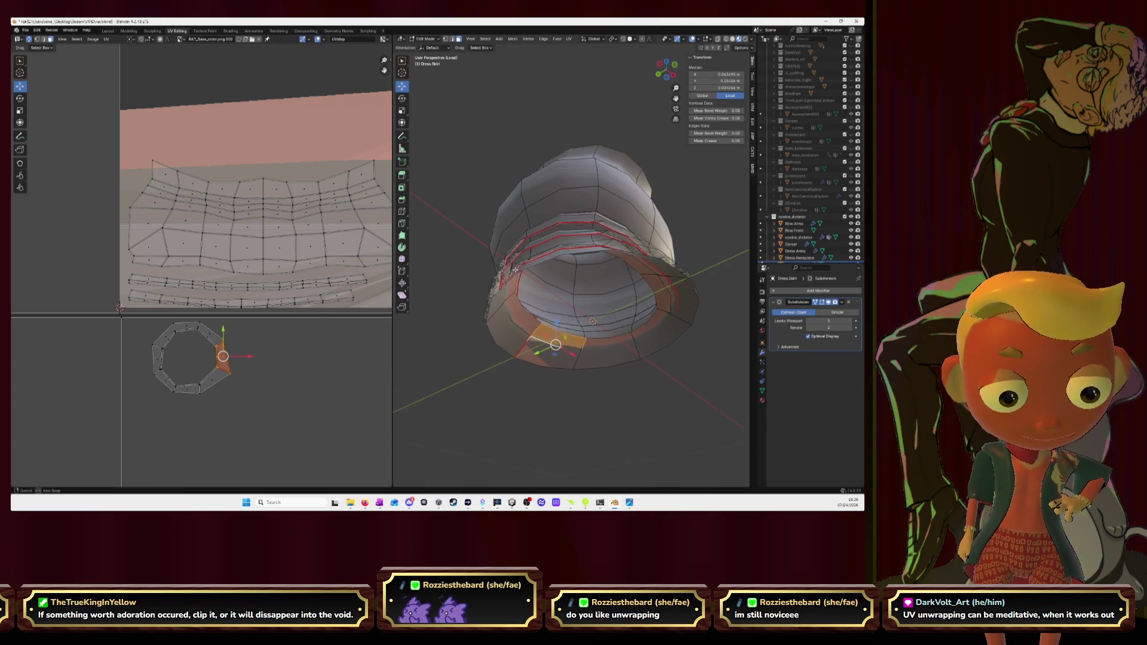
{"action": "key", "text": "l"}
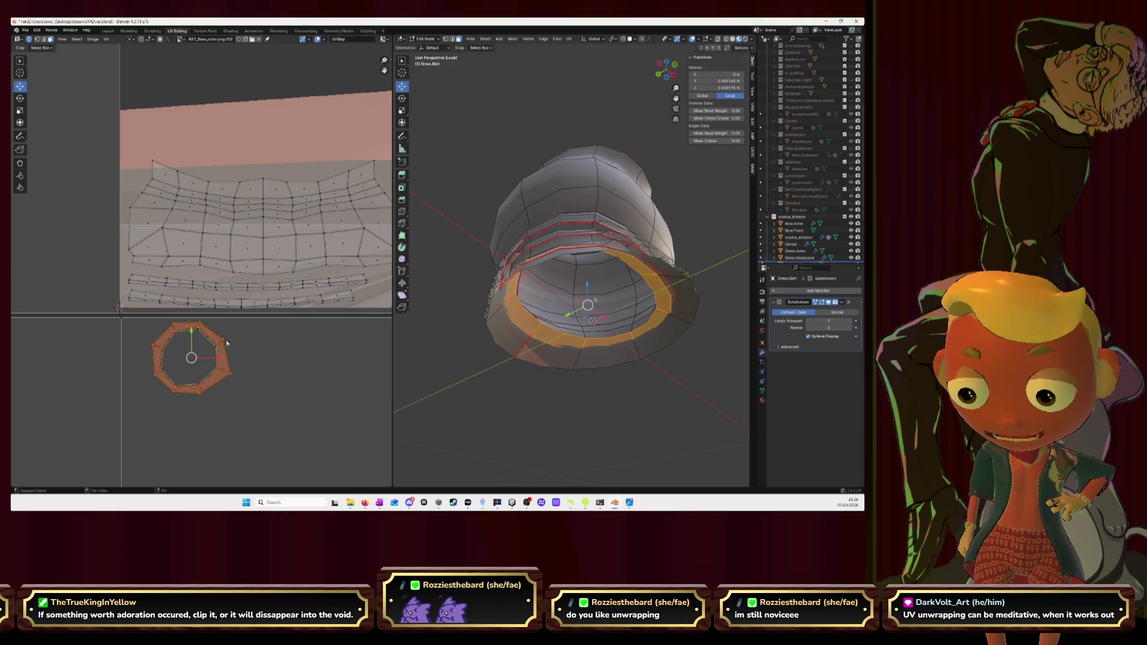
{"action": "mouse_move", "coordinate": [521, 305]}
{"action": "middle_mouse_down"}
{"action": "mouse_move", "coordinate": [531, 292]}
{"action": "mouse_move", "coordinate": [519, 273]}
{"action": "middle_mouse_up"}
{"action": "key", "text": "x"}
{"action": "left_click", "coordinate": [532, 291]}
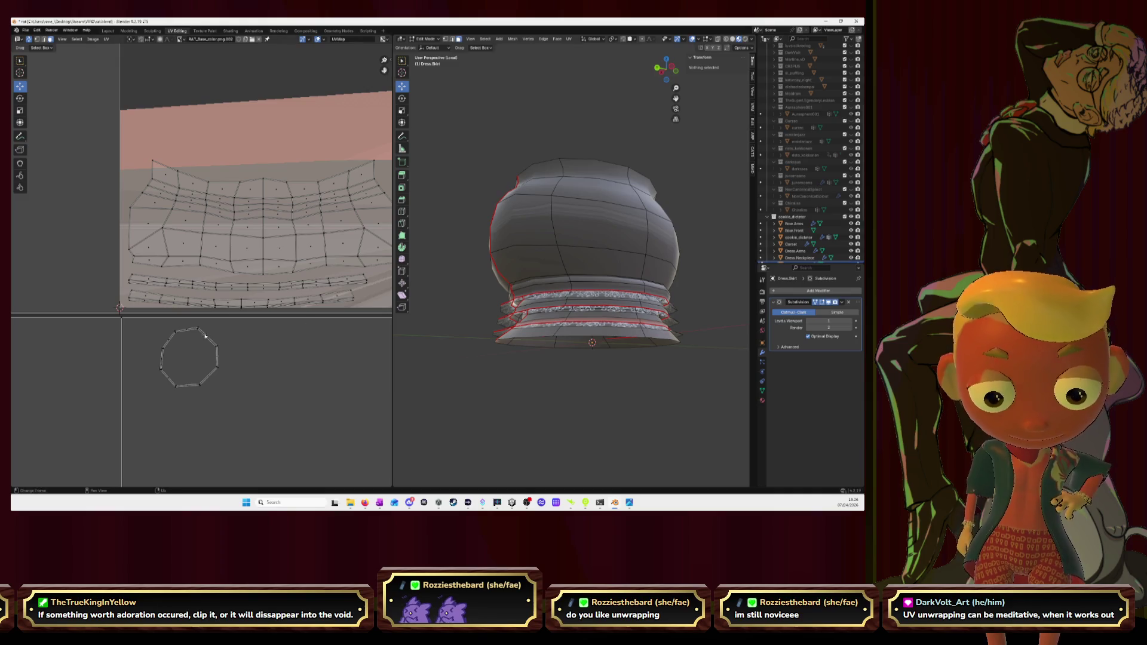
Step: Pick a vertex on the remaining UV ring, frame it and select its linked band
{"action": "left_click", "coordinate": [216, 358]}
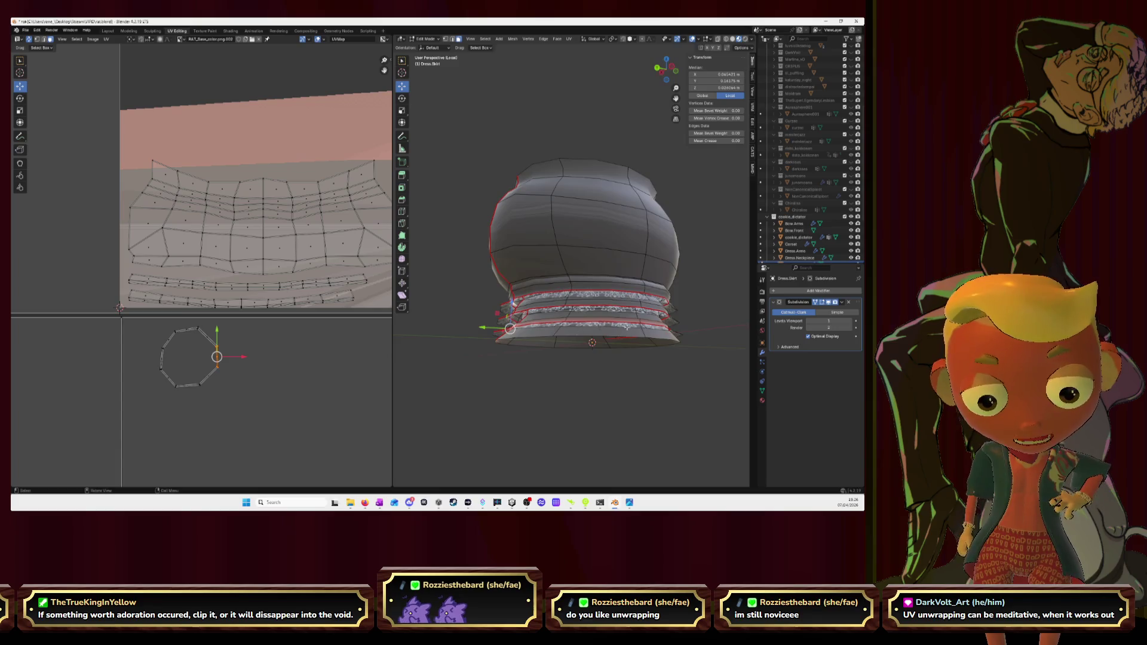
{"action": "middle_click_drag", "start_coordinate": [654, 332], "coordinate": [697, 339]}
{"action": "scroll", "coordinate": [697, 339], "scroll_direction": "up", "scroll_amount": 2}
{"action": "scroll", "coordinate": [664, 341], "scroll_direction": "up", "scroll_amount": 2}
{"action": "scroll", "coordinate": [583, 343], "scroll_direction": "up", "scroll_amount": 3}
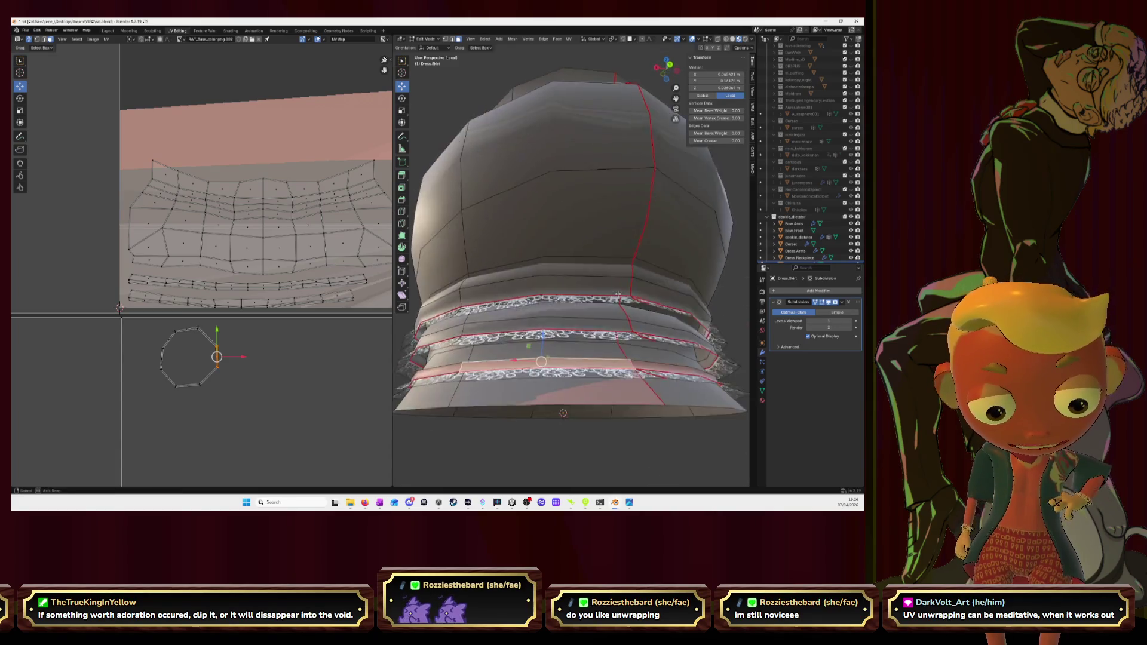
{"action": "scroll", "coordinate": [513, 345], "scroll_direction": "up", "scroll_amount": 2}
{"action": "key", "text": "KP_Decimal"}
{"action": "key", "text": "l"}
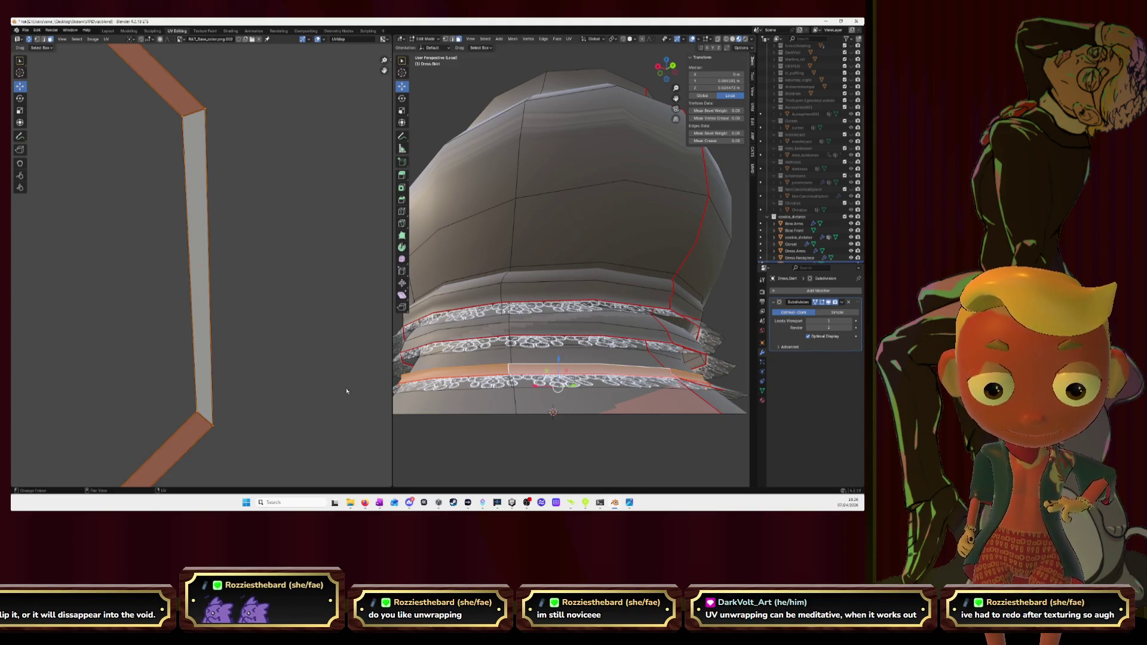
Step: Delete the selected stray band as Faces and orbit to a side view of the skirt
{"action": "key", "text": "x"}
{"action": "left_click", "coordinate": [505, 392]}
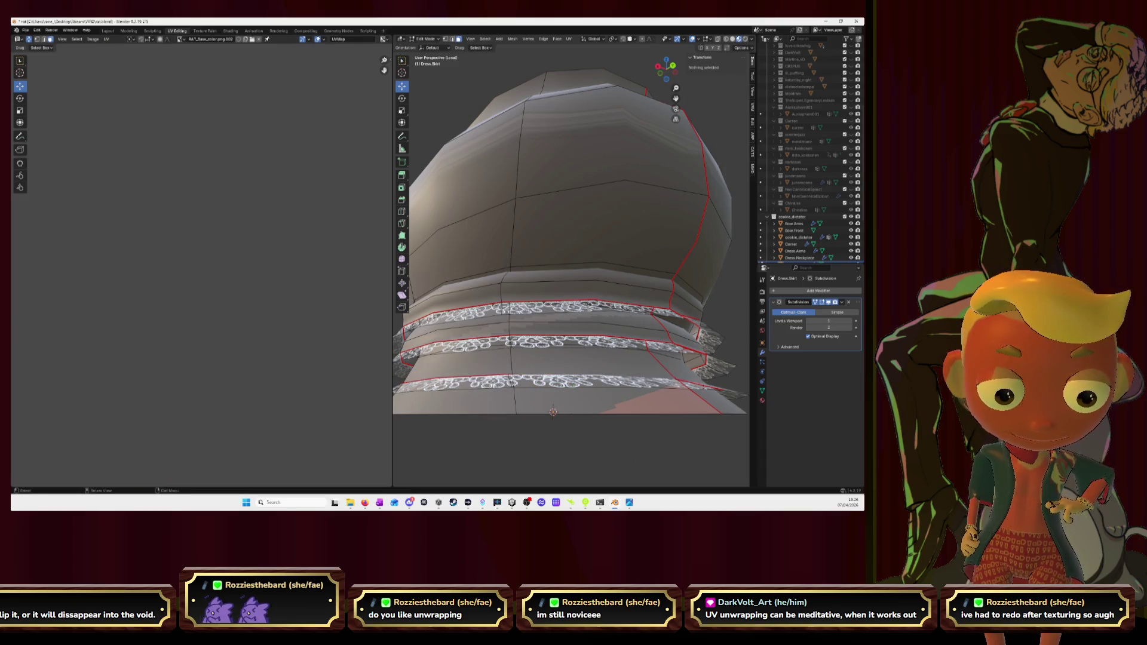
{"action": "scroll", "coordinate": [554, 413], "scroll_direction": "down", "scroll_amount": 3}
{"action": "mouse_move", "coordinate": [552, 413]}
{"action": "middle_mouse_down"}
{"action": "mouse_move", "coordinate": [592, 361]}
{"action": "mouse_move", "coordinate": [572, 350]}
{"action": "mouse_move", "coordinate": [393, 343]}
{"action": "middle_mouse_up"}
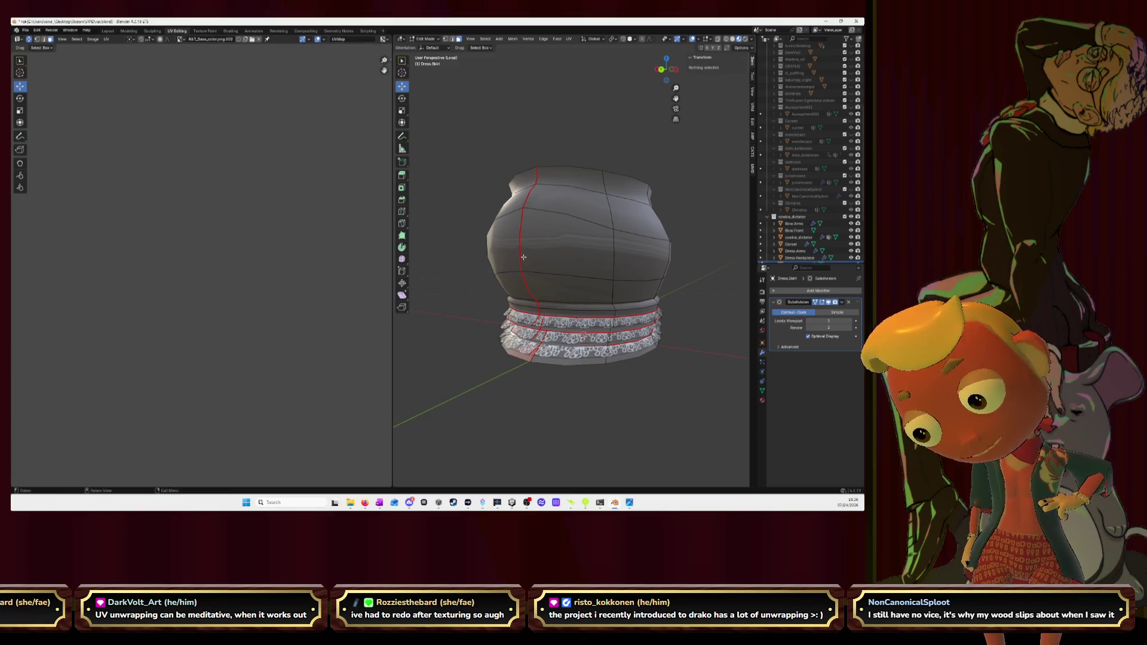
{"action": "scroll", "coordinate": [523, 258], "scroll_direction": "down", "scroll_amount": 3}
{"action": "middle_click_drag", "start_coordinate": [523, 256], "coordinate": [541, 229]}
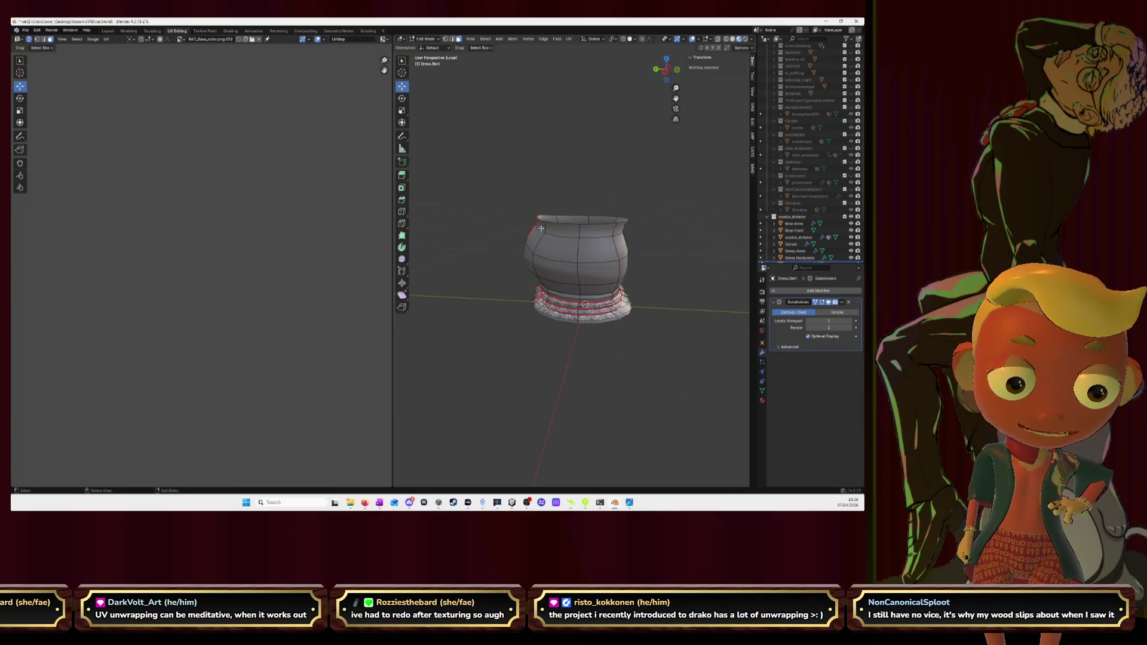
{"action": "scroll", "coordinate": [328, 210], "scroll_direction": "down", "scroll_amount": 5}
{"action": "scroll", "coordinate": [284, 202], "scroll_direction": "down", "scroll_amount": 3}
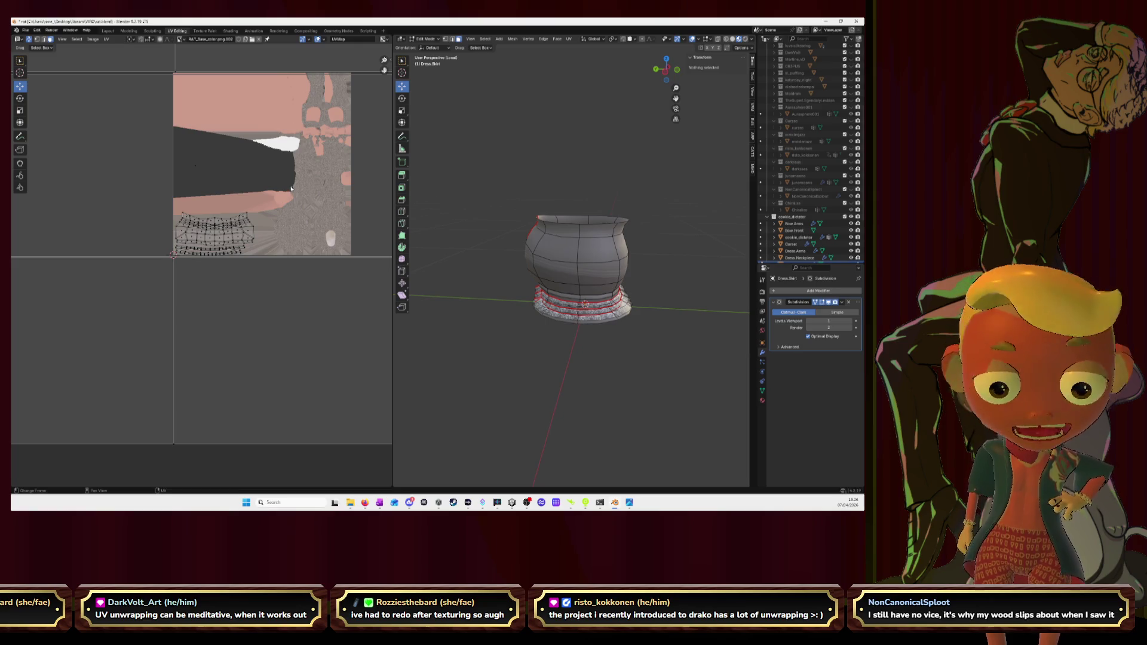
Step: Select the linked dress body, hide it to view the skirt rings, then reveal it again
{"action": "key", "text": "KP_Decimal"}
{"action": "scroll", "coordinate": [294, 198], "scroll_direction": "up", "scroll_amount": 1}
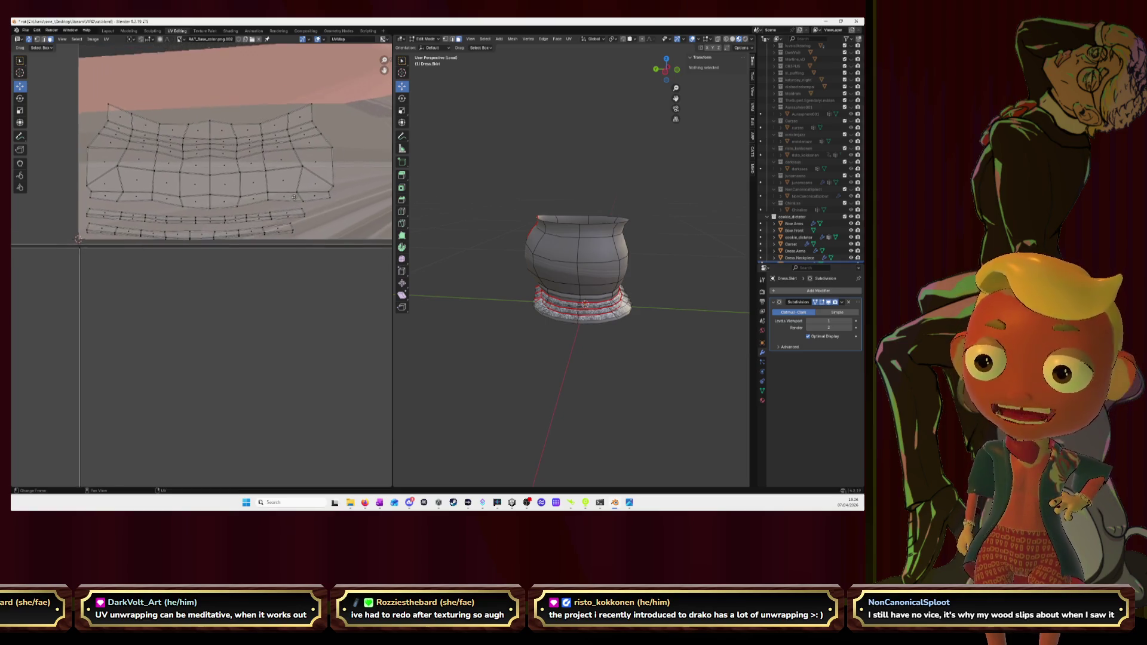
{"action": "mouse_move", "coordinate": [503, 179]}
{"action": "middle_mouse_down"}
{"action": "mouse_move", "coordinate": [515, 233]}
{"action": "mouse_move", "coordinate": [512, 200]}
{"action": "middle_mouse_up"}
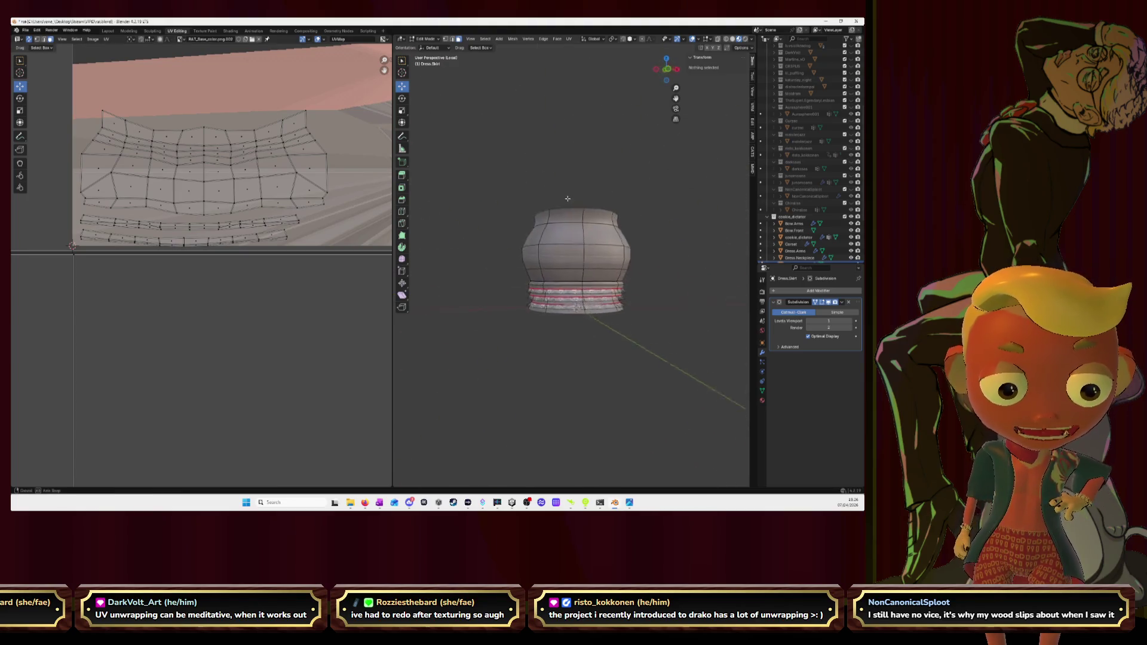
{"action": "left_click", "coordinate": [612, 242]}
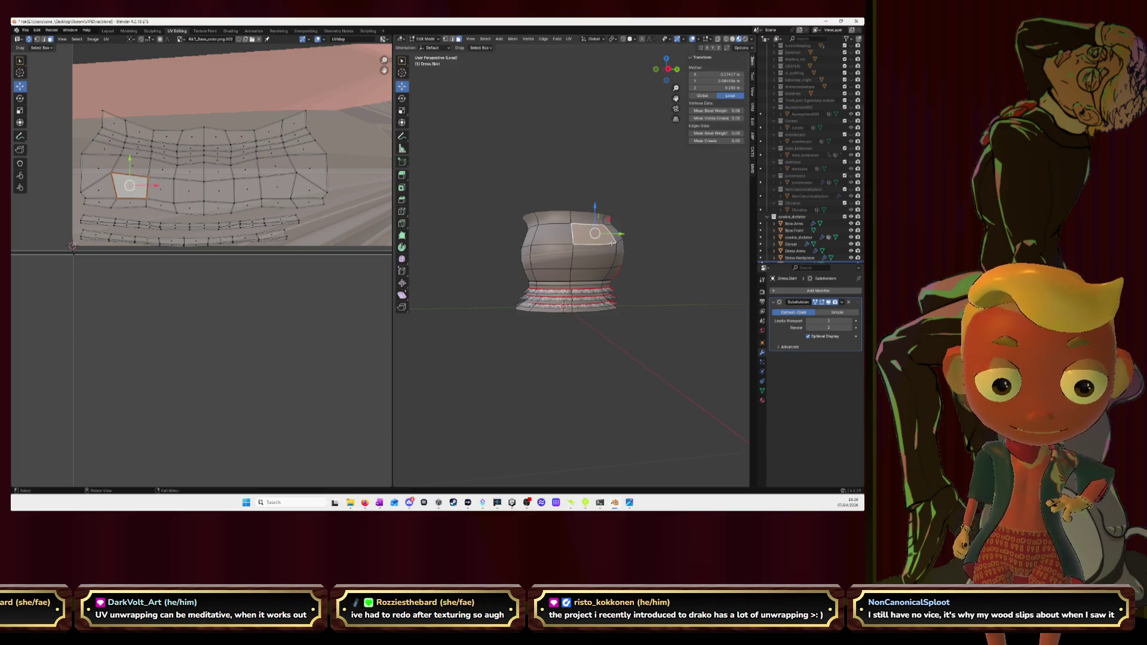
{"action": "key", "text": "ctrl+l"}
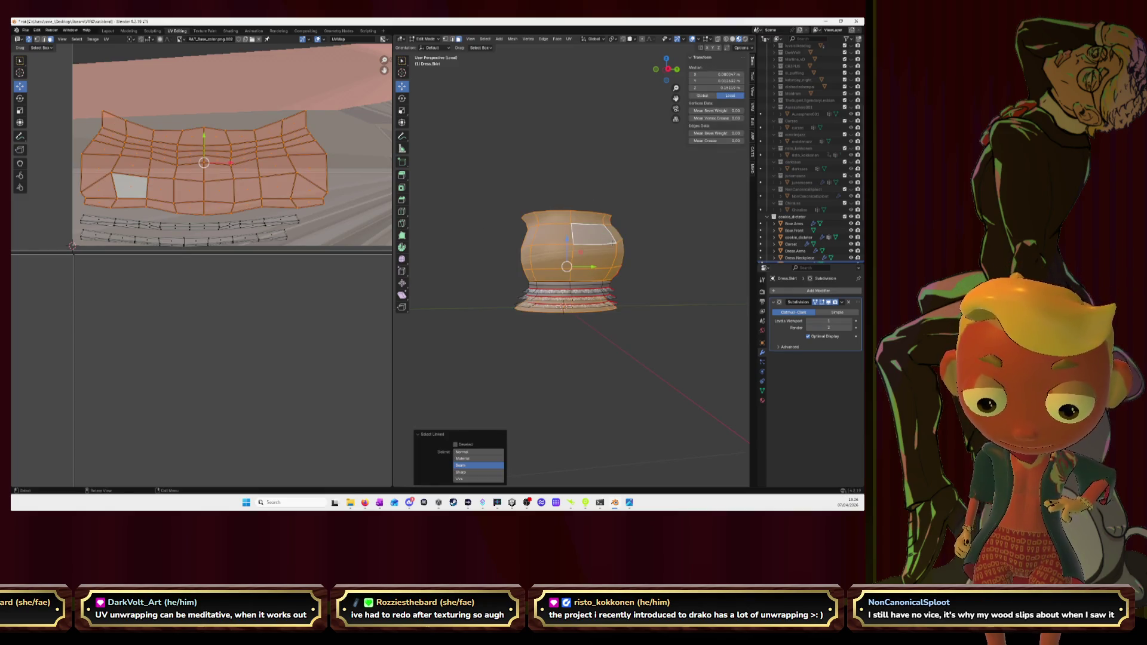
{"action": "key", "text": "h"}
{"action": "mouse_move", "coordinate": [612, 242]}
{"action": "middle_mouse_down"}
{"action": "mouse_move", "coordinate": [665, 294]}
{"action": "mouse_move", "coordinate": [557, 286]}
{"action": "middle_mouse_up"}
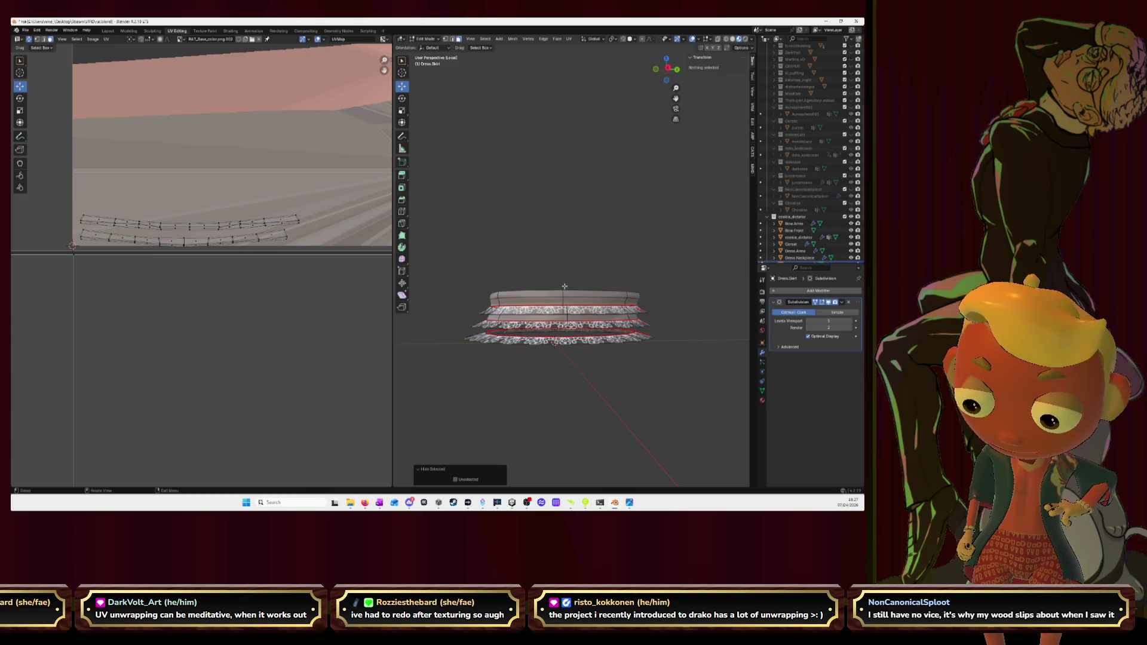
{"action": "key", "text": "alt+h"}
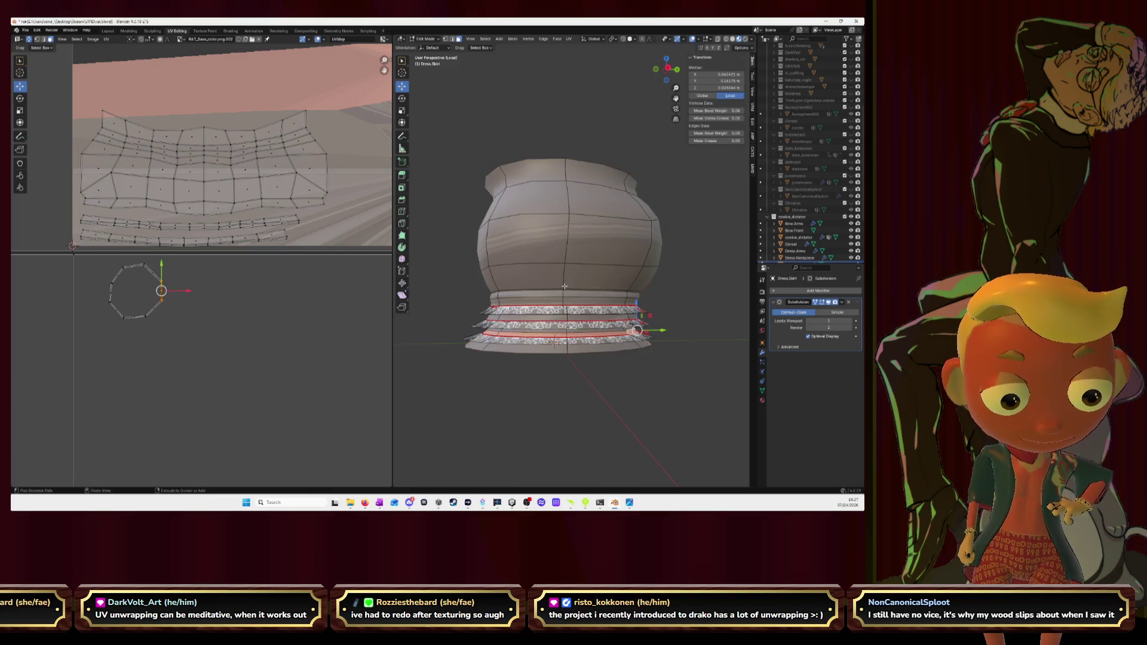
Step: Reselect the connected pot-shaped body from one face and hide it, leaving only the lace bands
{"action": "key", "text": "alt+a"}
{"action": "left_click", "coordinate": [554, 339]}
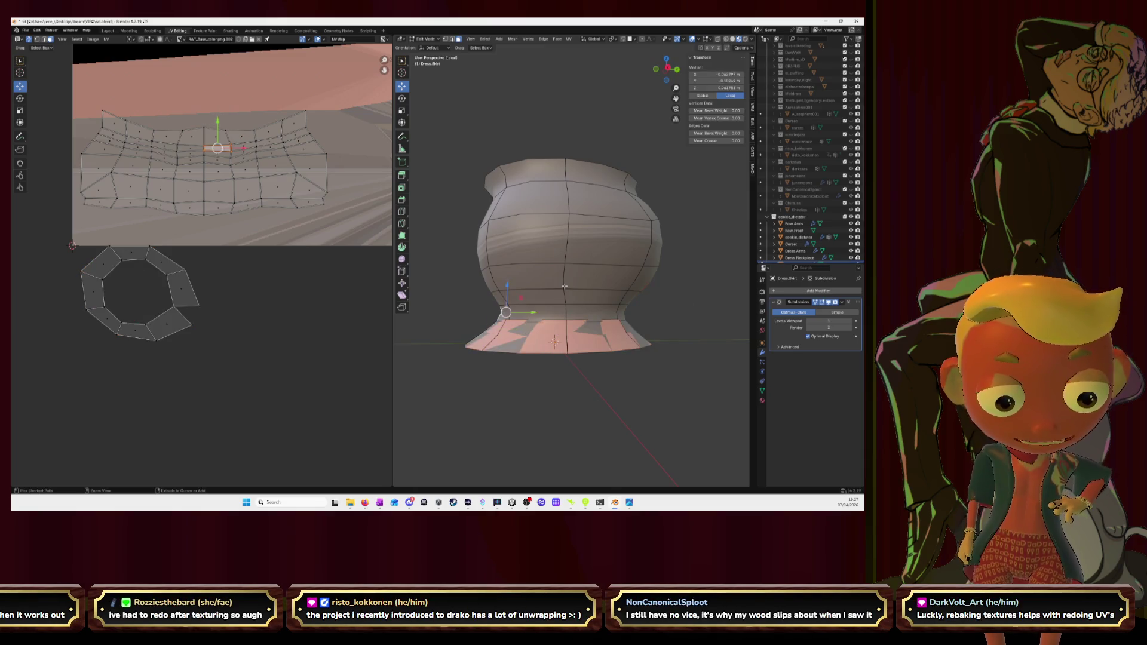
{"action": "left_click", "coordinate": [132, 254]}
{"action": "key", "text": "a"}
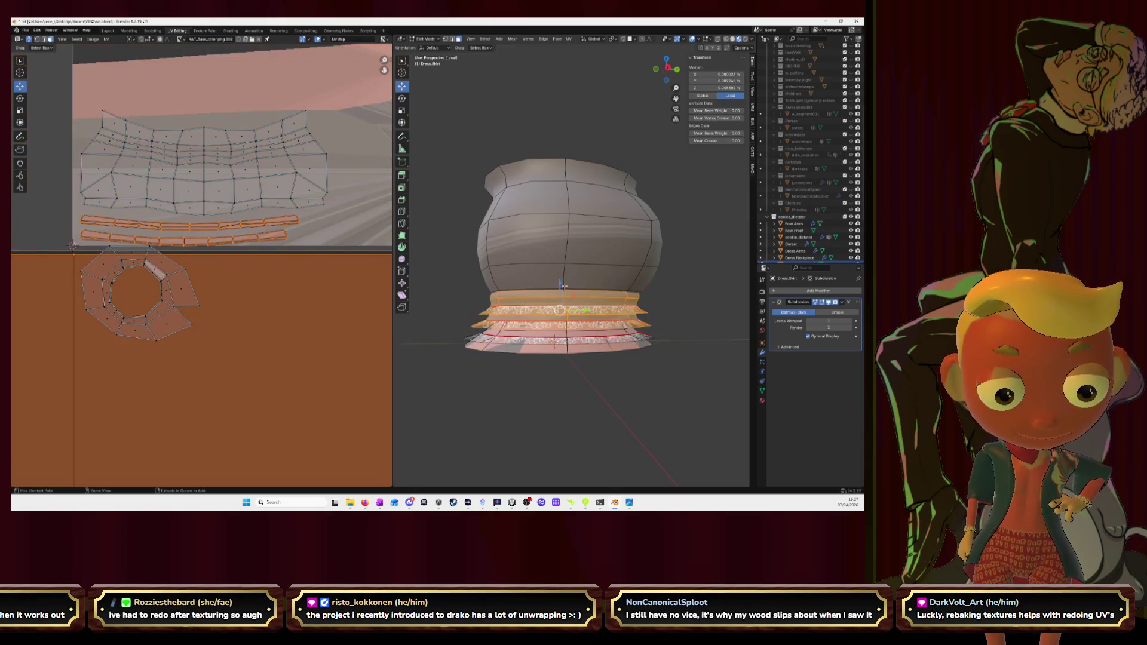
{"action": "key", "text": "alt+a"}
{"action": "left_click", "coordinate": [619, 236]}
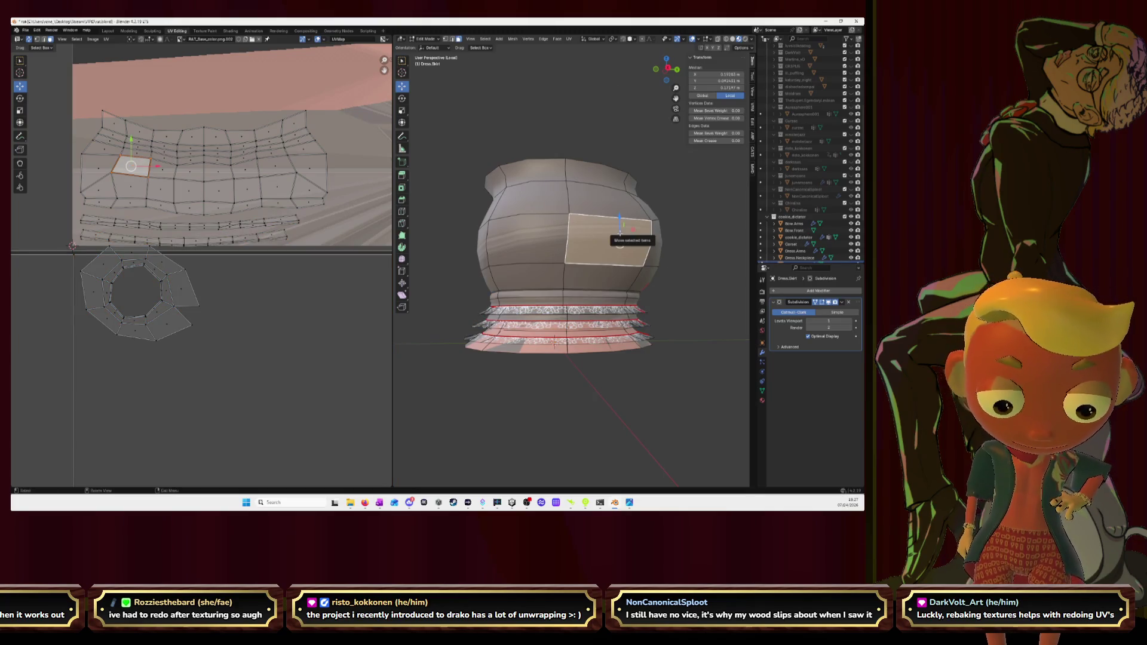
{"action": "key", "text": "l"}
{"action": "key", "text": "h"}
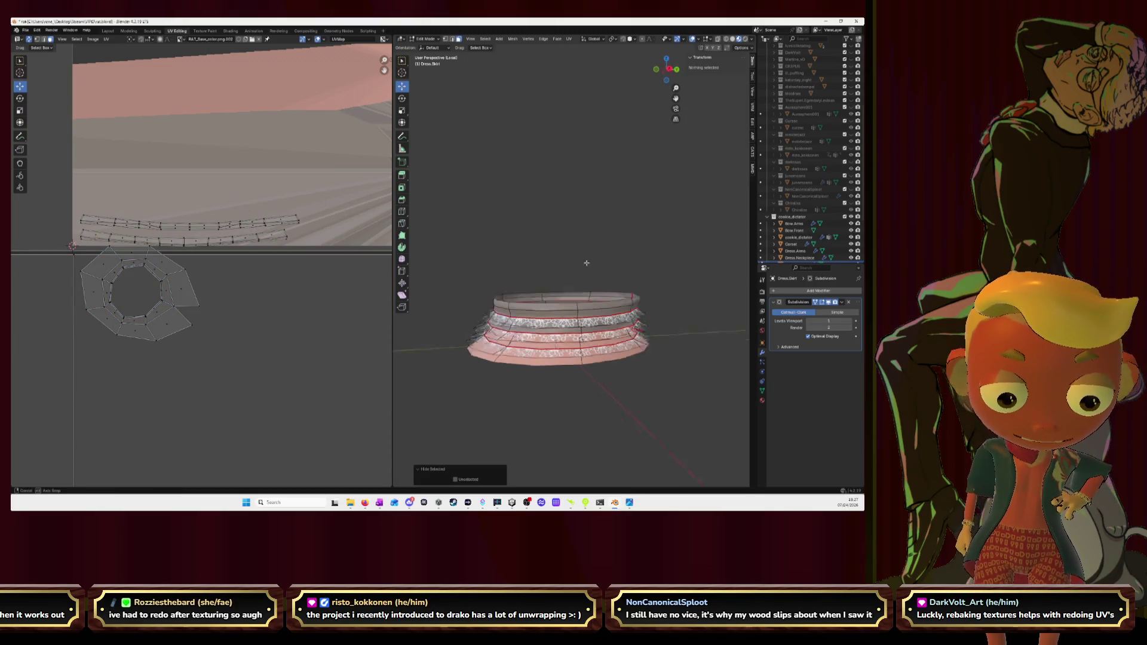
Step: Select the whole remaining skirt mesh and delete its faces
{"action": "middle_click_drag", "start_coordinate": [587, 260], "coordinate": [642, 258]}
{"action": "scroll", "coordinate": [645, 250], "scroll_direction": "up", "scroll_amount": 2}
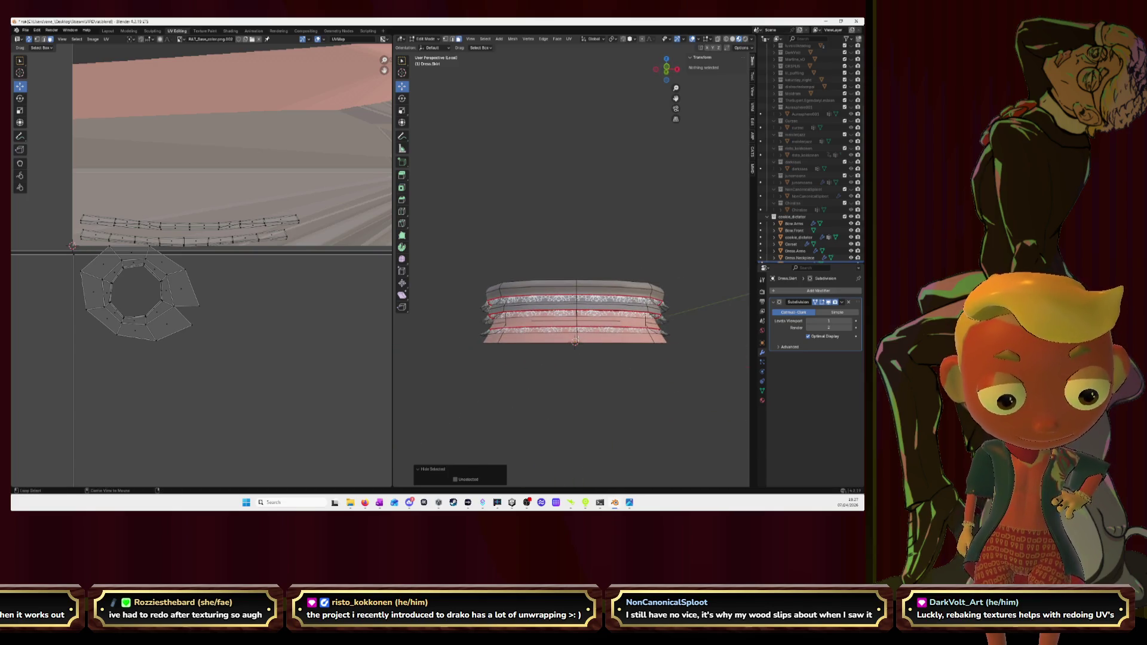
{"action": "key", "text": "a"}
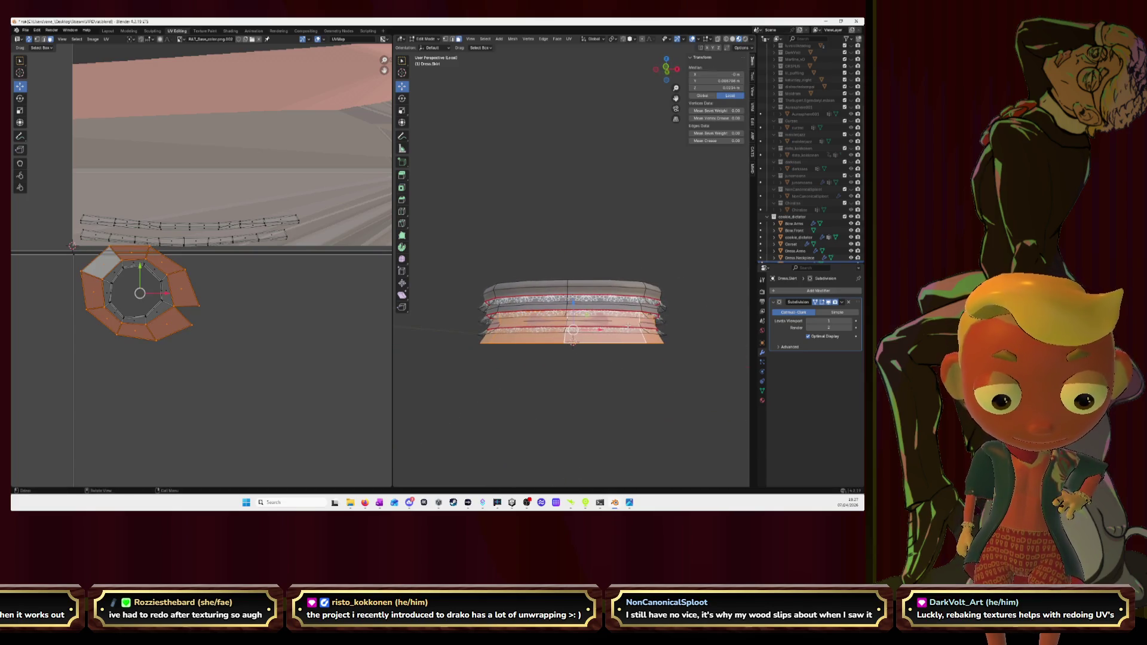
{"action": "key", "text": "x"}
{"action": "left_click", "coordinate": [628, 329]}
Step: Inspect the skirt ring and select its inner, second and top face bands
{"action": "mouse_move", "coordinate": [629, 329]}
{"action": "middle_mouse_down"}
{"action": "mouse_move", "coordinate": [617, 312]}
{"action": "mouse_move", "coordinate": [722, 301]}
{"action": "mouse_move", "coordinate": [614, 279]}
{"action": "middle_mouse_up"}
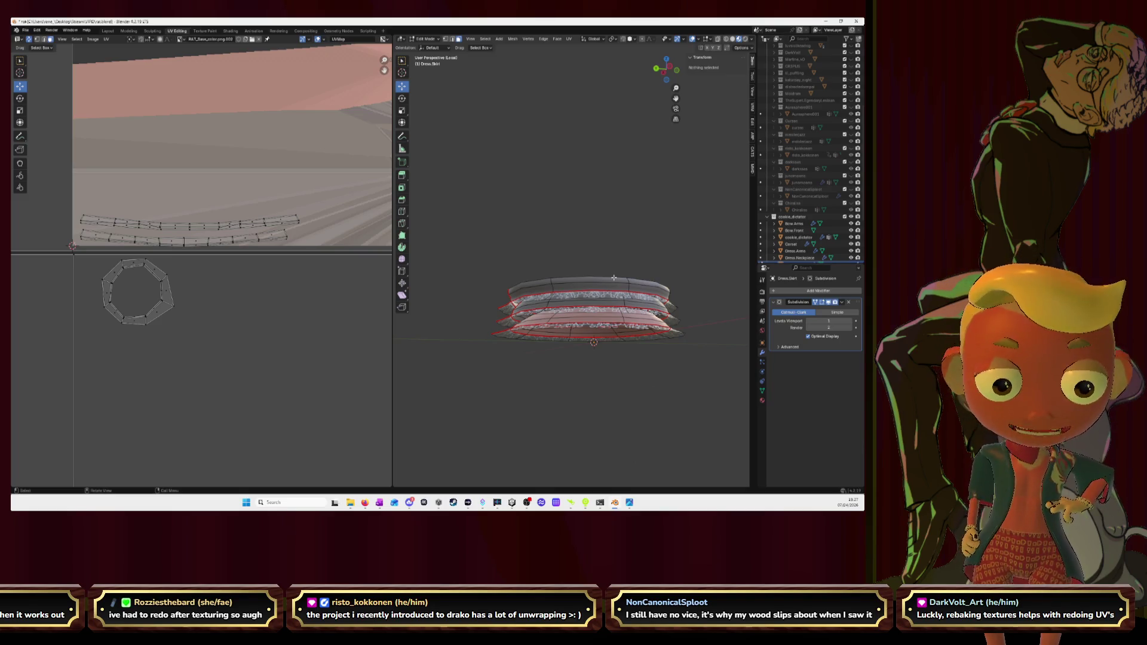
{"action": "middle_click_drag", "start_coordinate": [630, 266], "coordinate": [687, 118]}
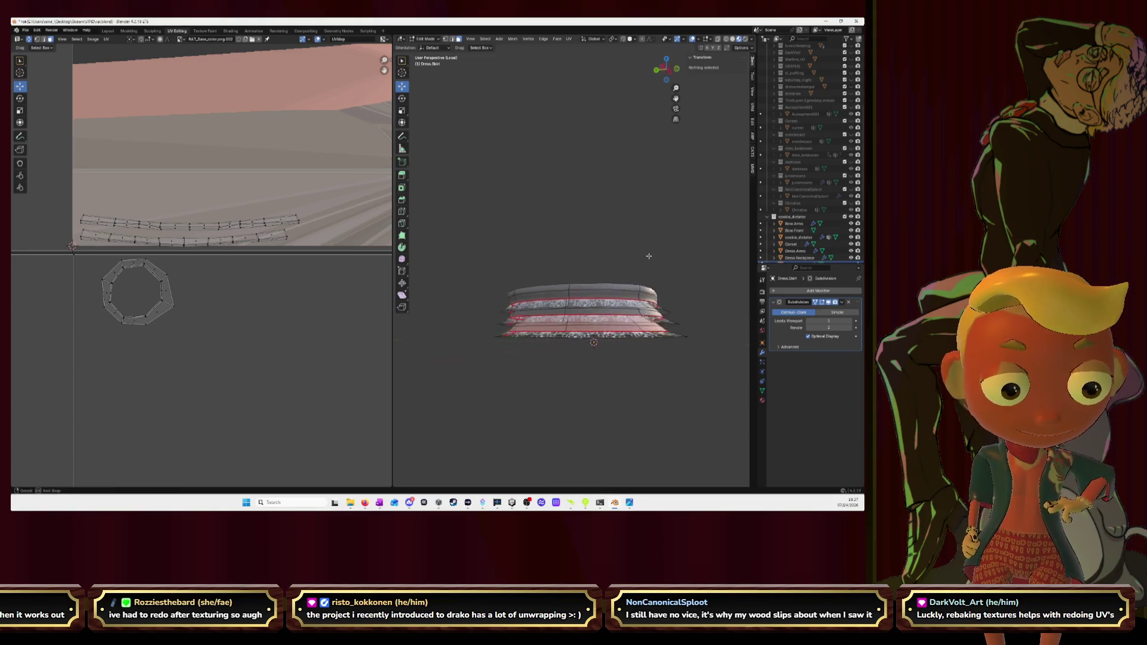
{"action": "mouse_move", "coordinate": [574, 269]}
{"action": "middle_mouse_down"}
{"action": "mouse_move", "coordinate": [610, 224]}
{"action": "mouse_move", "coordinate": [627, 269]}
{"action": "mouse_move", "coordinate": [592, 260]}
{"action": "mouse_move", "coordinate": [496, 288]}
{"action": "mouse_move", "coordinate": [538, 268]}
{"action": "middle_mouse_up"}
{"action": "scroll", "coordinate": [574, 268], "scroll_direction": "up", "scroll_amount": 2}
{"action": "key", "text": "l"}
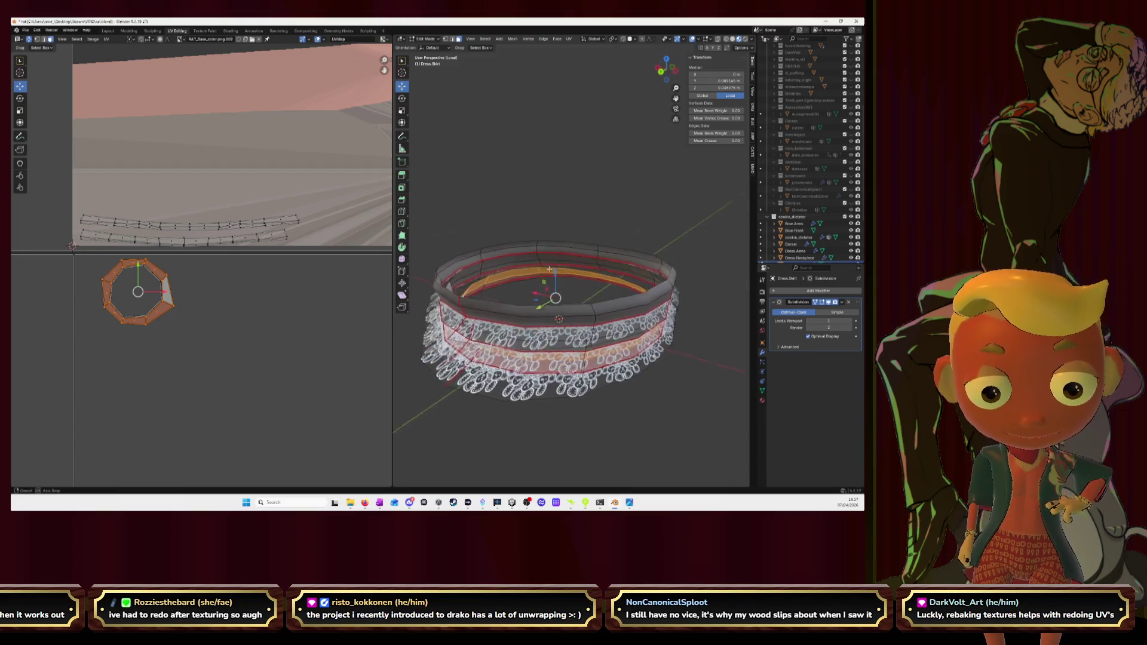
{"action": "key", "text": "l"}
{"action": "middle_click_drag", "start_coordinate": [539, 269], "coordinate": [587, 297]}
{"action": "left_click", "coordinate": [587, 297], "text": "ctrl"}
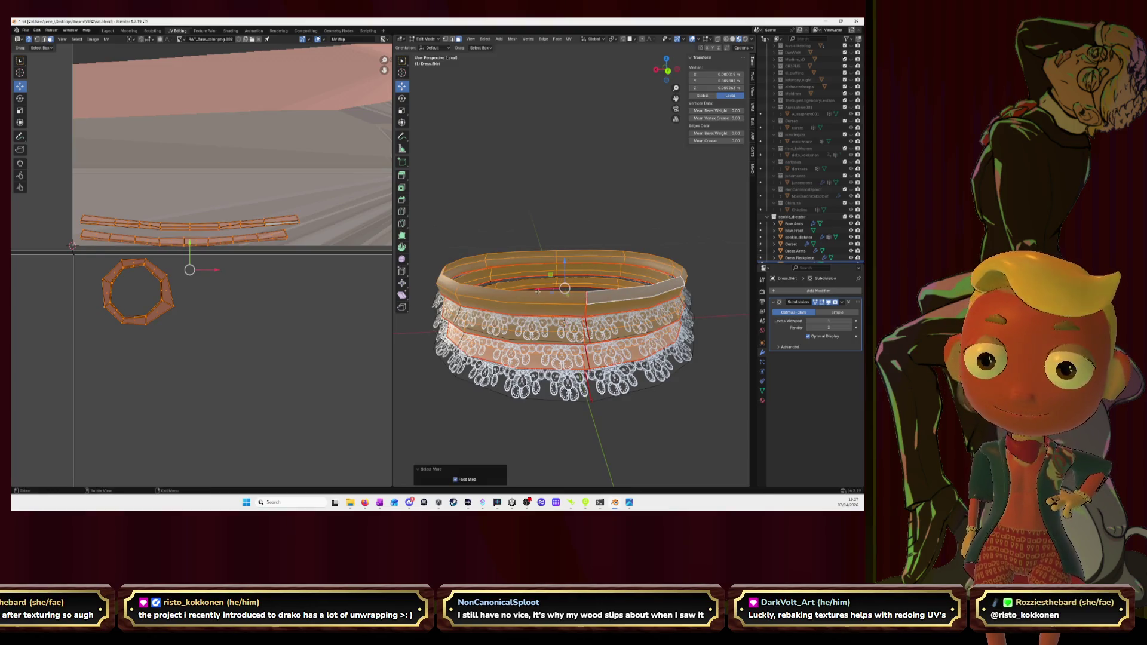
Step: Bring back the hidden upper dress body and call up the UV unwrap choices
{"action": "key", "text": "alt+h"}
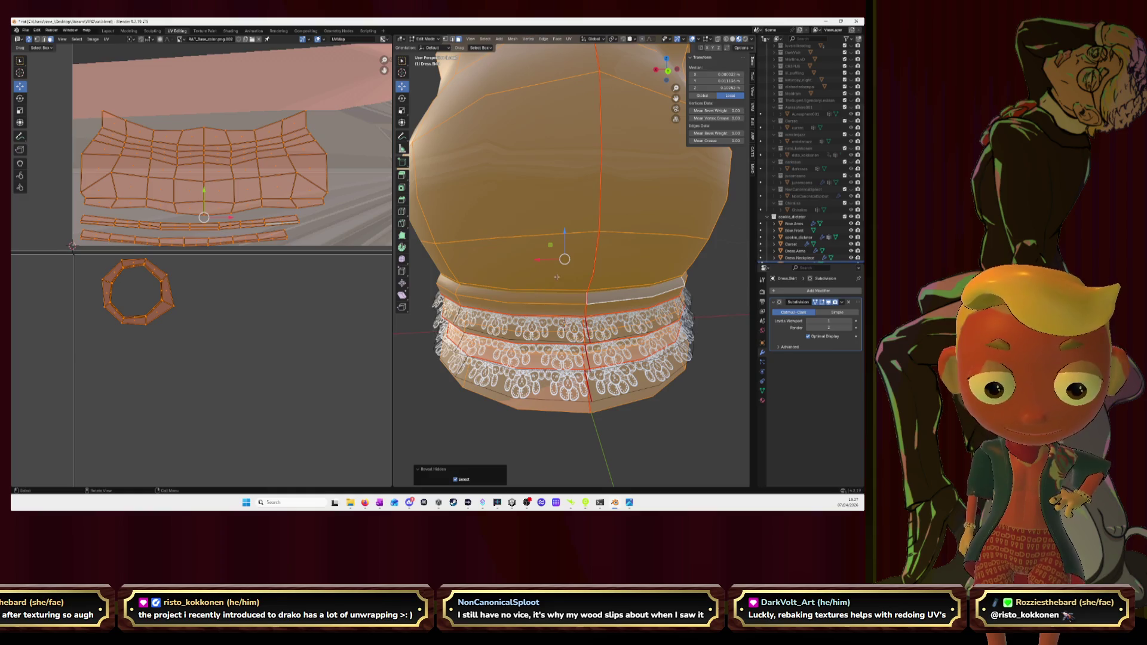
{"action": "scroll", "coordinate": [555, 277], "scroll_direction": "down", "scroll_amount": 2}
{"action": "scroll", "coordinate": [556, 276], "scroll_direction": "down", "scroll_amount": 1}
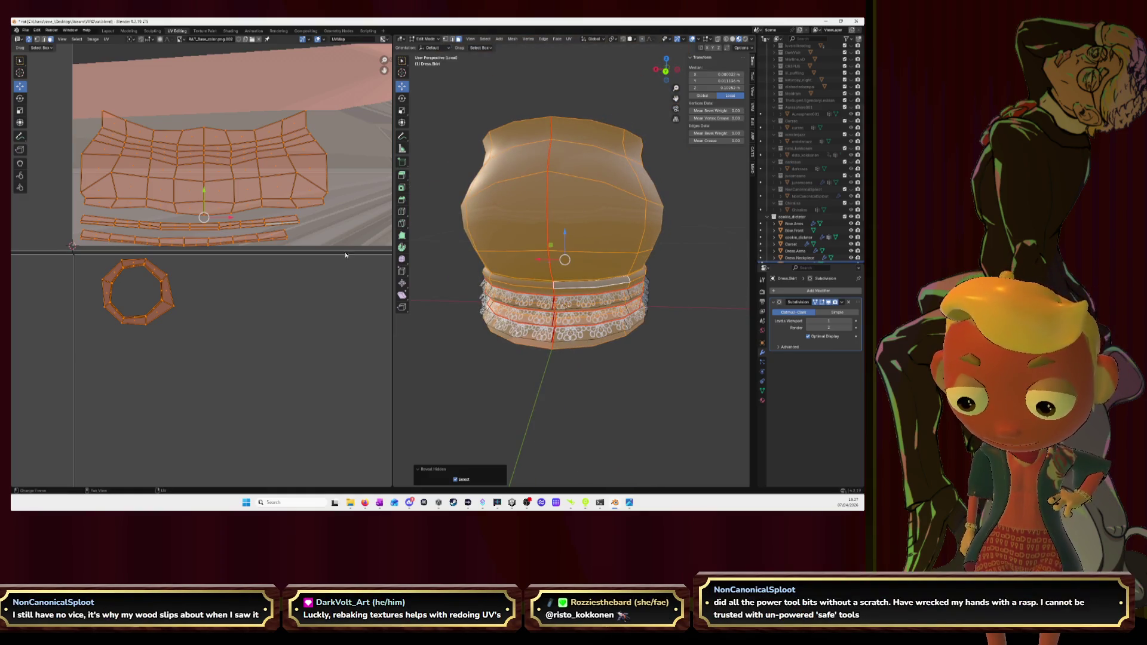
{"action": "key", "text": "u"}
Step: Unwrap the selected dress mesh, then hide the linked upper body part again
{"action": "left_click", "coordinate": [334, 221]}
{"action": "scroll", "coordinate": [332, 246], "scroll_direction": "down", "scroll_amount": 2}
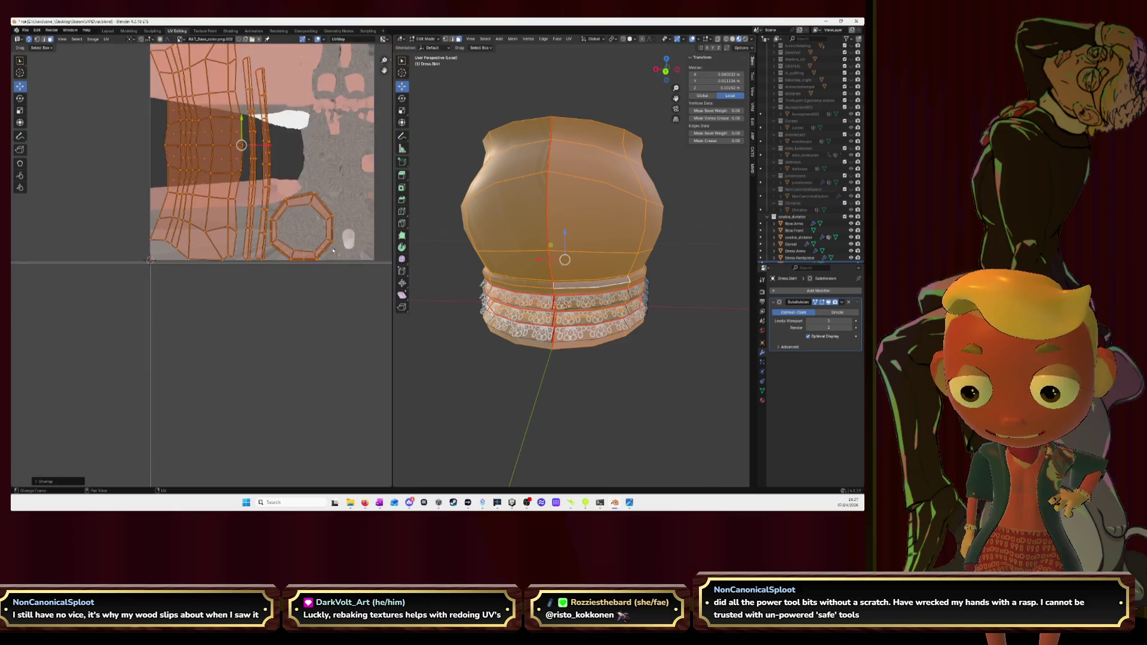
{"action": "scroll", "coordinate": [333, 252], "scroll_direction": "down", "scroll_amount": 2}
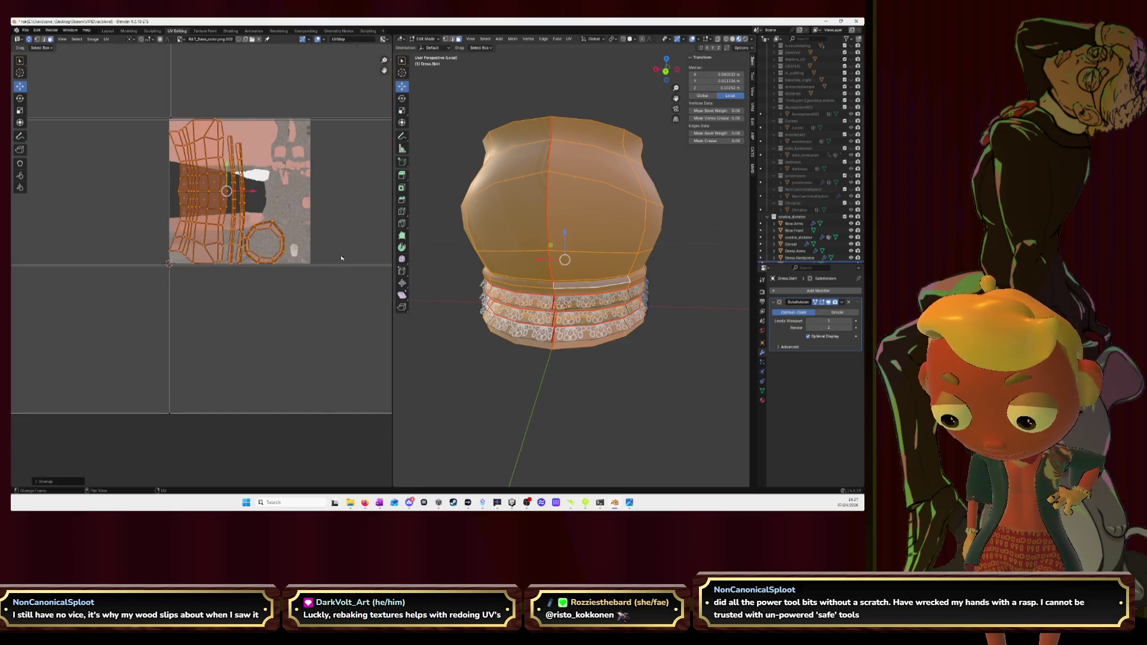
{"action": "left_click", "coordinate": [520, 310], "text": "alt"}
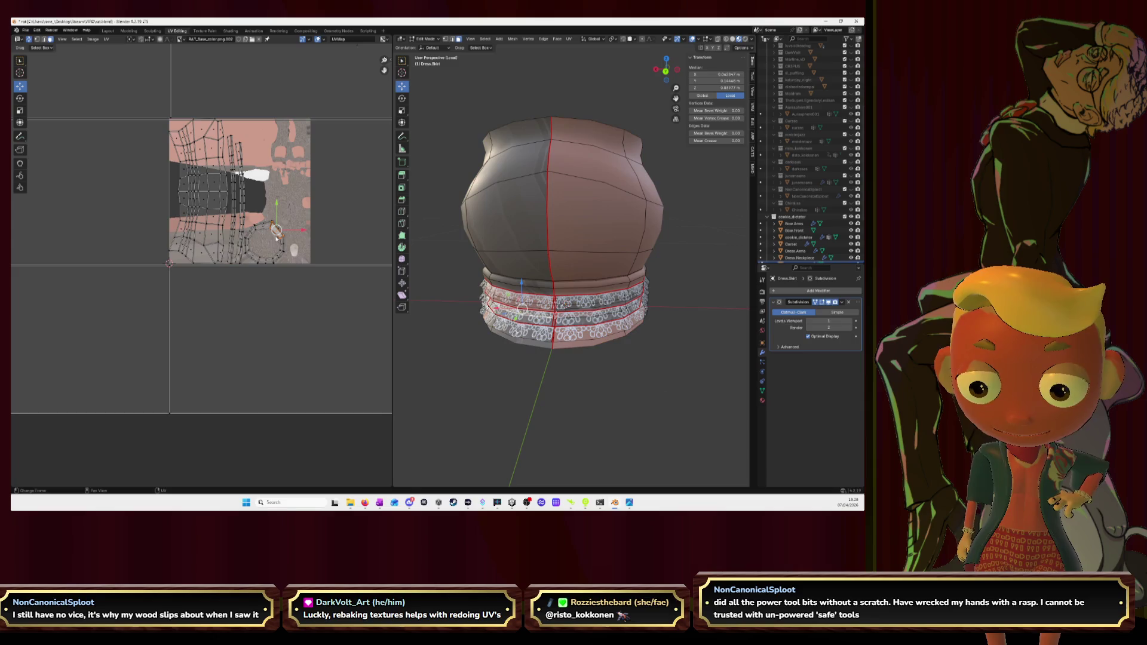
{"action": "mouse_move", "coordinate": [545, 258]}
{"action": "middle_mouse_down"}
{"action": "mouse_move", "coordinate": [585, 230]}
{"action": "mouse_move", "coordinate": [607, 260]}
{"action": "middle_mouse_up"}
{"action": "scroll", "coordinate": [623, 256], "scroll_direction": "up", "scroll_amount": 4}
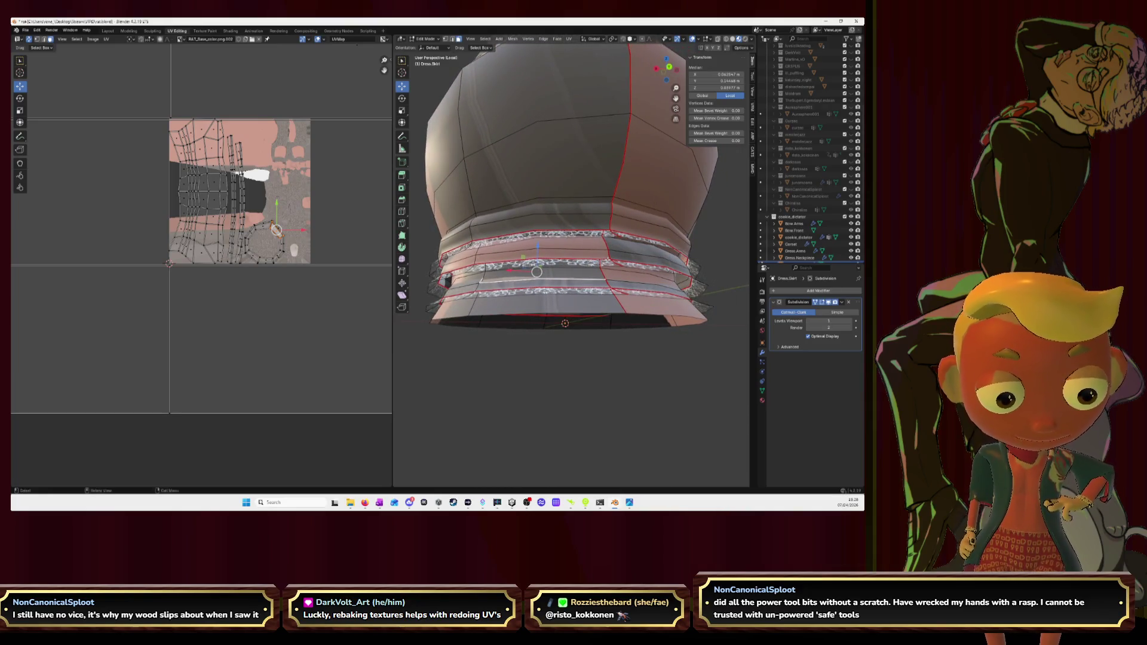
{"action": "left_click", "coordinate": [595, 160]}
{"action": "key", "text": "ctrl+l"}
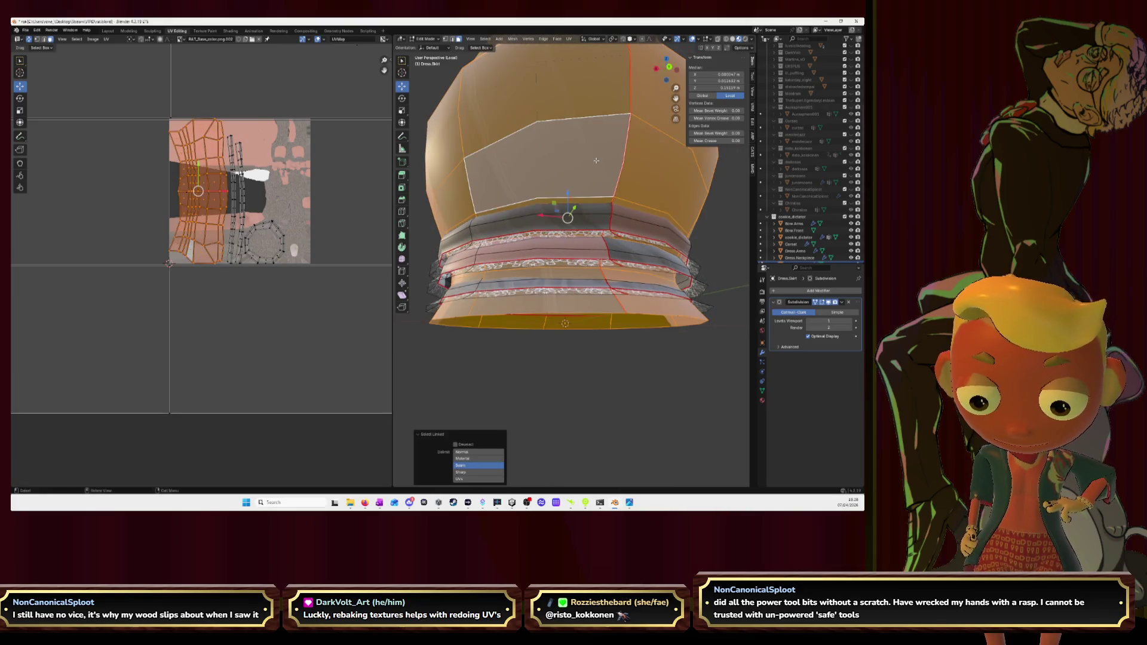
{"action": "key", "text": "h"}
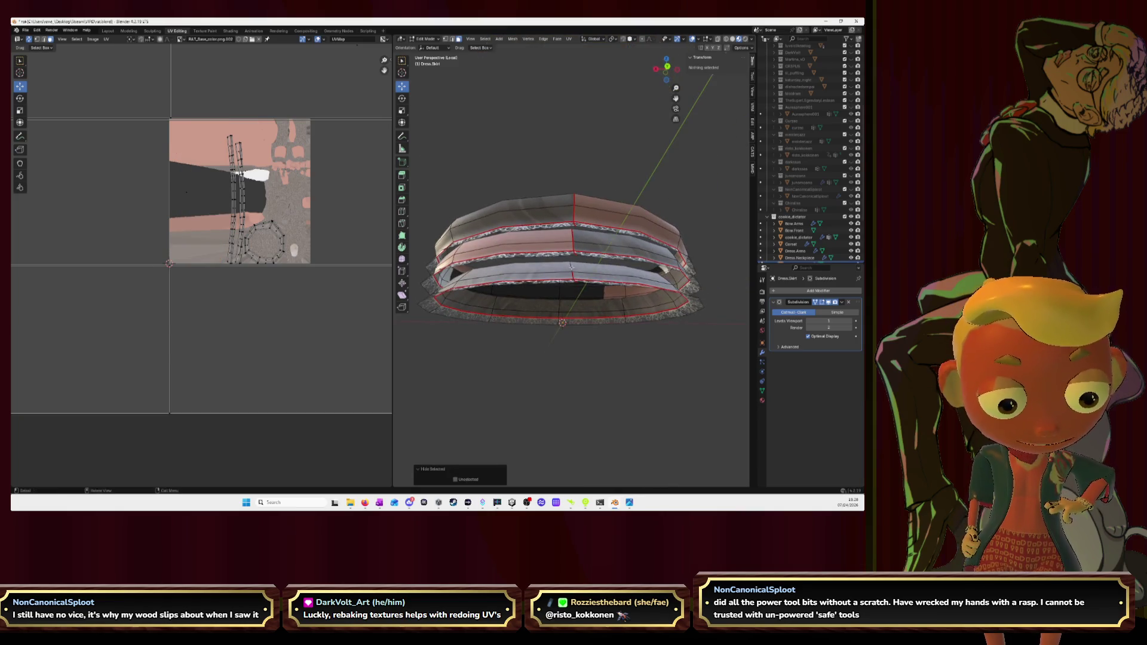
Step: Switch to edge select on the inner skirt ring, dismiss the edge menu and clear the selection
{"action": "left_click", "coordinate": [632, 270]}
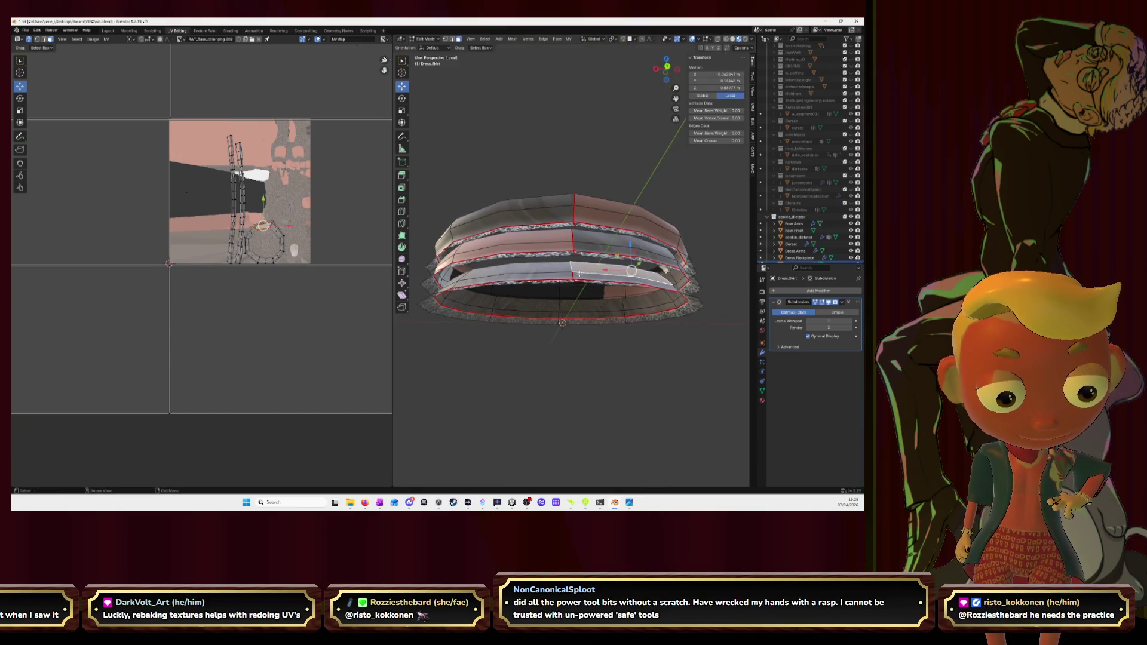
{"action": "left_click", "coordinate": [448, 40]}
{"action": "left_click", "coordinate": [571, 266]}
{"action": "right_click", "coordinate": [571, 266]}
{"action": "left_click", "coordinate": [572, 262]}
{"action": "left_click", "coordinate": [591, 96]}
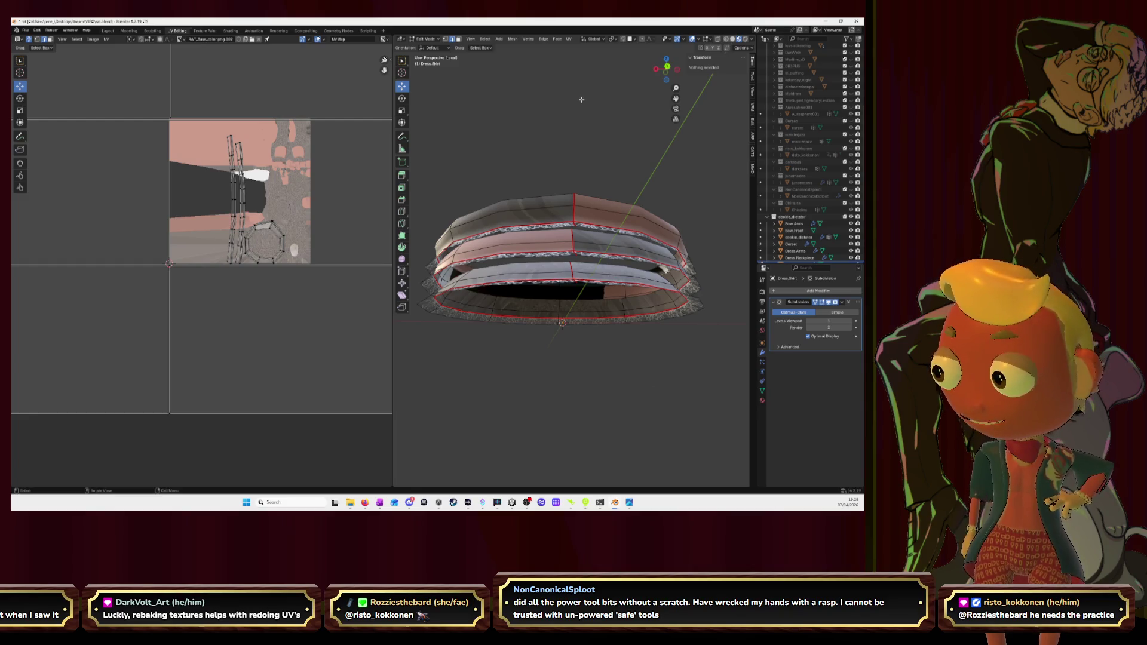
Step: Orbit around the skirt and select the entire visible skirt mesh
{"action": "mouse_move", "coordinate": [527, 172]}
{"action": "middle_mouse_down"}
{"action": "mouse_move", "coordinate": [643, 212]}
{"action": "mouse_move", "coordinate": [574, 209]}
{"action": "middle_mouse_up"}
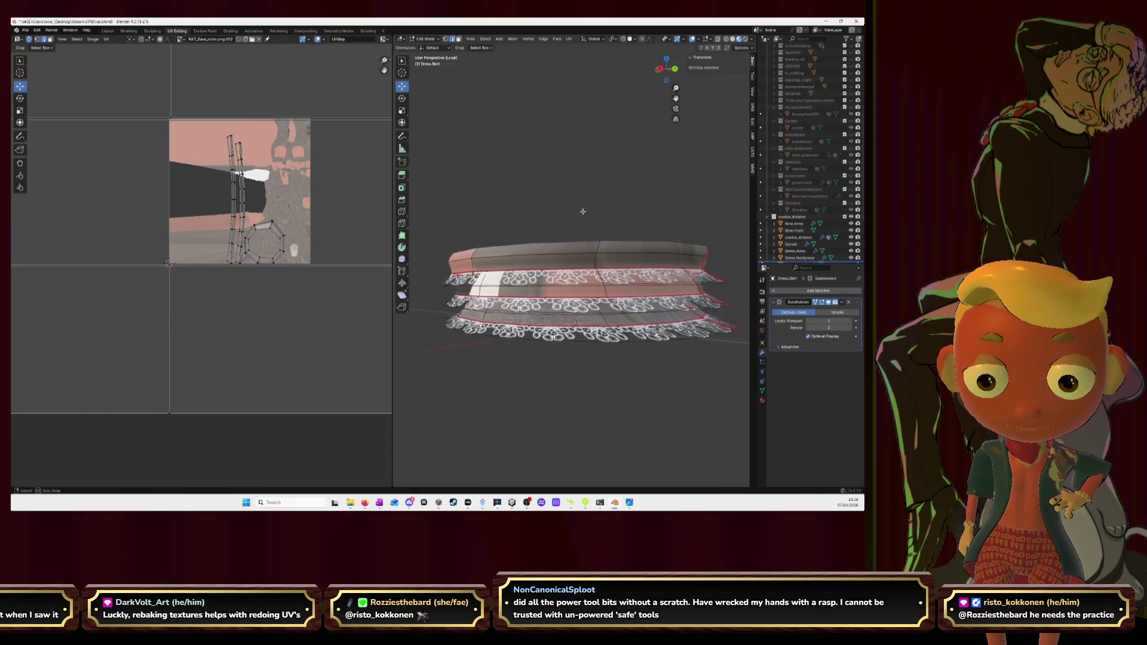
{"action": "key", "text": "a"}
{"action": "middle_click_drag", "start_coordinate": [570, 206], "coordinate": [594, 224]}
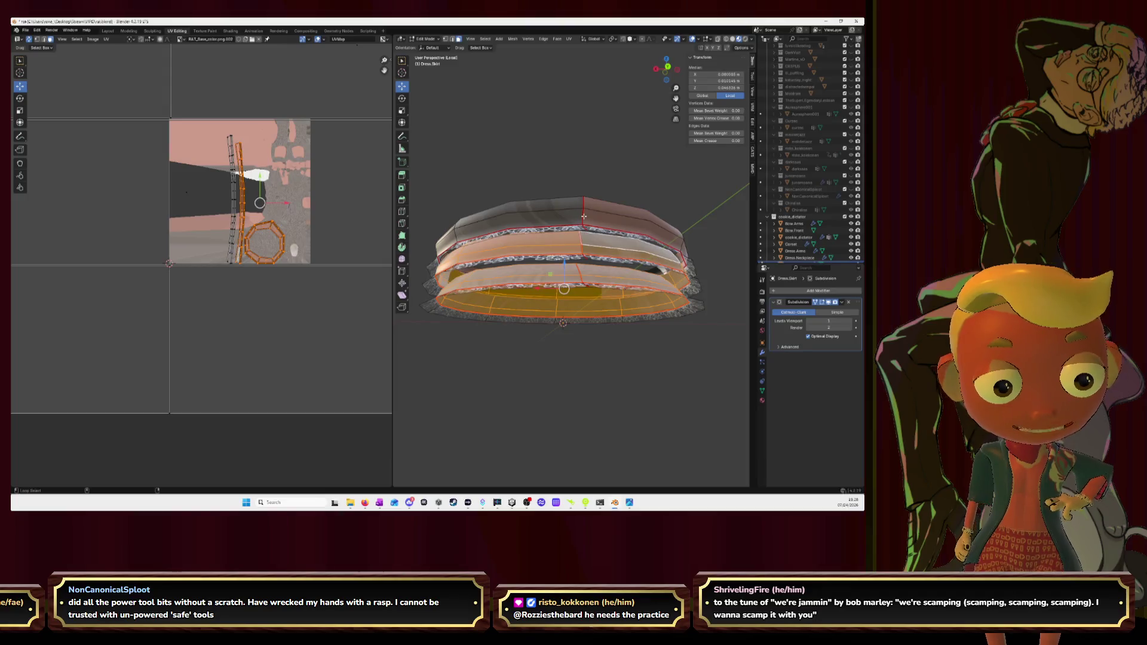
Step: Reveal the dress body and re-unwrap the whole dress into new UV islands, then pick one band strip
{"action": "key", "text": "alt+h"}
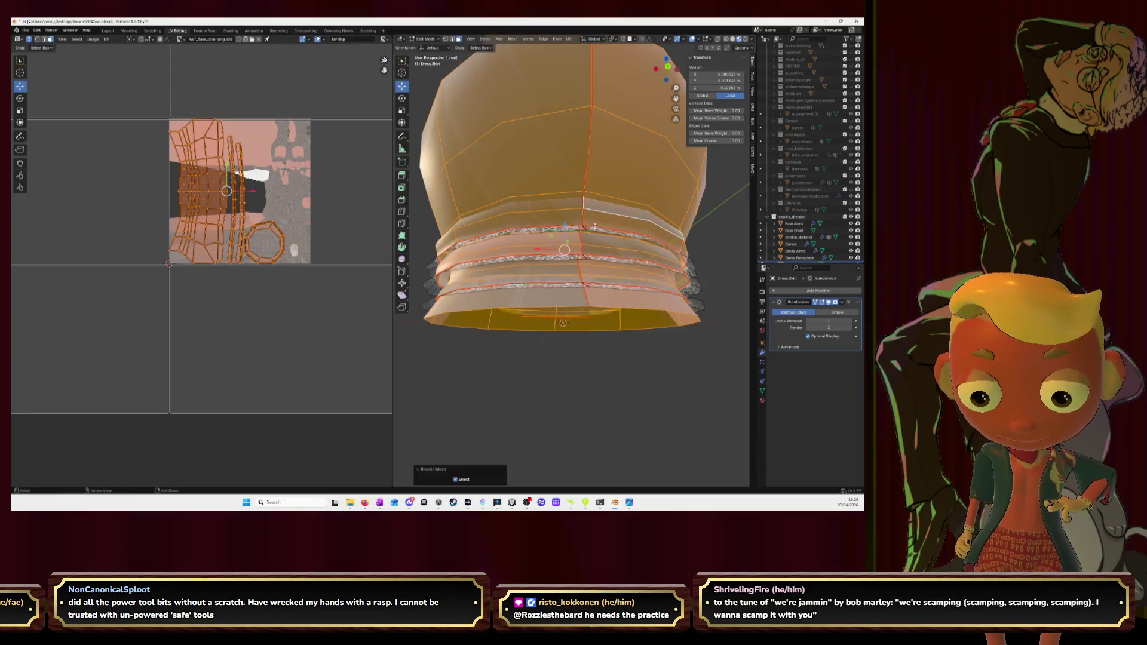
{"action": "mouse_move", "coordinate": [594, 226]}
{"action": "middle_mouse_down"}
{"action": "mouse_move", "coordinate": [592, 213]}
{"action": "mouse_move", "coordinate": [588, 224]}
{"action": "middle_mouse_up"}
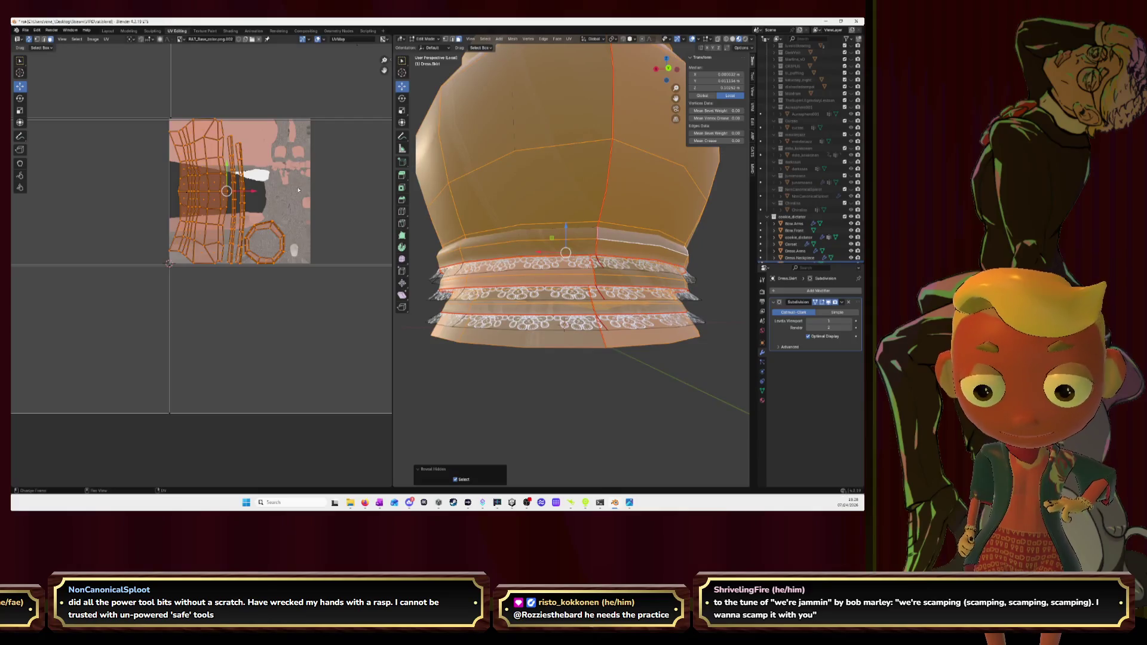
{"action": "key", "text": "u"}
{"action": "left_click", "coordinate": [269, 175]}
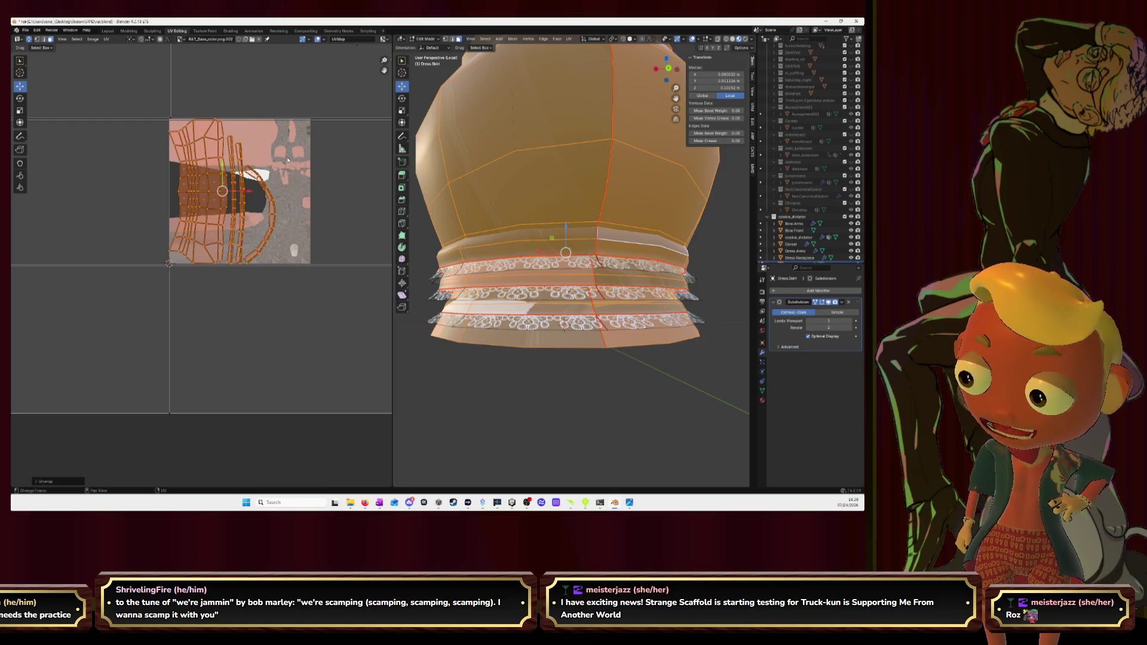
{"action": "scroll", "coordinate": [556, 174], "scroll_direction": "down", "scroll_amount": 5}
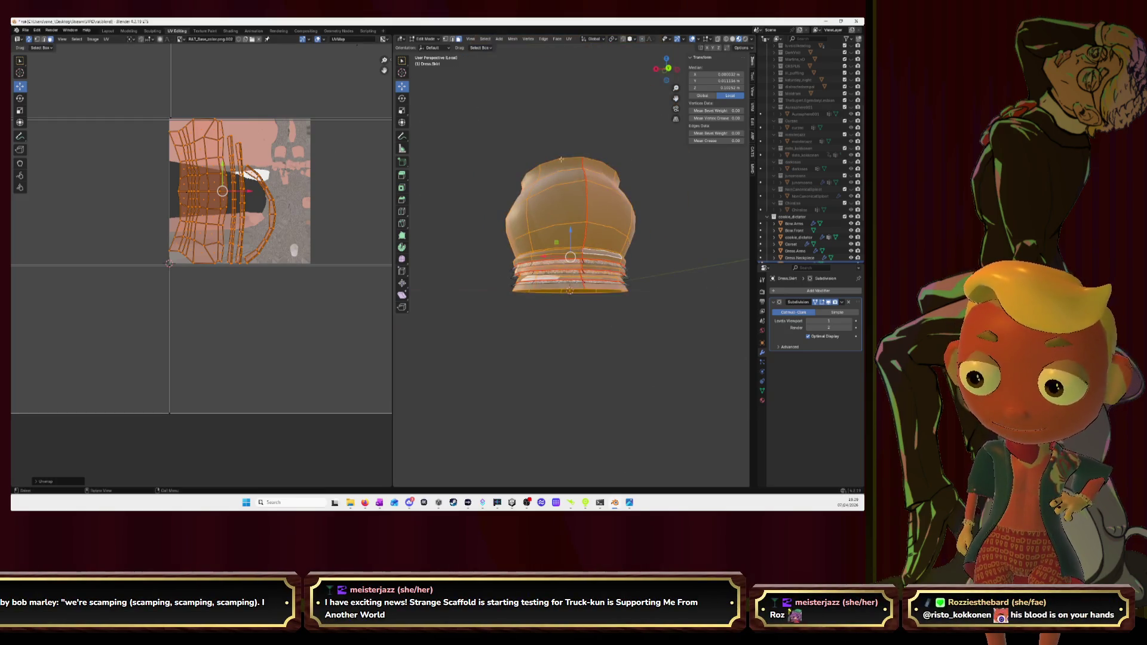
{"action": "mouse_move", "coordinate": [556, 174]}
{"action": "middle_mouse_down"}
{"action": "mouse_move", "coordinate": [614, 199]}
{"action": "mouse_move", "coordinate": [692, 208]}
{"action": "middle_mouse_up"}
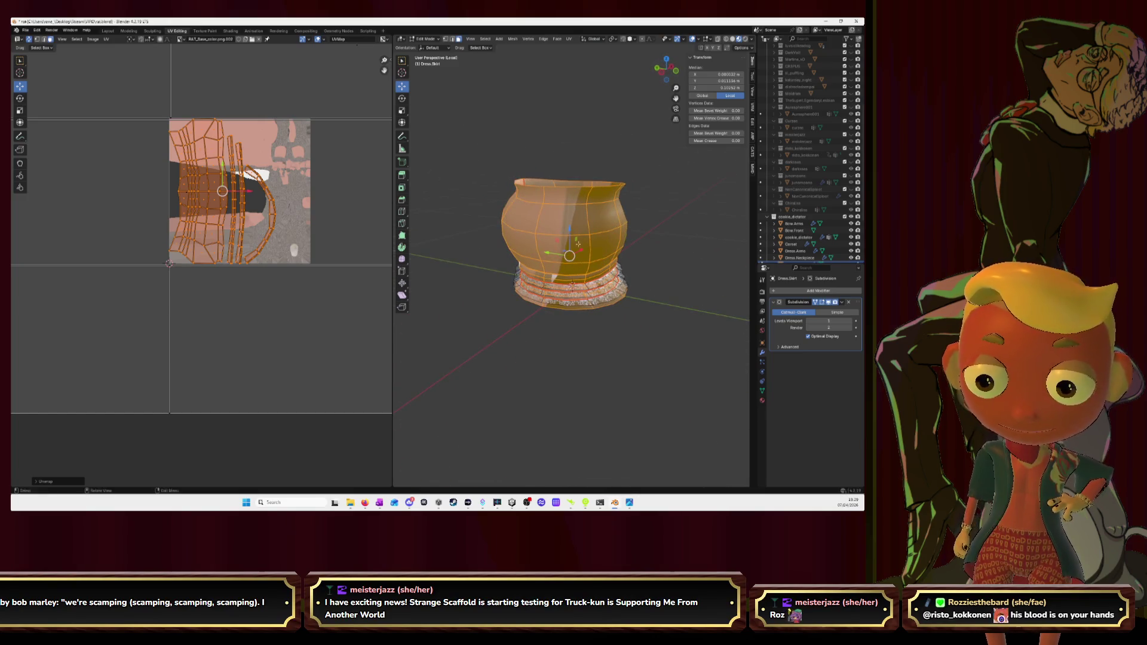
{"action": "scroll", "coordinate": [307, 198], "scroll_direction": "up", "scroll_amount": 2}
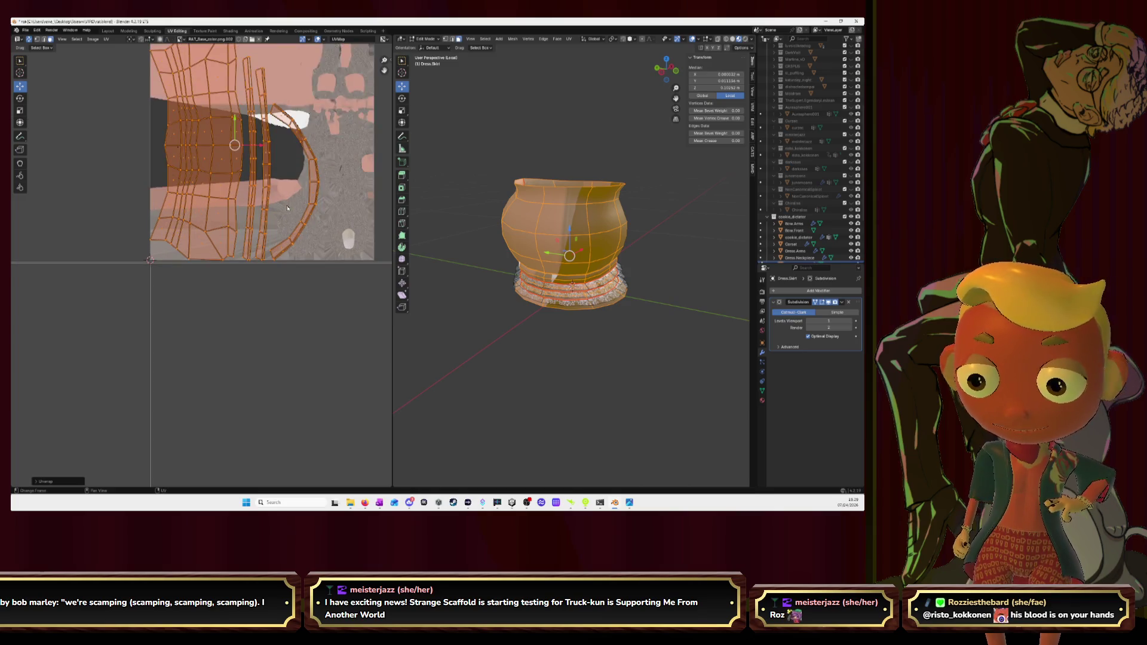
{"action": "left_click", "coordinate": [315, 180]}
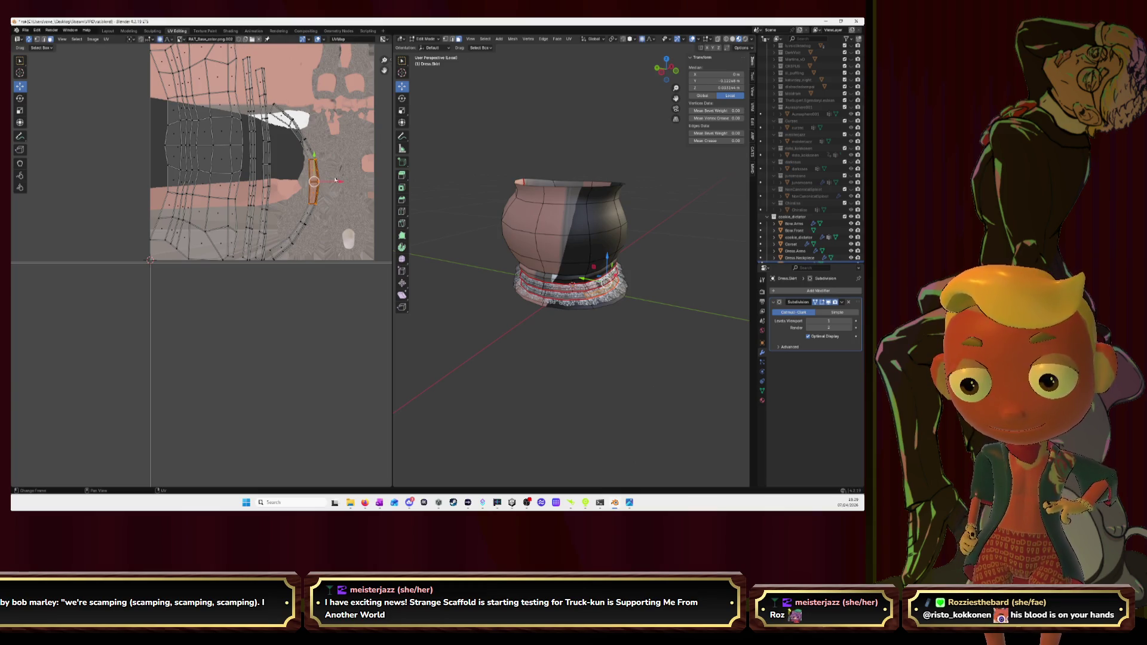
Step: Move the first lace band strip left, stretch it vertically and bend it with proportional falloff
{"action": "key", "text": "g"}
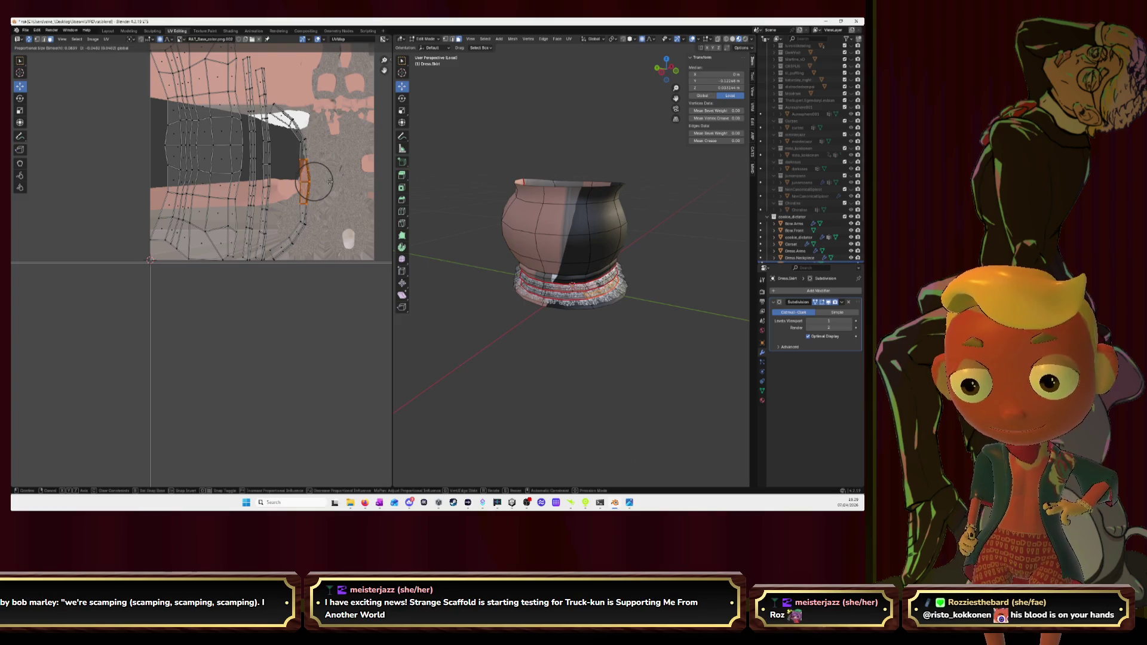
{"action": "left_click", "coordinate": [330, 181]}
{"action": "key", "text": "a"}
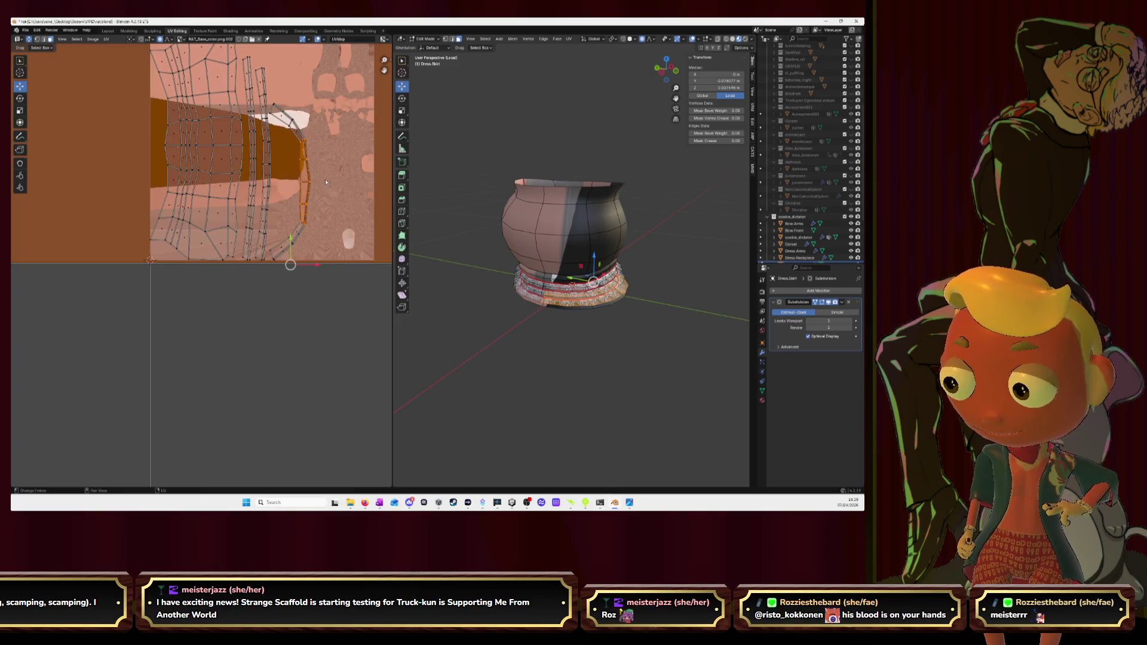
{"action": "left_click", "coordinate": [325, 179]}
{"action": "key", "text": "alt+a"}
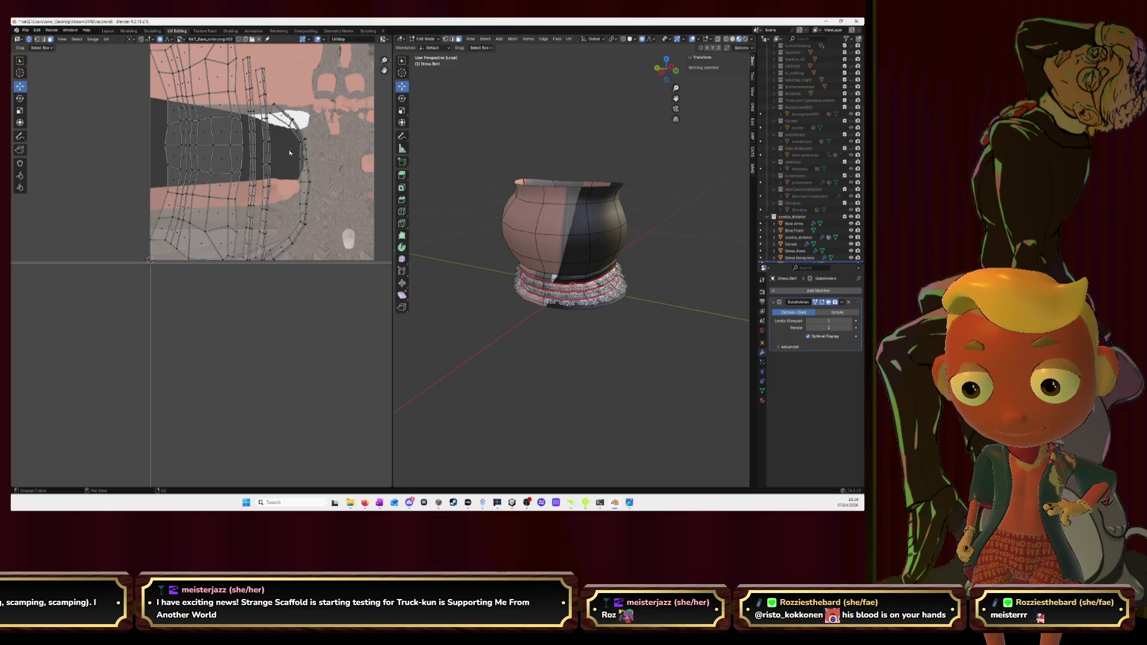
{"action": "left_click_drag", "start_coordinate": [290, 146], "coordinate": [321, 221]}
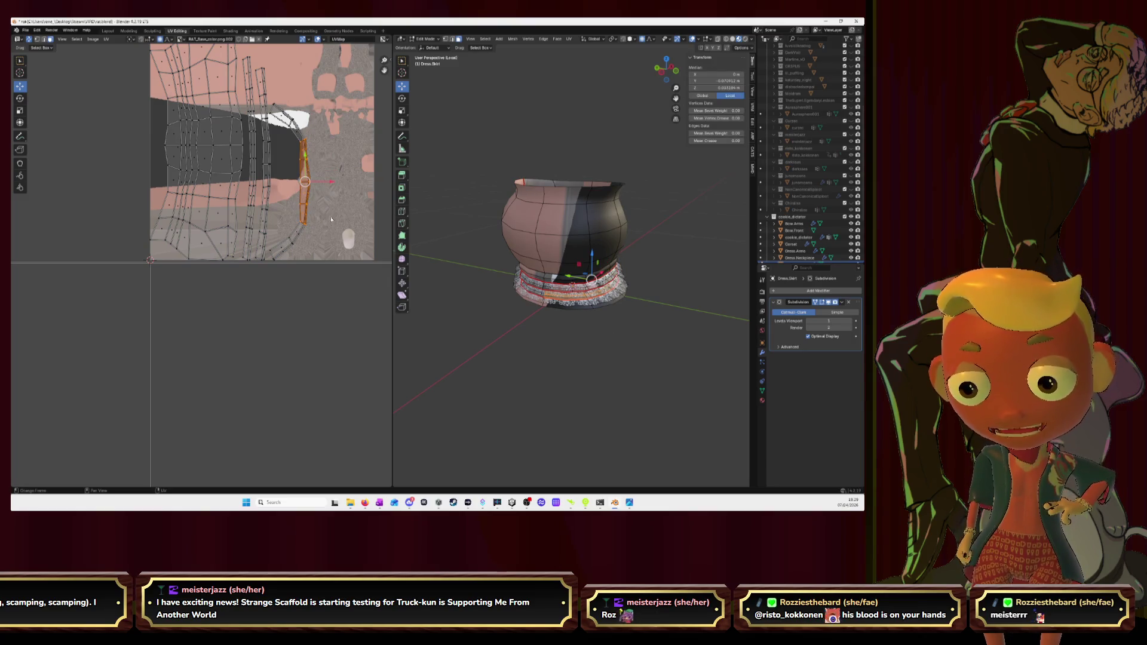
{"action": "key", "text": "g"}
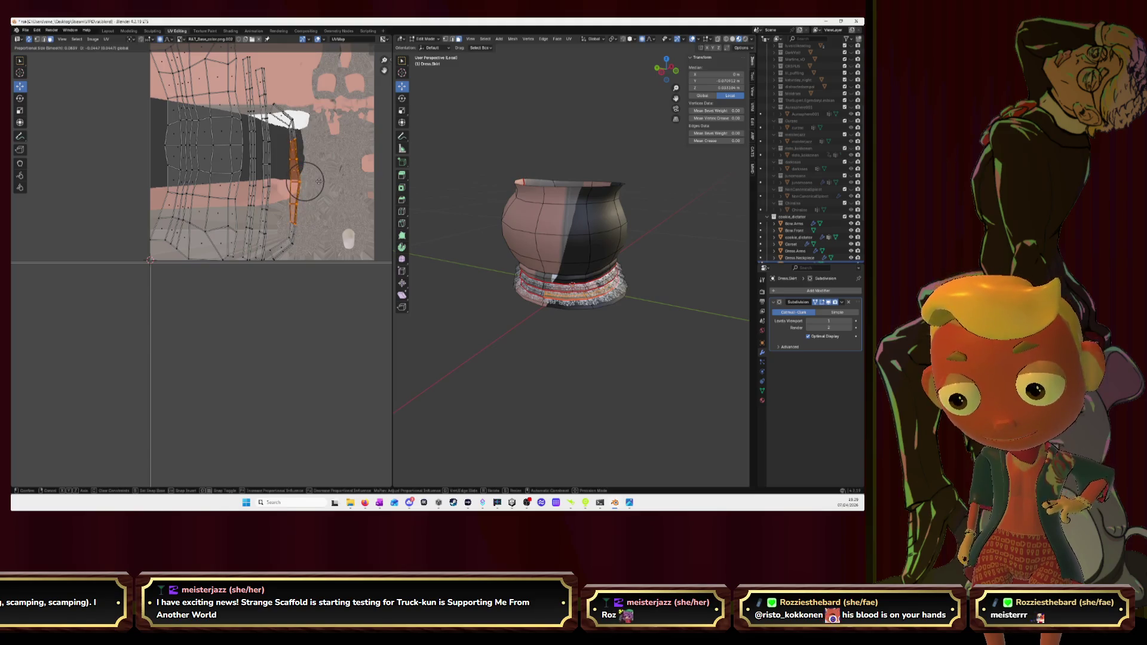
{"action": "left_click", "coordinate": [319, 191]}
{"action": "key", "text": "s"}
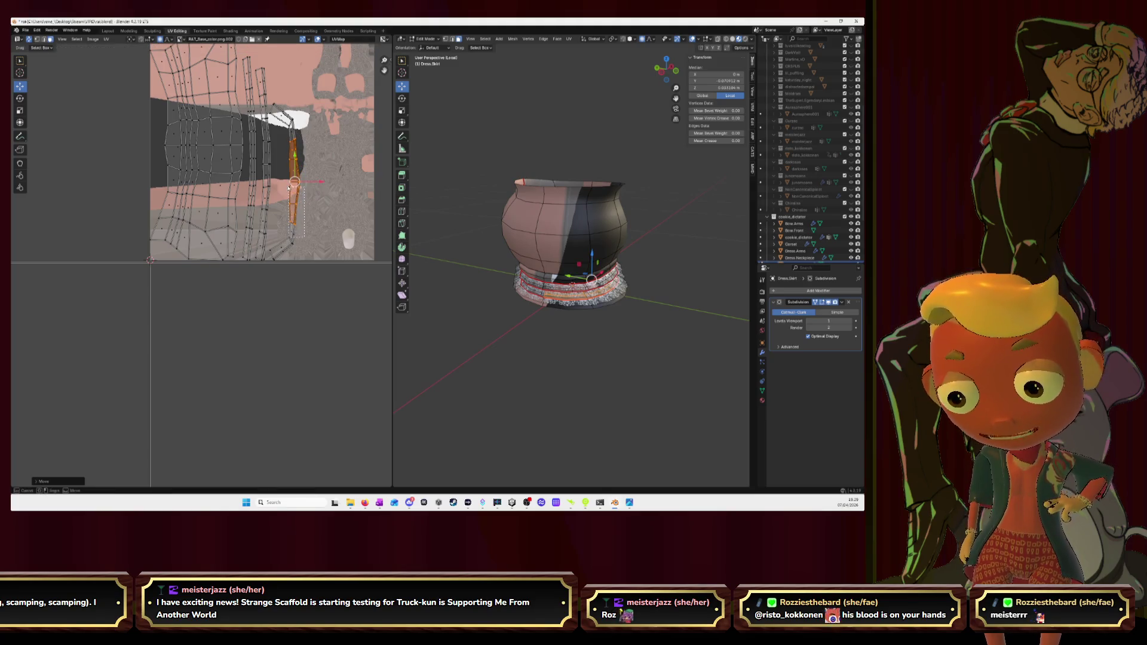
{"action": "left_click", "coordinate": [294, 182]}
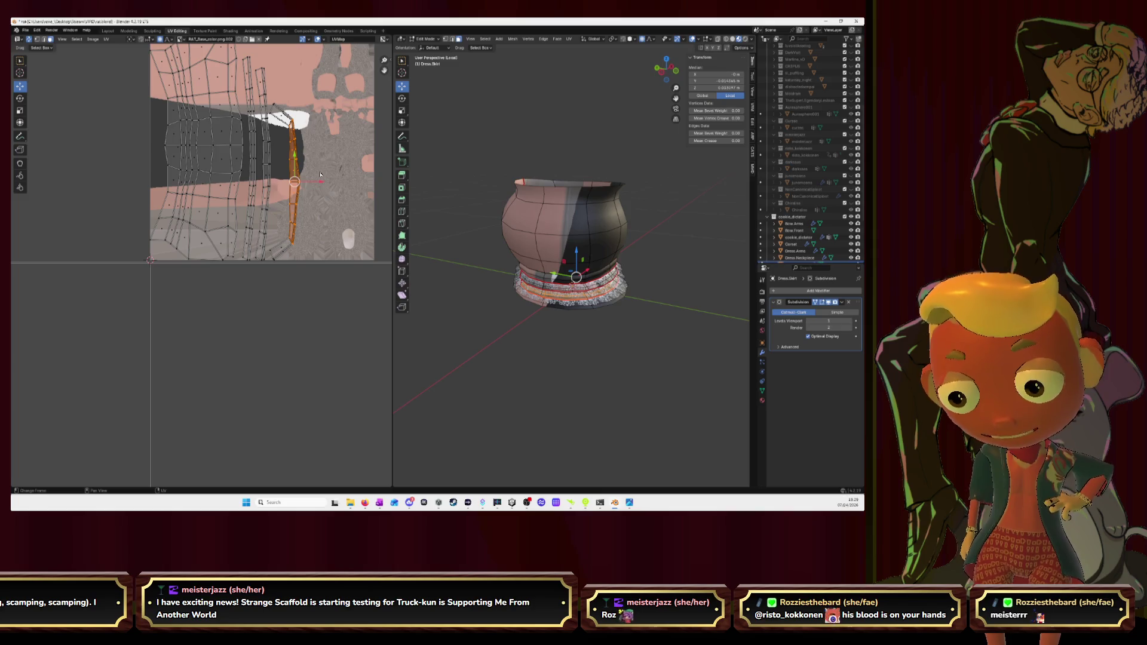
{"action": "key", "text": "g"}
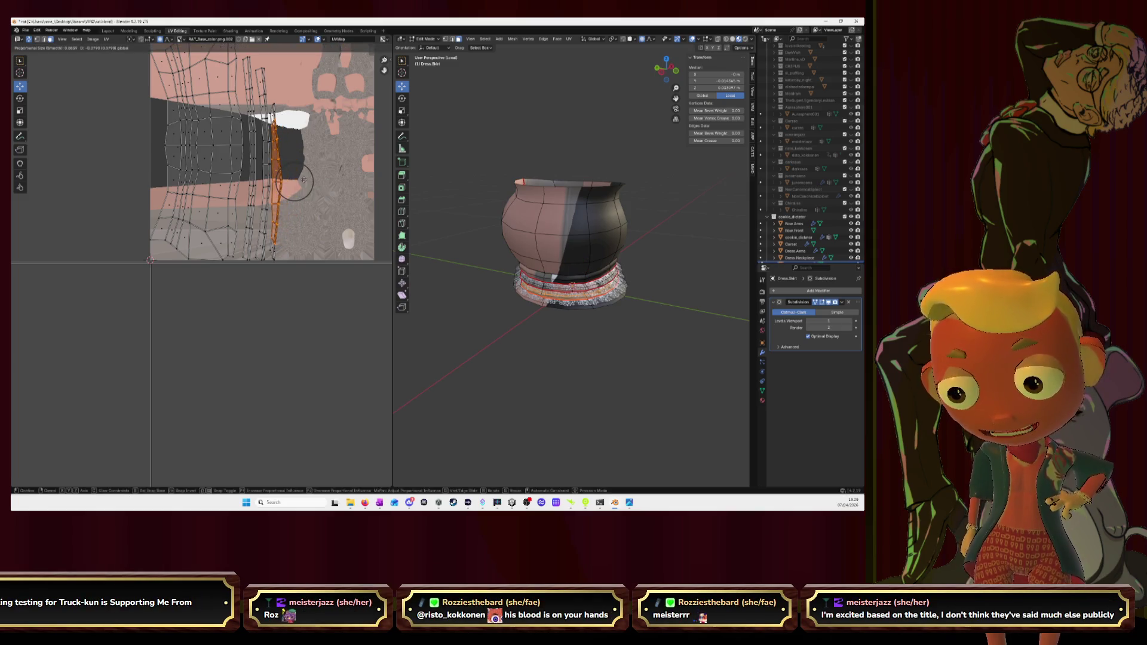
{"action": "left_click", "coordinate": [303, 179]}
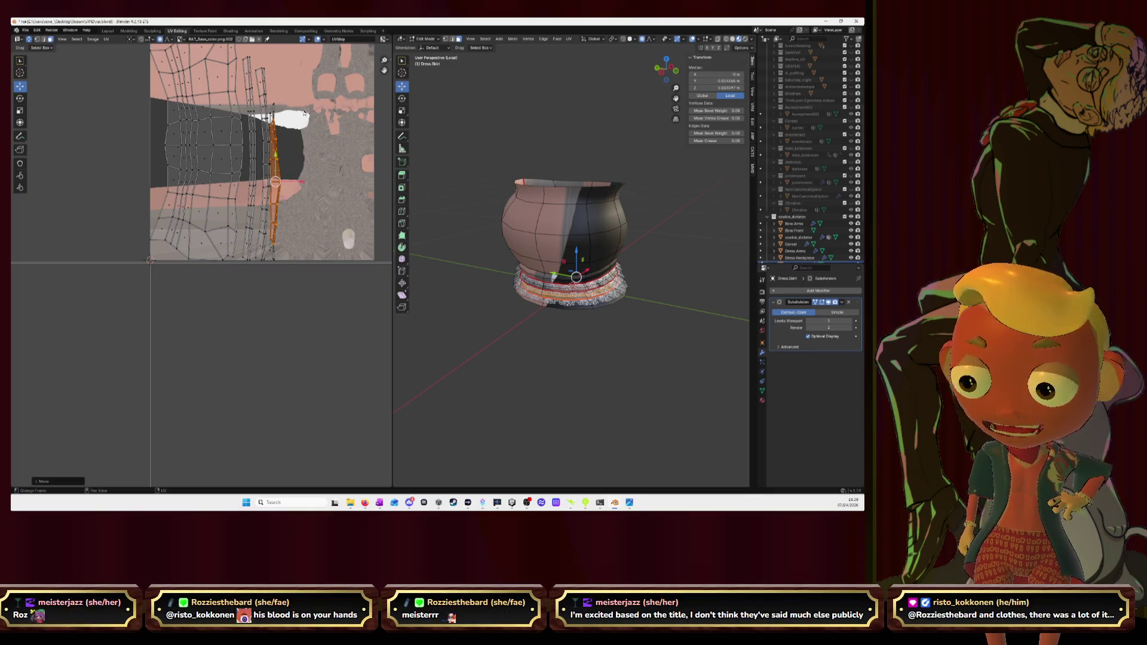
Step: Move another lace band strip into place and resize and widen it
{"action": "mouse_move", "coordinate": [303, 115]}
{"action": "left_mouse_down"}
{"action": "mouse_move", "coordinate": [272, 255]}
{"action": "mouse_move", "coordinate": [286, 232]}
{"action": "left_mouse_up"}
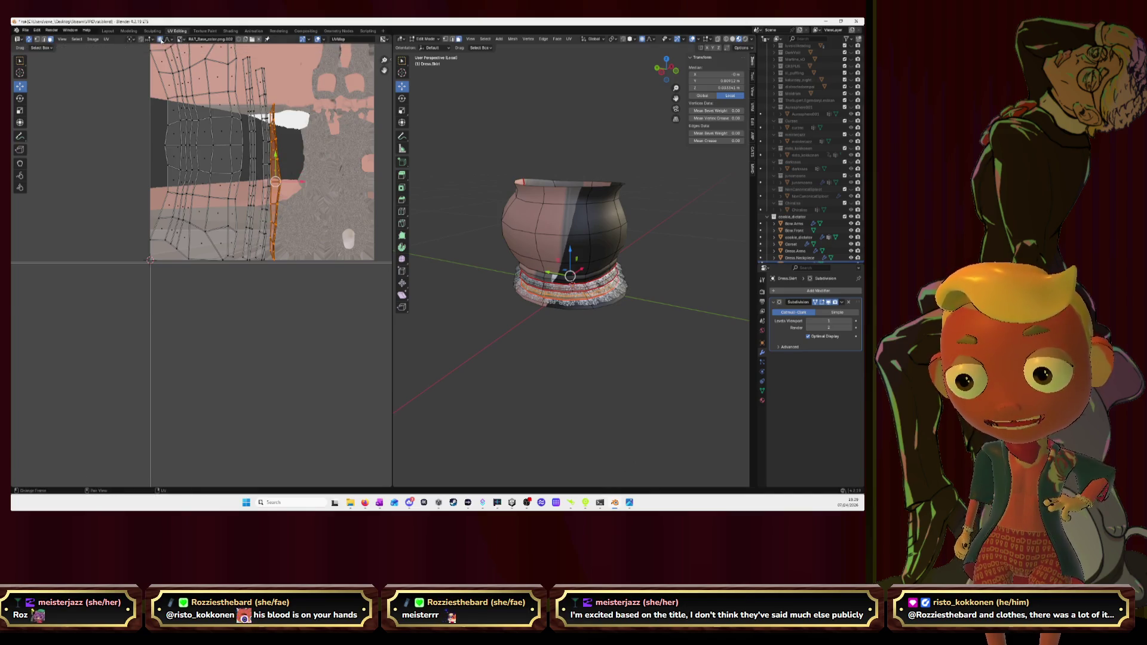
{"action": "key", "text": "g"}
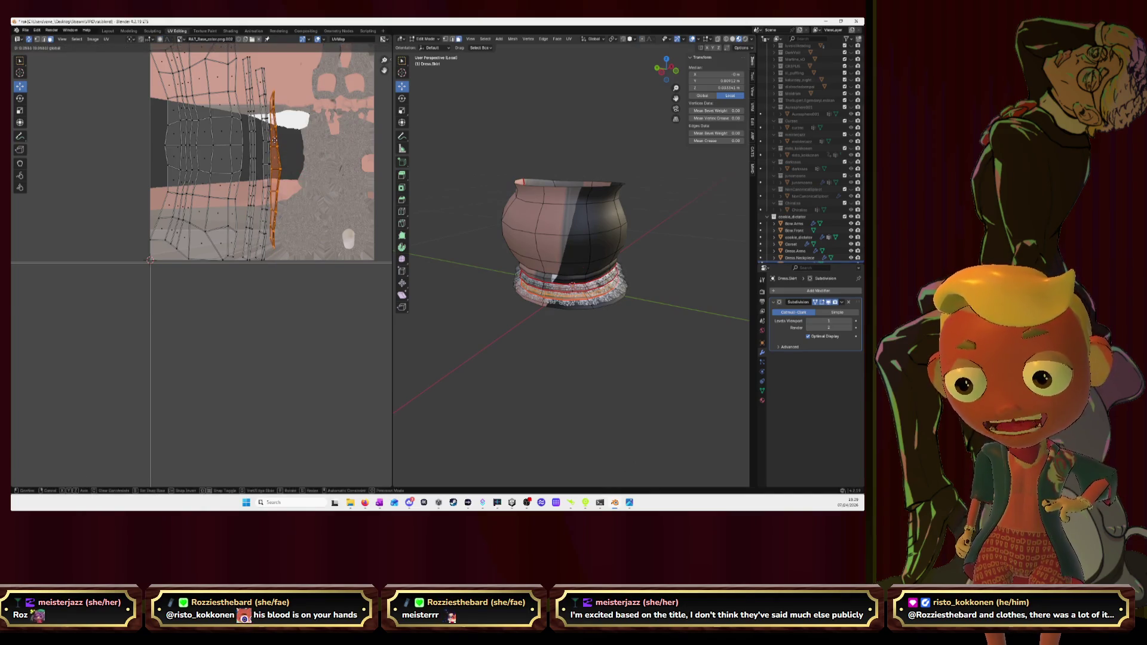
{"action": "left_click", "coordinate": [275, 136]}
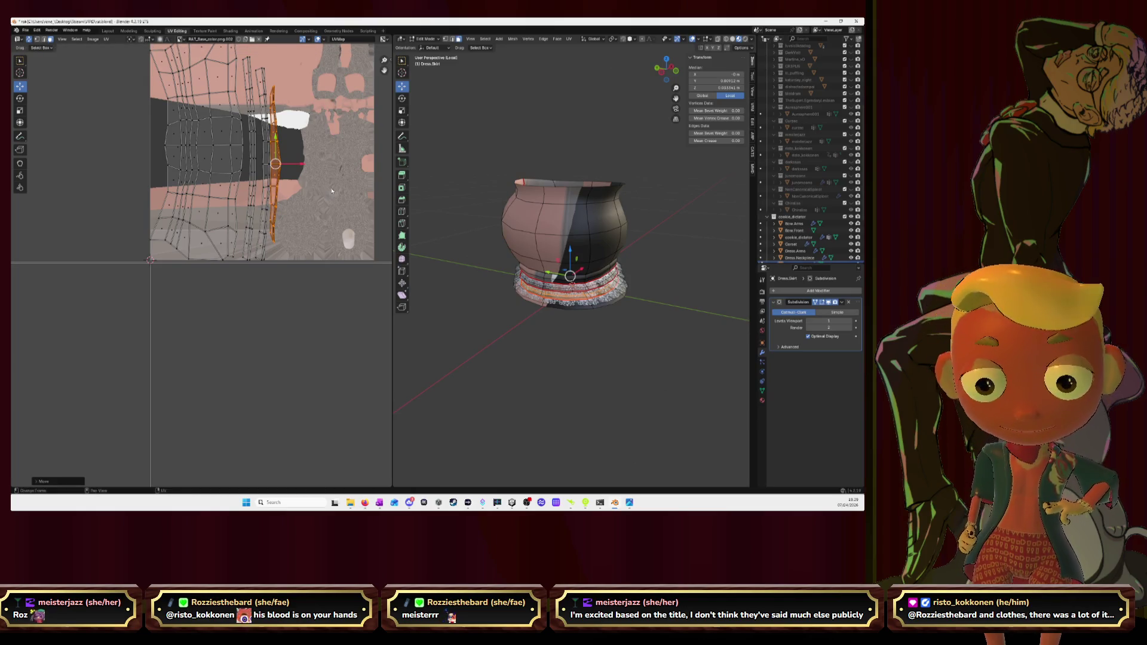
{"action": "key", "text": "g"}
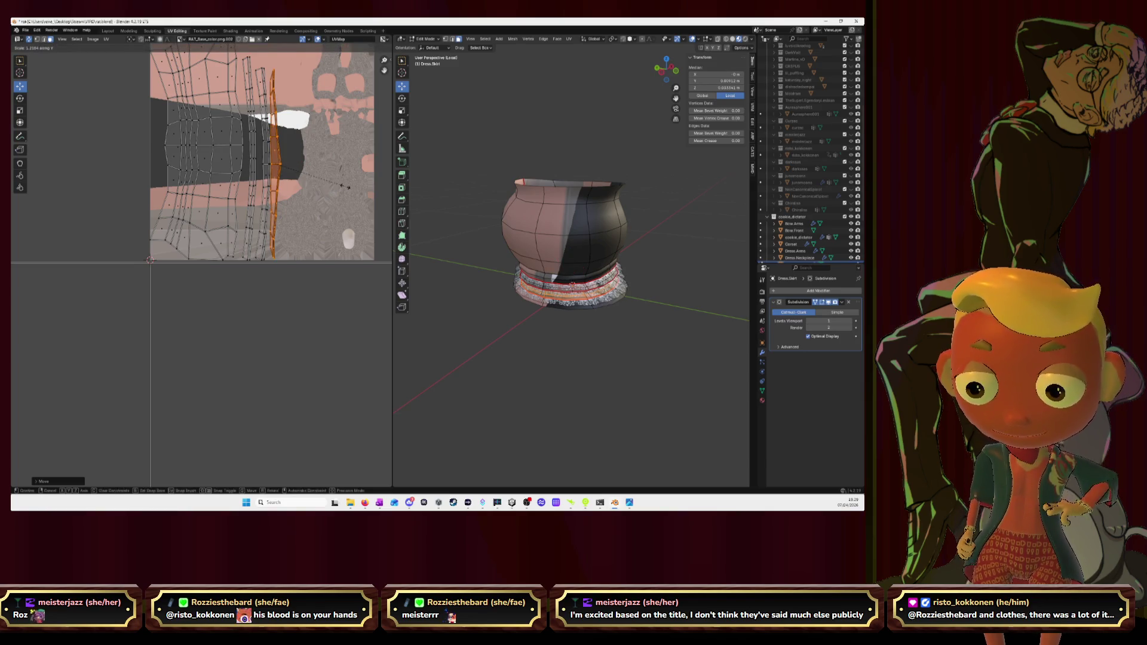
{"action": "left_click", "coordinate": [345, 186]}
{"action": "scroll", "coordinate": [306, 183], "scroll_direction": "down", "scroll_amount": 2}
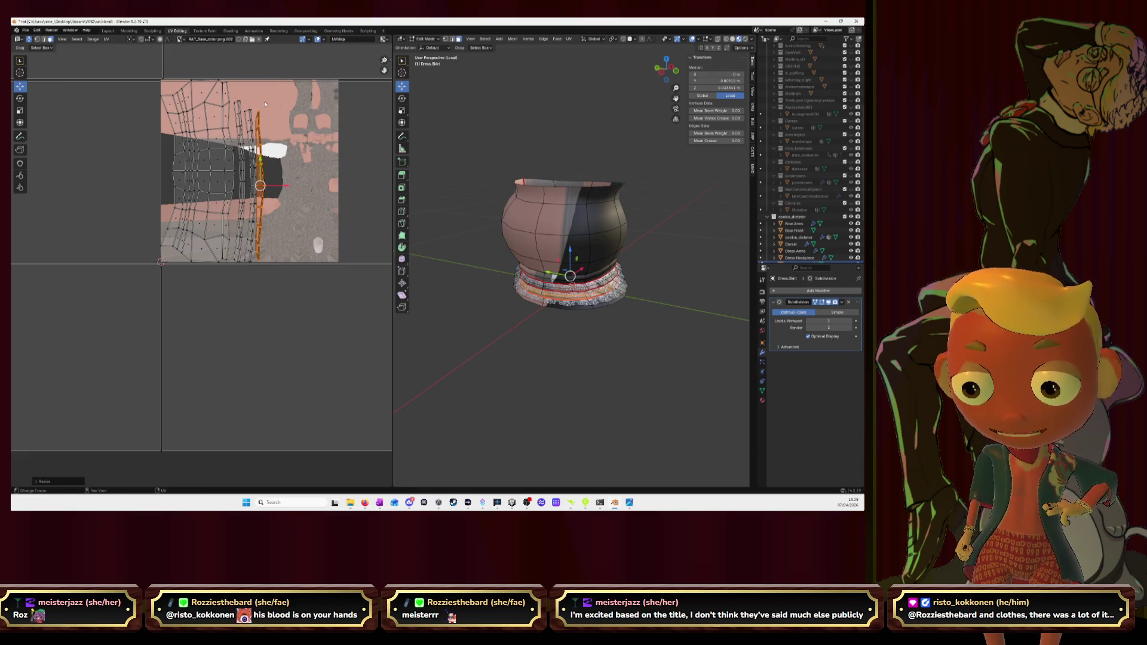
{"action": "key", "text": "s"}
{"action": "left_click", "coordinate": [336, 214]}
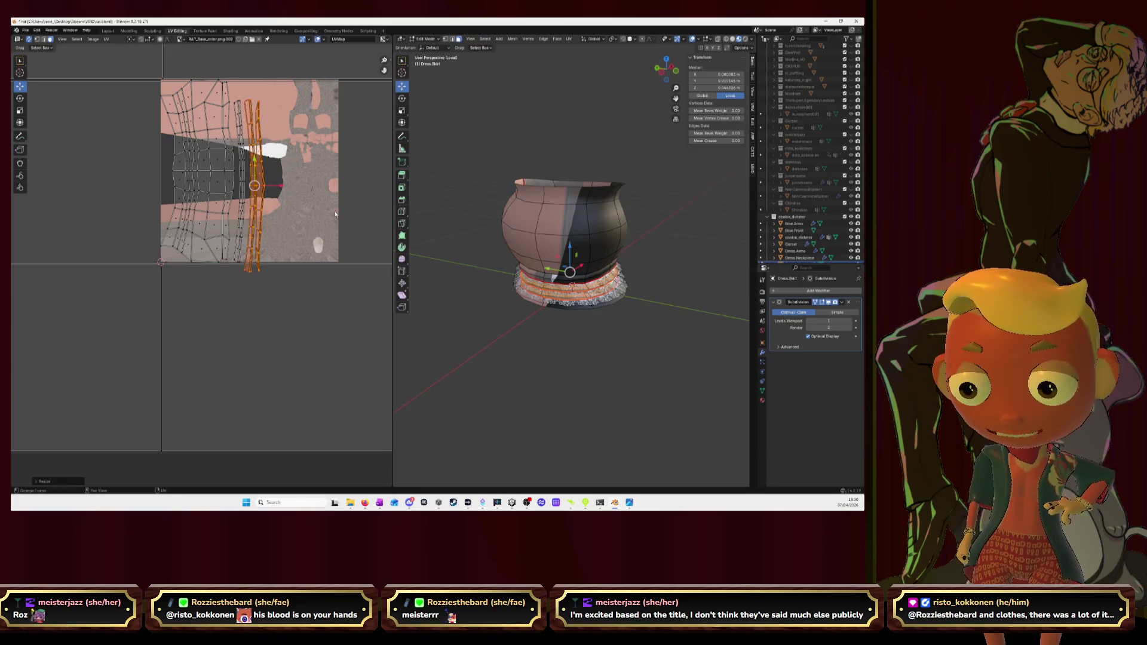
Step: Undo the last reshape, then reposition and rescale that strip into its column
{"action": "mouse_move", "coordinate": [275, 95]}
{"action": "left_mouse_down"}
{"action": "mouse_move", "coordinate": [233, 273]}
{"action": "mouse_move", "coordinate": [249, 268]}
{"action": "left_mouse_up"}
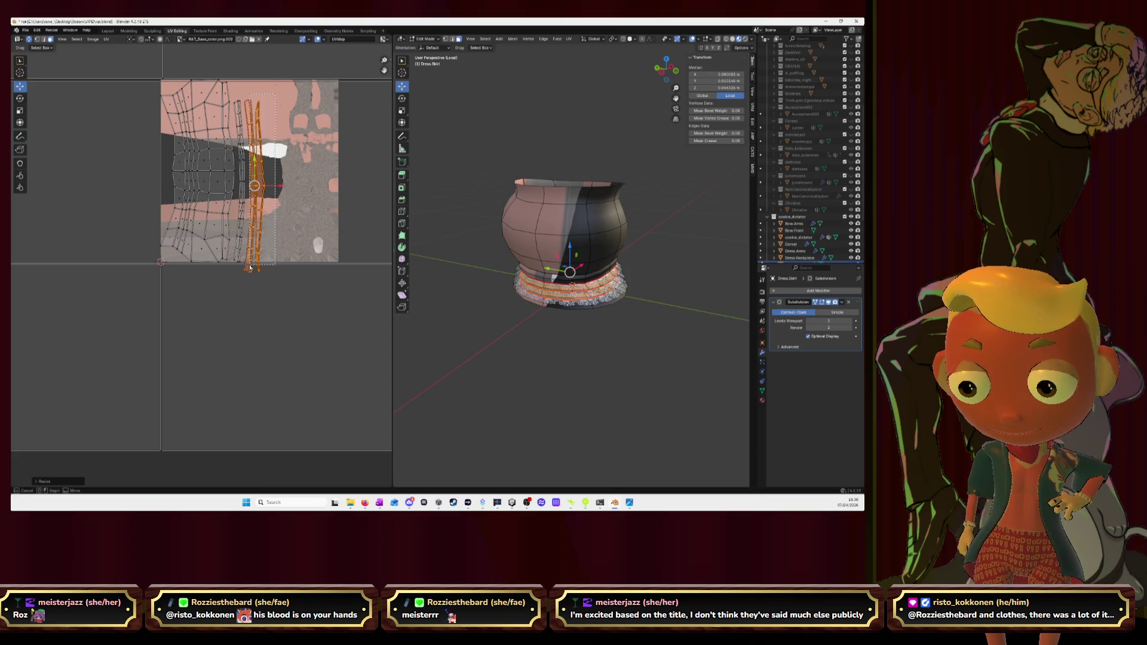
{"action": "left_click", "coordinate": [296, 253]}
{"action": "key", "text": "ctrl+z"}
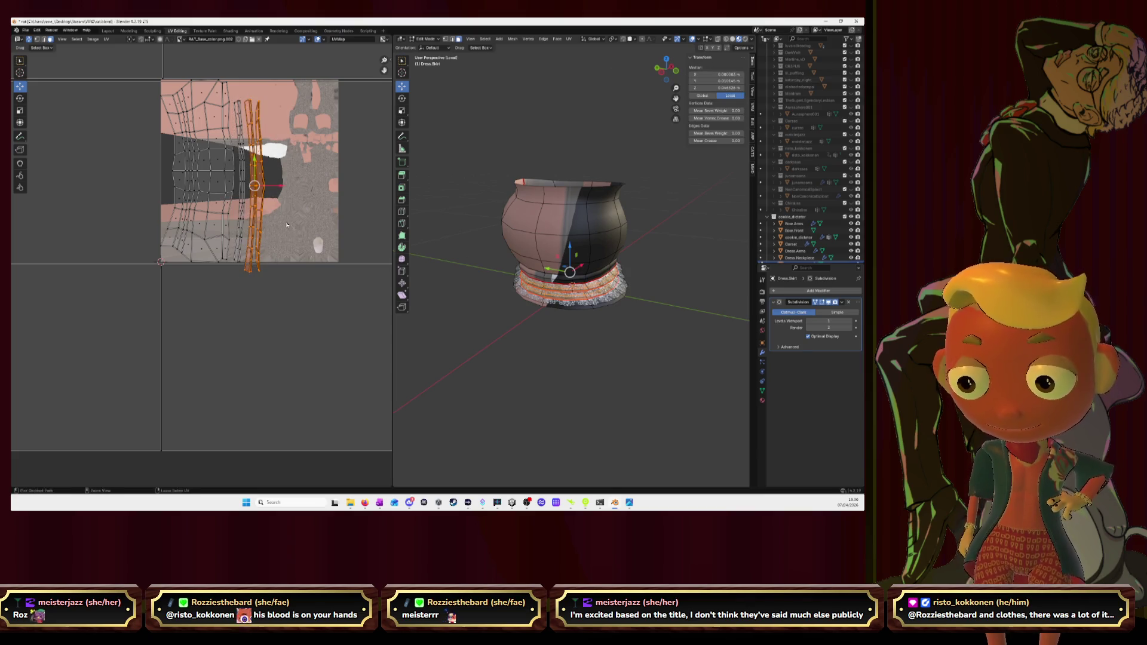
{"action": "key", "text": "ctrl+z"}
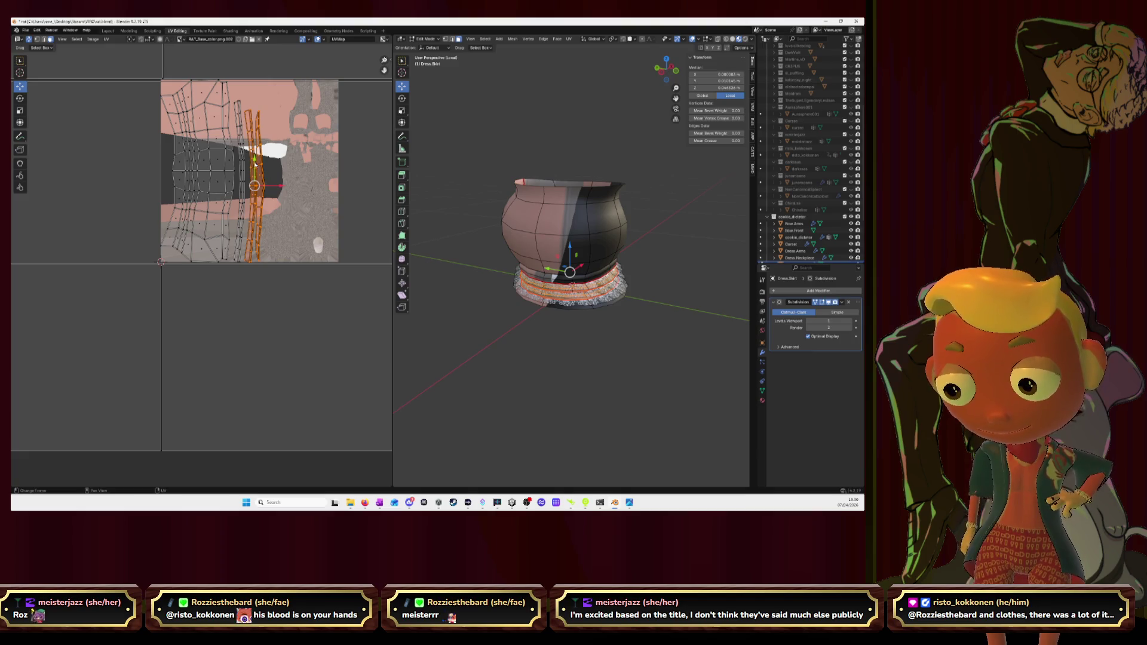
{"action": "key", "text": "g"}
{"action": "left_click", "coordinate": [326, 212]}
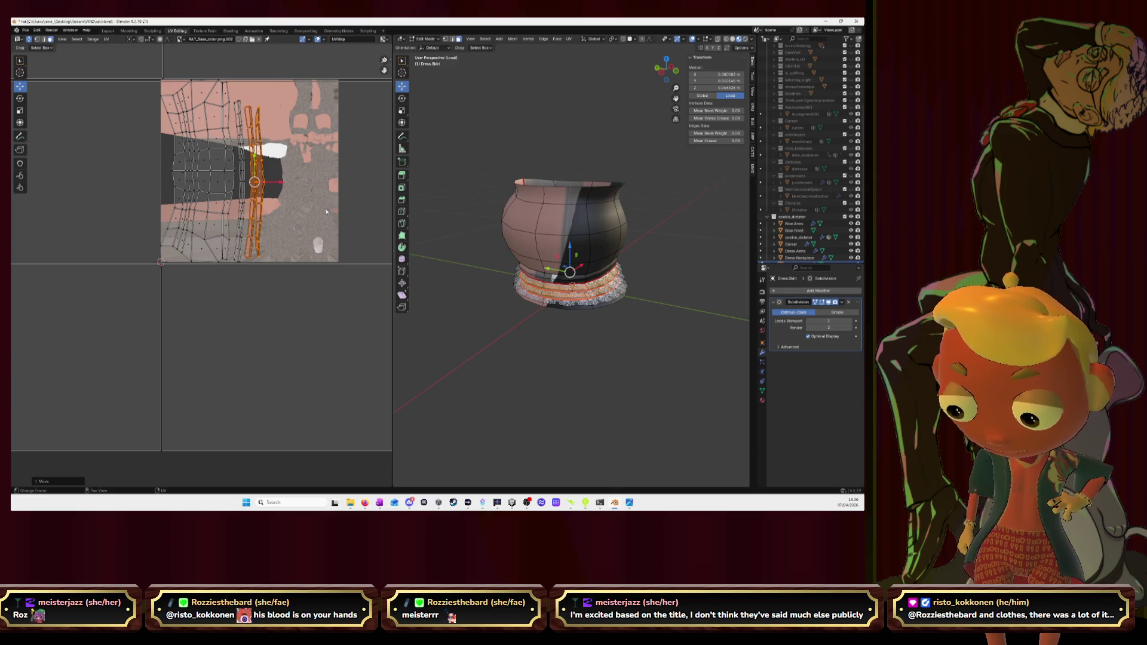
{"action": "key", "text": "s"}
{"action": "key", "text": "Escape"}
{"action": "key", "text": "s"}
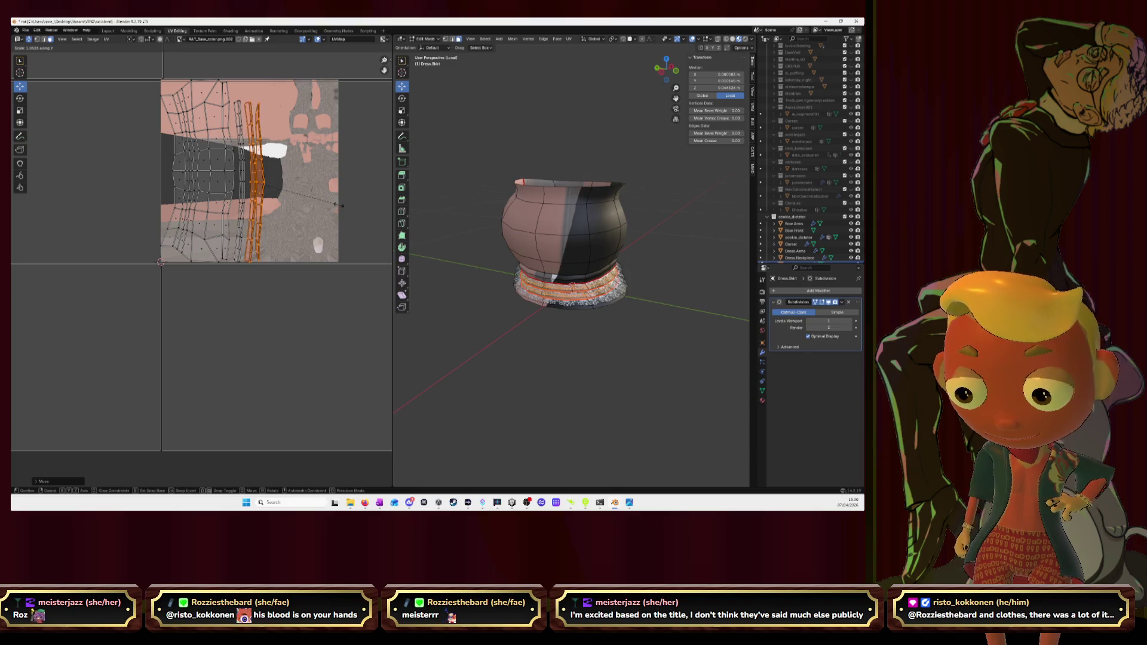
{"action": "left_click", "coordinate": [339, 204]}
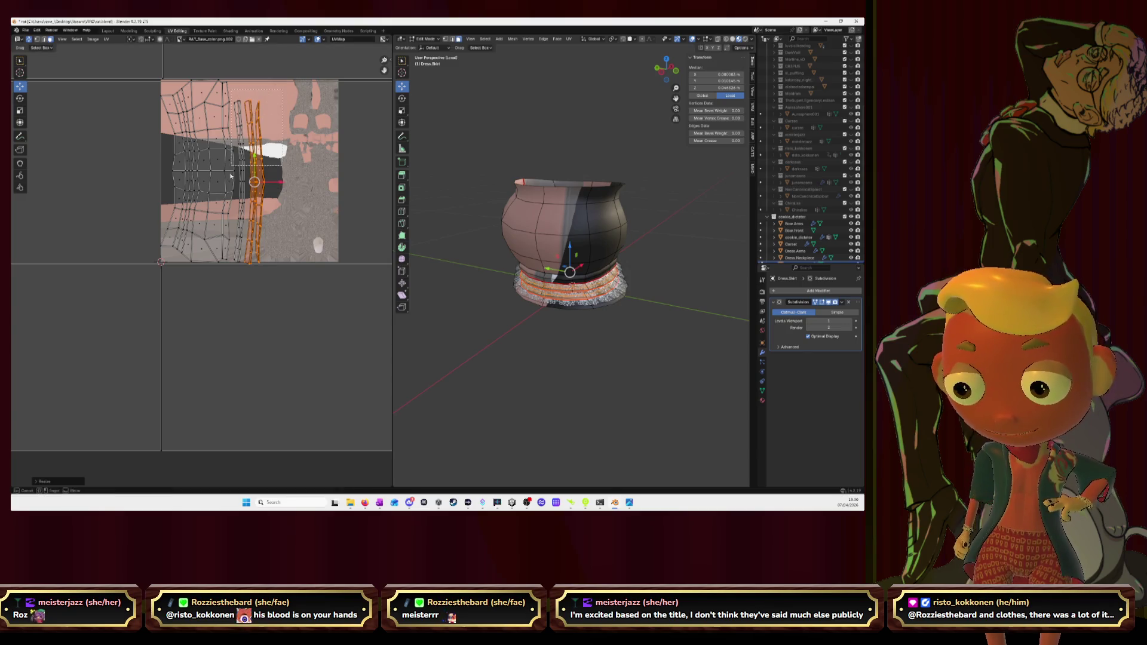
Step: Move and resize the neighbouring band strip, then box-select all the UV islands
{"action": "left_click", "coordinate": [260, 260], "text": "alt"}
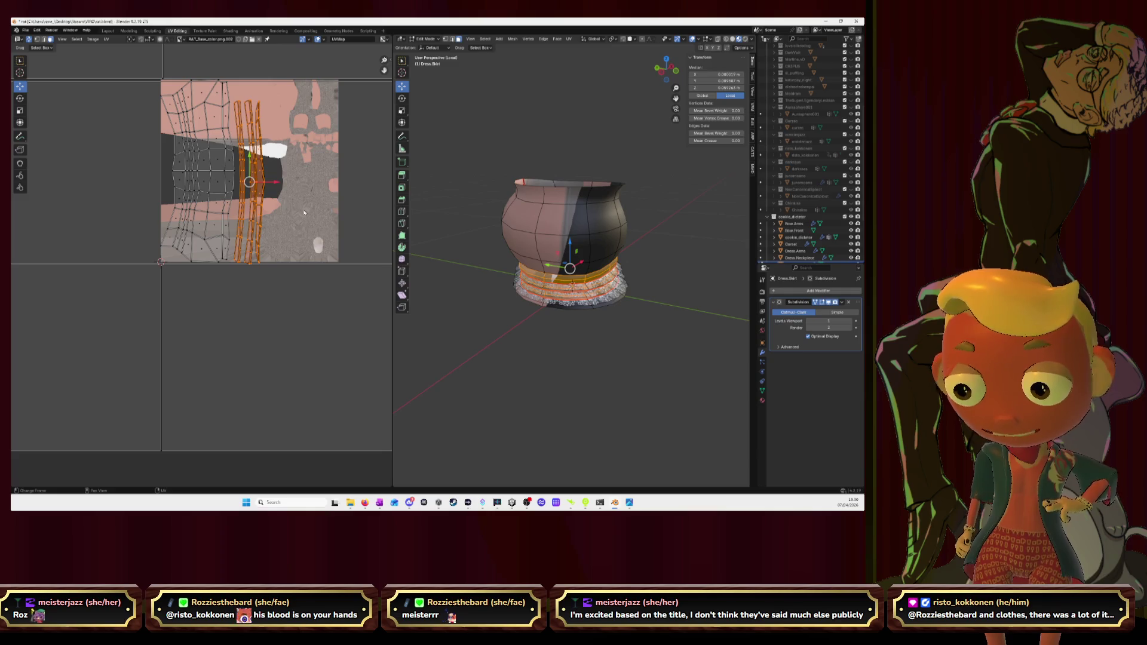
{"action": "key", "text": "g"}
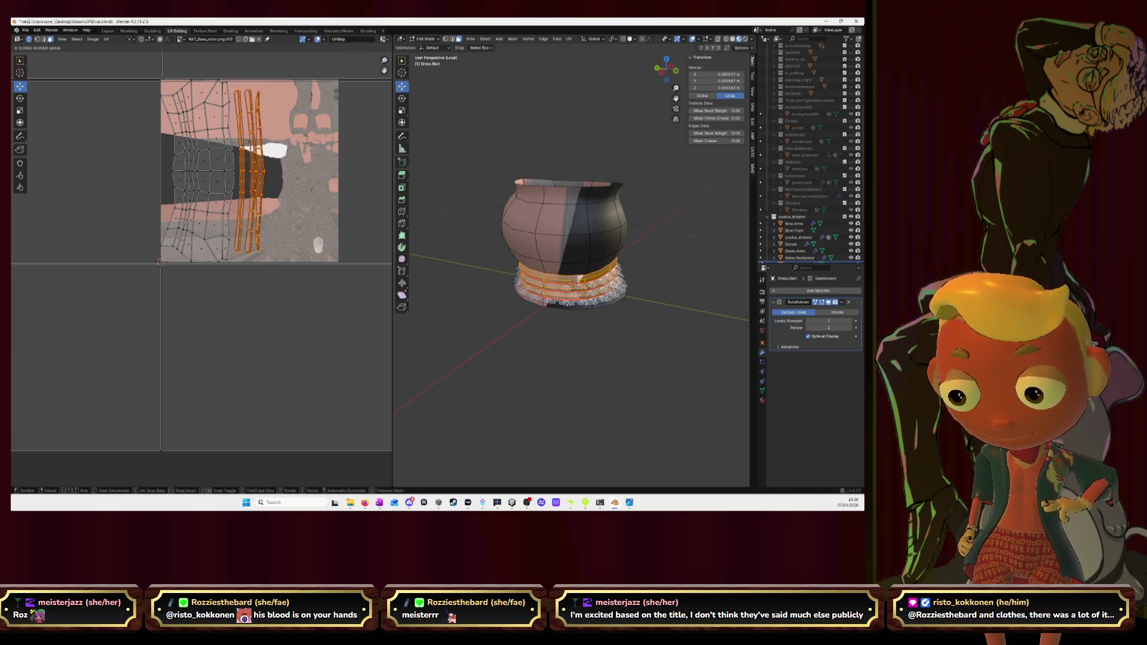
{"action": "left_click", "coordinate": [249, 141]}
{"action": "key", "text": "s"}
{"action": "left_click", "coordinate": [364, 171]}
{"action": "key", "text": "s"}
{"action": "left_click", "coordinate": [364, 171]}
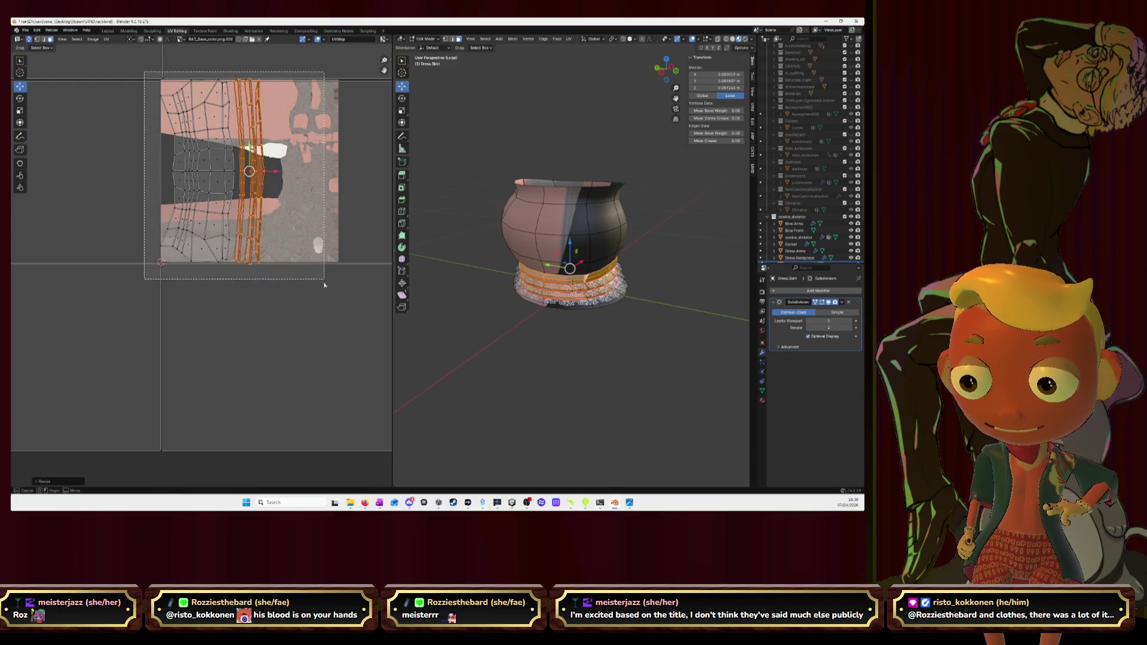
{"action": "left_click_drag", "start_coordinate": [145, 78], "coordinate": [324, 281]}
Step: Shrink the selected UV islands and move them lower over the texture
{"action": "left_click", "coordinate": [313, 216], "text": "shift"}
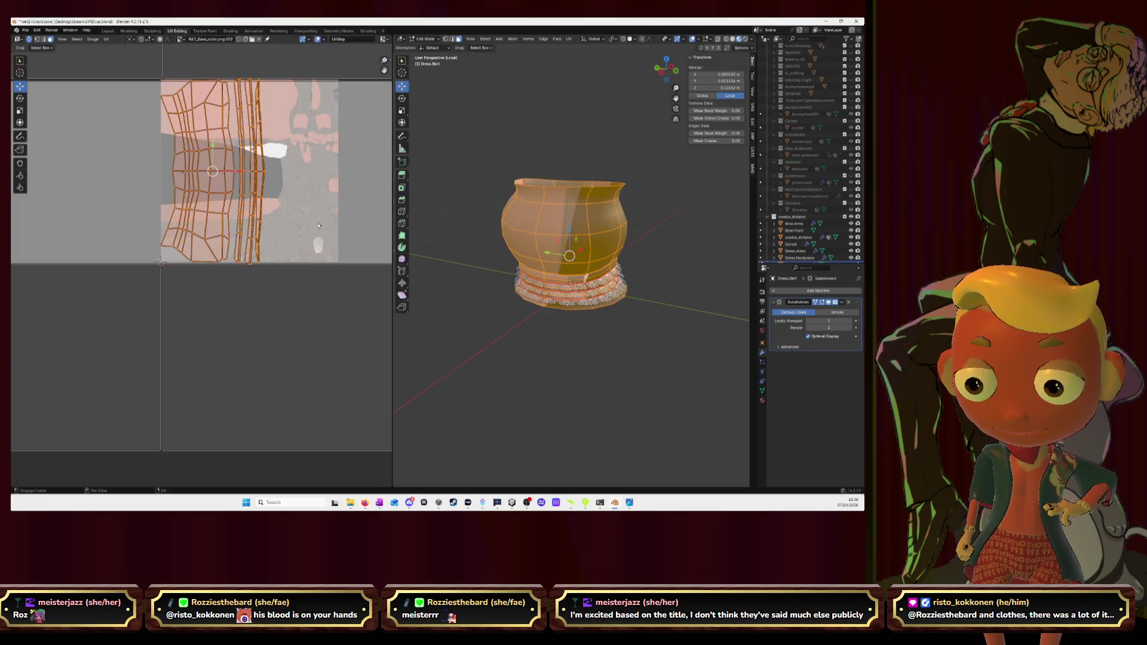
{"action": "scroll", "coordinate": [295, 242], "scroll_direction": "down", "scroll_amount": 2}
{"action": "scroll", "coordinate": [296, 235], "scroll_direction": "down", "scroll_amount": 2}
{"action": "key", "text": "s"}
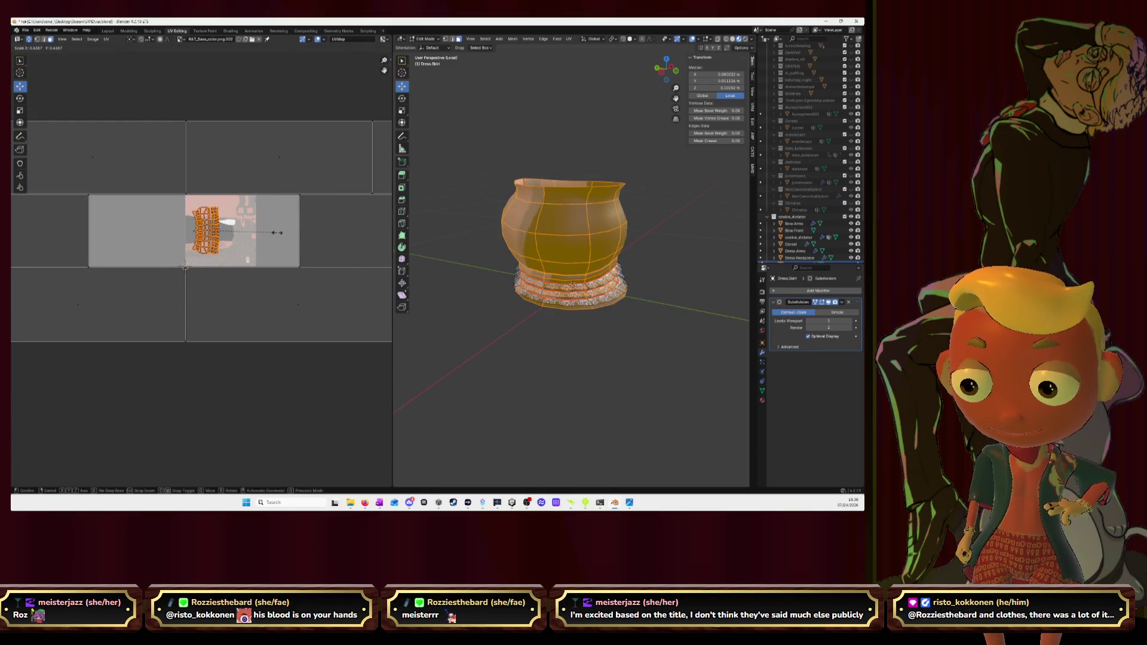
{"action": "left_click", "coordinate": [277, 233]}
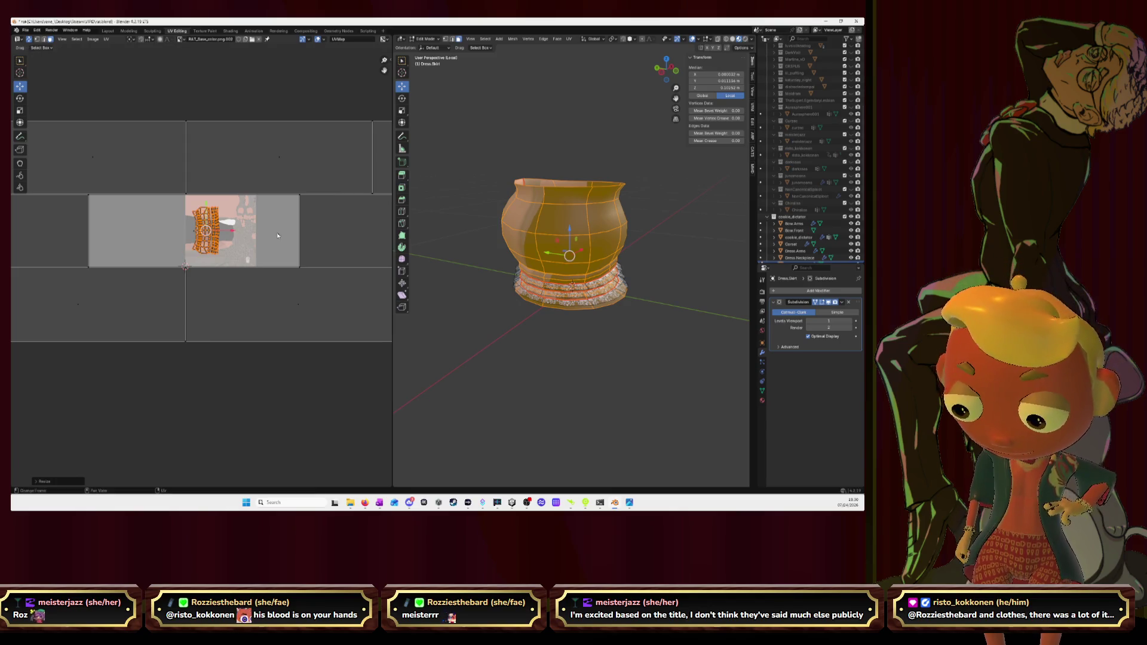
{"action": "key", "text": "s"}
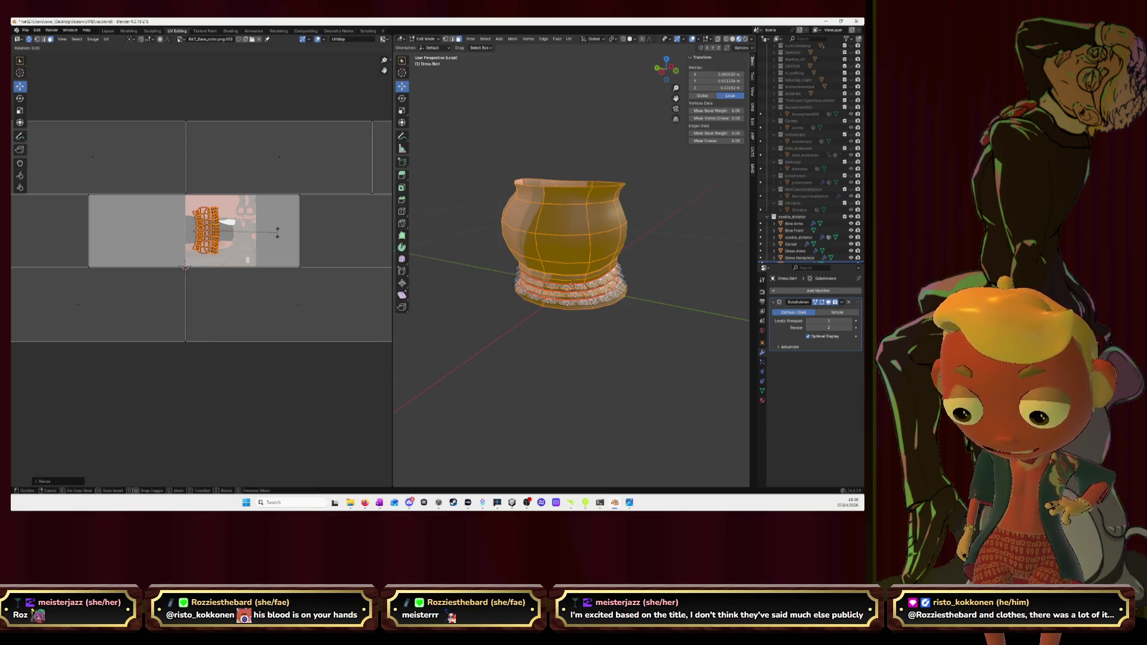
{"action": "right_click", "coordinate": [278, 233]}
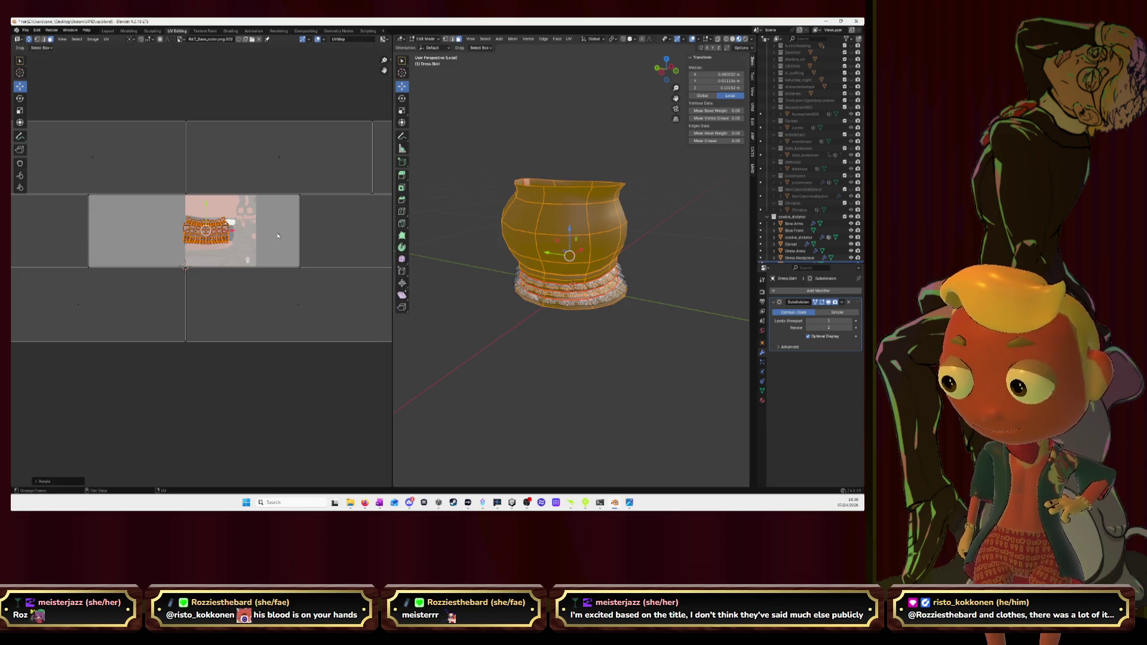
{"action": "scroll", "coordinate": [260, 243], "scroll_direction": "up", "scroll_amount": 4}
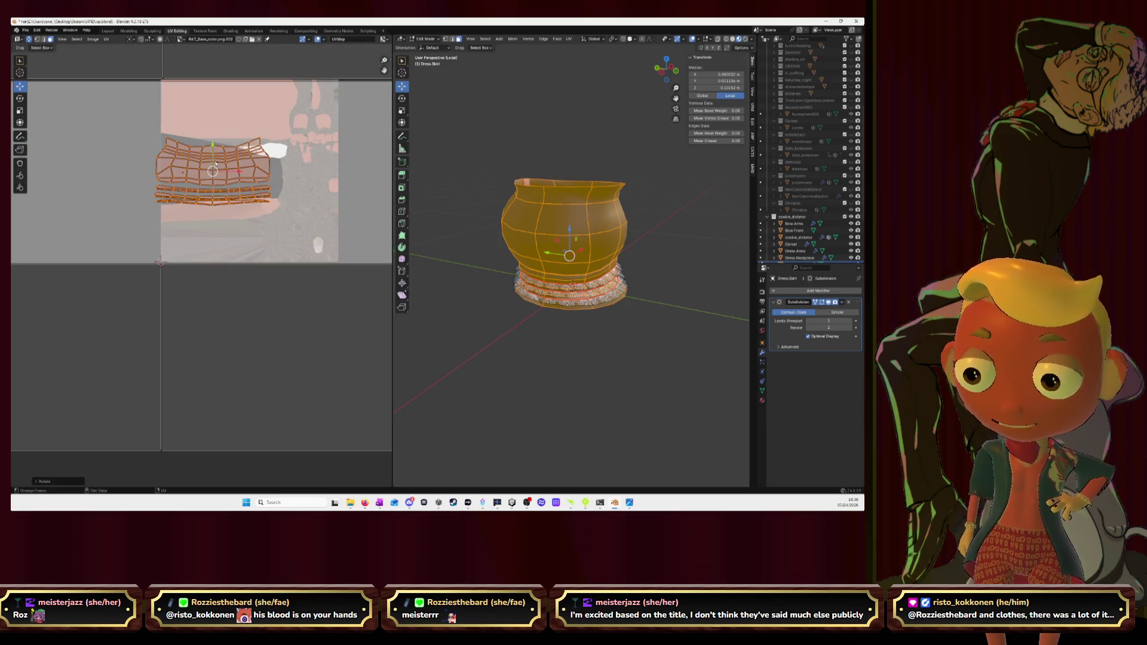
{"action": "key", "text": "g"}
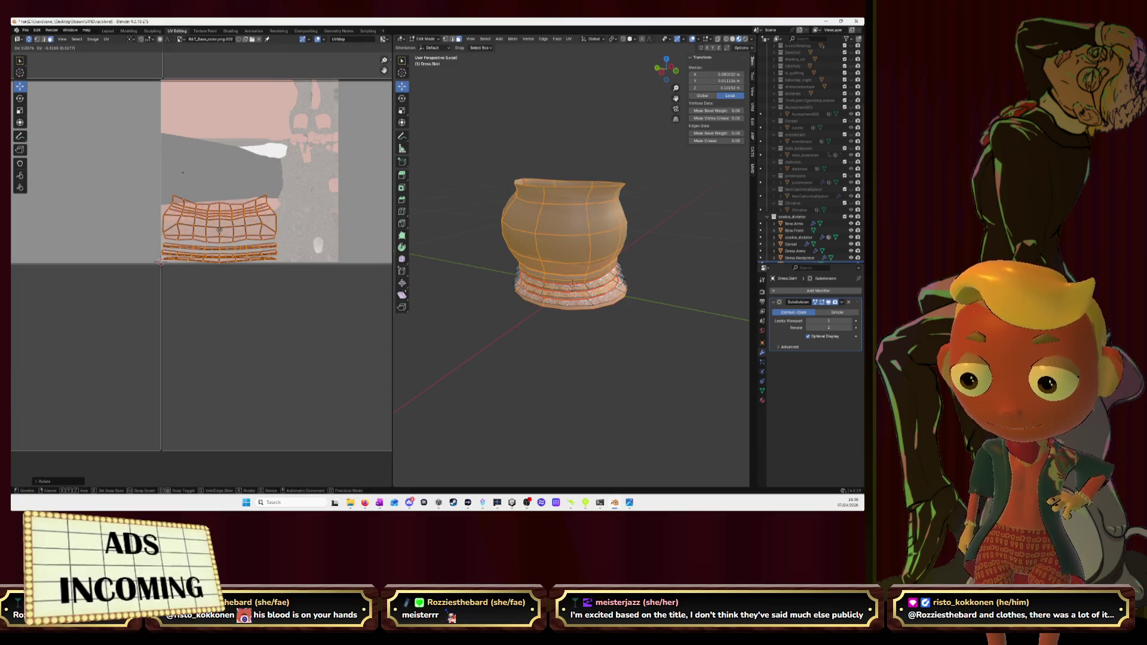
{"action": "left_click", "coordinate": [224, 225]}
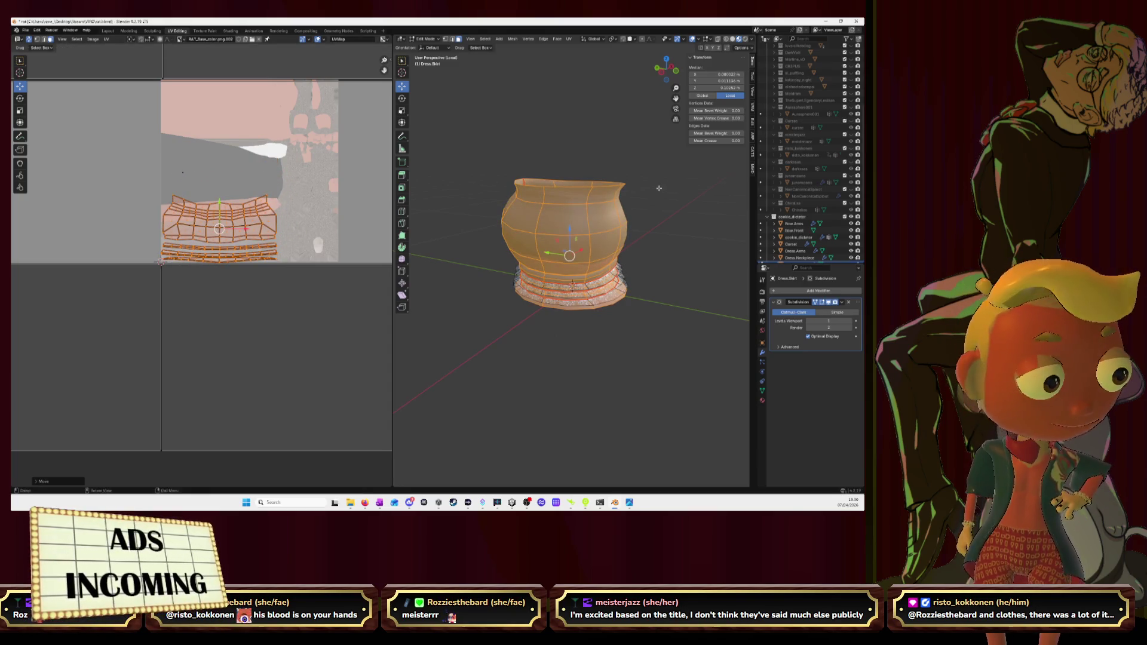
{"action": "scroll", "coordinate": [574, 166], "scroll_direction": "down", "scroll_amount": 2}
{"action": "scroll", "coordinate": [563, 155], "scroll_direction": "down", "scroll_amount": 1}
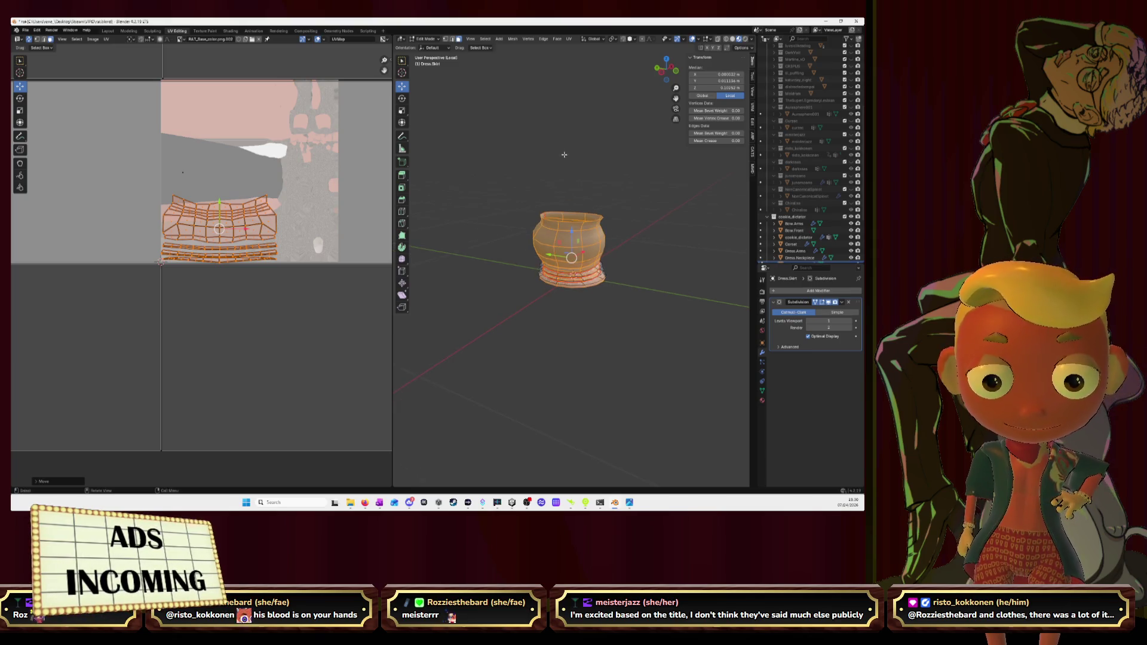
{"action": "scroll", "coordinate": [785, 228], "scroll_direction": "down", "scroll_amount": 3}
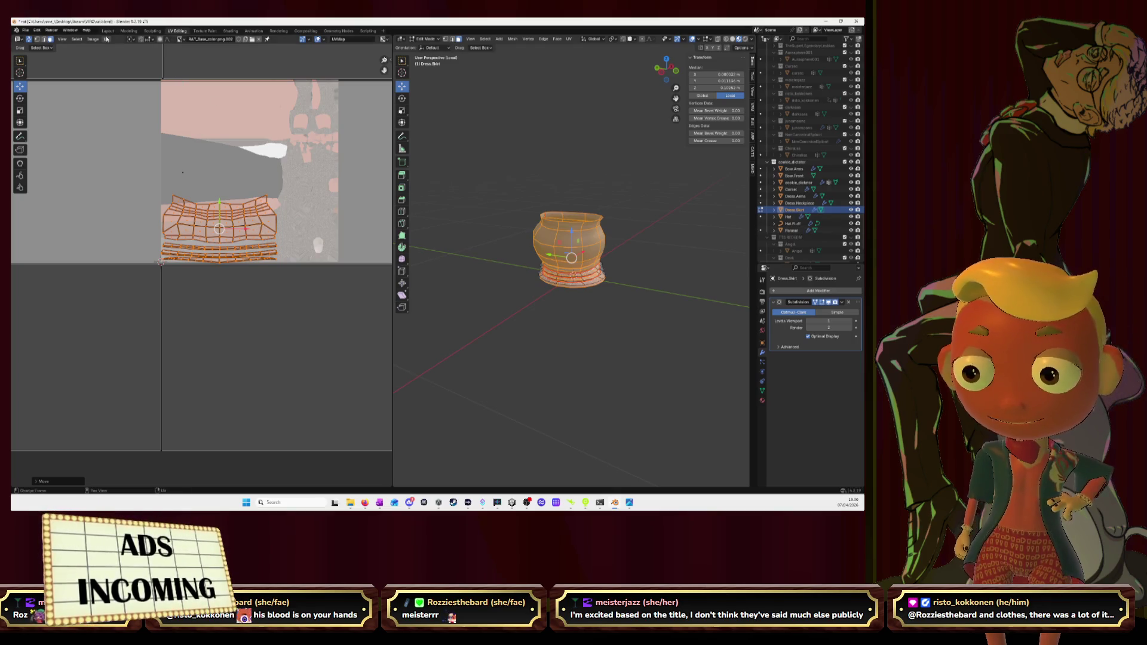
Step: In Layout, select Bow.Arms through Parasol in the Outliner and return to UV Editing with them
{"action": "key", "text": "ctrl+Page_Up"}
{"action": "key", "text": "ctrl+Page_Up"}
{"action": "key", "text": "ctrl+Page_Up"}
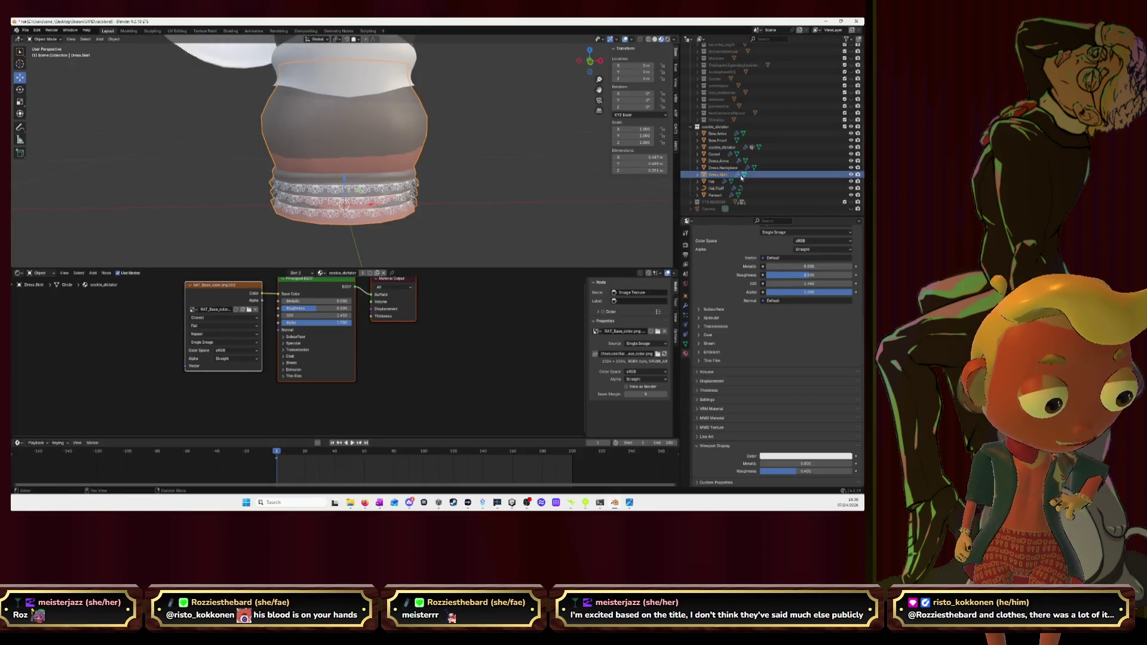
{"action": "left_click", "coordinate": [731, 195]}
{"action": "left_click", "coordinate": [730, 133], "text": "shift"}
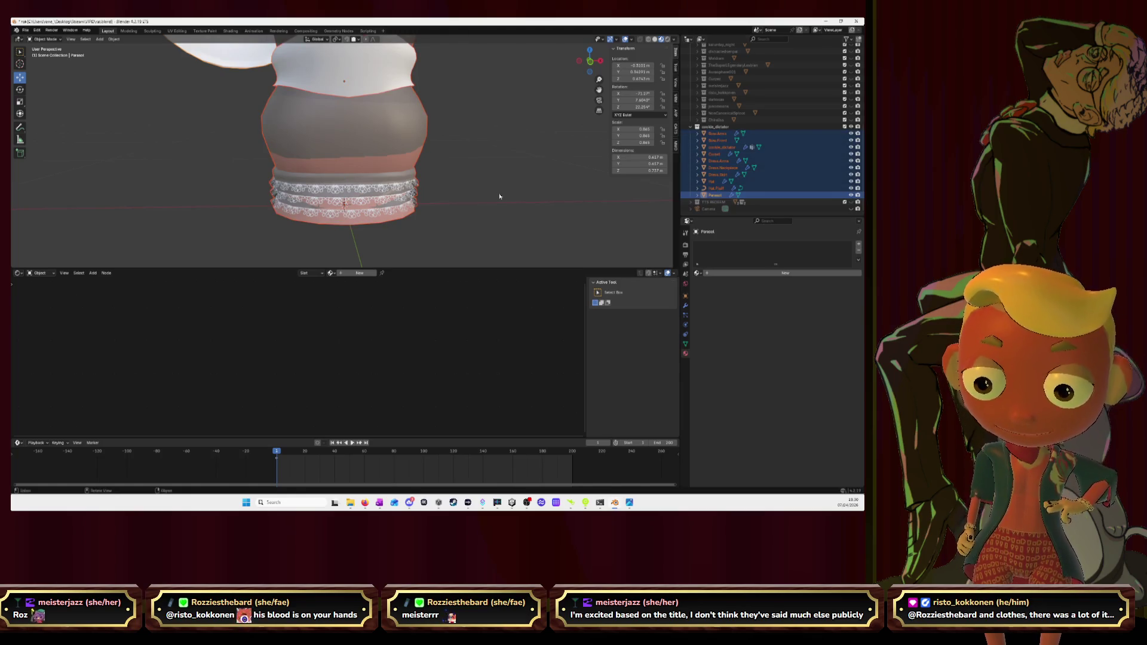
{"action": "left_click", "coordinate": [177, 31]}
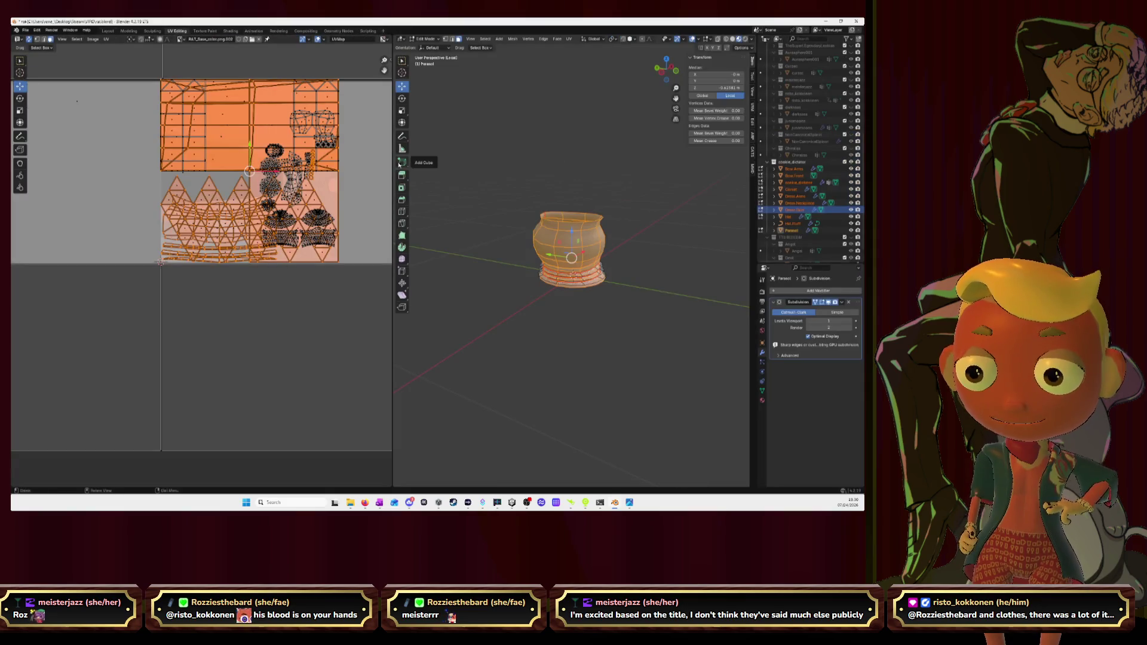
{"action": "scroll", "coordinate": [333, 283], "scroll_direction": "up", "scroll_amount": 3}
{"action": "scroll", "coordinate": [328, 269], "scroll_direction": "up", "scroll_amount": 1}
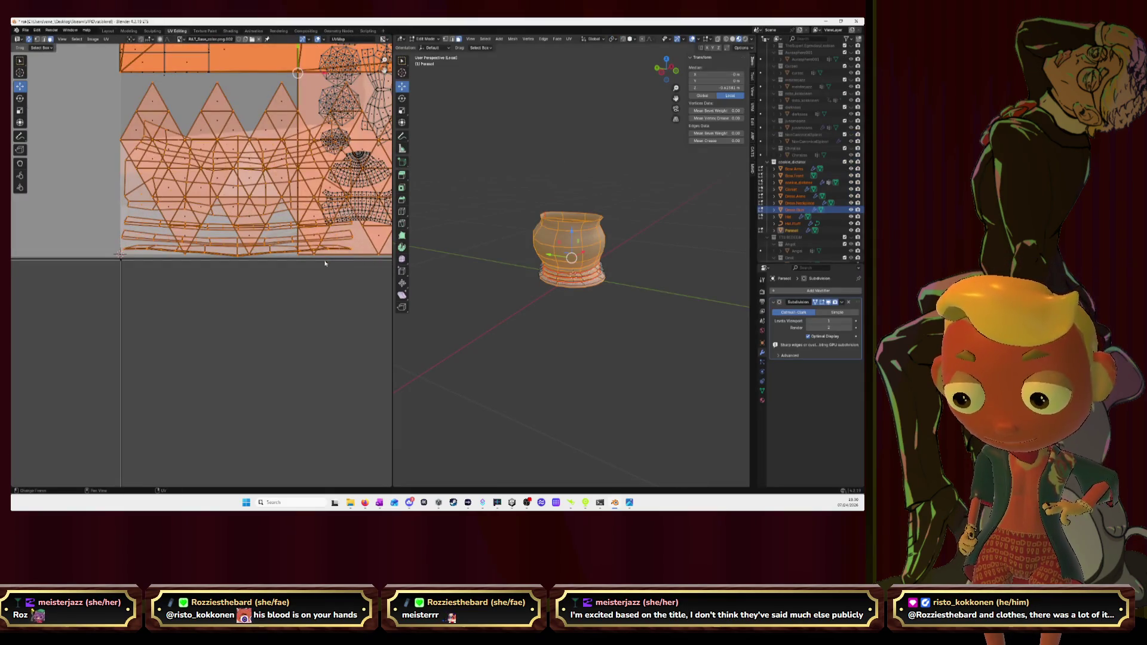
{"action": "key", "text": "alt+a"}
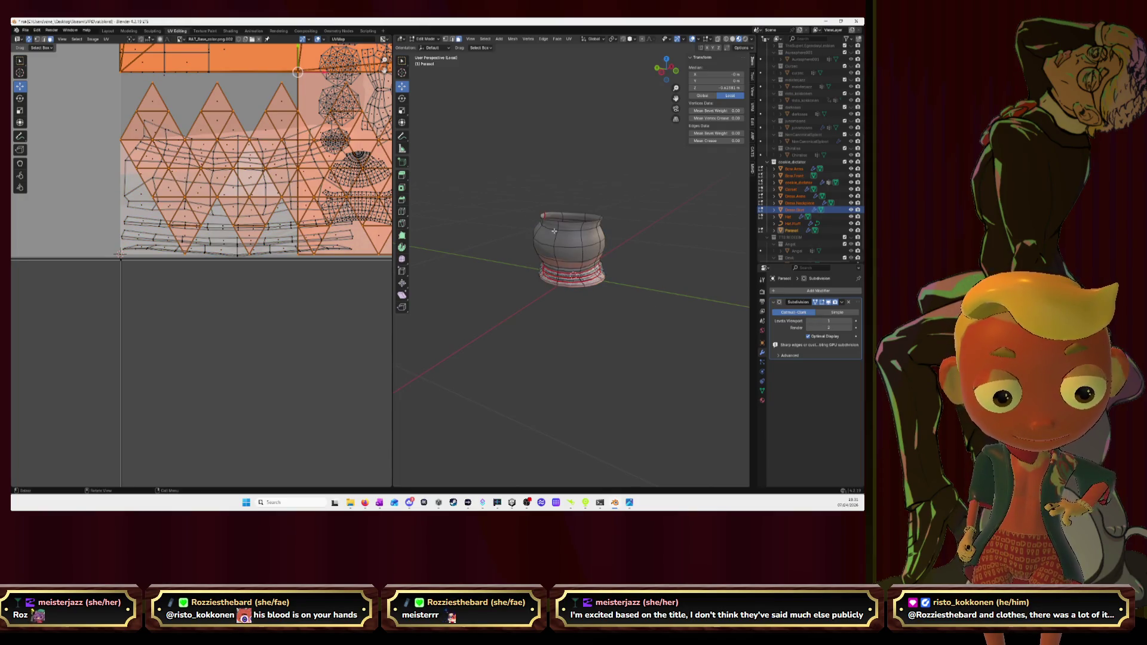
{"action": "key", "text": "l"}
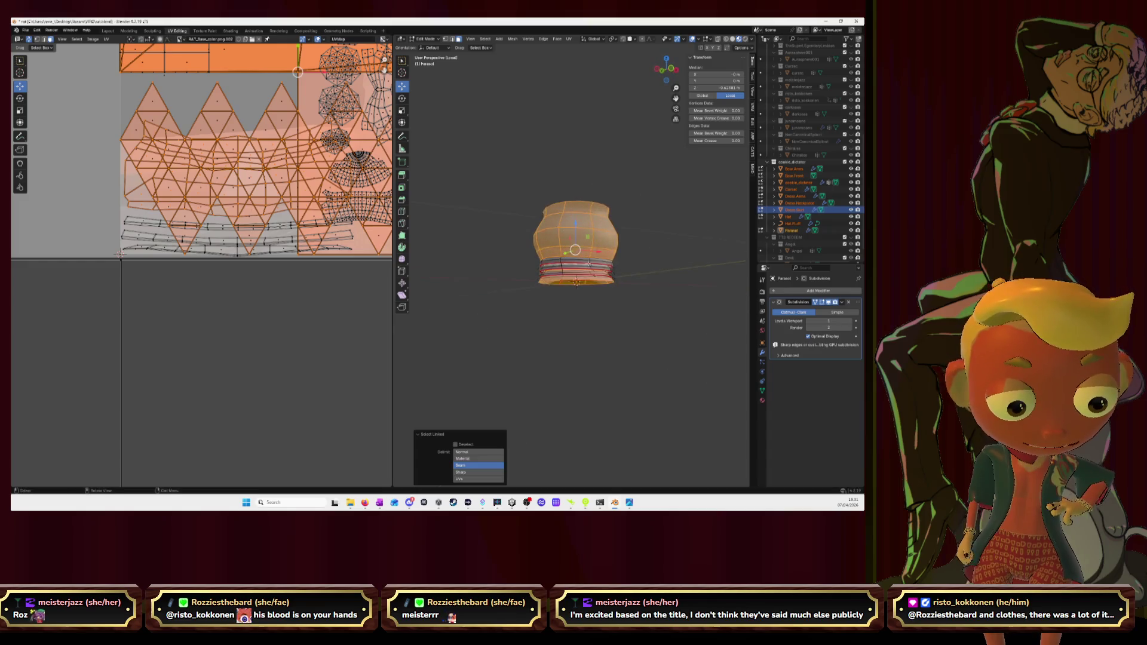
{"action": "scroll", "coordinate": [574, 242], "scroll_direction": "up", "scroll_amount": 5}
{"action": "scroll", "coordinate": [619, 260], "scroll_direction": "up", "scroll_amount": 2}
{"action": "key", "text": "l"}
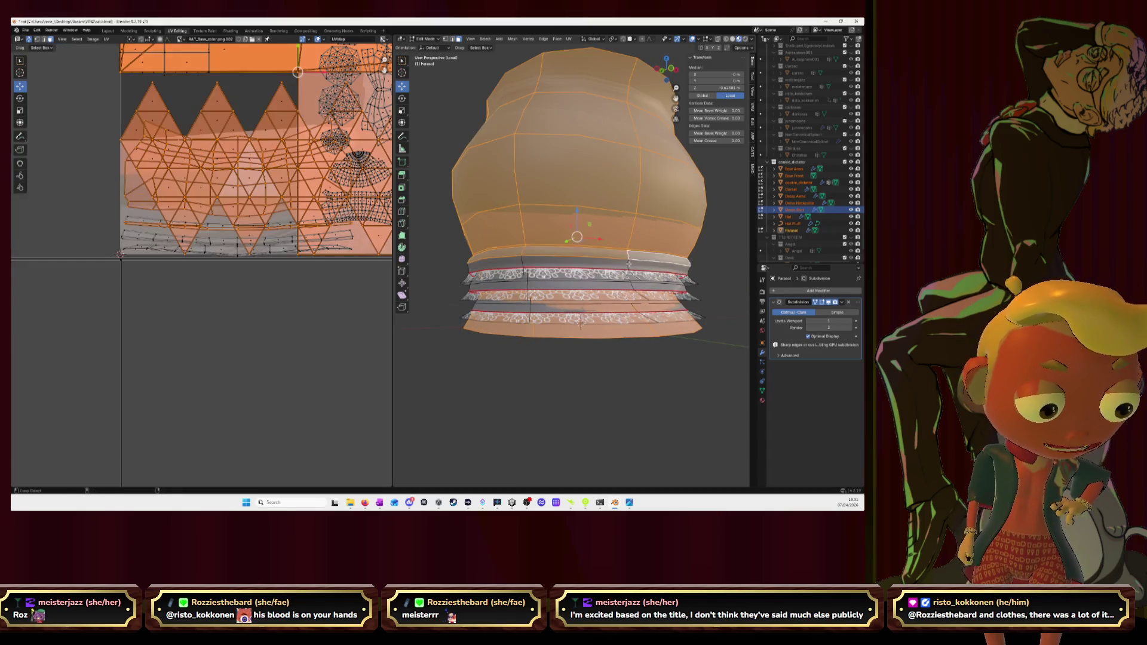
{"action": "scroll", "coordinate": [628, 263], "scroll_direction": "up", "scroll_amount": 1}
{"action": "scroll", "coordinate": [628, 260], "scroll_direction": "up", "scroll_amount": 2}
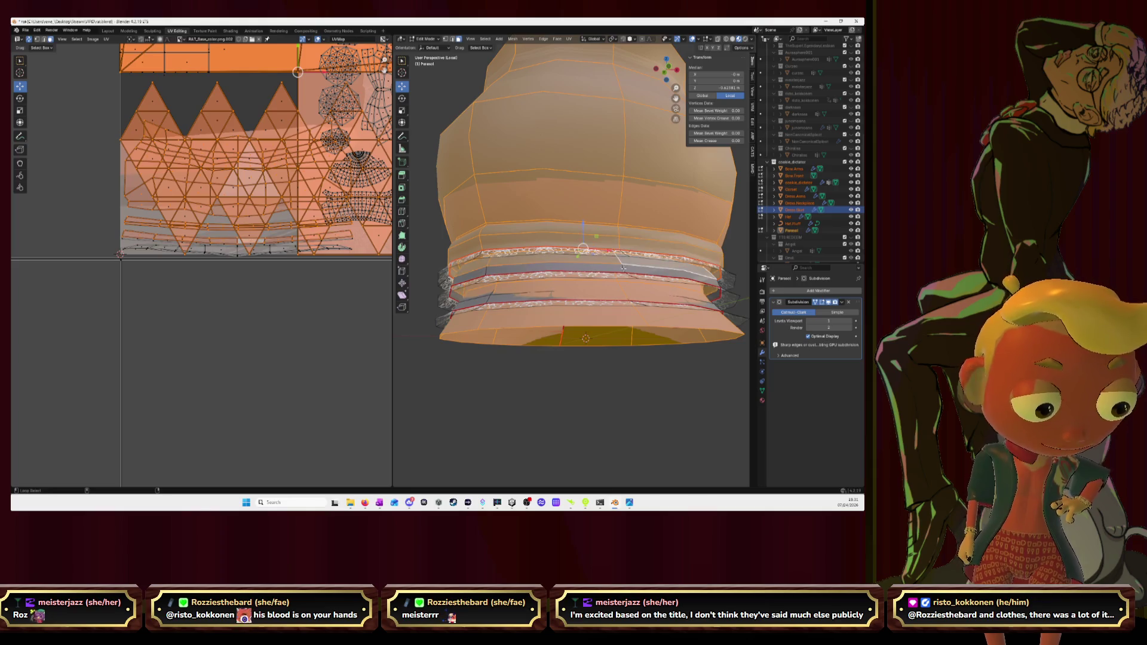
{"action": "middle_click_drag", "start_coordinate": [614, 252], "coordinate": [640, 281]}
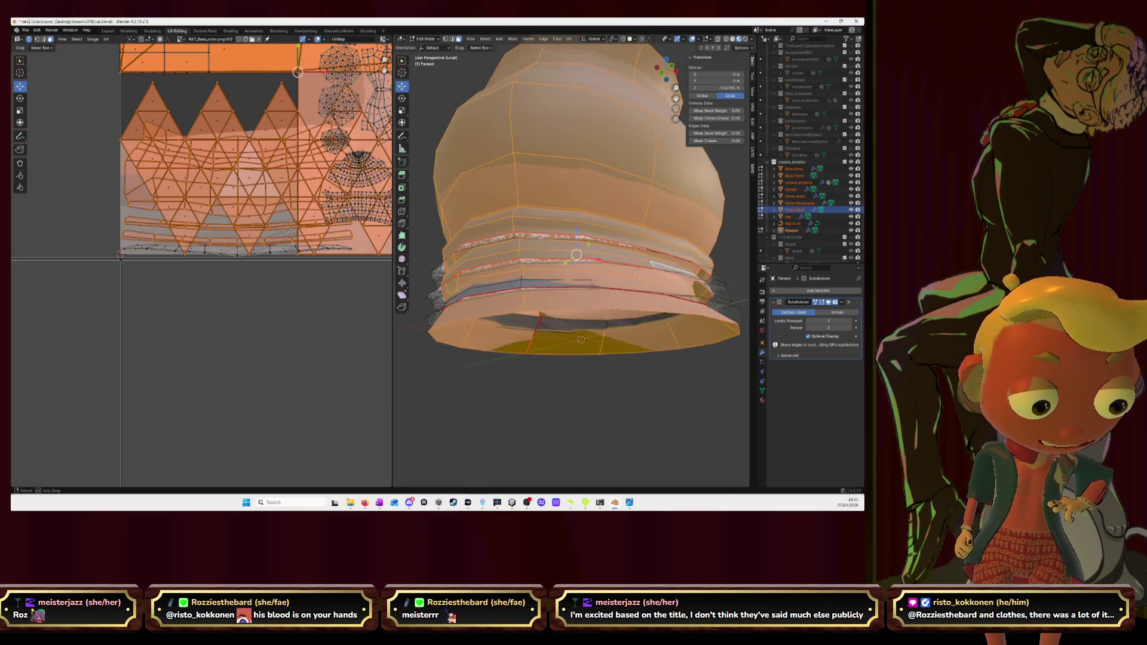
{"action": "left_click", "coordinate": [525, 281], "text": "alt+shift"}
{"action": "scroll", "coordinate": [329, 234], "scroll_direction": "down", "scroll_amount": 2}
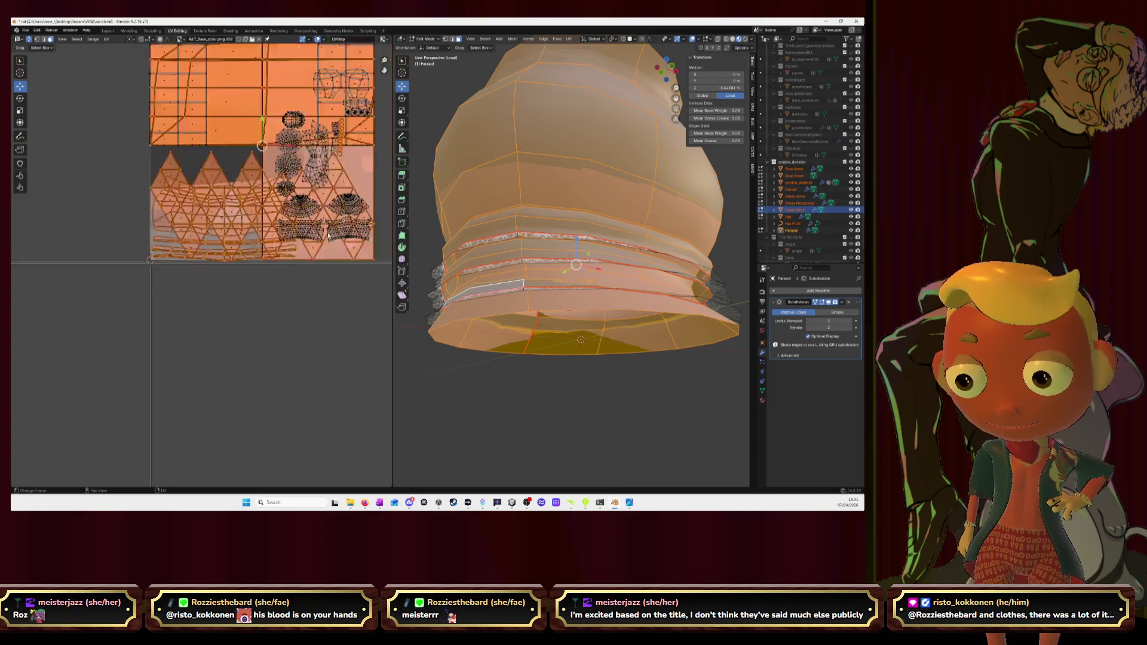
{"action": "scroll", "coordinate": [328, 235], "scroll_direction": "down", "scroll_amount": 2}
{"action": "key", "text": "alt+a"}
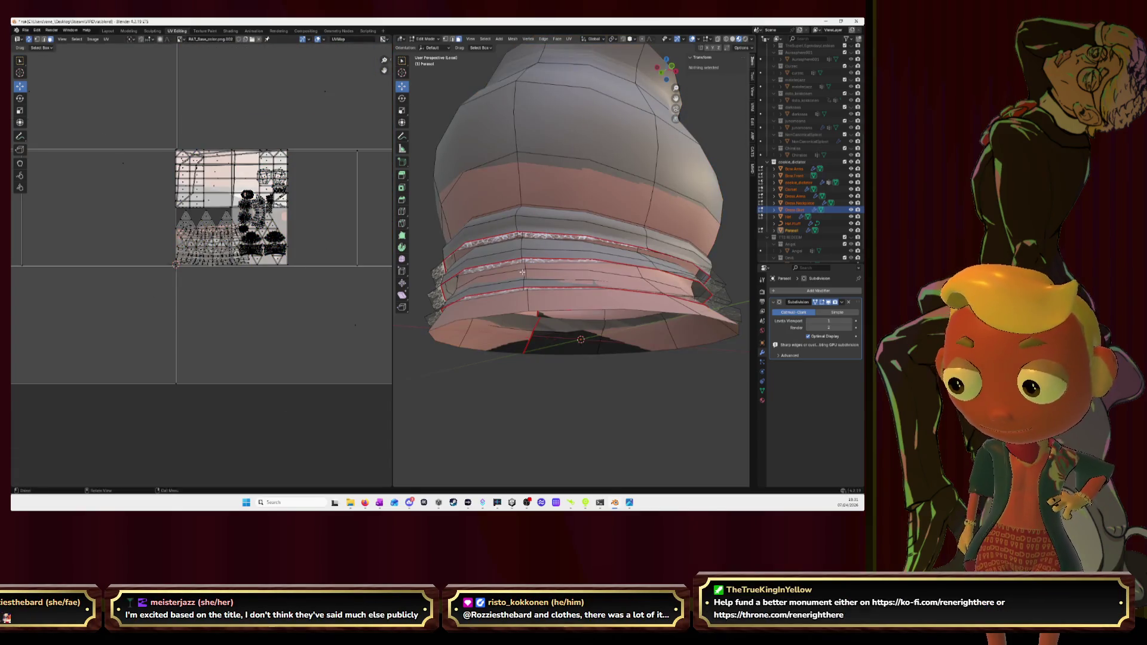
Step: Select the lace band faces and scale their UV islands down, narrower then wider, to fit the lace strip
{"action": "key", "text": "l"}
{"action": "mouse_move", "coordinate": [611, 125]}
{"action": "middle_mouse_down"}
{"action": "mouse_move", "coordinate": [583, 206]}
{"action": "mouse_move", "coordinate": [623, 261]}
{"action": "mouse_move", "coordinate": [524, 329]}
{"action": "middle_mouse_up"}
{"action": "scroll", "coordinate": [584, 205], "scroll_direction": "up", "scroll_amount": 3}
{"action": "left_click", "coordinate": [448, 324]}
{"action": "scroll", "coordinate": [260, 263], "scroll_direction": "up", "scroll_amount": 4}
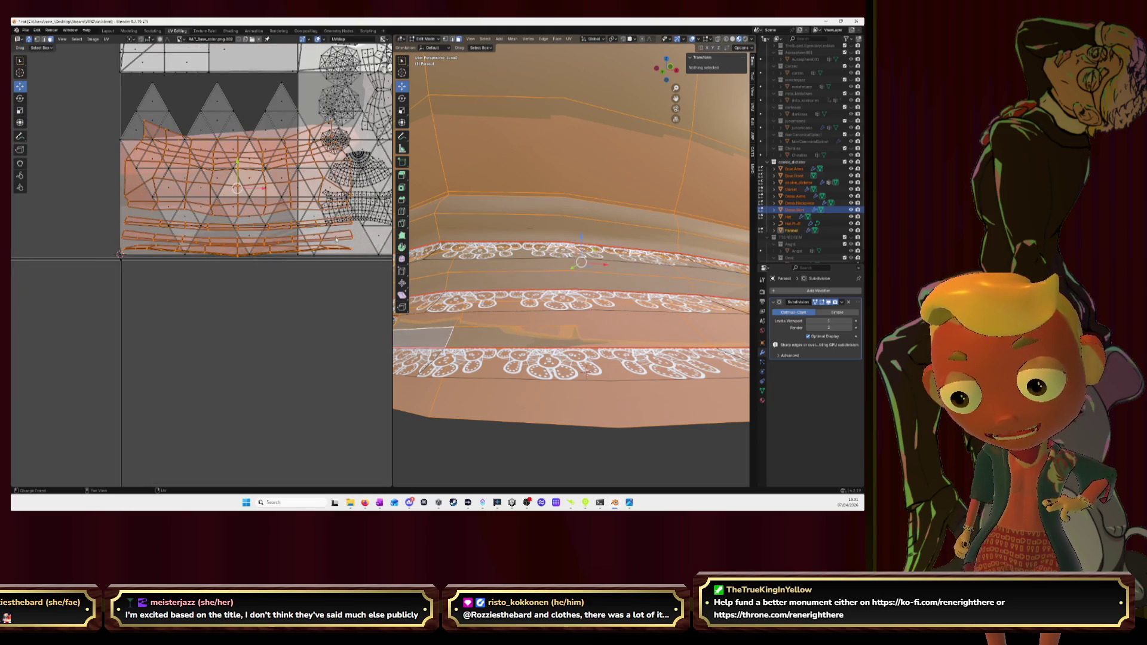
{"action": "key", "text": "s"}
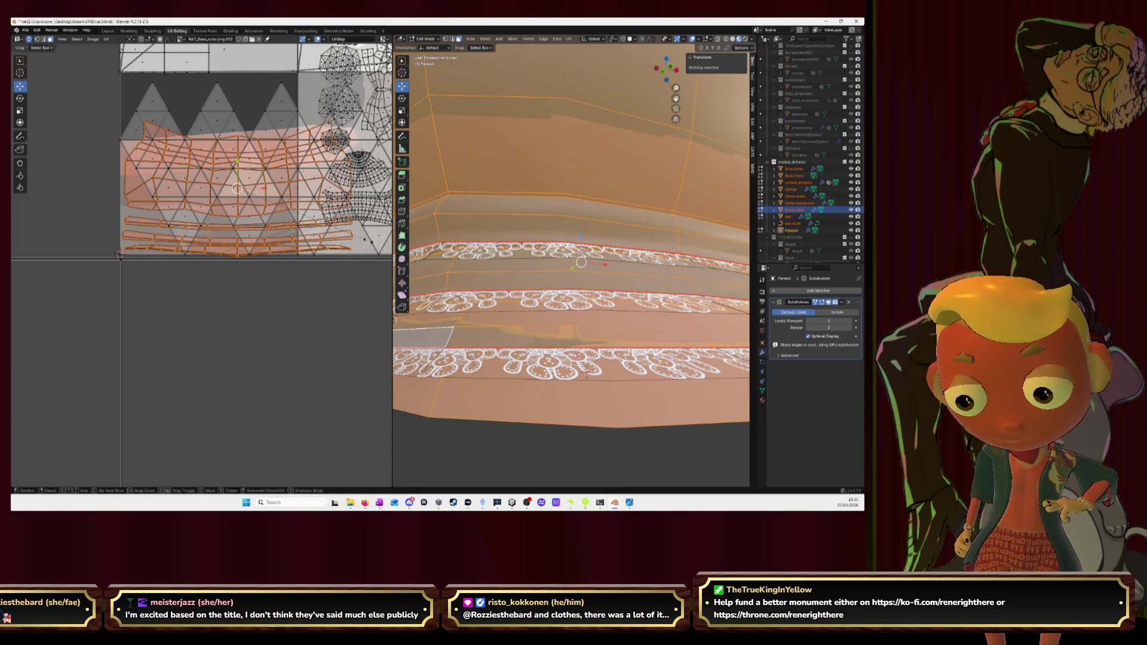
{"action": "left_click", "coordinate": [120, 255]}
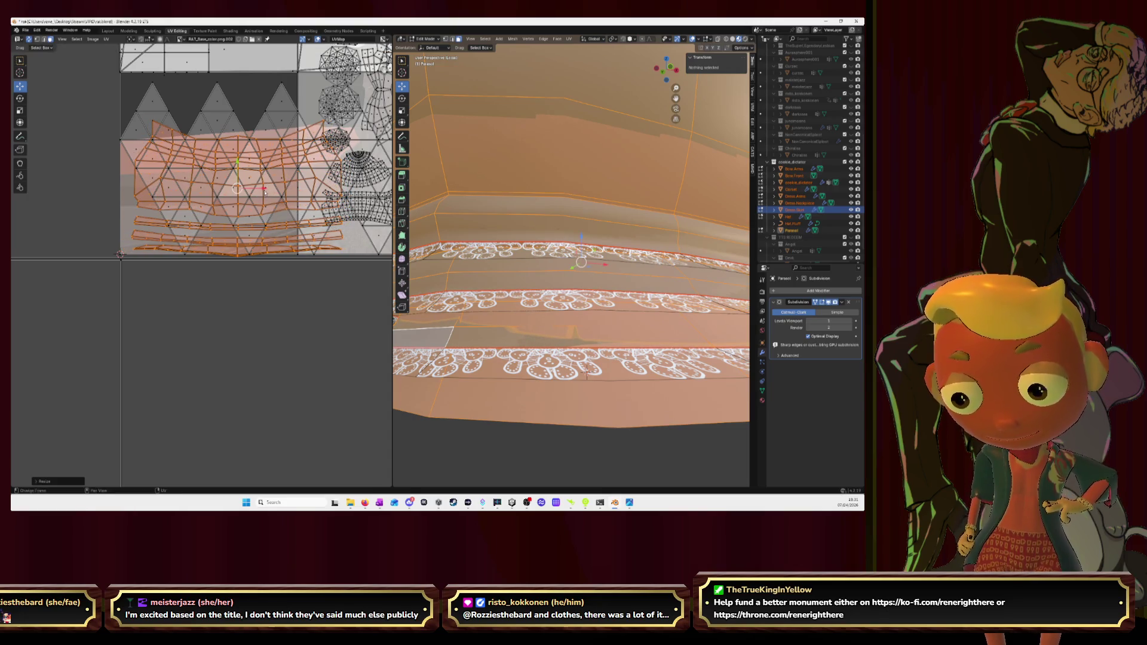
{"action": "key", "text": "s"}
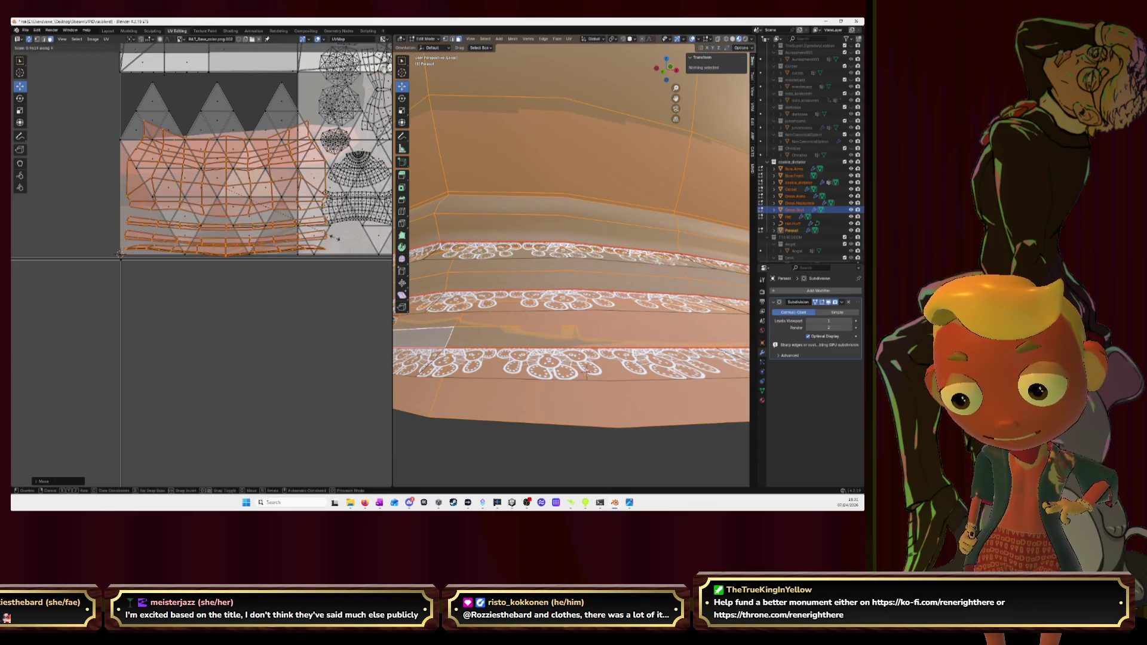
{"action": "left_click", "coordinate": [288, 207]}
{"action": "key", "text": "s"}
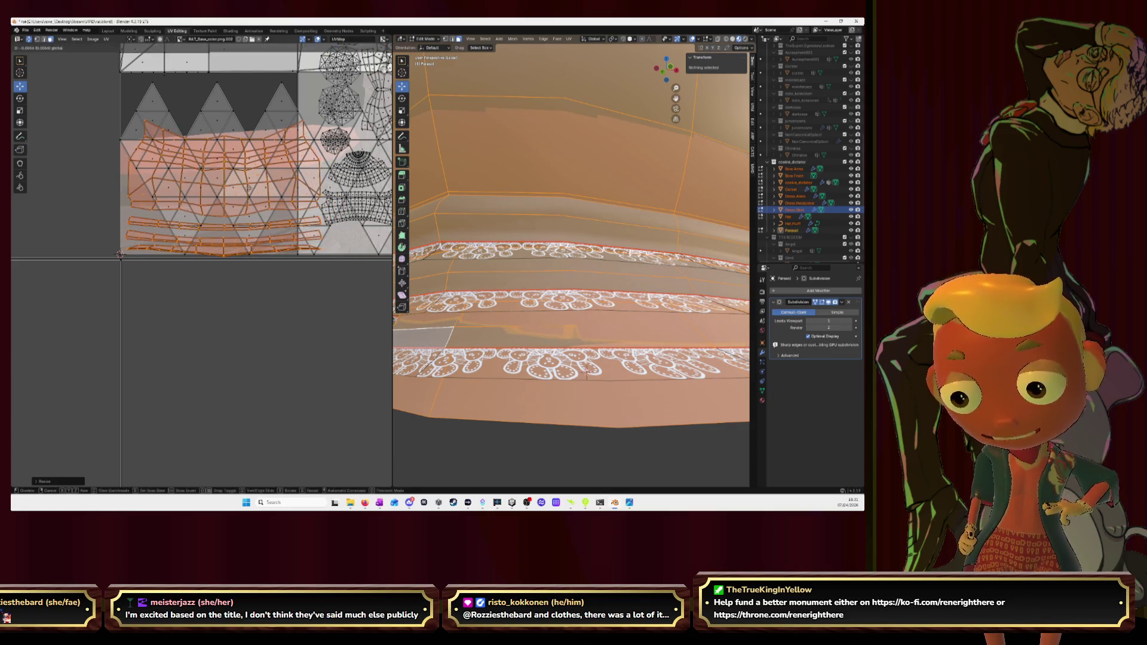
{"action": "left_click", "coordinate": [243, 189]}
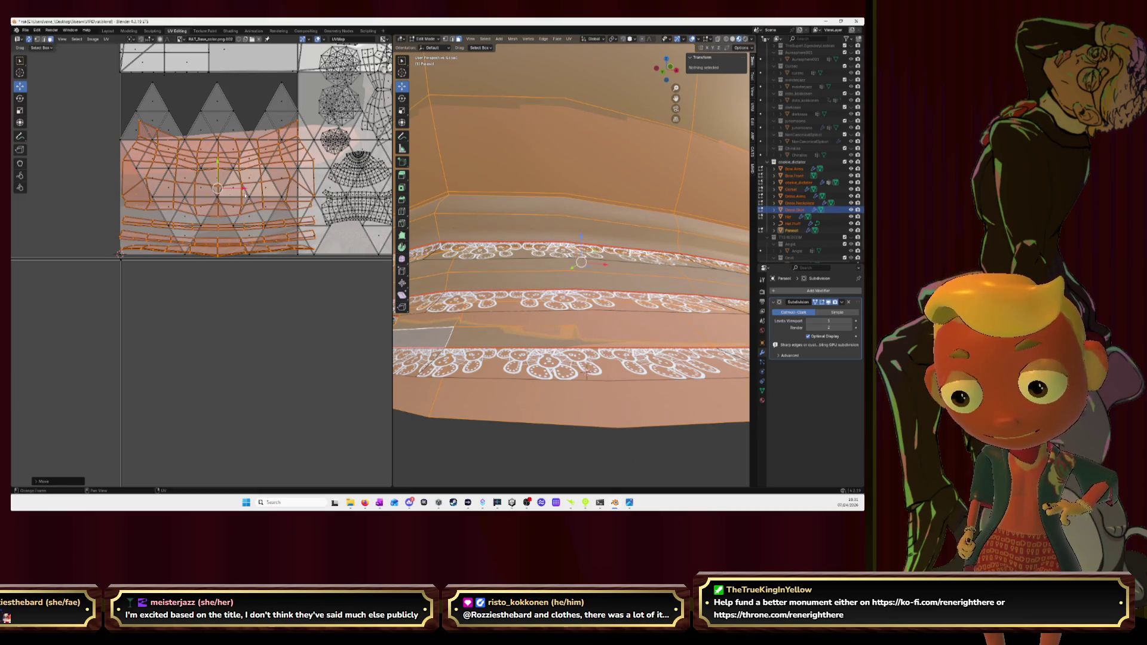
Step: Isolate the skirt in local view, select all of it and hide the mesh
{"action": "key", "text": "KP_Divide"}
{"action": "key", "text": "alt+a"}
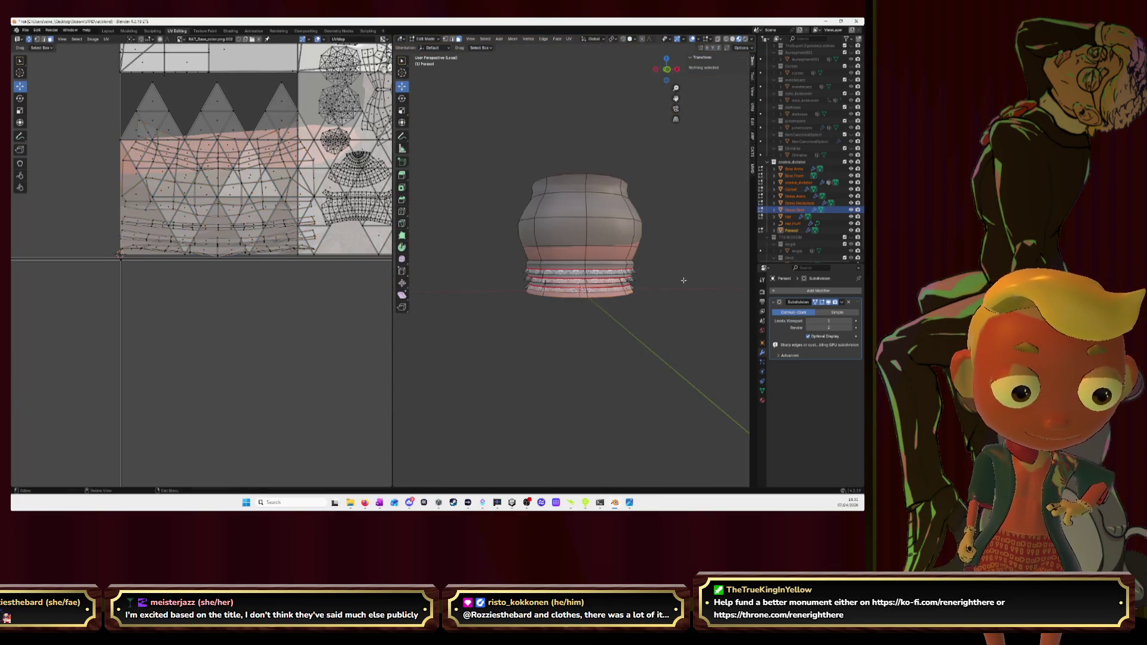
{"action": "key", "text": "a"}
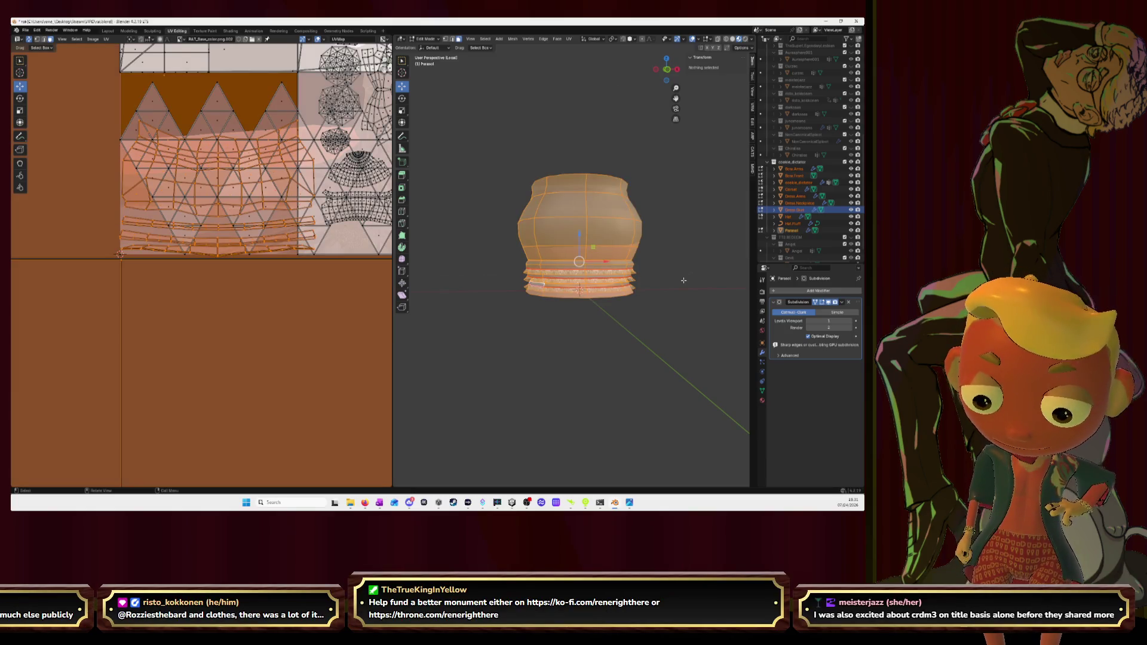
{"action": "key", "text": "h"}
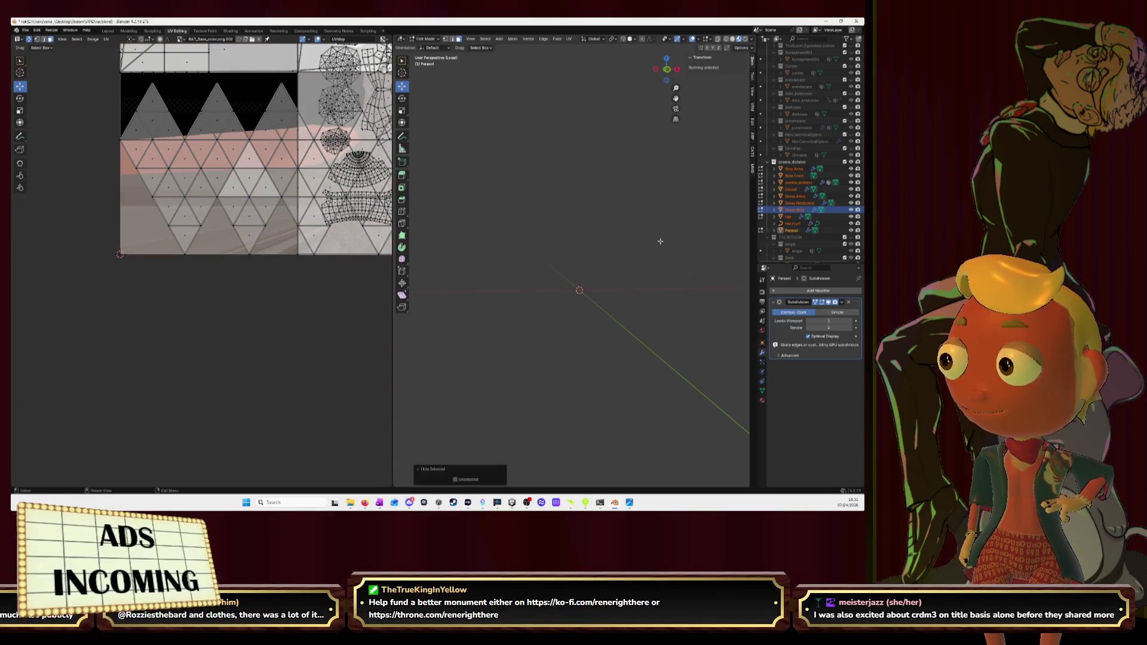
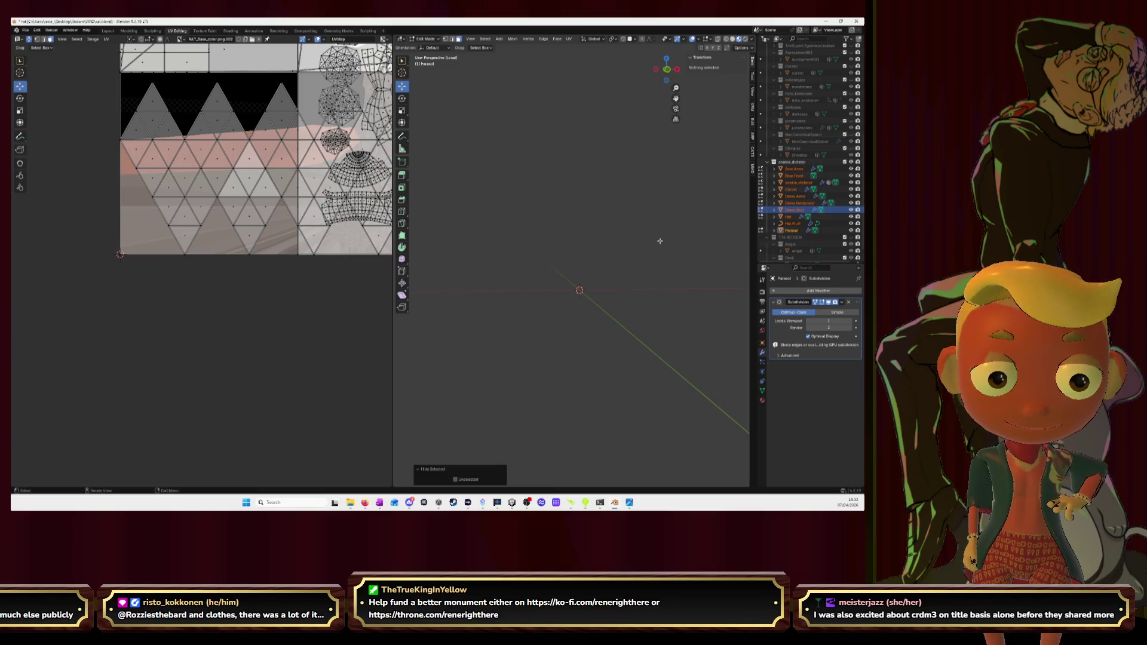
Step: Exit local view to show the full character and orbit to frame the arm cuff's open end
{"action": "mouse_move", "coordinate": [660, 241]}
{"action": "middle_mouse_down"}
{"action": "mouse_move", "coordinate": [638, 256]}
{"action": "mouse_move", "coordinate": [688, 81]}
{"action": "mouse_move", "coordinate": [656, 197]}
{"action": "middle_mouse_up"}
{"action": "key", "text": "KP_Divide"}
{"action": "scroll", "coordinate": [640, 255], "scroll_direction": "up", "scroll_amount": 3}
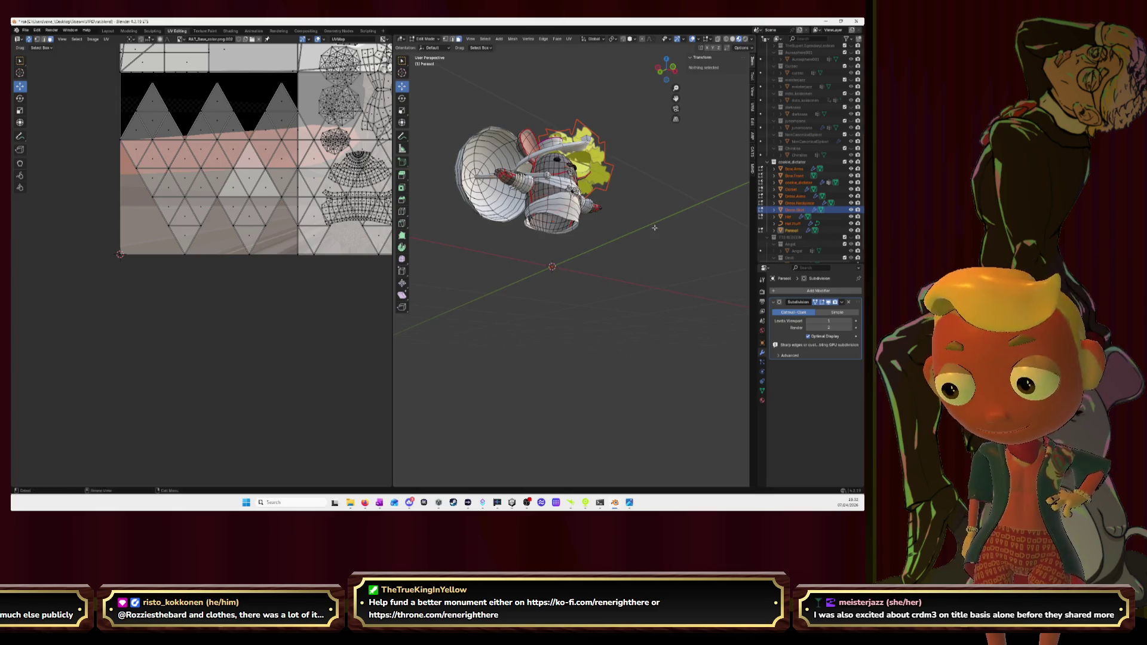
{"action": "scroll", "coordinate": [643, 216], "scroll_direction": "up", "scroll_amount": 3}
{"action": "middle_click_drag", "start_coordinate": [639, 233], "coordinate": [677, 196]}
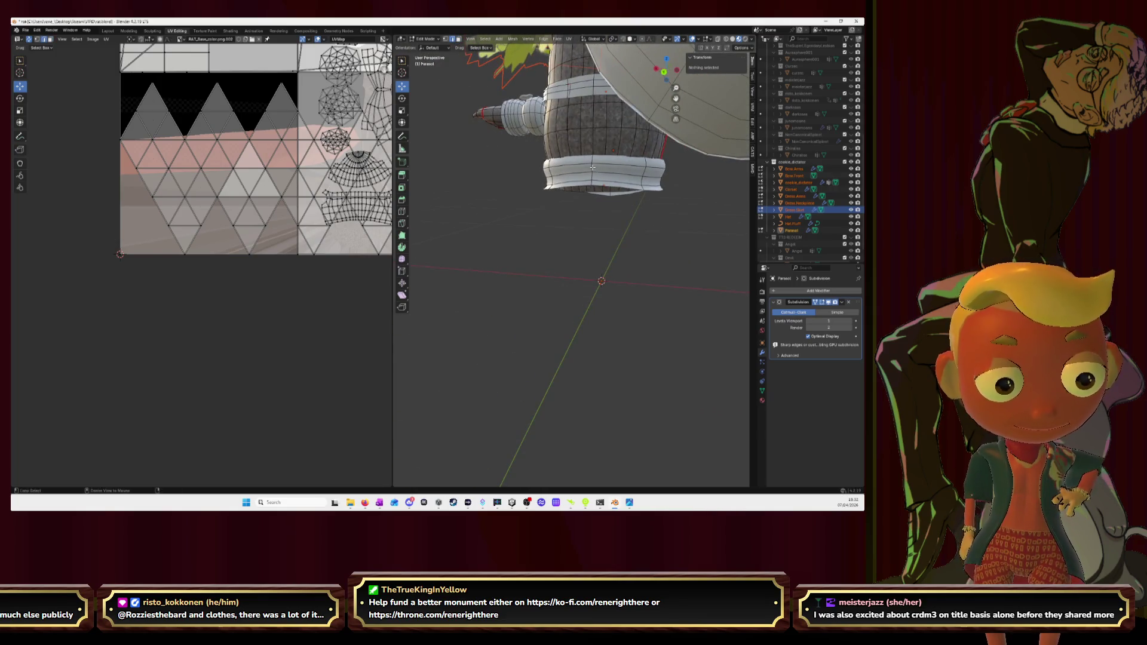
{"action": "key", "text": "ctrl+e"}
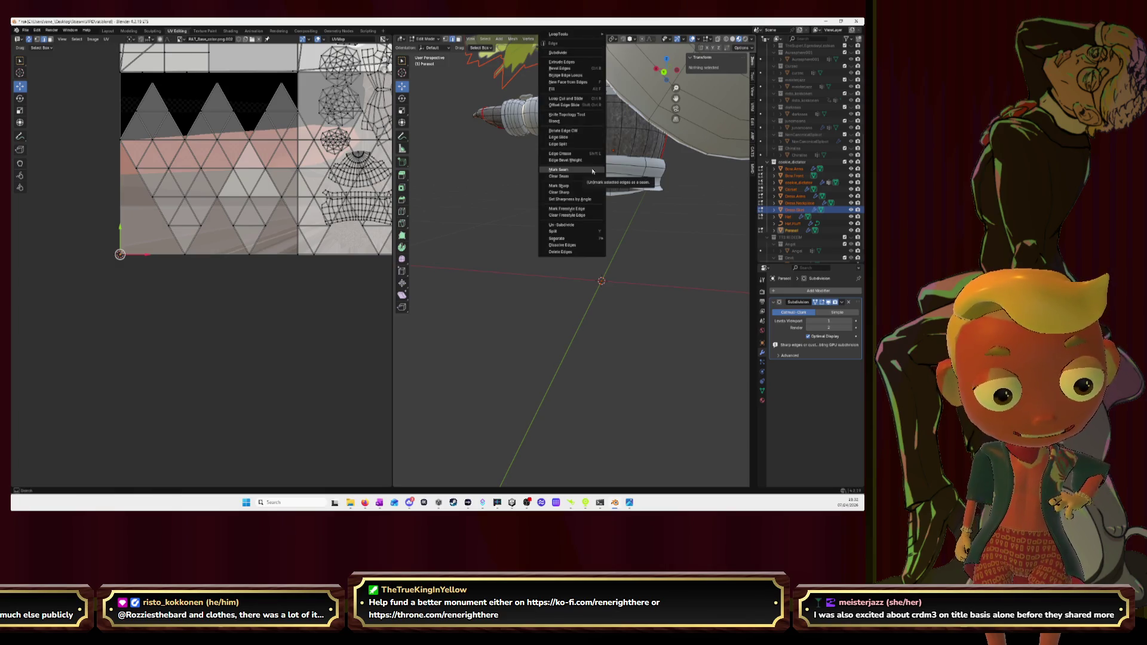
Step: Mark the cuff edge loop as a seam, select the whole cuff band and unwrap it
{"action": "left_click", "coordinate": [593, 170]}
{"action": "key", "text": "l"}
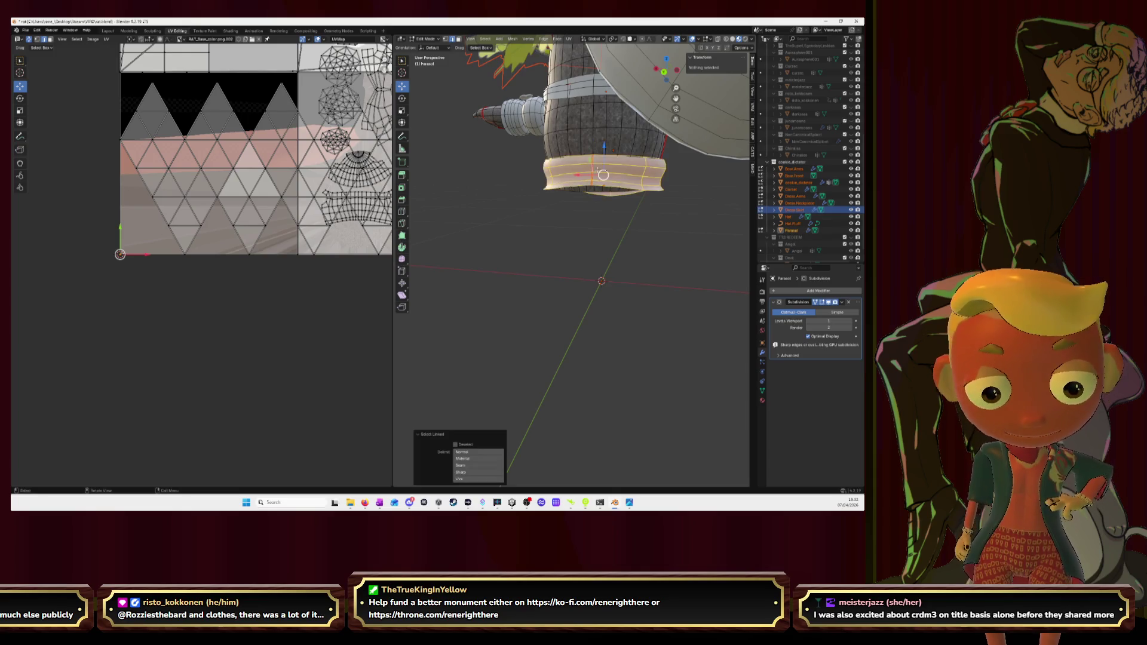
{"action": "right_click", "coordinate": [603, 175]}
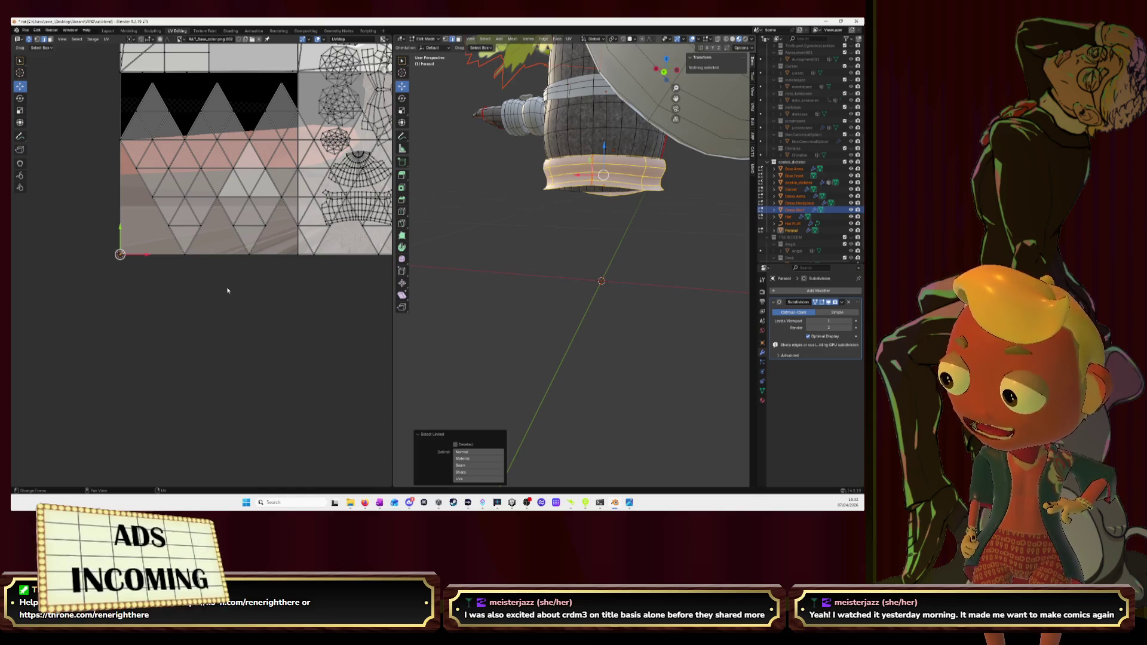
{"action": "key", "text": "u"}
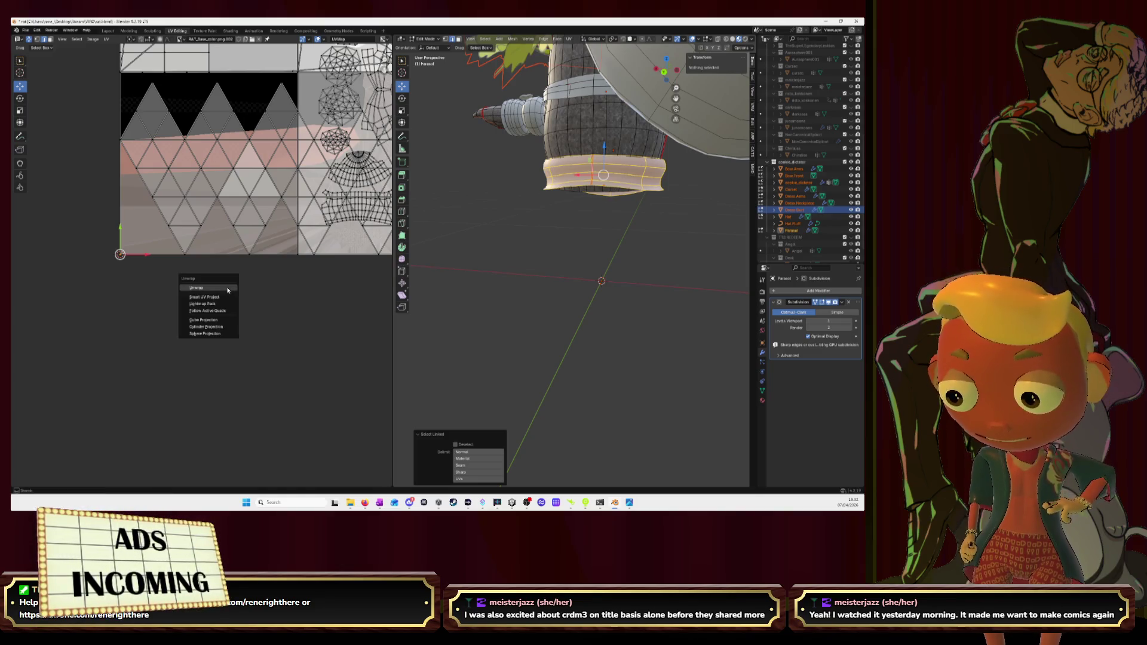
{"action": "left_click", "coordinate": [228, 288]}
{"action": "scroll", "coordinate": [231, 275], "scroll_direction": "down", "scroll_amount": 1}
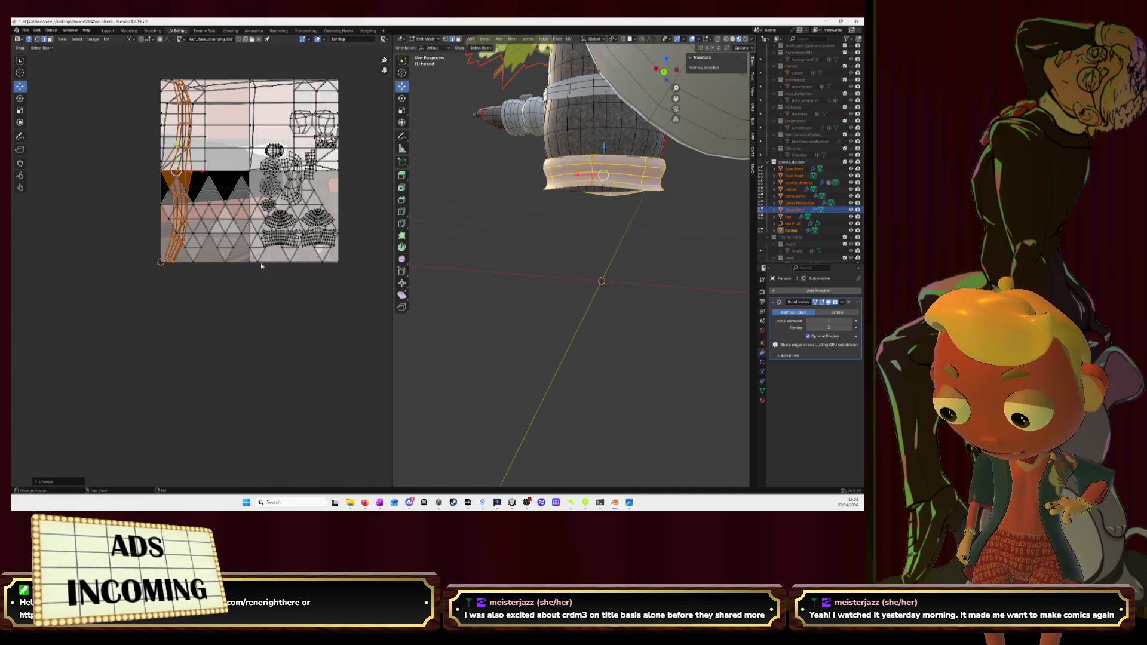
Step: Rotate the cuff UV strip horizontal, shrink it onto the lace triangles, then unhide the rest of the mesh
{"action": "key", "text": "r"}
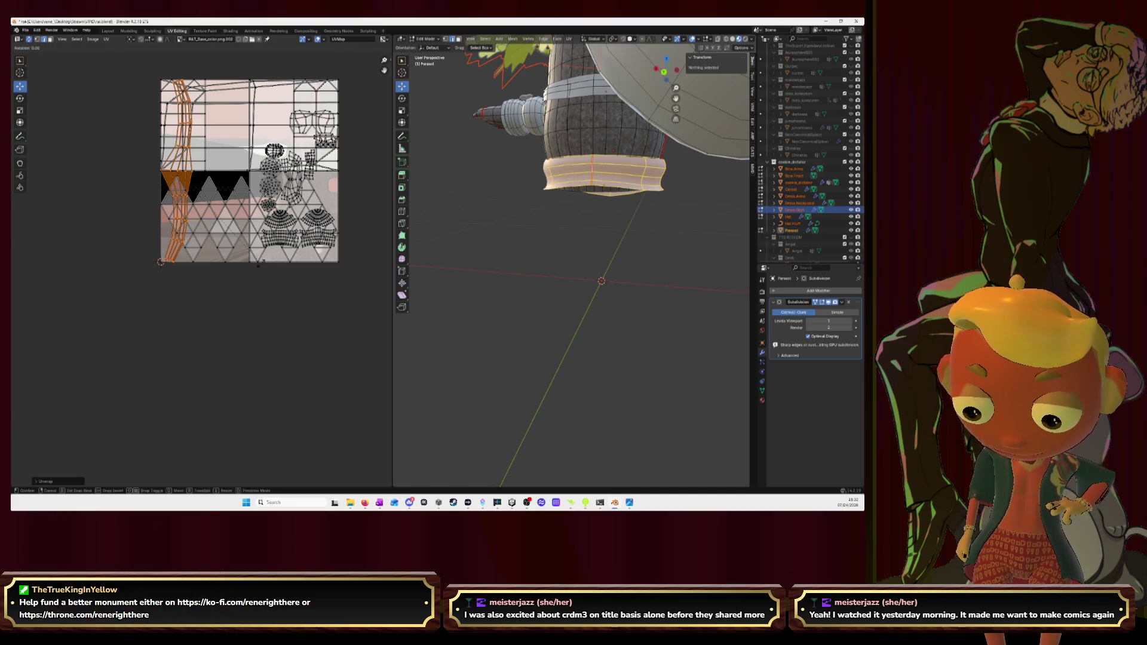
{"action": "left_click", "coordinate": [261, 265]}
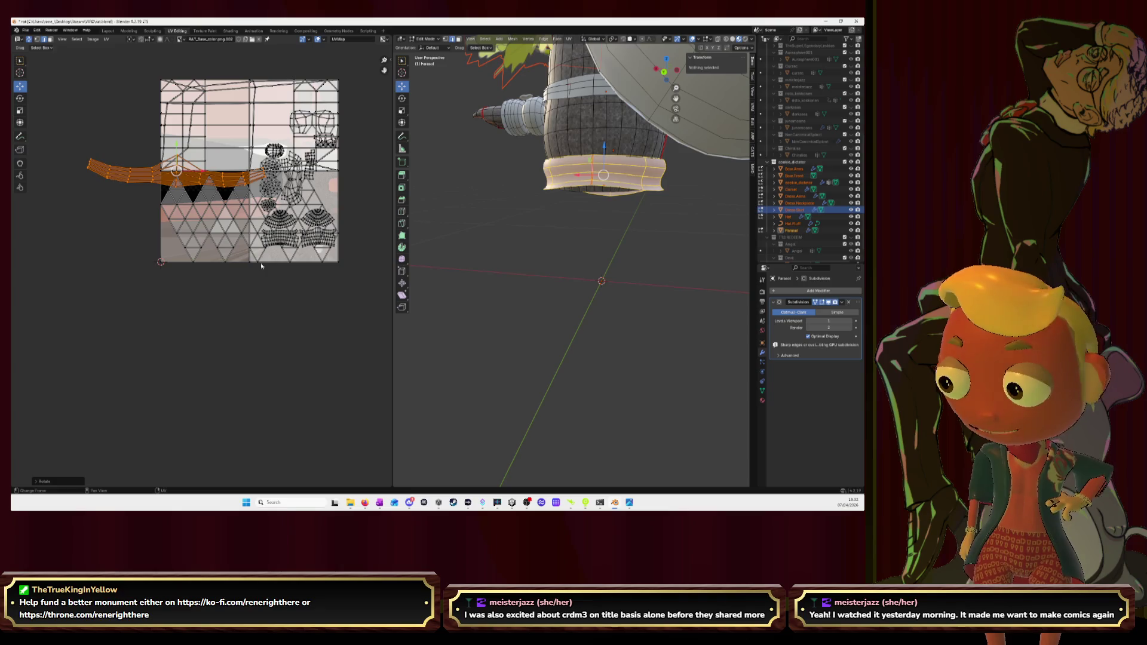
{"action": "key", "text": "s"}
{"action": "key", "text": "Return"}
{"action": "key", "text": "g"}
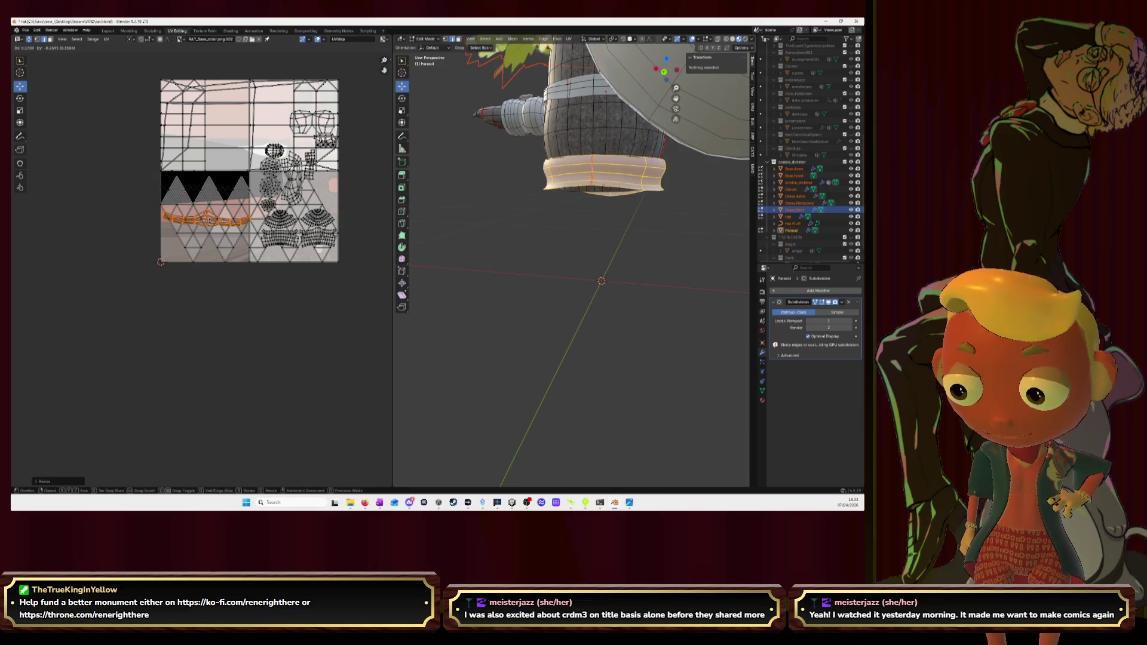
{"action": "key", "text": "Return"}
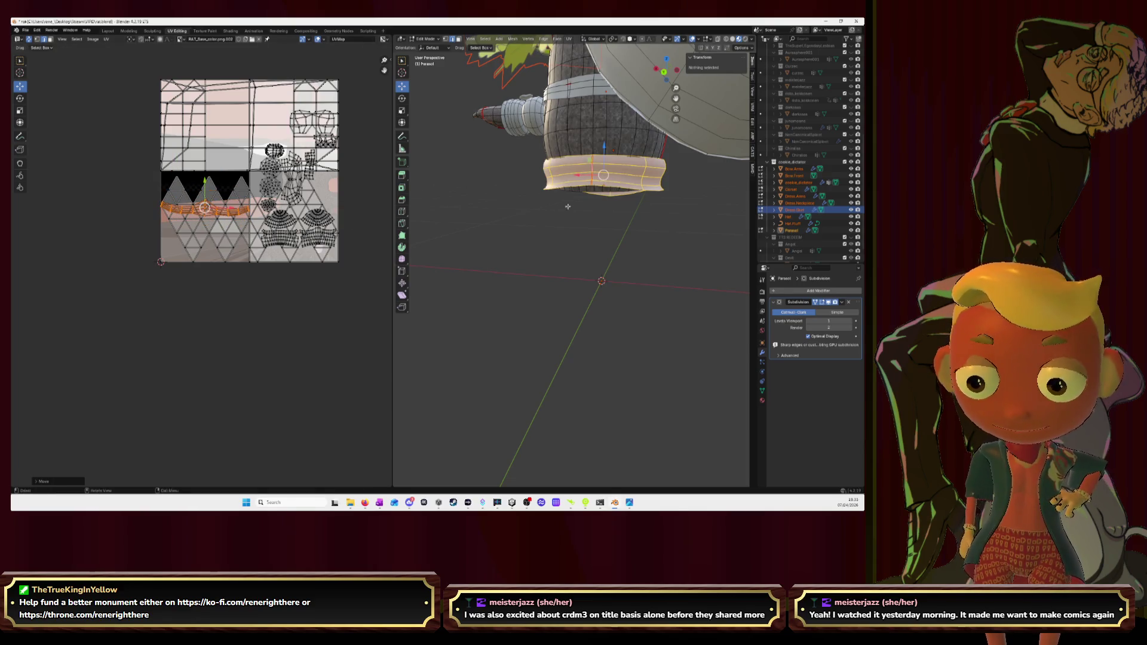
{"action": "middle_click_drag", "start_coordinate": [611, 233], "coordinate": [650, 205]}
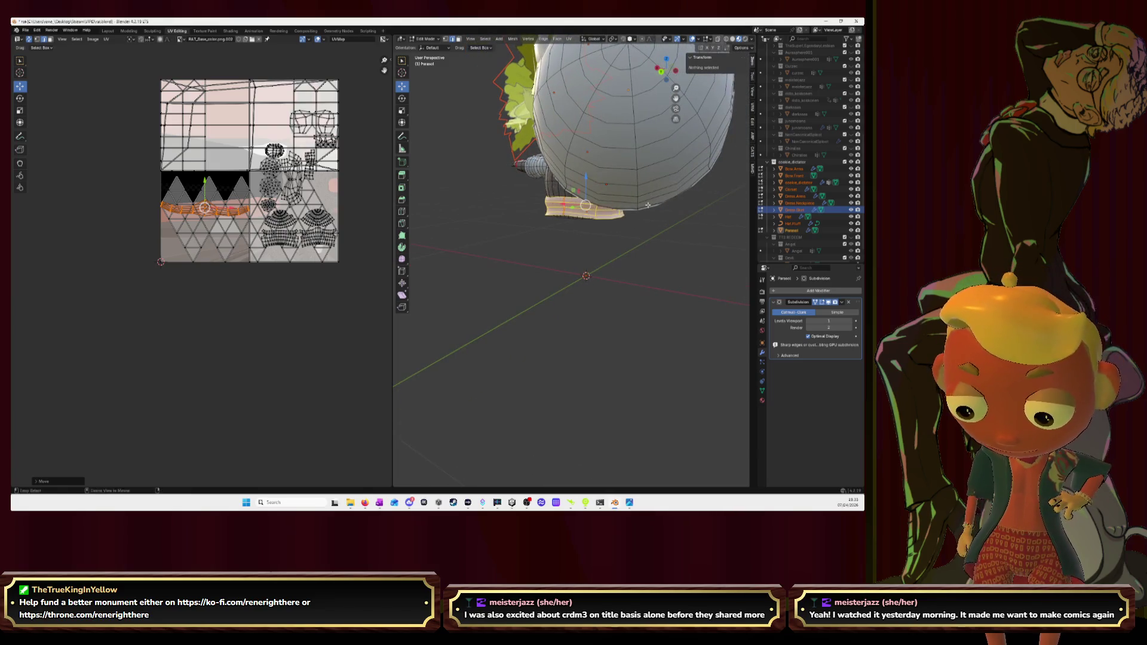
{"action": "key", "text": "alt+h"}
{"action": "scroll", "coordinate": [210, 268], "scroll_direction": "up", "scroll_amount": 2}
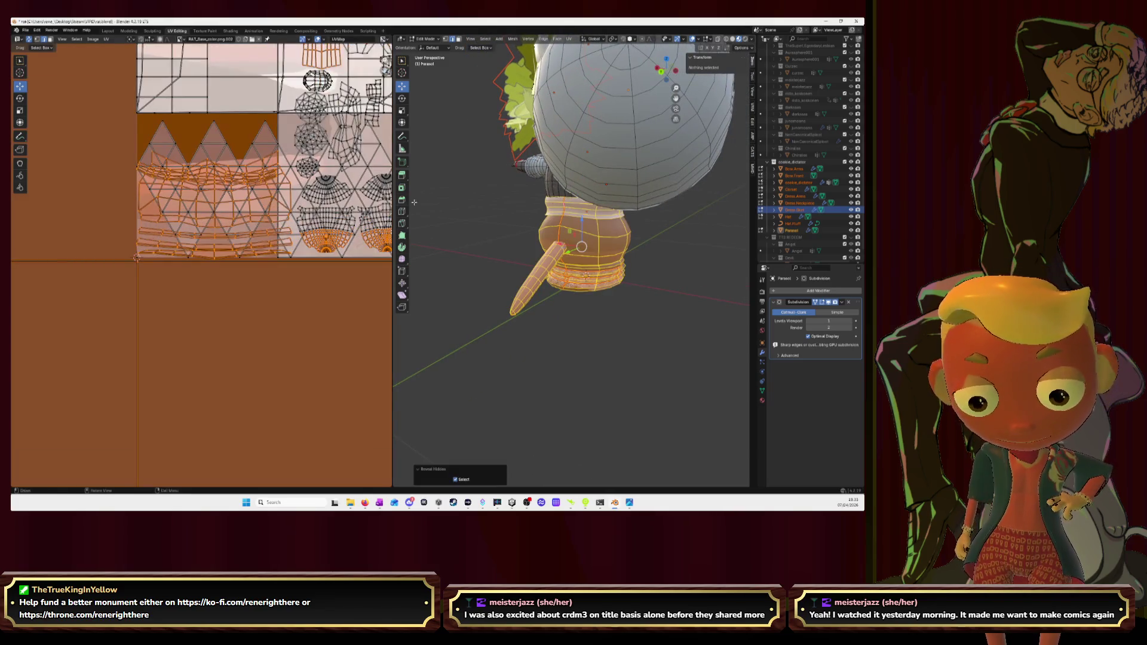
Step: Select the second cuff band and lift its UV island up onto the upper lace row
{"action": "middle_click_drag", "start_coordinate": [583, 251], "coordinate": [594, 160]}
{"action": "key", "text": "alt+a"}
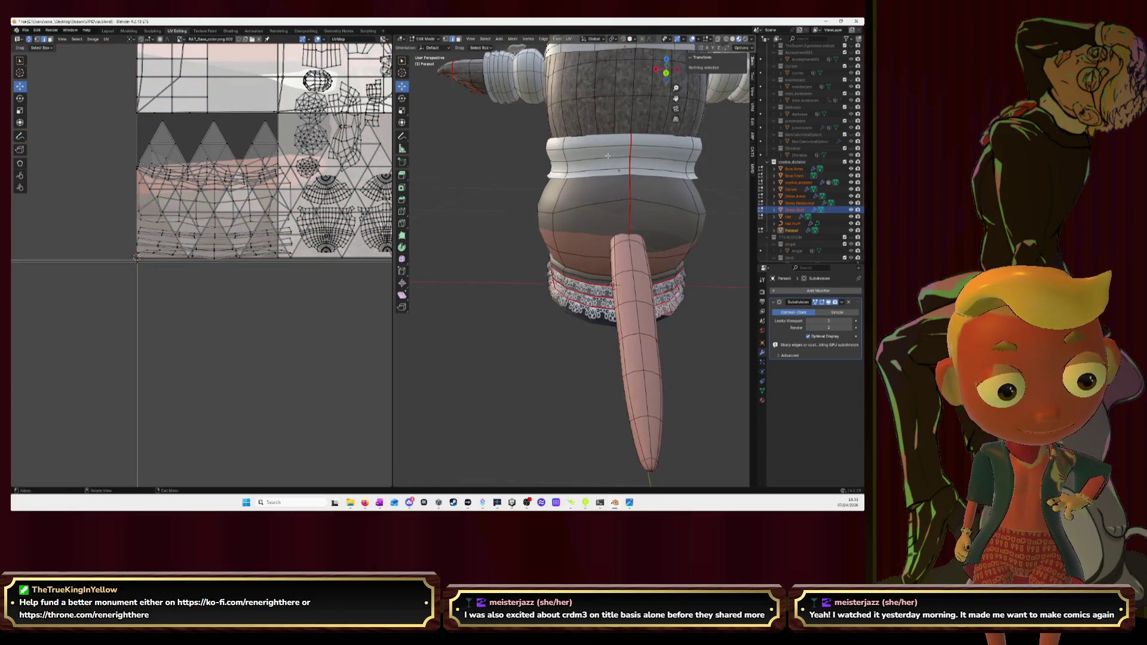
{"action": "key", "text": "l"}
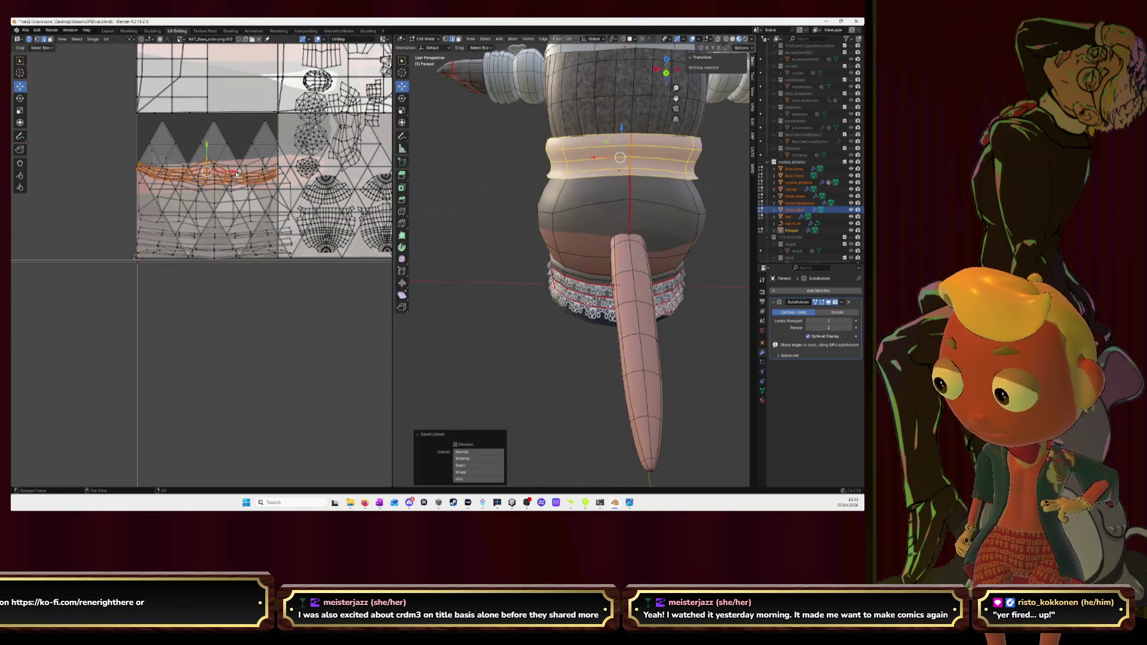
{"action": "left_click_drag", "start_coordinate": [208, 145], "coordinate": [207, 110]}
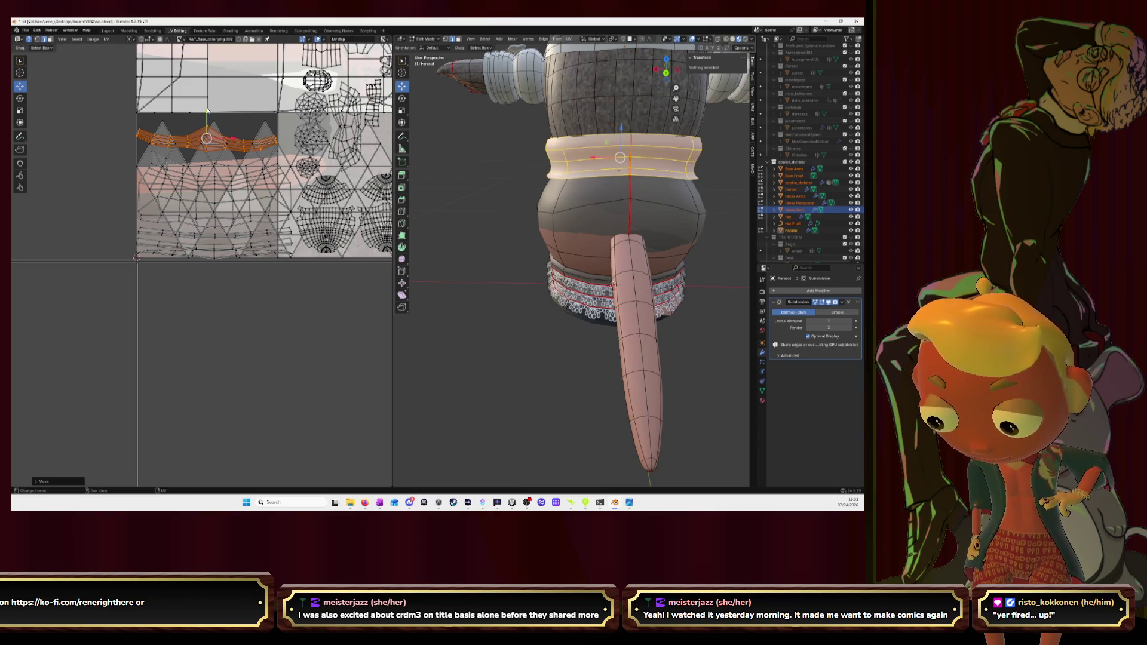
{"action": "key", "text": "g"}
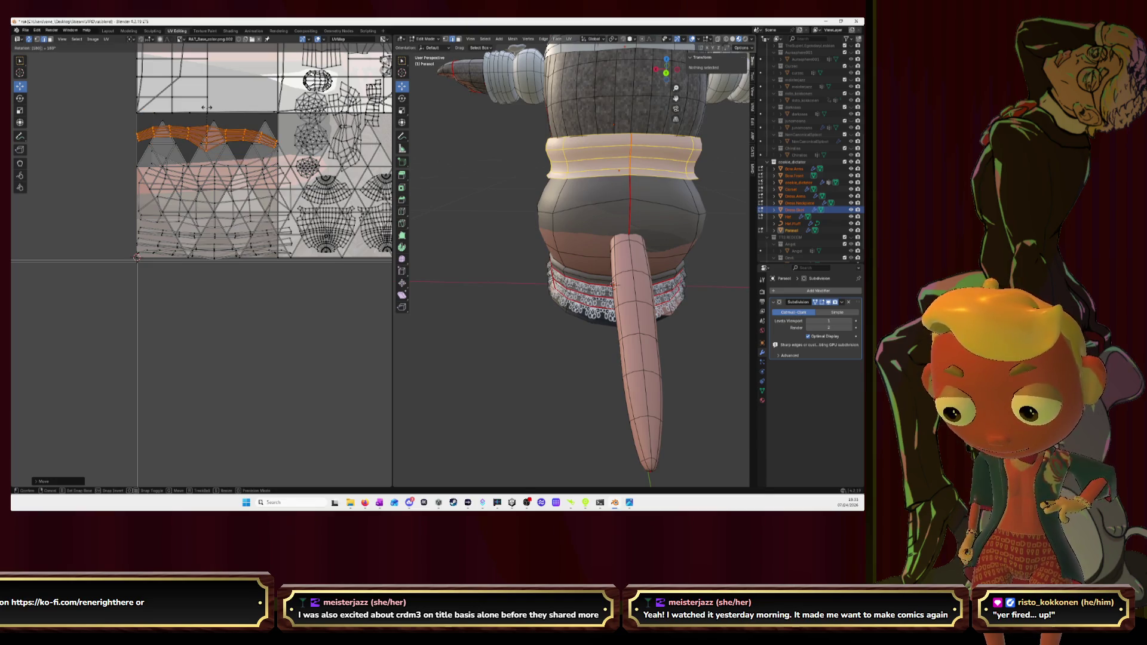
{"action": "left_click", "coordinate": [207, 107]}
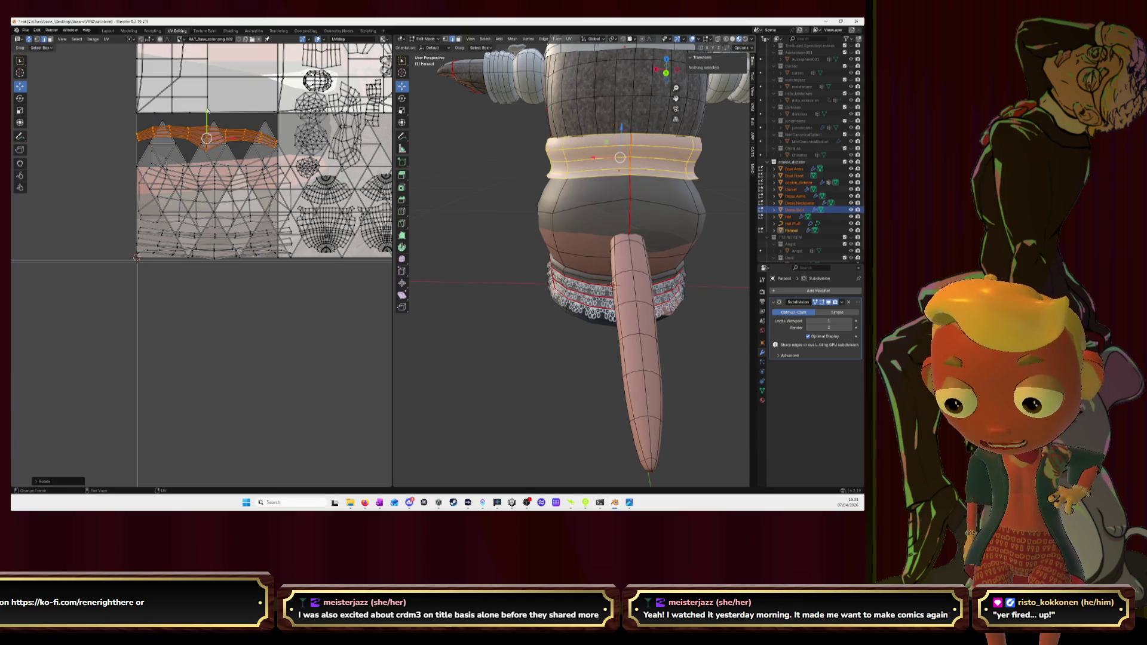
Step: Nudge the band's UV strip repeatedly until it sits along the lace triangles, then show the whole character
{"action": "key", "text": "g"}
{"action": "left_click", "coordinate": [236, 135]}
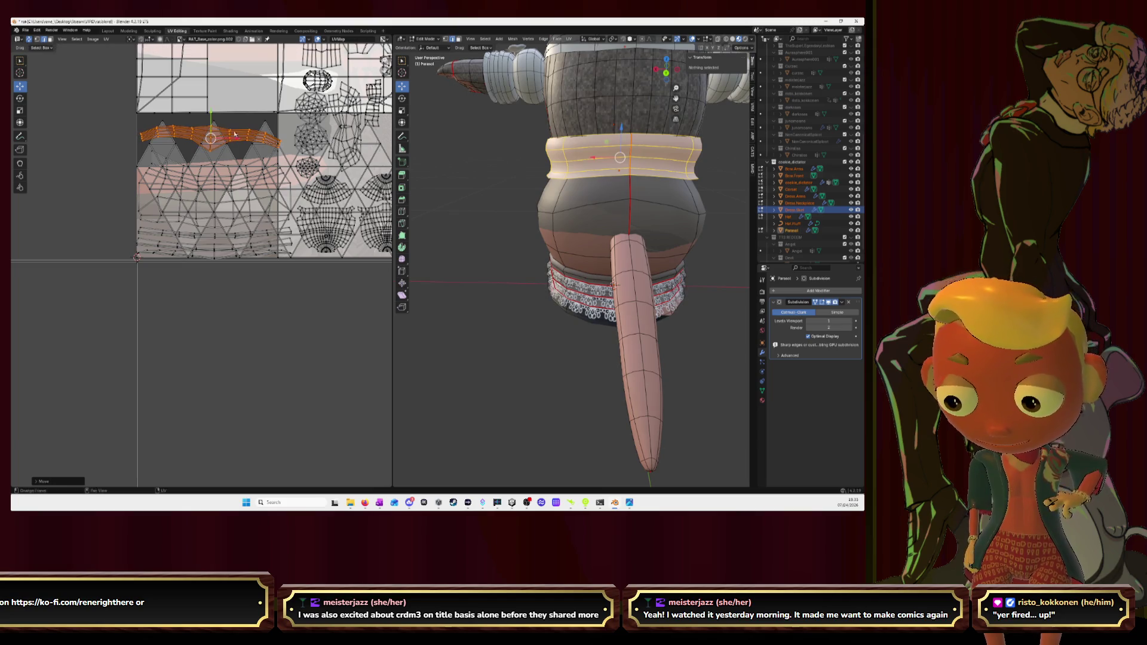
{"action": "key", "text": "g"}
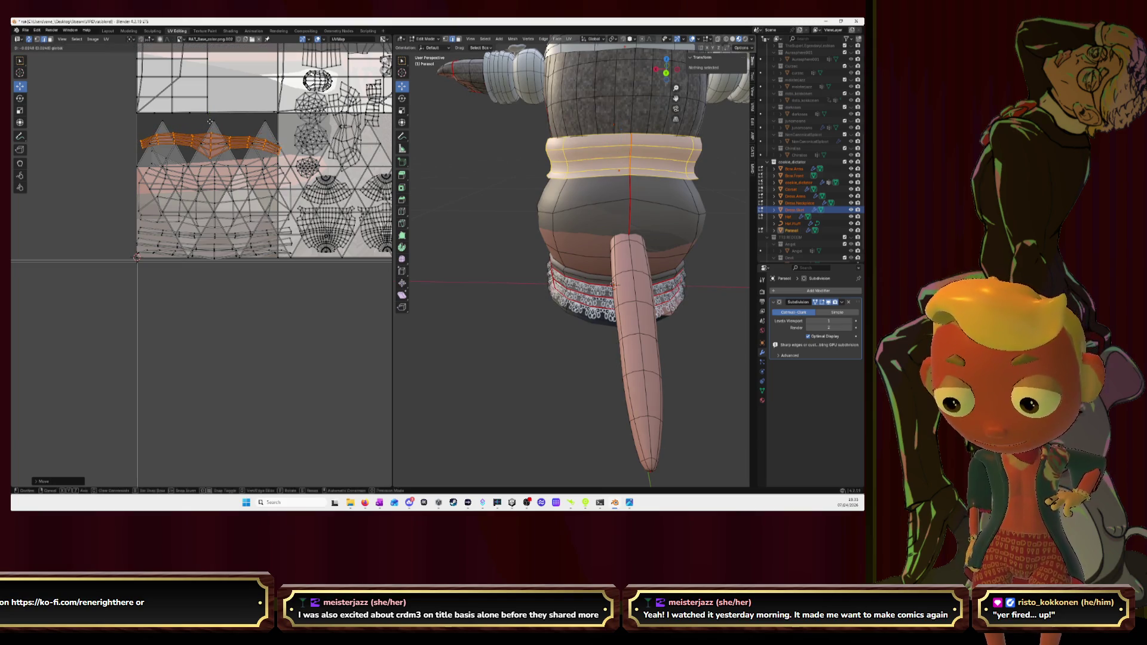
{"action": "left_click", "coordinate": [210, 122]}
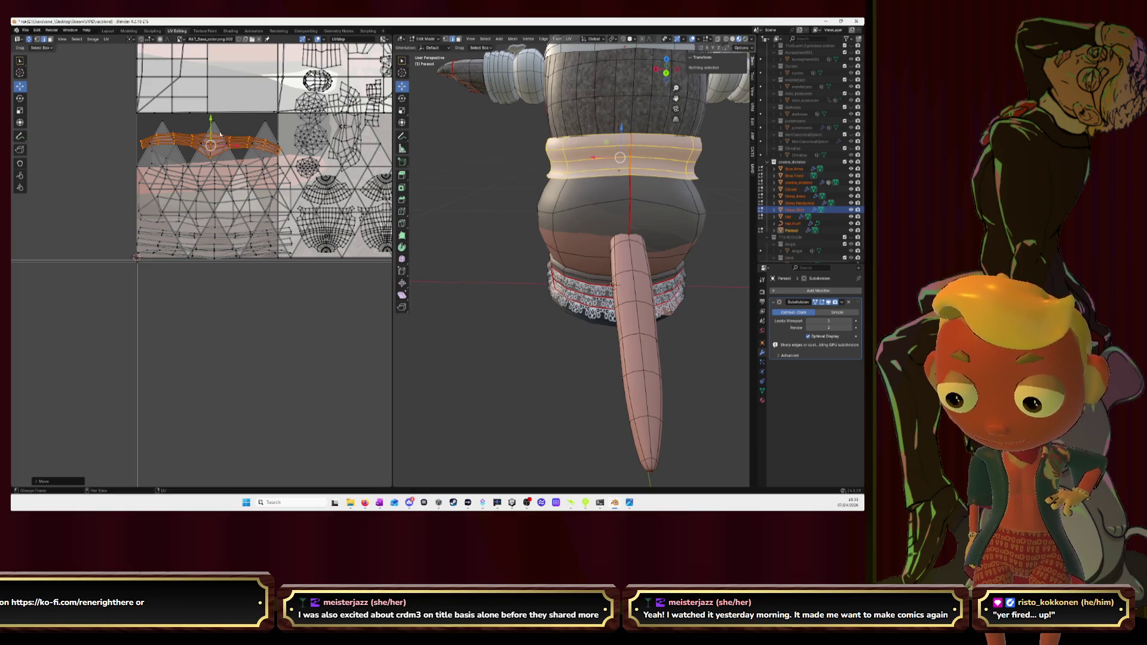
{"action": "key", "text": "g"}
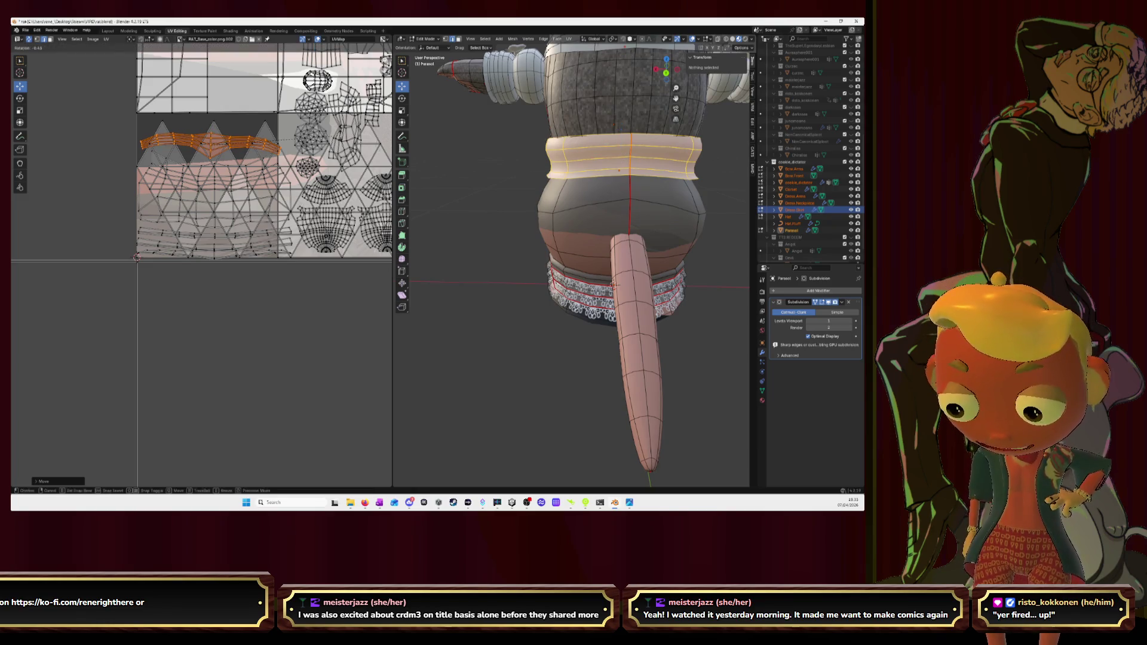
{"action": "left_click", "coordinate": [207, 141]}
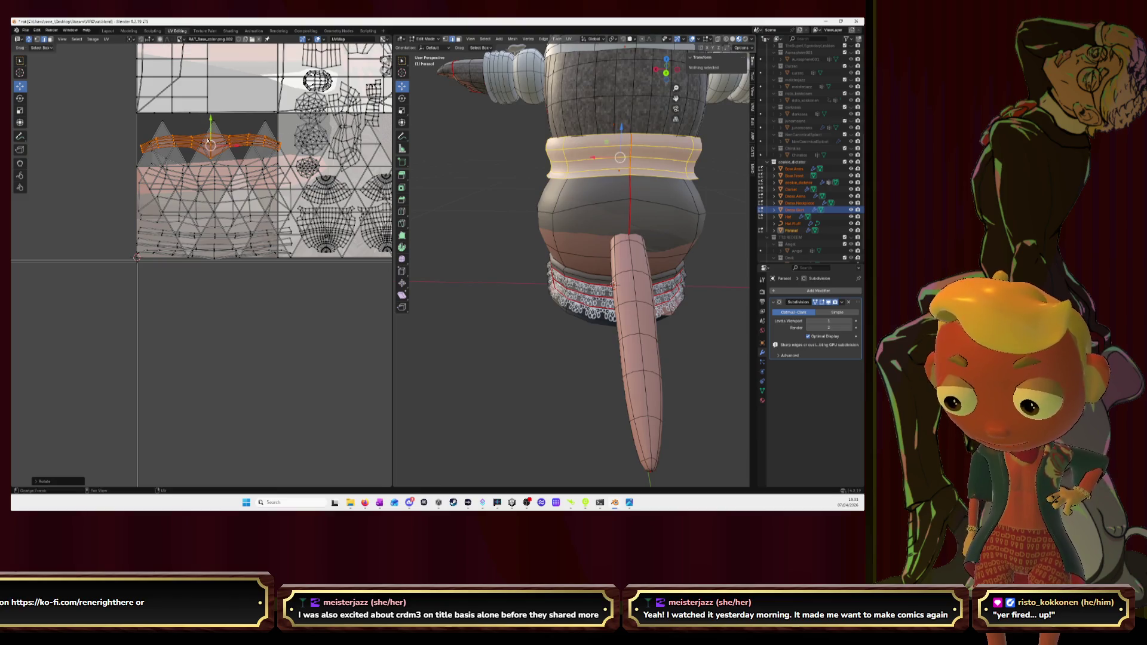
{"action": "key", "text": "g"}
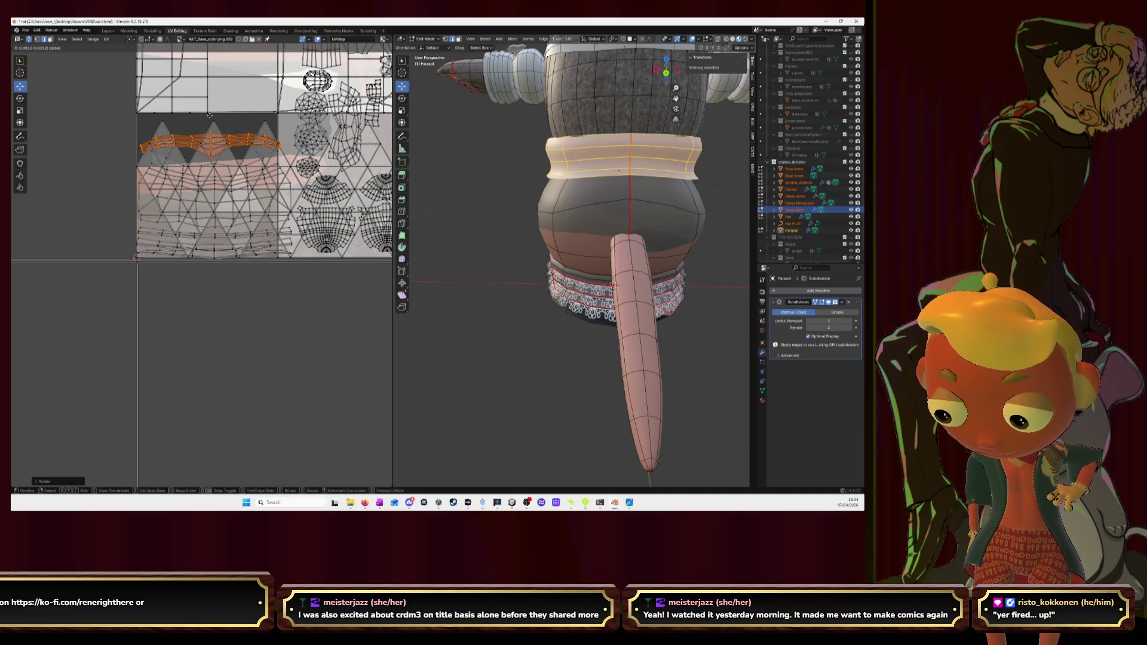
{"action": "left_click", "coordinate": [210, 115]}
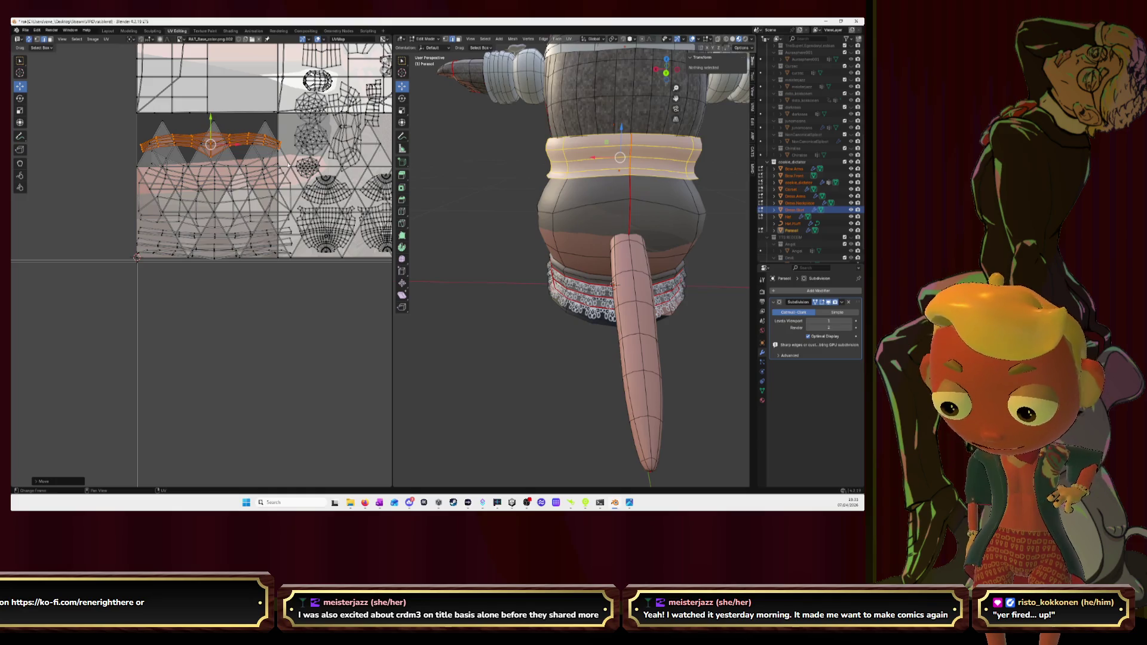
{"action": "scroll", "coordinate": [594, 233], "scroll_direction": "down", "scroll_amount": 4}
{"action": "key", "text": "KP_Divide"}
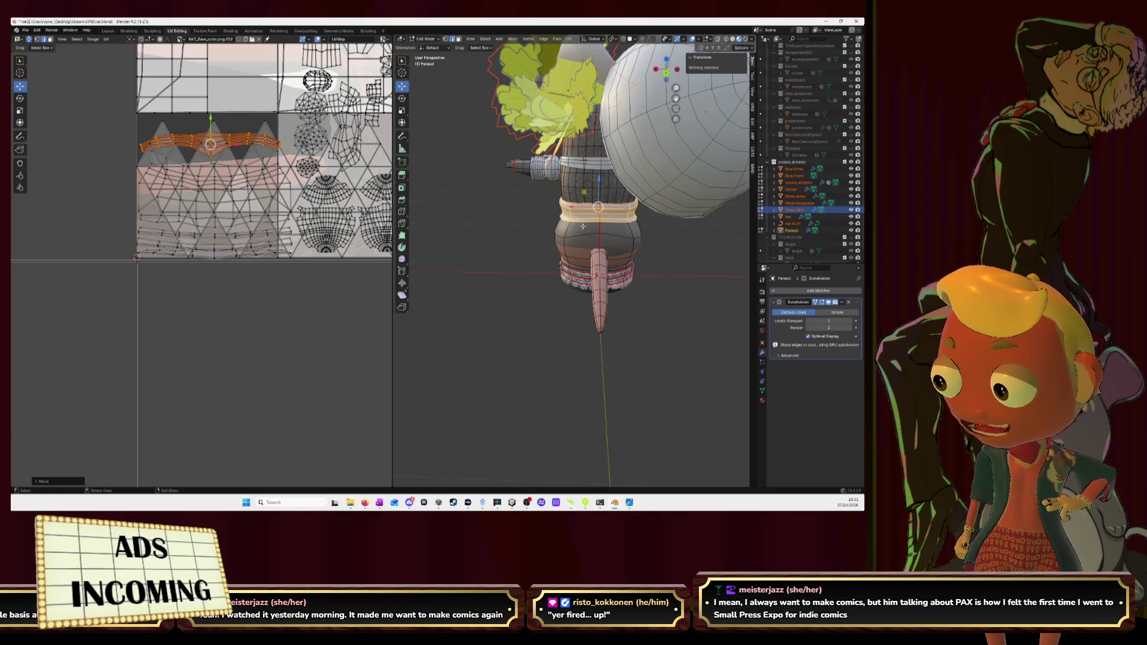
Step: Hide the finished cuff ring, then select and hide the whole dress mesh
{"action": "middle_click_drag", "start_coordinate": [595, 233], "coordinate": [544, 248]}
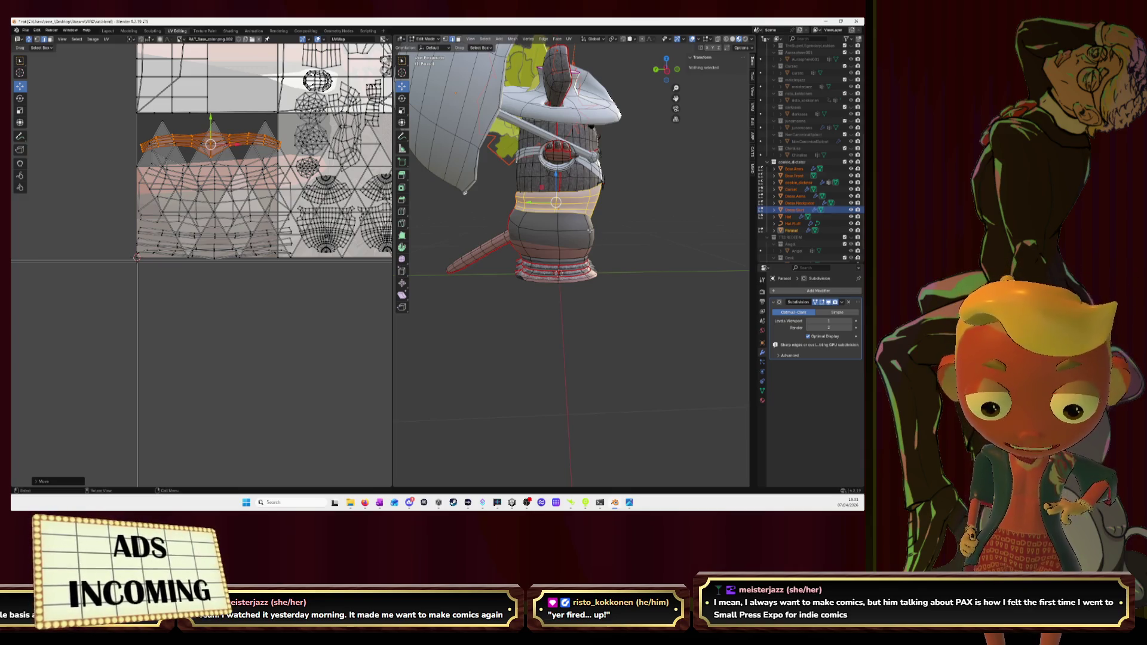
{"action": "key", "text": "h"}
{"action": "middle_click_drag", "start_coordinate": [595, 234], "coordinate": [554, 231]}
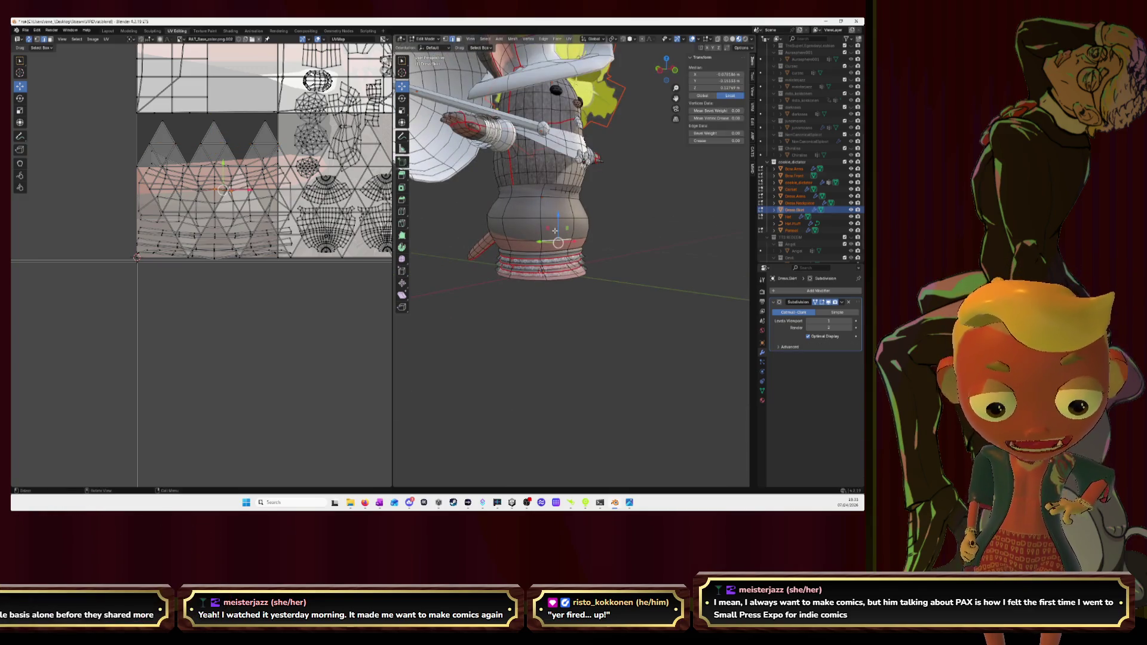
{"action": "key", "text": "l"}
{"action": "key", "text": "h"}
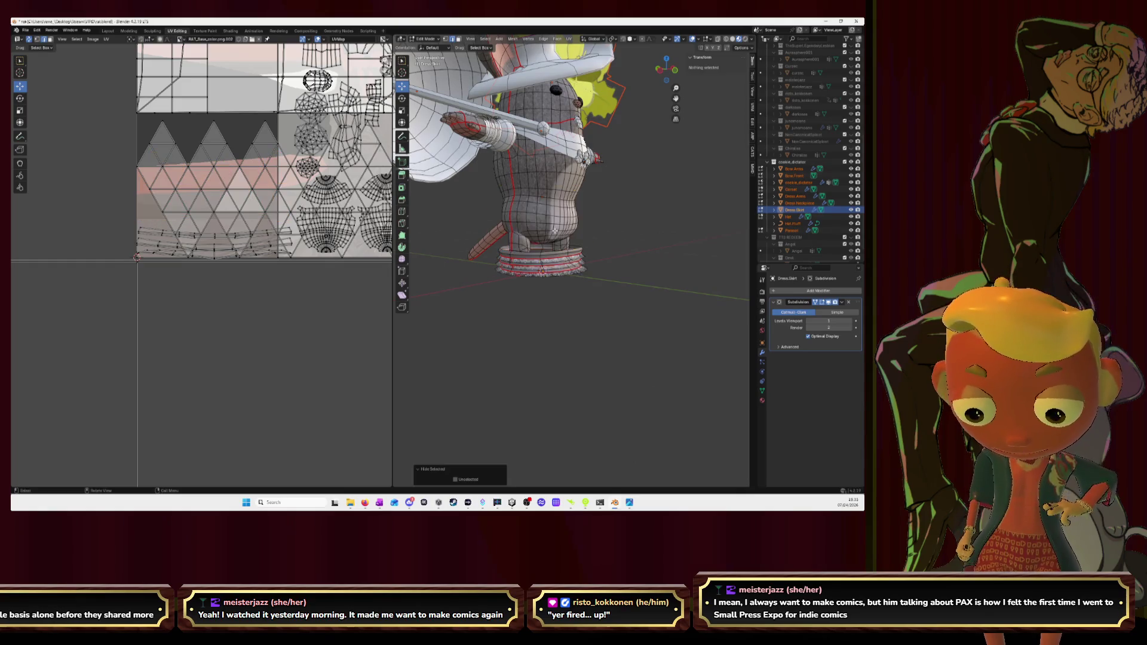
Step: Orbit around the uncovered body from below to a level three-quarter view
{"action": "middle_click_drag", "start_coordinate": [552, 256], "coordinate": [627, 258]}
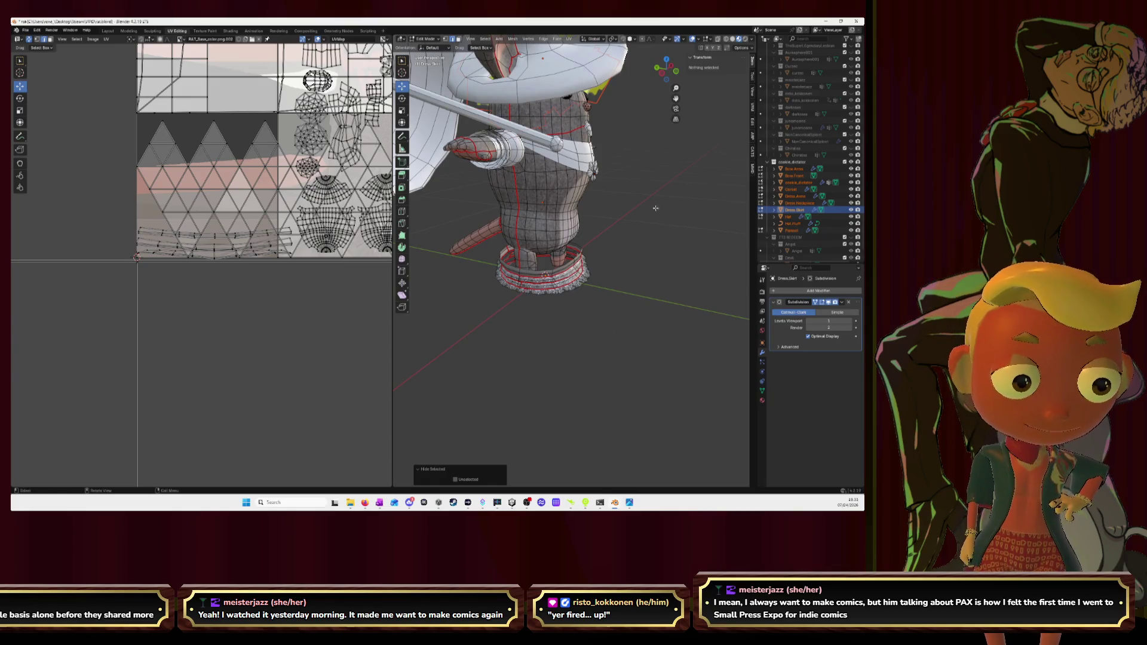
{"action": "middle_click_drag", "start_coordinate": [622, 254], "coordinate": [539, 260]}
{"action": "mouse_move", "coordinate": [584, 208]}
{"action": "middle_mouse_down"}
{"action": "mouse_move", "coordinate": [600, 191]}
{"action": "mouse_move", "coordinate": [574, 268]}
{"action": "middle_mouse_up"}
{"action": "mouse_move", "coordinate": [593, 96]}
{"action": "middle_mouse_down"}
{"action": "mouse_move", "coordinate": [609, 96]}
{"action": "mouse_move", "coordinate": [599, 119]}
{"action": "mouse_move", "coordinate": [651, 111]}
{"action": "mouse_move", "coordinate": [620, 51]}
{"action": "mouse_move", "coordinate": [542, 120]}
{"action": "middle_mouse_up"}
Step: Switch to the hat and mark its top edge loop as a seam
{"action": "left_click", "coordinate": [543, 121]}
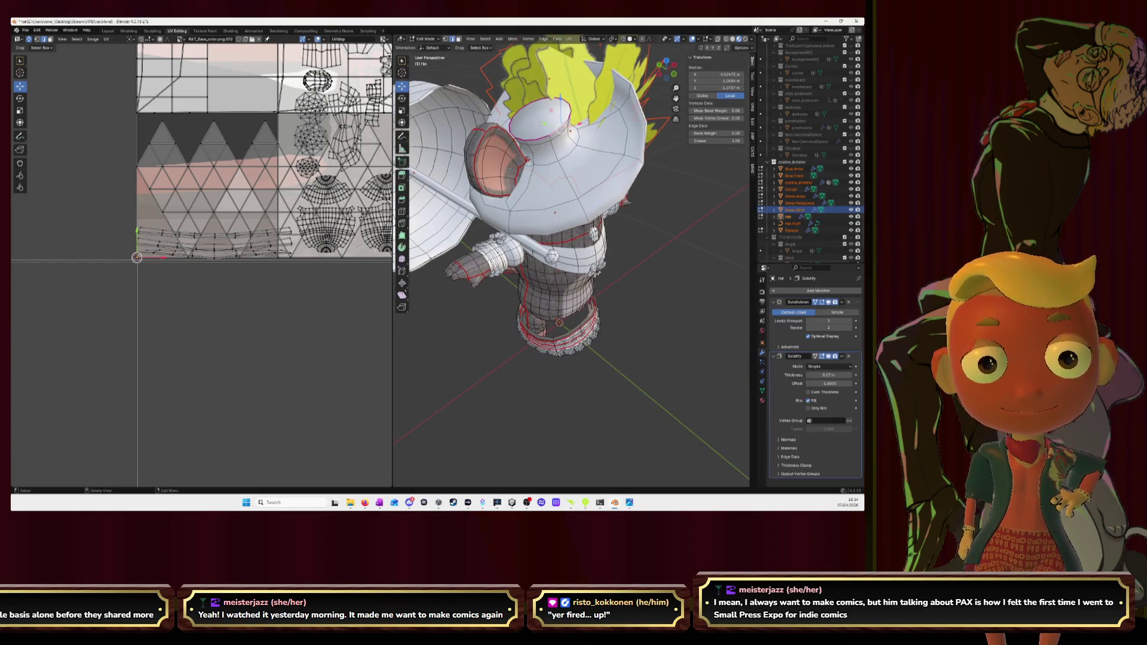
{"action": "left_click", "coordinate": [542, 117]}
{"action": "key", "text": "ctrl+e"}
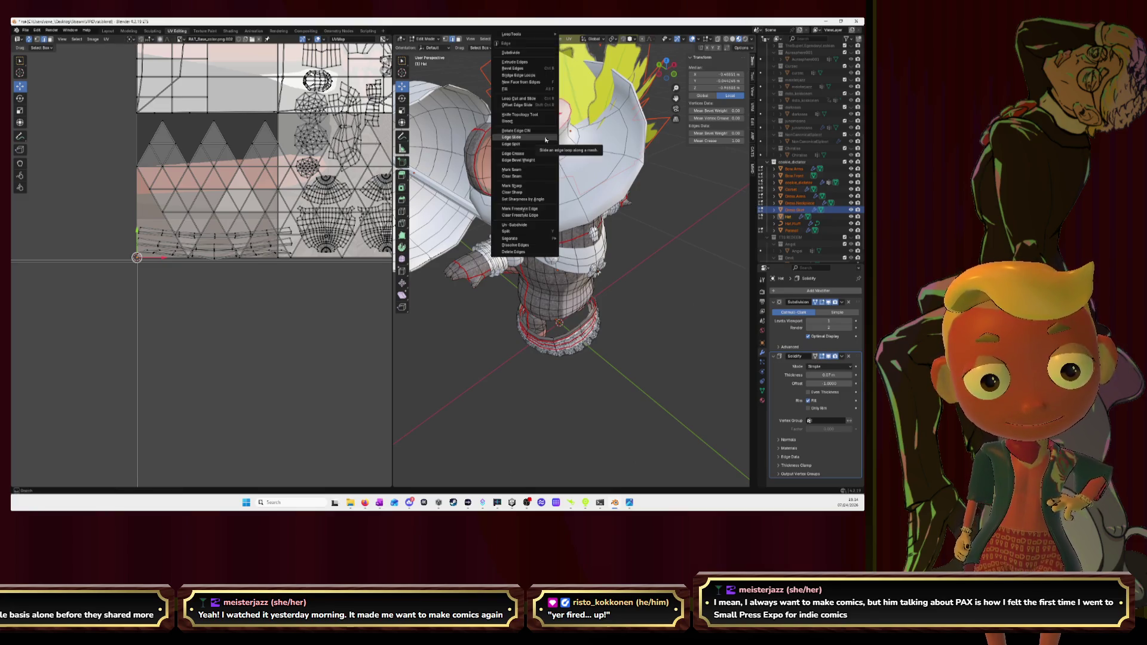
{"action": "left_click", "coordinate": [539, 171]}
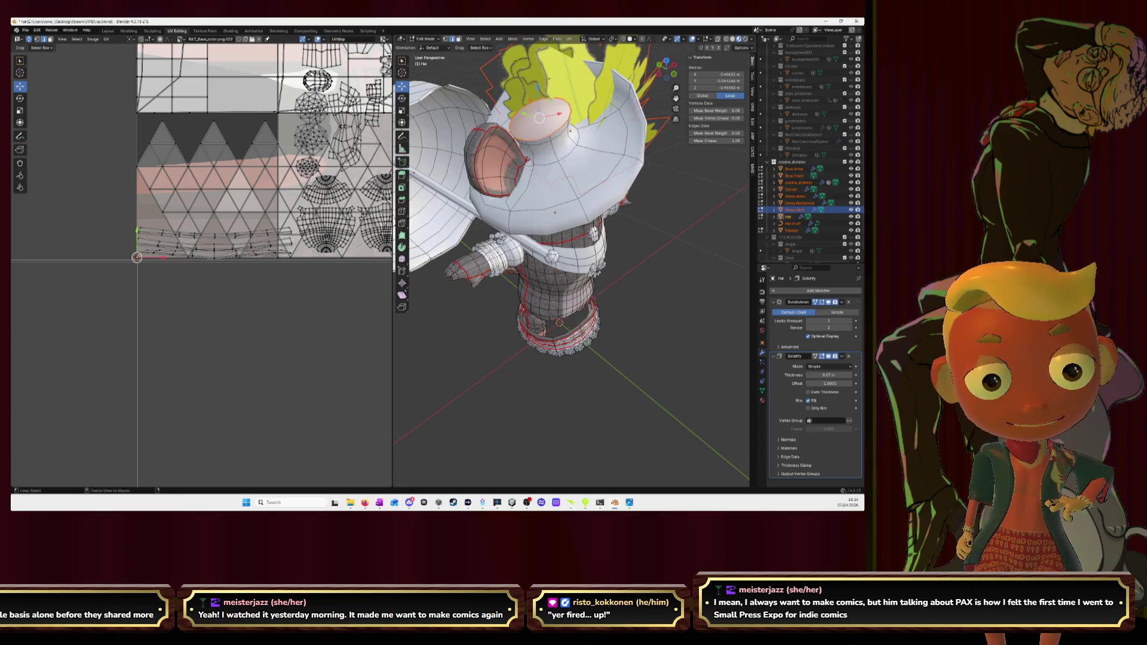
{"action": "key", "text": "ctrl+e"}
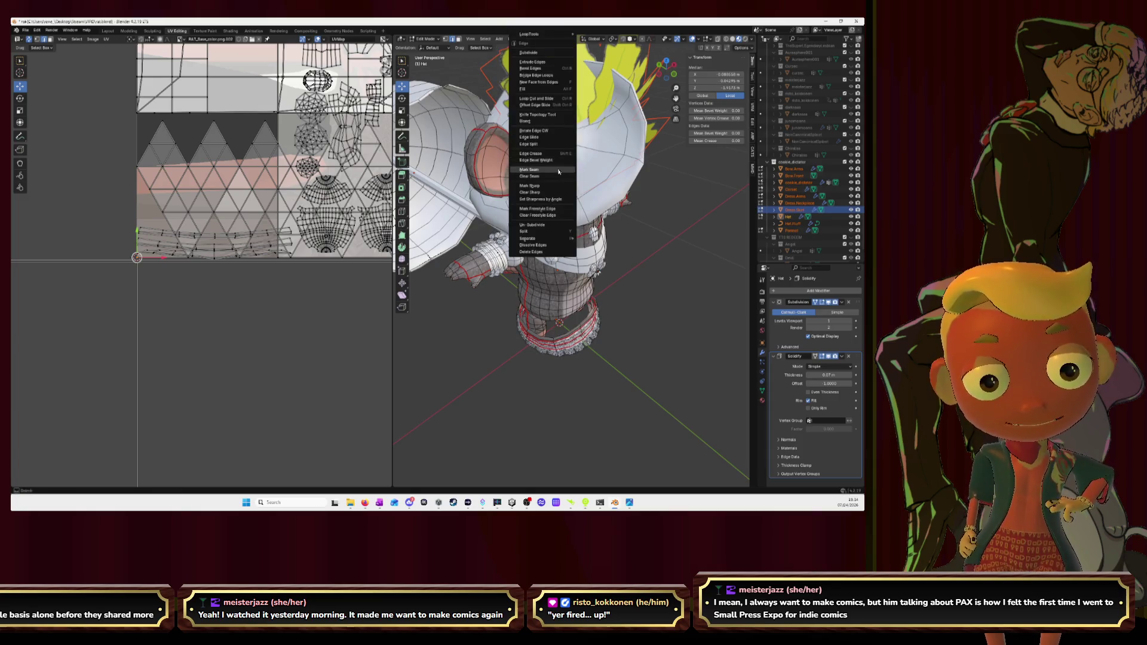
{"action": "key", "text": "Escape"}
Step: Select the whole connected hat mesh, unwrap it and start moving its UV islands
{"action": "middle_click_drag", "start_coordinate": [564, 162], "coordinate": [580, 154]}
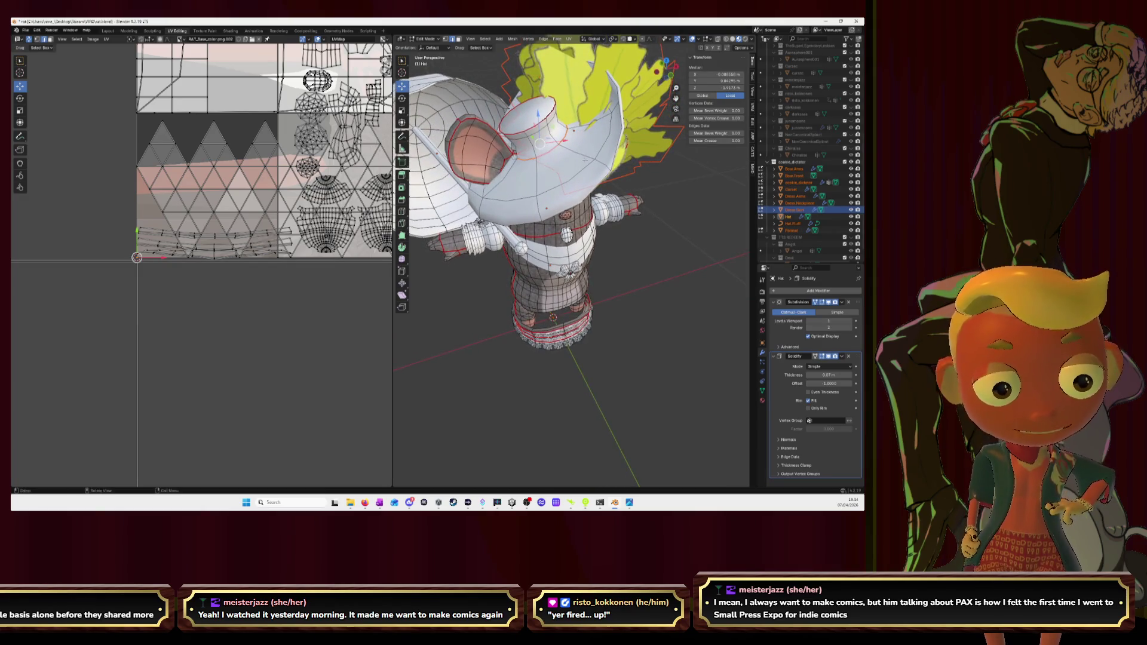
{"action": "key", "text": "l"}
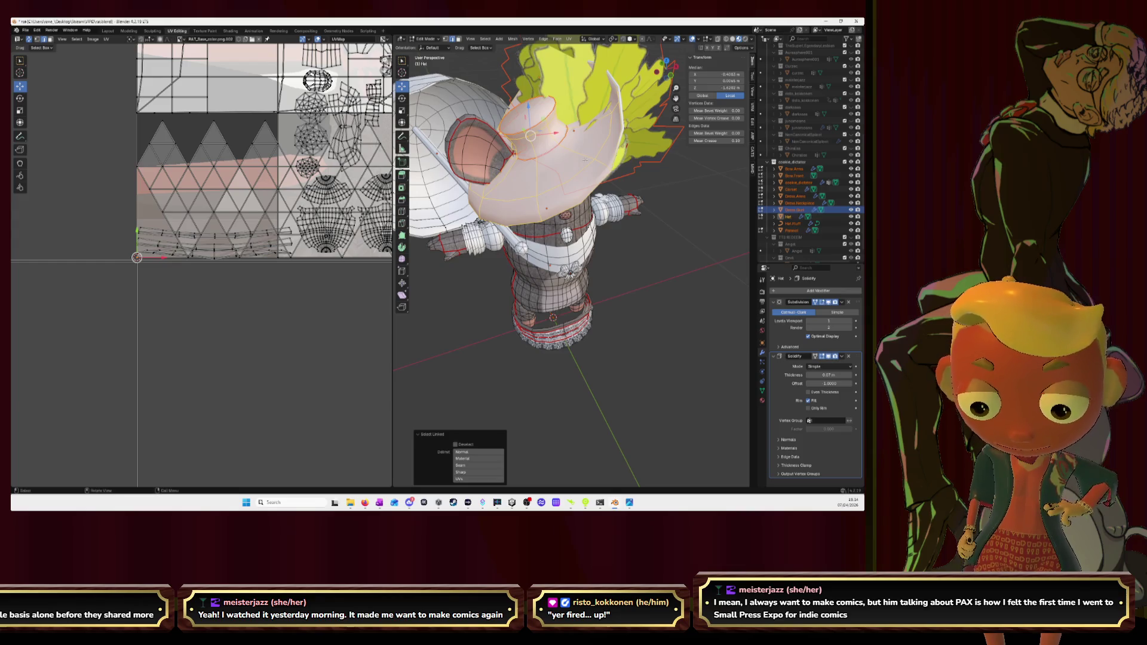
{"action": "key", "text": "u"}
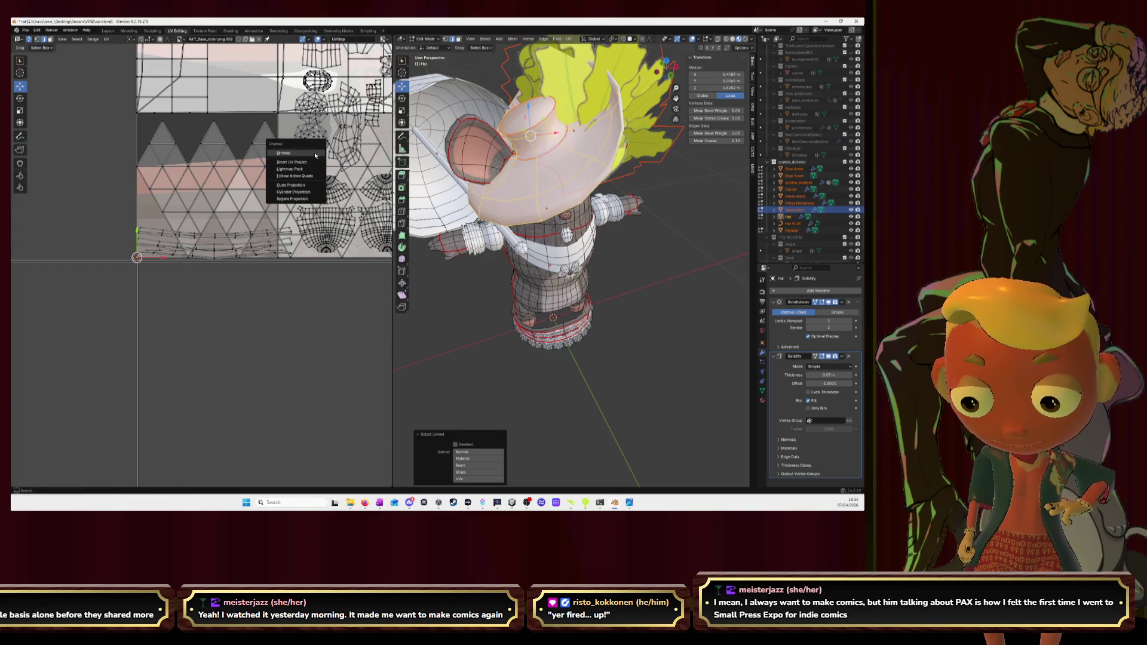
{"action": "left_click", "coordinate": [315, 156]}
{"action": "scroll", "coordinate": [315, 155], "scroll_direction": "down", "scroll_amount": 4}
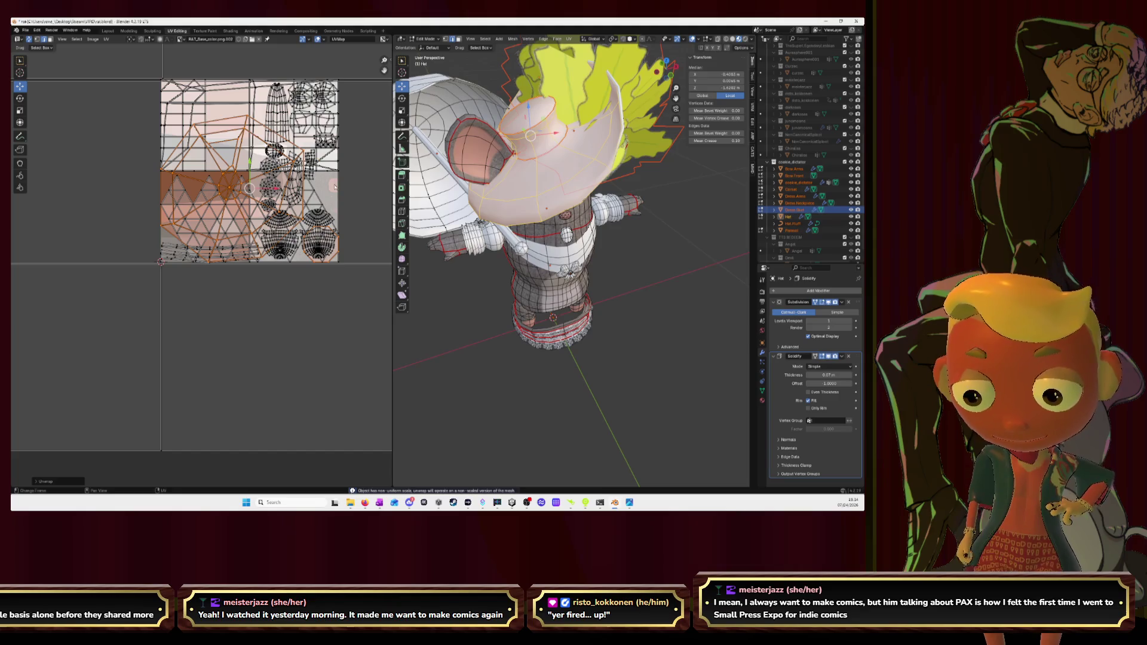
{"action": "key", "text": "g"}
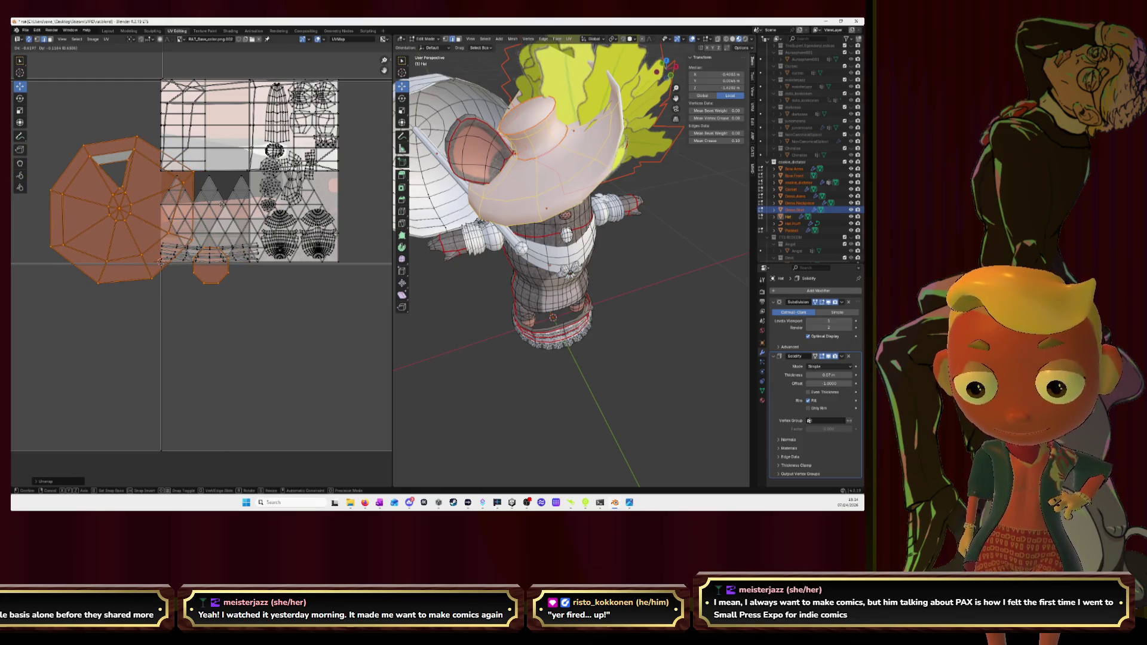
Step: Park the hat islands left of the texture, then seam edge loops around the hat-top cap
{"action": "left_click", "coordinate": [191, 197]}
{"action": "key", "text": "alt+a"}
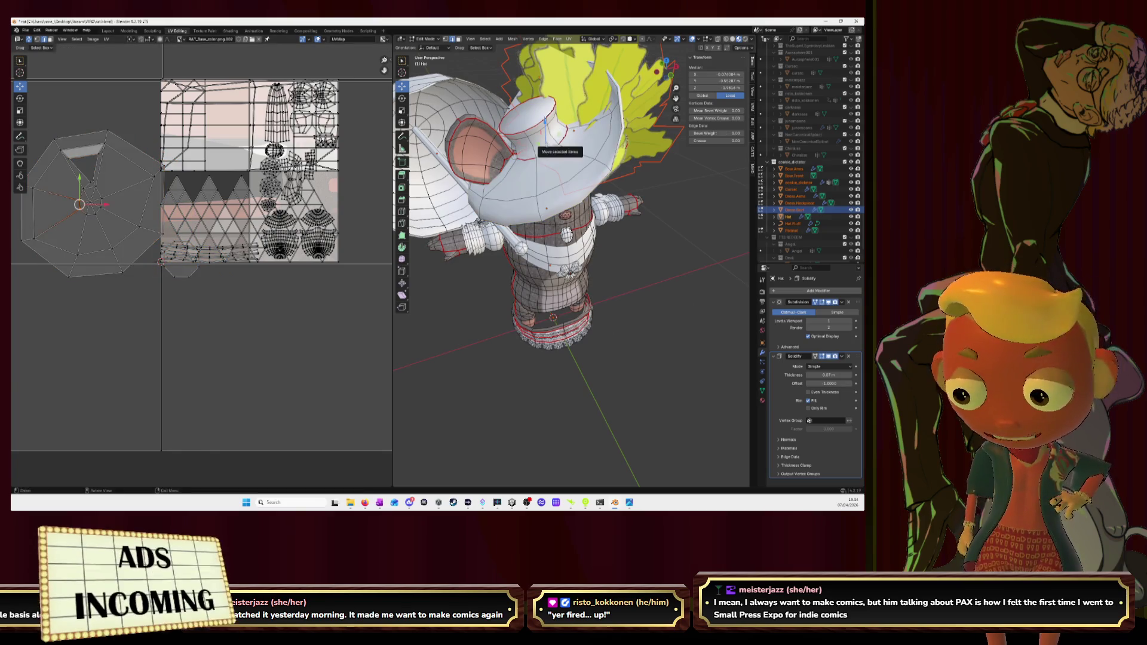
{"action": "left_click", "coordinate": [533, 144]}
{"action": "left_click", "coordinate": [538, 125], "text": "alt"}
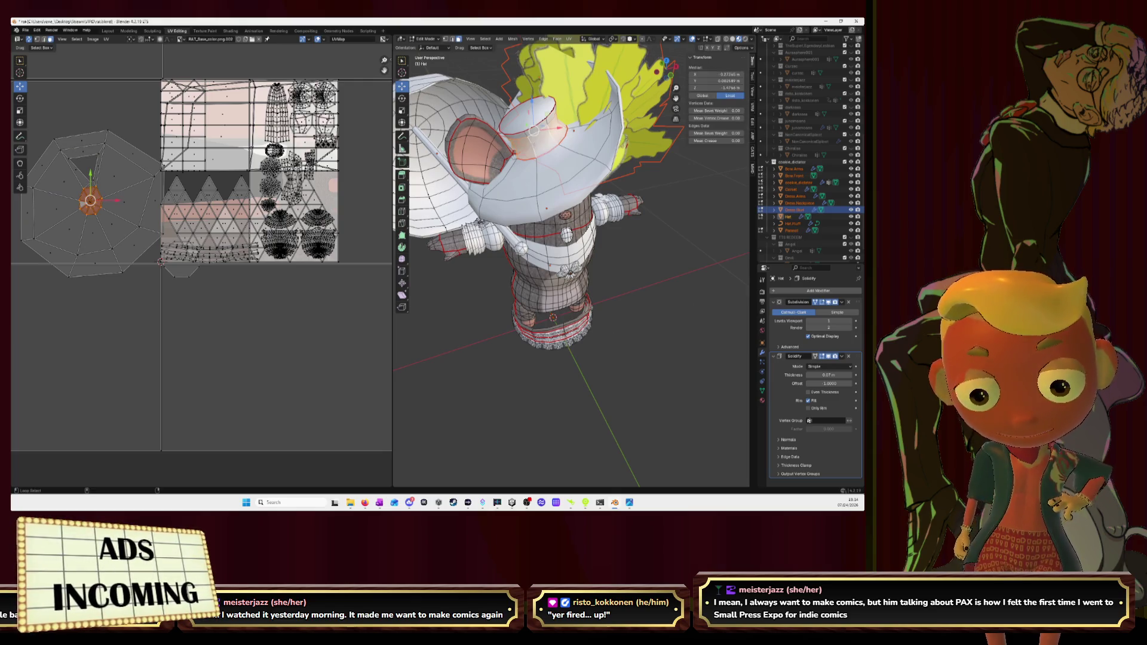
{"action": "left_click", "coordinate": [536, 118], "text": "alt"}
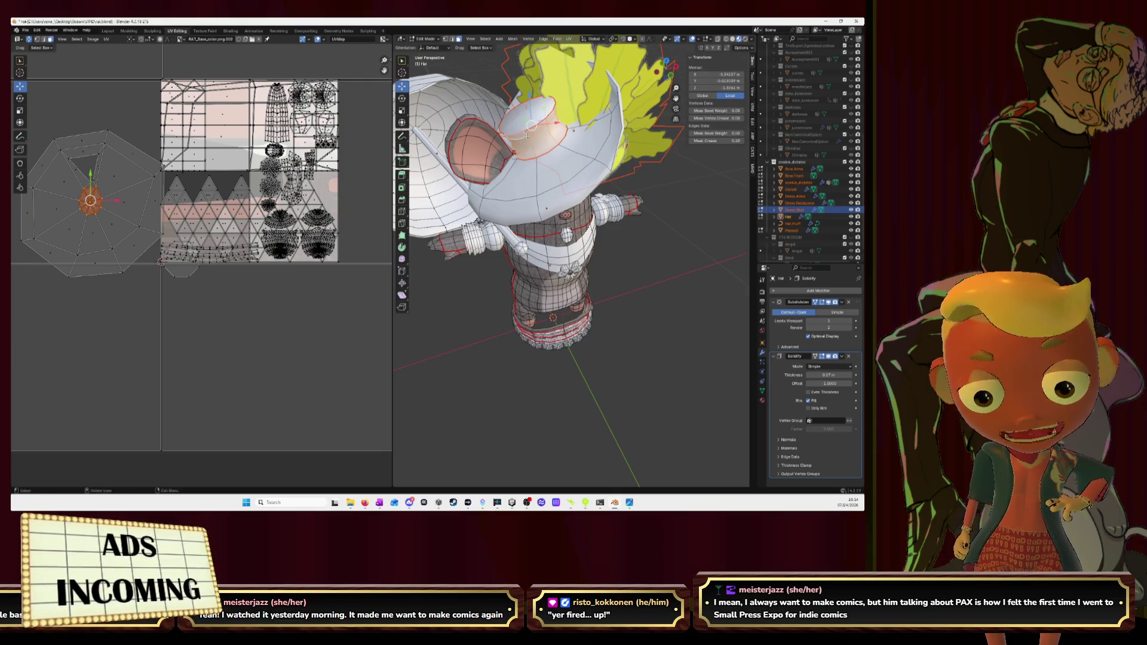
{"action": "left_click", "coordinate": [549, 151]}
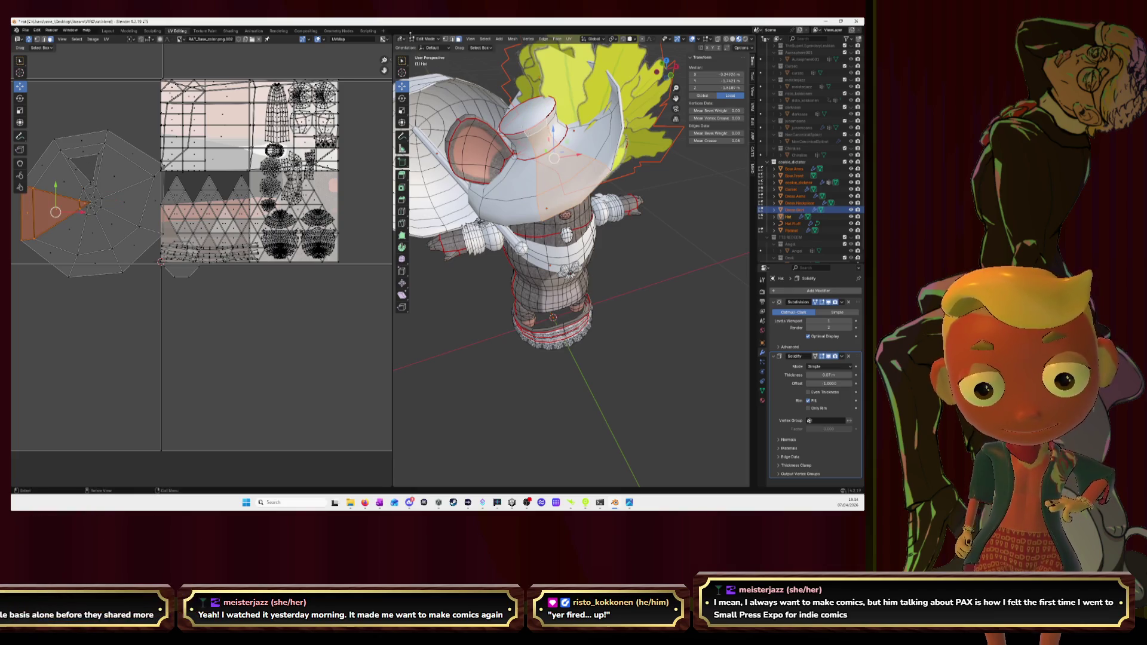
{"action": "left_click", "coordinate": [556, 158], "text": "shift"}
{"action": "left_click", "coordinate": [527, 114]}
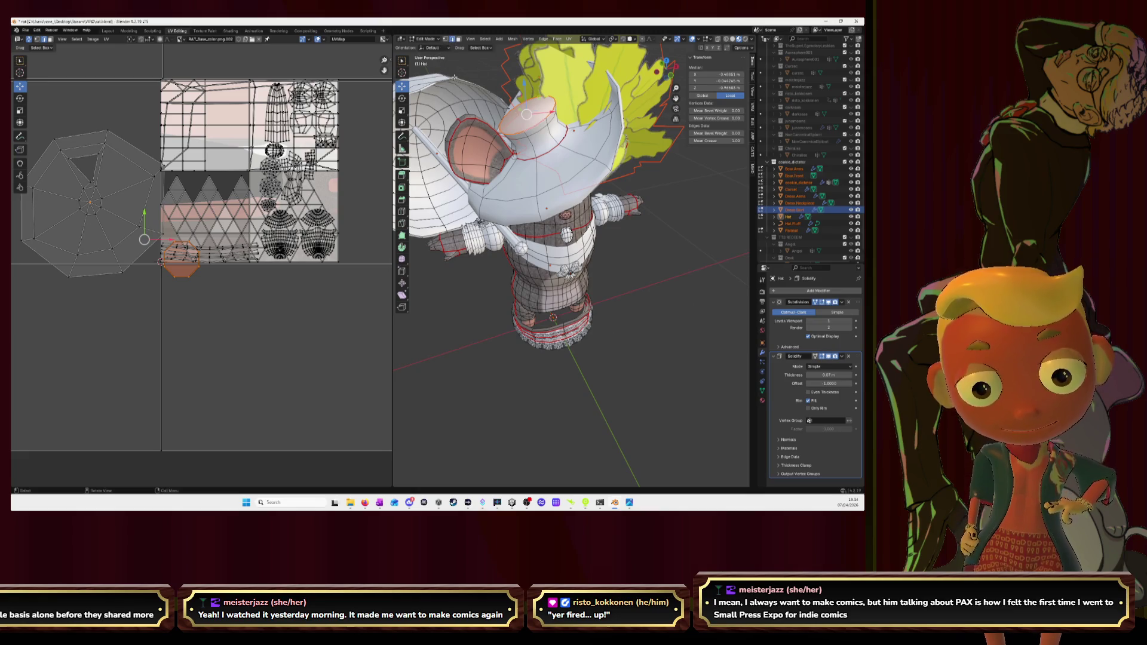
{"action": "key", "text": "ctrl+e"}
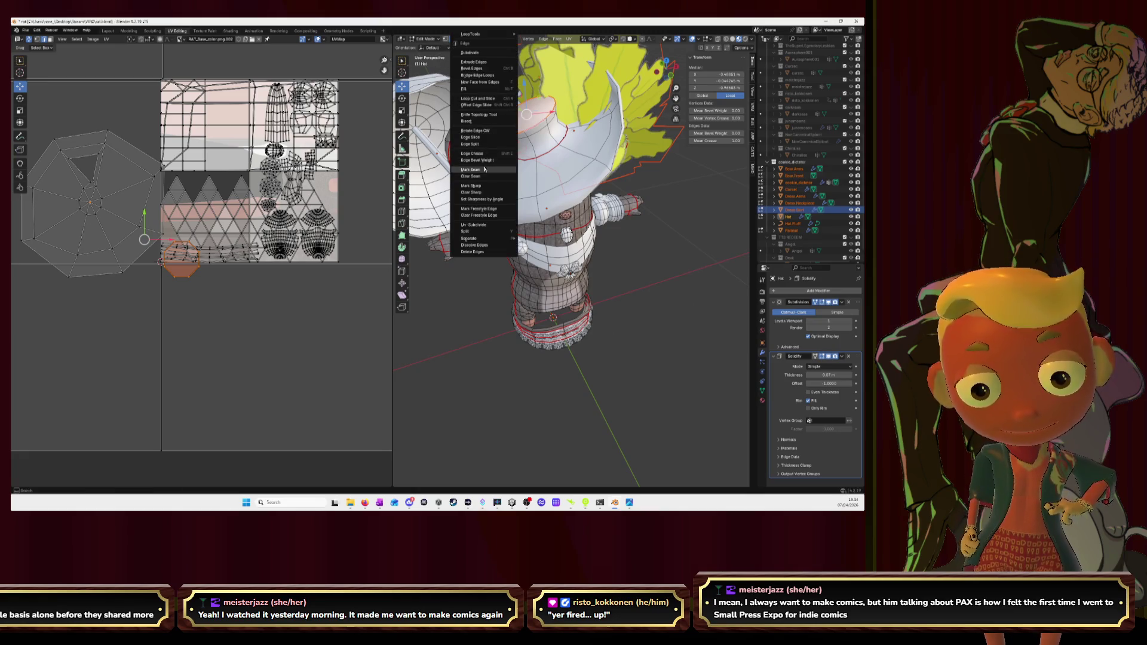
{"action": "left_click", "coordinate": [486, 171]}
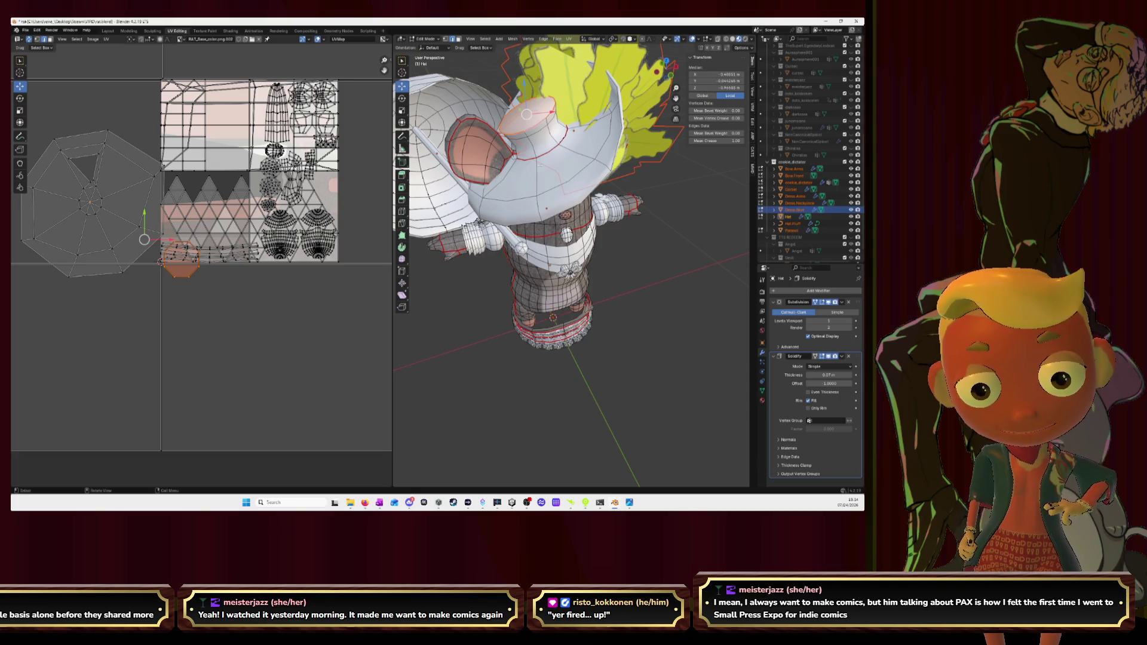
Step: Mark a second set of hat cap edges as seams
{"action": "left_click", "coordinate": [534, 129]}
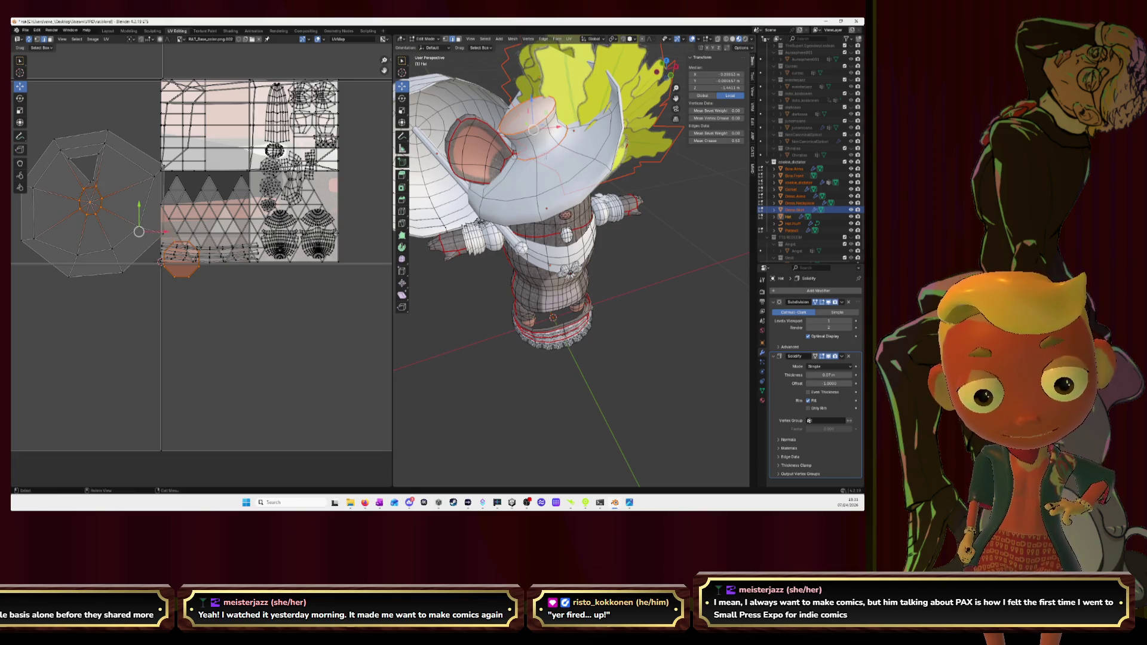
{"action": "key", "text": "alt+a"}
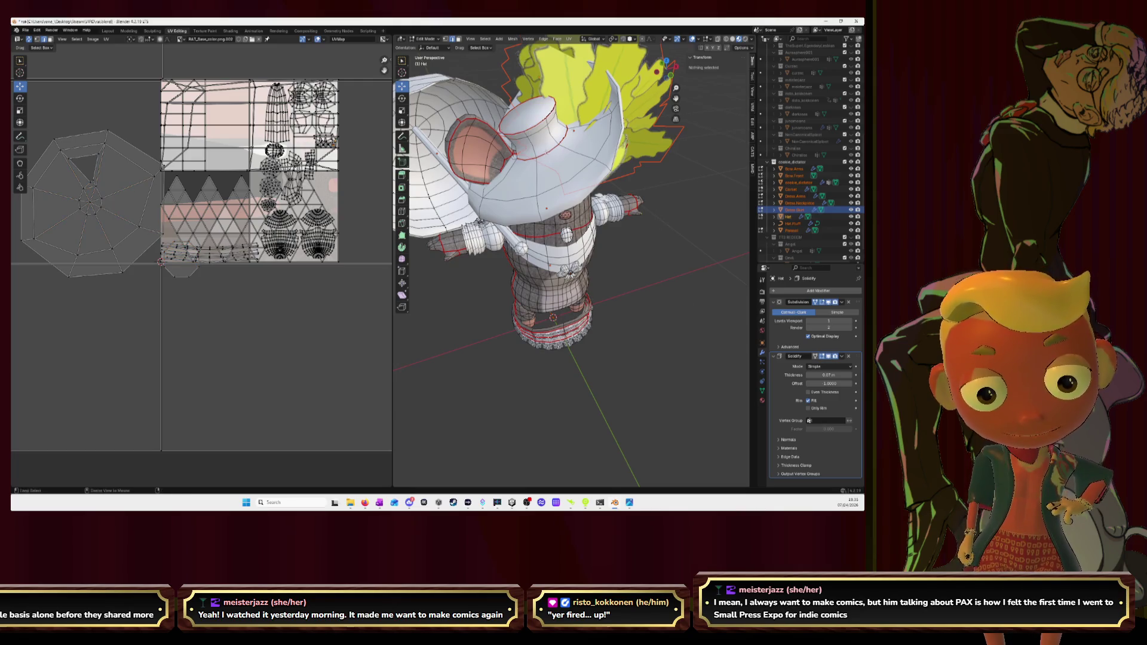
{"action": "left_click", "coordinate": [547, 157], "text": "alt"}
{"action": "key", "text": "ctrl+e"}
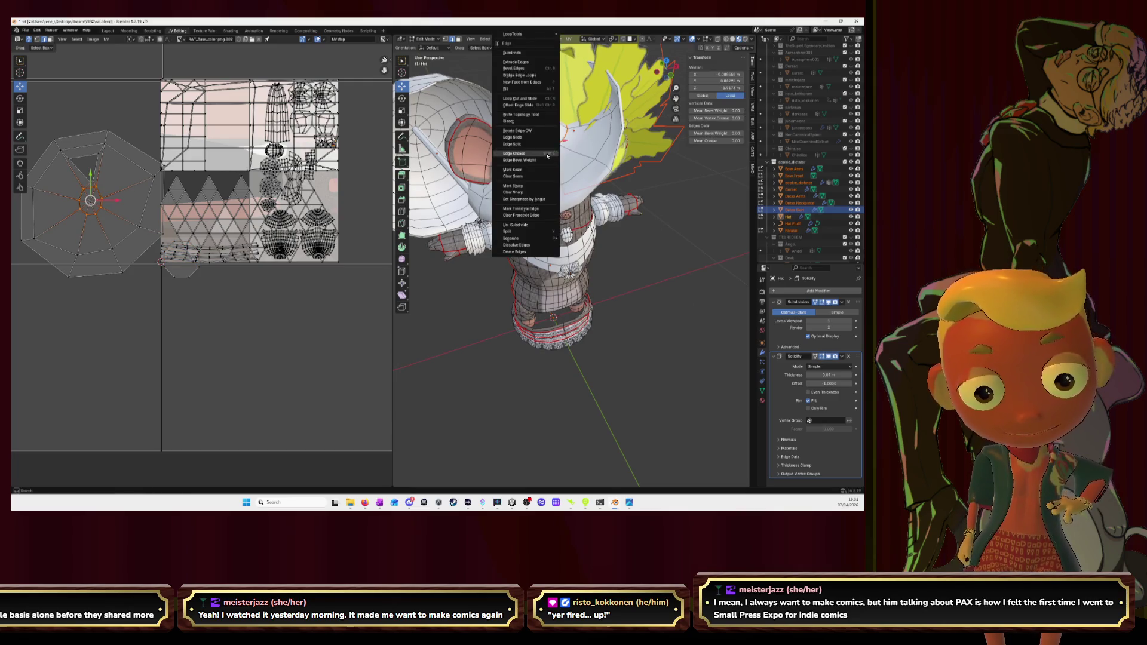
{"action": "left_click", "coordinate": [542, 170]}
Step: Select the entire hat, re-unwrap it with Smart UV Project and place the islands left of the texture
{"action": "left_click", "coordinate": [642, 218]}
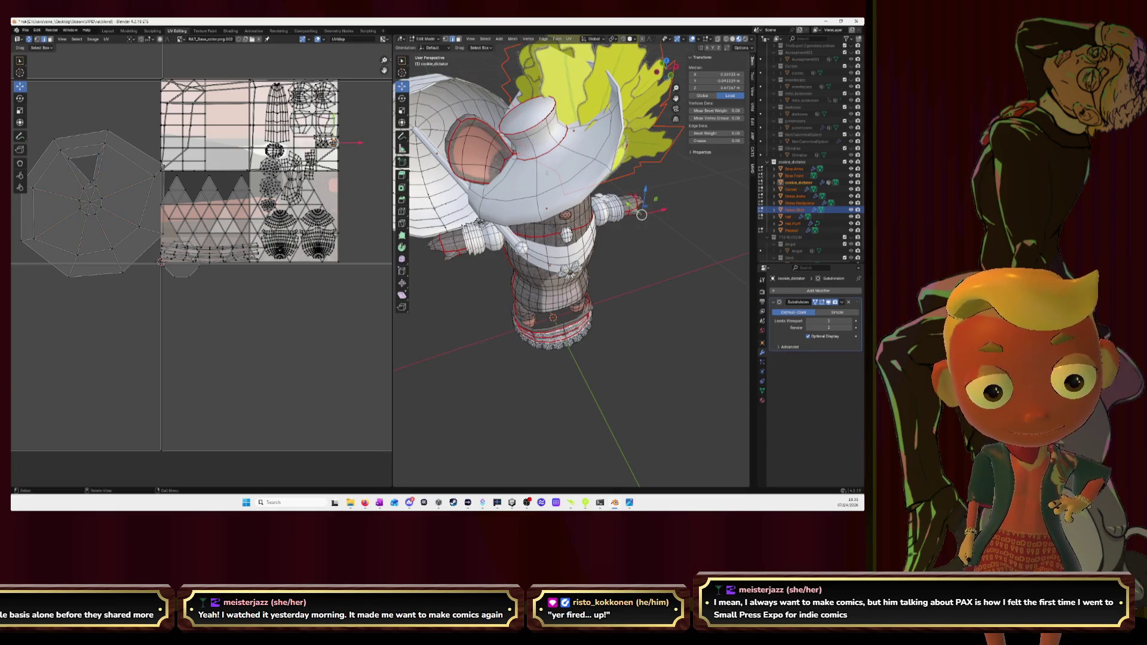
{"action": "left_click", "coordinate": [538, 148]}
{"action": "key", "text": "ctrl+l"}
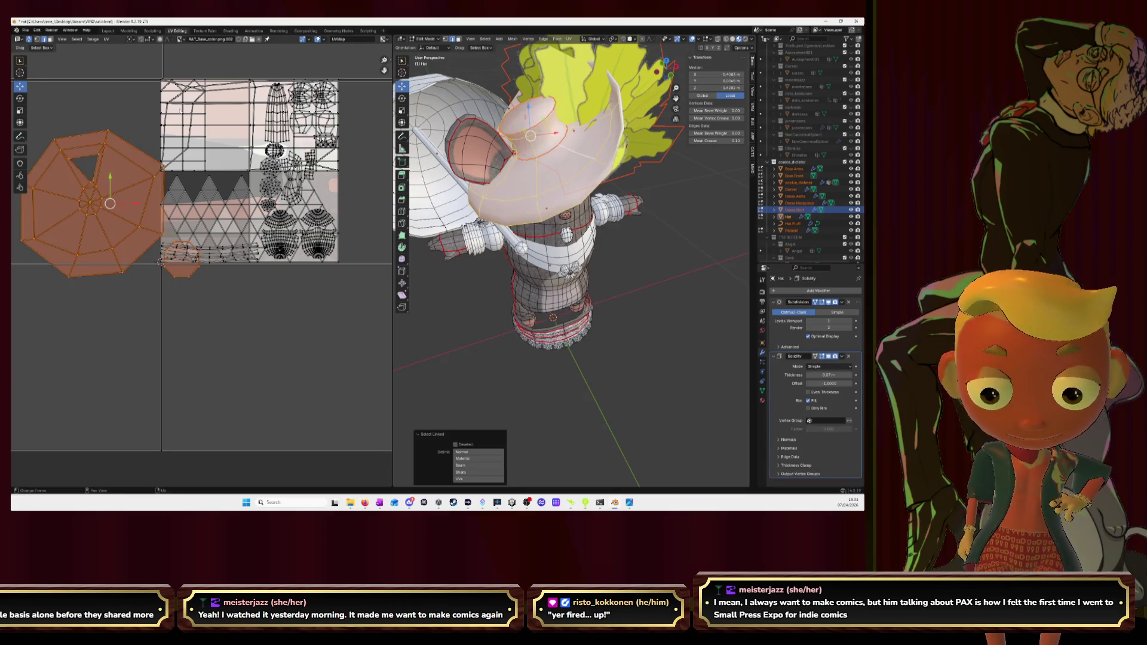
{"action": "left_click", "coordinate": [96, 42]}
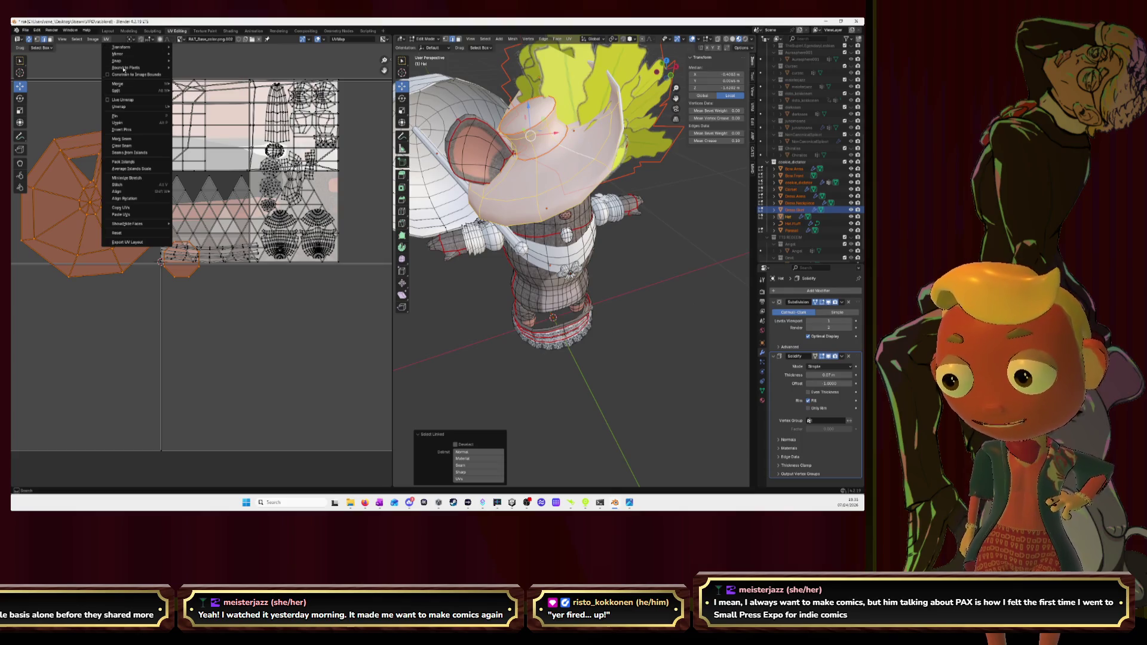
{"action": "key", "text": "u"}
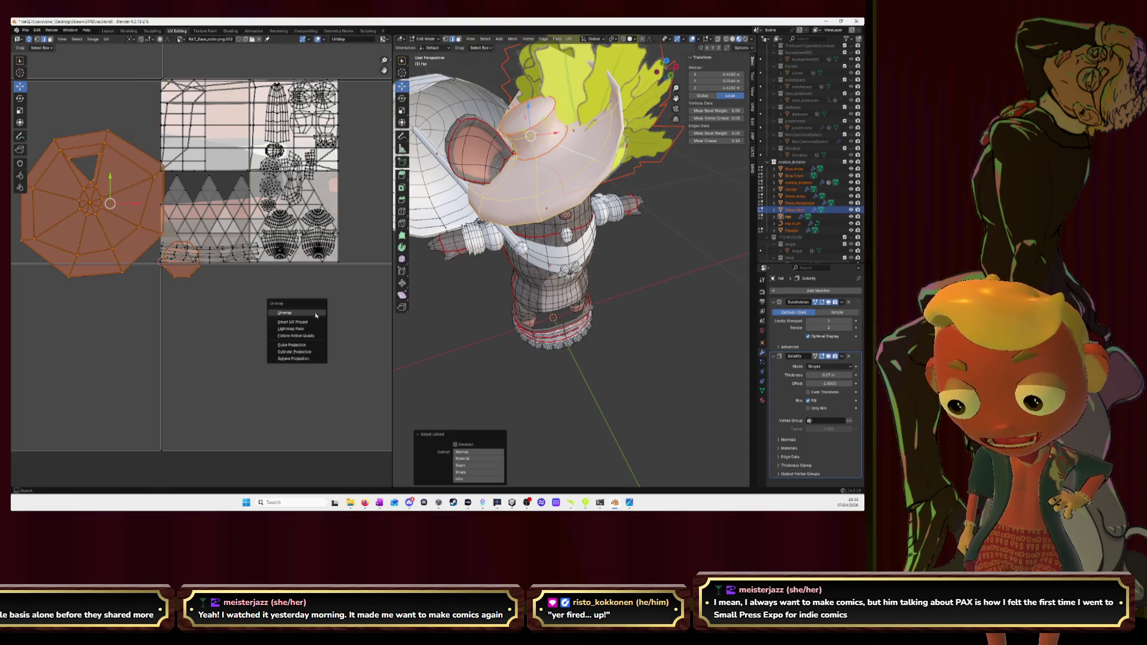
{"action": "left_click", "coordinate": [316, 314]}
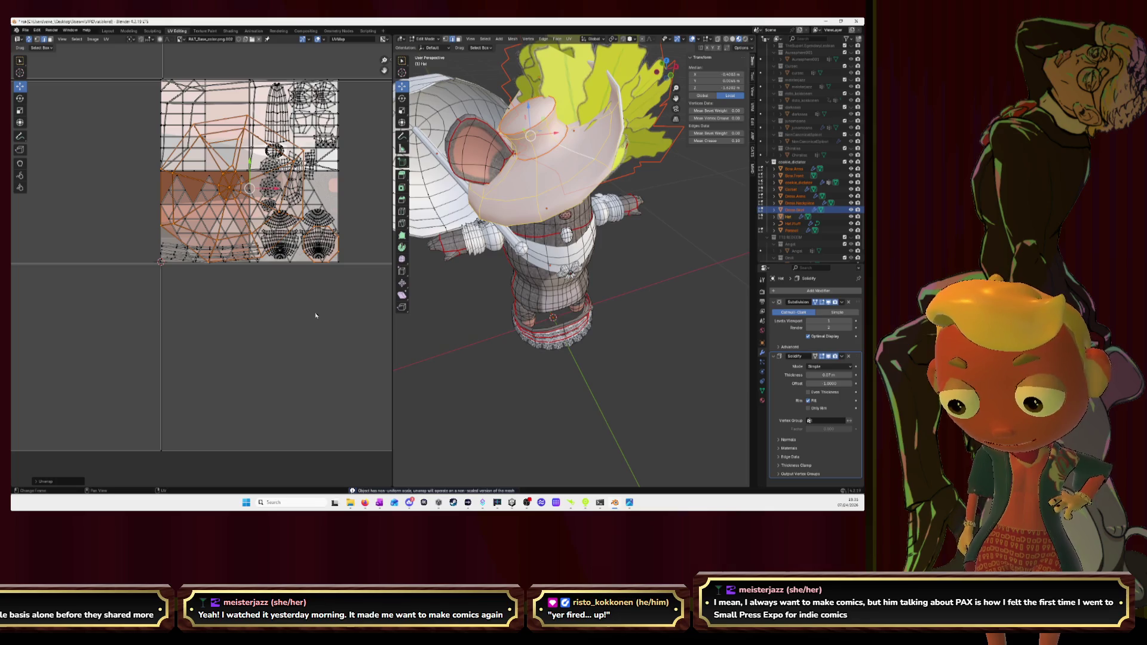
{"action": "key", "text": "u"}
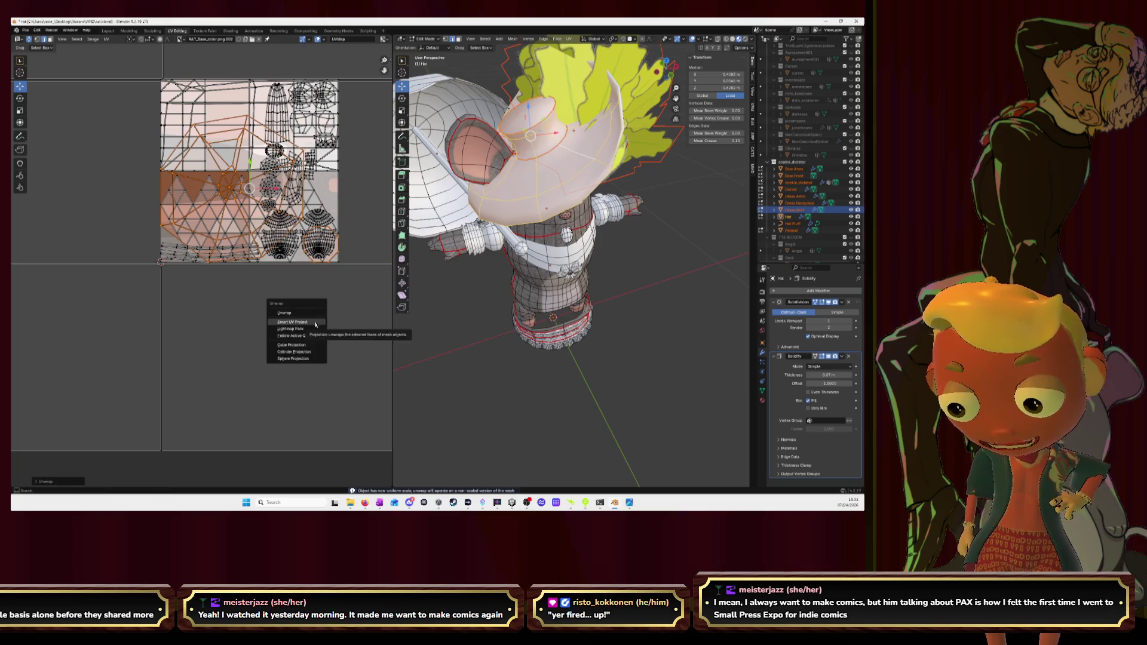
{"action": "left_click", "coordinate": [314, 325]}
{"action": "left_click", "coordinate": [300, 388]}
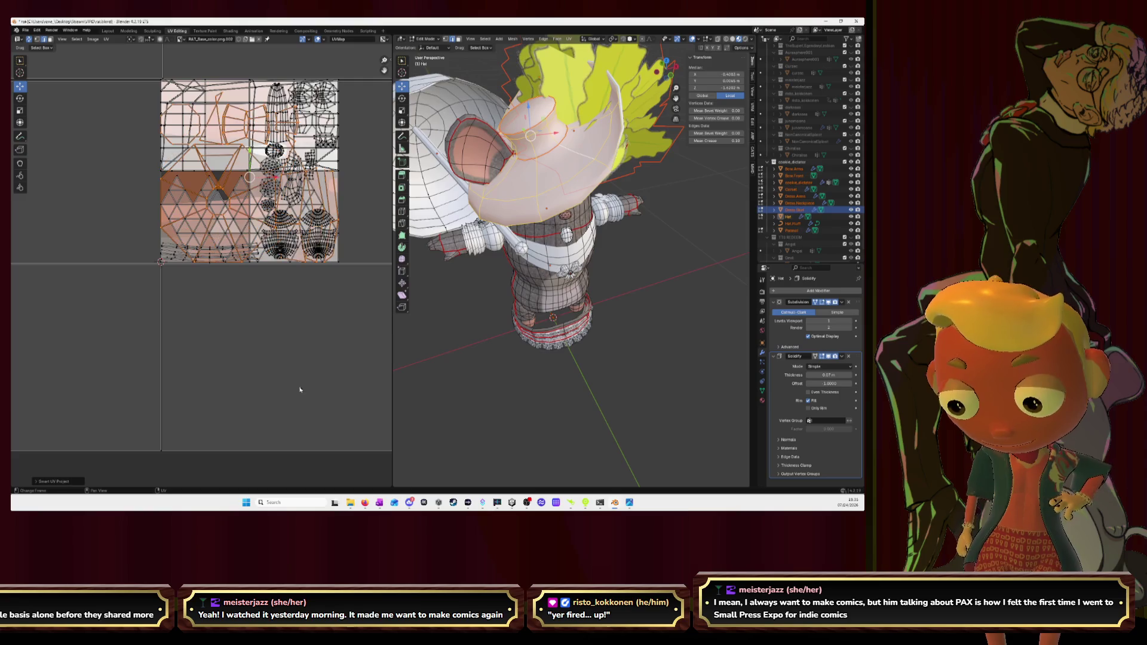
{"action": "scroll", "coordinate": [302, 297], "scroll_direction": "down", "scroll_amount": 1}
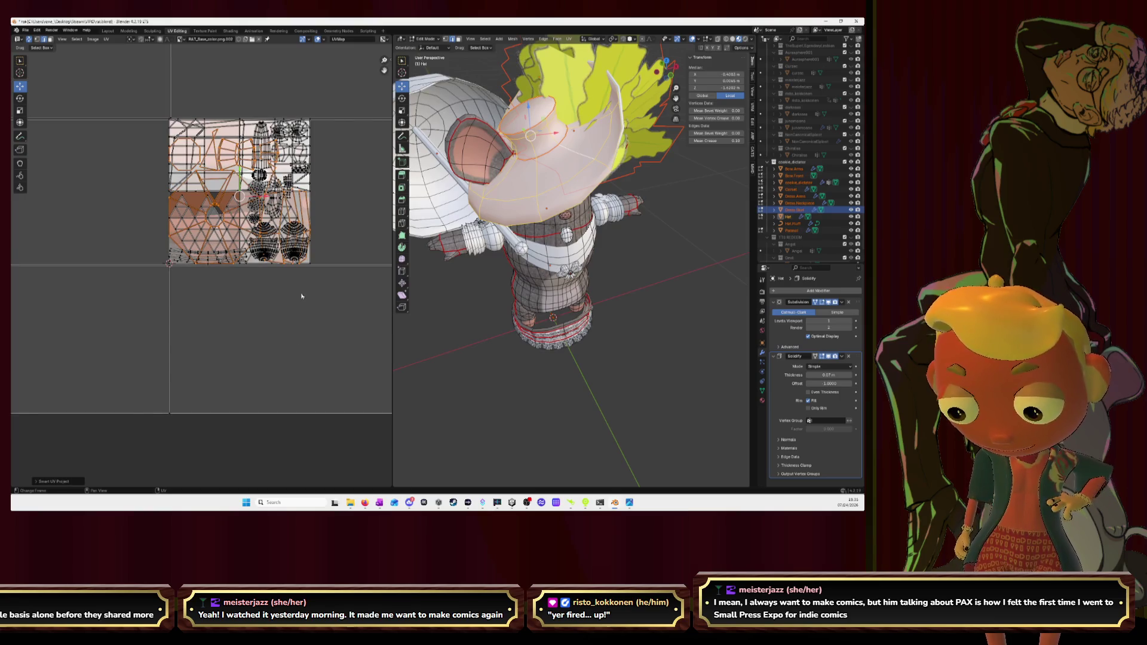
{"action": "key", "text": "g"}
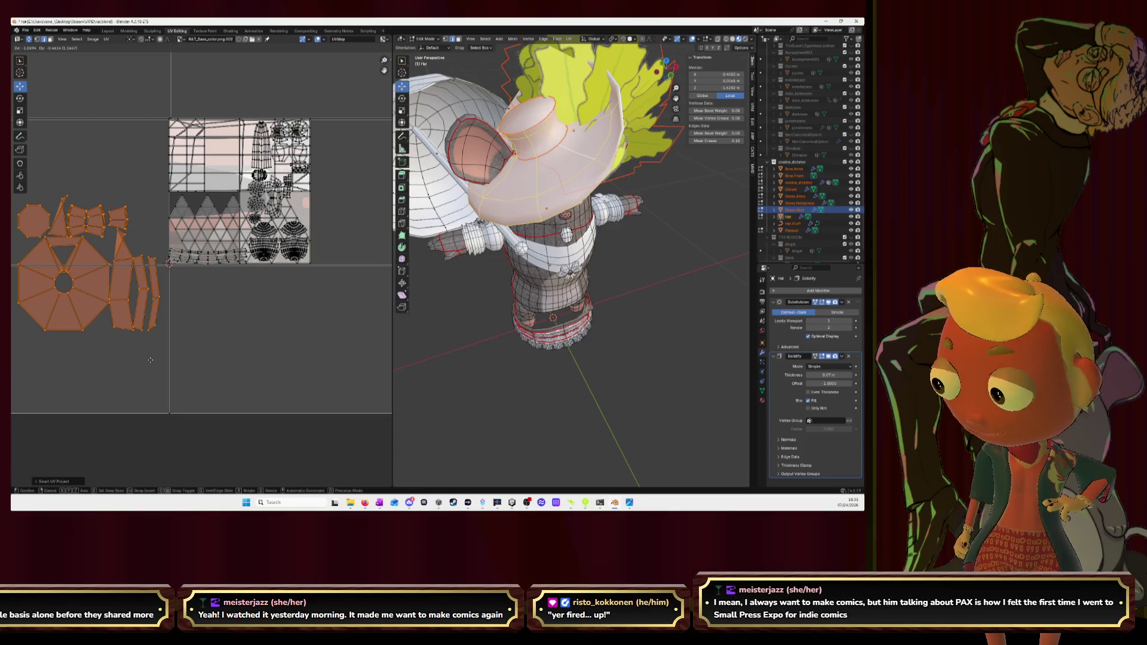
{"action": "left_click", "coordinate": [150, 360]}
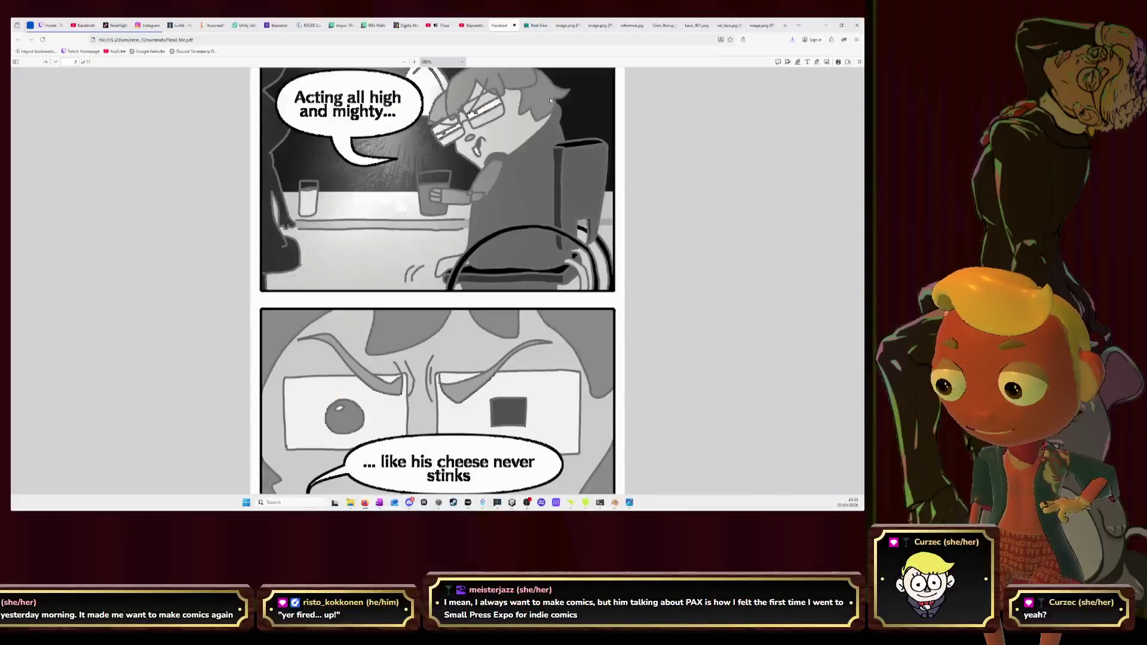
{"action": "scroll", "coordinate": [590, 221], "scroll_direction": "down", "scroll_amount": 5}
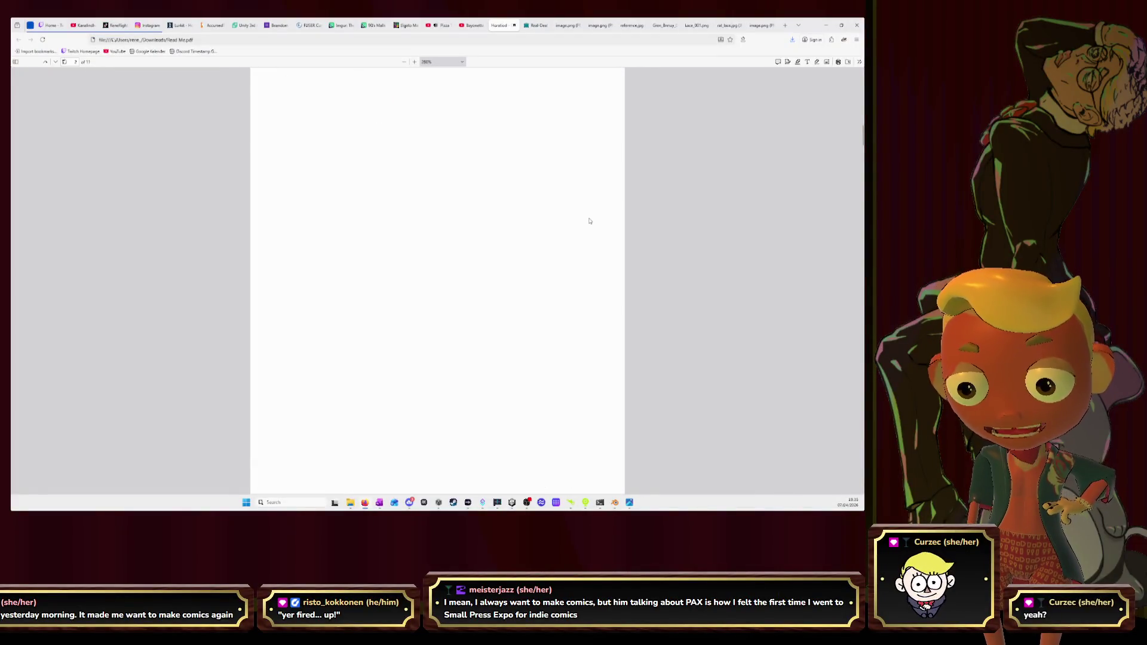
{"action": "scroll", "coordinate": [590, 221], "scroll_direction": "down", "scroll_amount": 2, "text": "ctrl"}
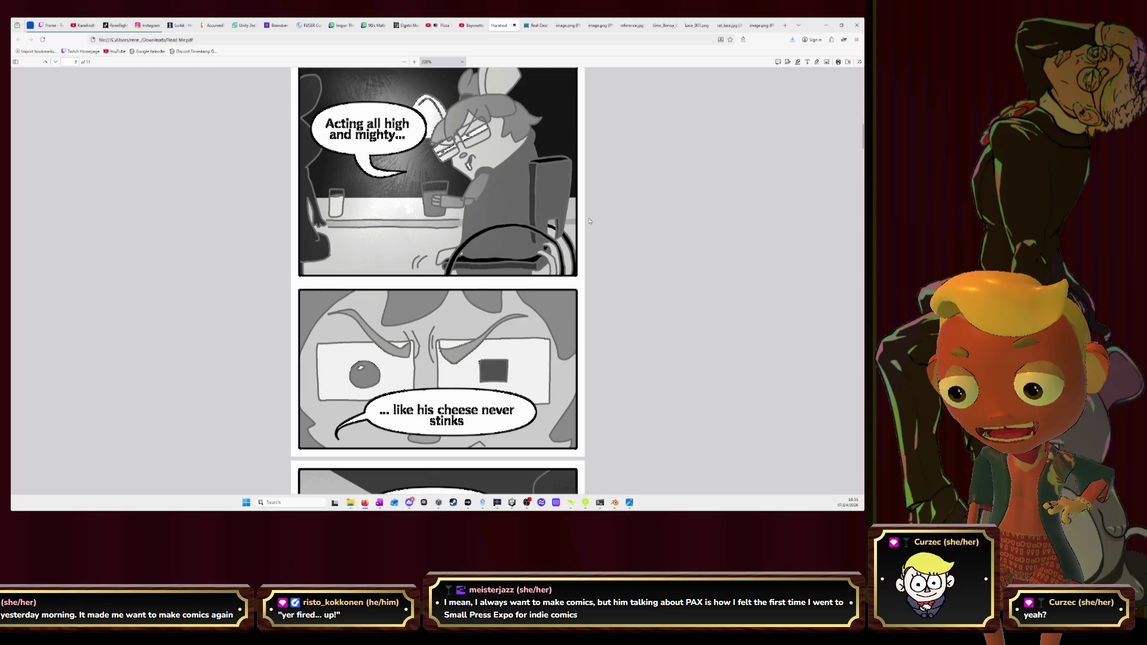
{"action": "scroll", "coordinate": [591, 221], "scroll_direction": "up", "scroll_amount": 1}
{"action": "scroll", "coordinate": [590, 221], "scroll_direction": "up", "scroll_amount": 3}
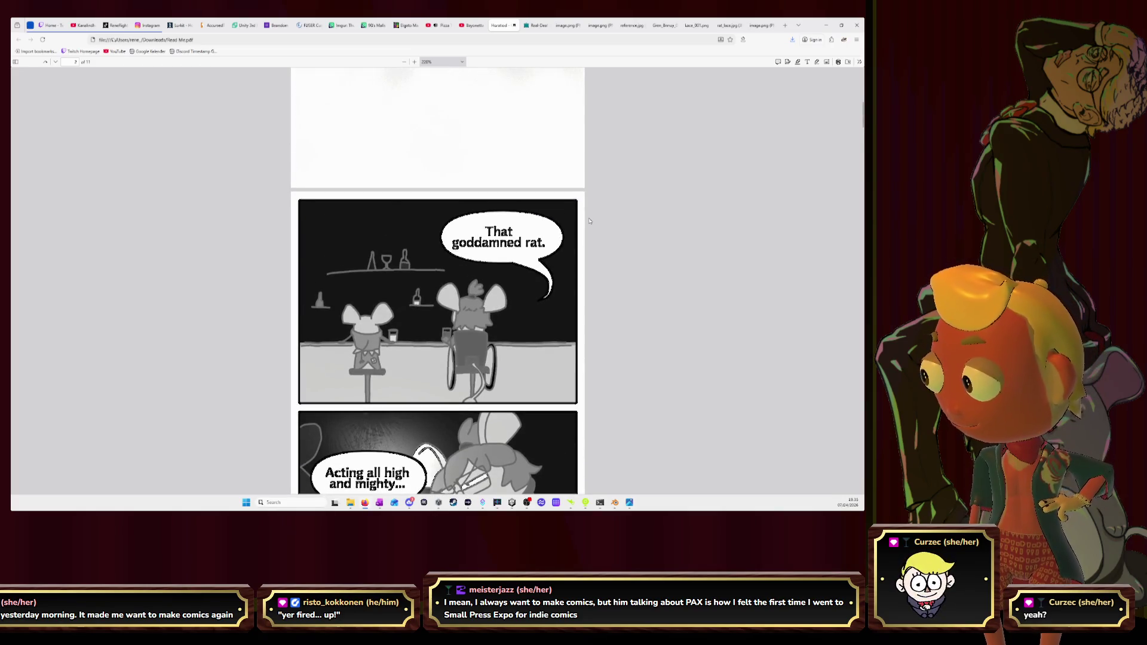
{"action": "scroll", "coordinate": [590, 221], "scroll_direction": "up", "scroll_amount": 2}
{"action": "scroll", "coordinate": [590, 220], "scroll_direction": "up", "scroll_amount": 3}
{"action": "scroll", "coordinate": [590, 221], "scroll_direction": "up", "scroll_amount": 2}
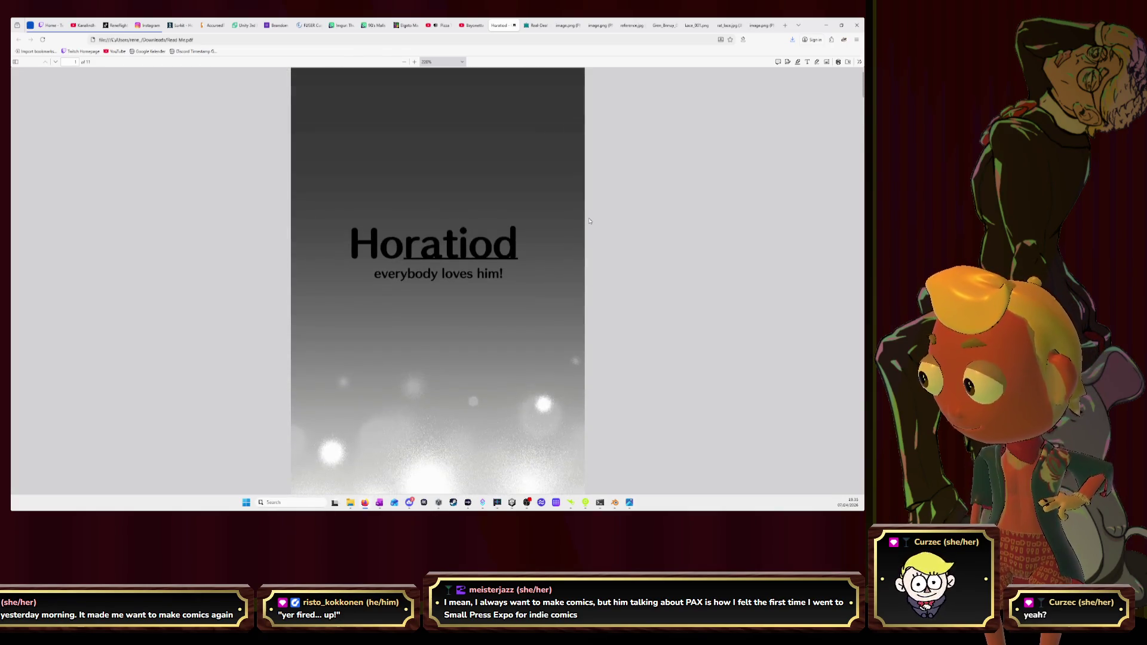
{"action": "scroll", "coordinate": [590, 221], "scroll_direction": "down", "scroll_amount": 3}
{"action": "scroll", "coordinate": [590, 221], "scroll_direction": "down", "scroll_amount": 1}
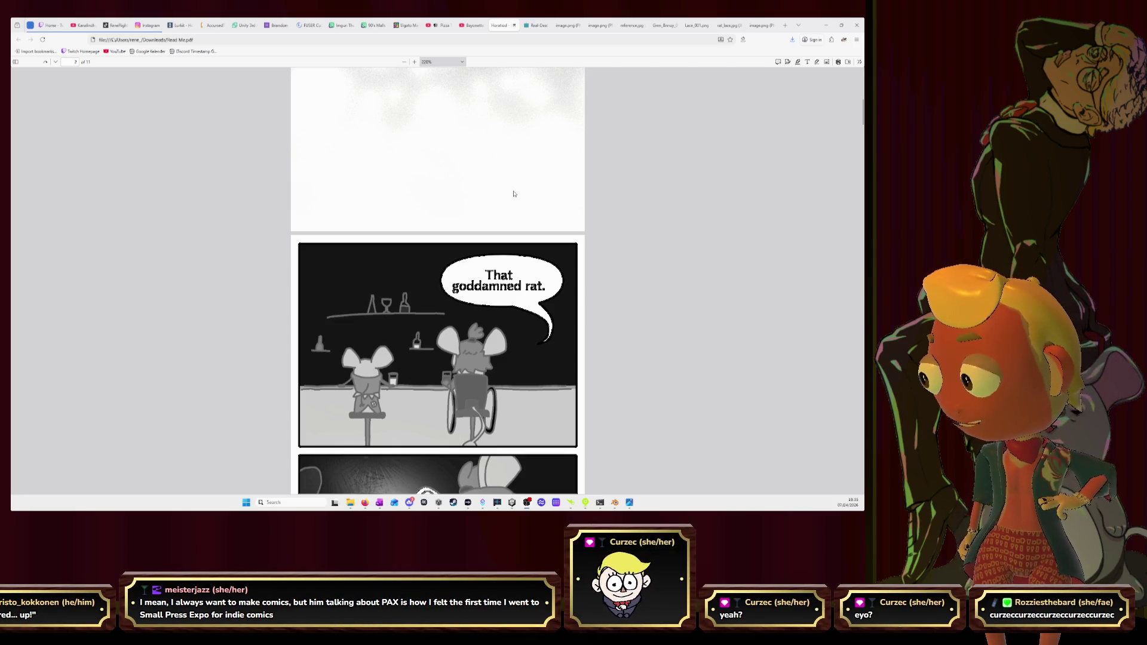
{"action": "scroll", "coordinate": [512, 199], "scroll_direction": "down", "scroll_amount": 2}
{"action": "scroll", "coordinate": [514, 193], "scroll_direction": "down", "scroll_amount": 2}
{"action": "scroll", "coordinate": [514, 193], "scroll_direction": "down", "scroll_amount": 2}
{"action": "scroll", "coordinate": [513, 193], "scroll_direction": "down", "scroll_amount": 2}
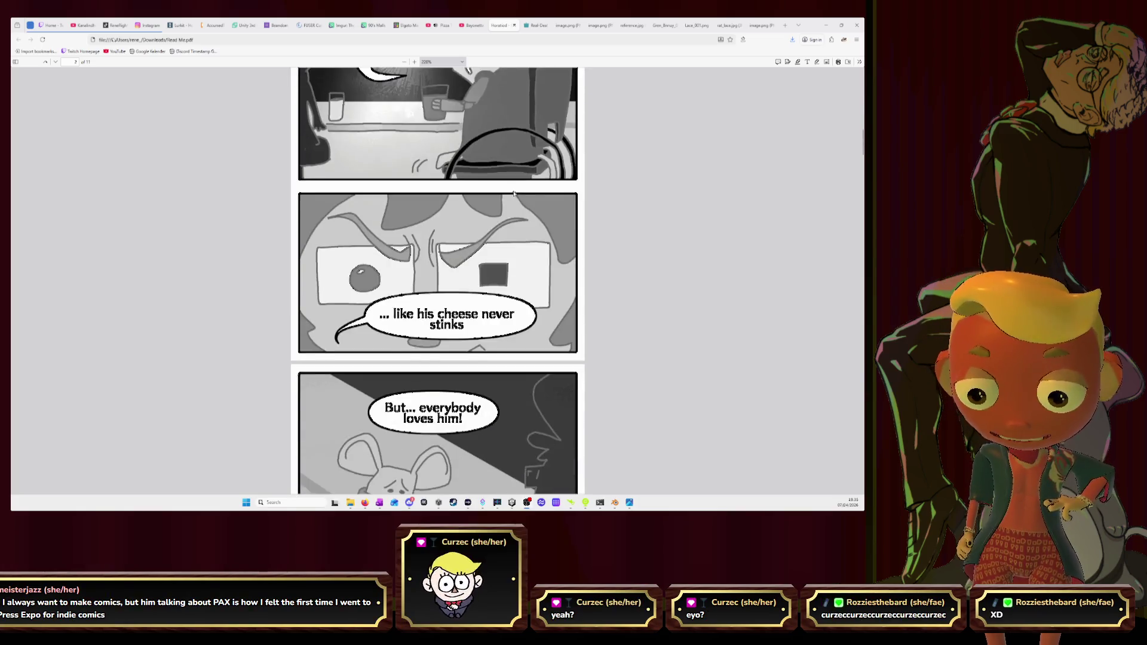
{"action": "scroll", "coordinate": [513, 194], "scroll_direction": "down", "scroll_amount": 2}
{"action": "scroll", "coordinate": [514, 193], "scroll_direction": "down", "scroll_amount": 3}
{"action": "scroll", "coordinate": [514, 193], "scroll_direction": "down", "scroll_amount": 1}
{"action": "scroll", "coordinate": [514, 193], "scroll_direction": "down", "scroll_amount": 1}
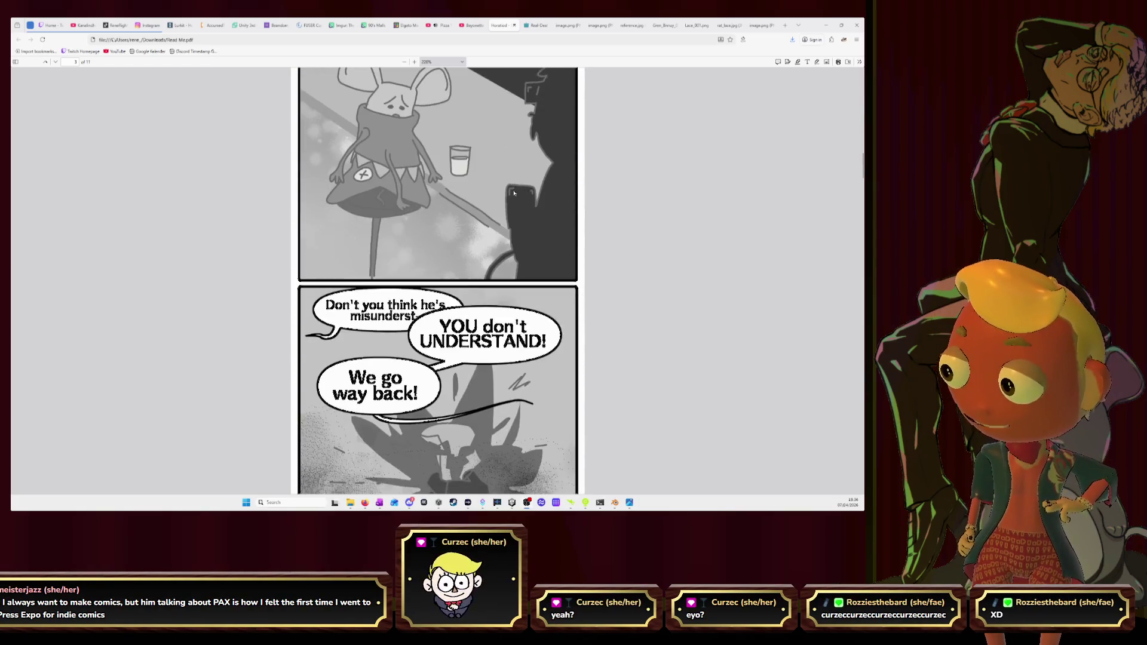
{"action": "scroll", "coordinate": [514, 190], "scroll_direction": "down", "scroll_amount": 1}
{"action": "scroll", "coordinate": [514, 188], "scroll_direction": "down", "scroll_amount": 1}
{"action": "scroll", "coordinate": [513, 188], "scroll_direction": "down", "scroll_amount": 3}
{"action": "scroll", "coordinate": [513, 188], "scroll_direction": "down", "scroll_amount": 3}
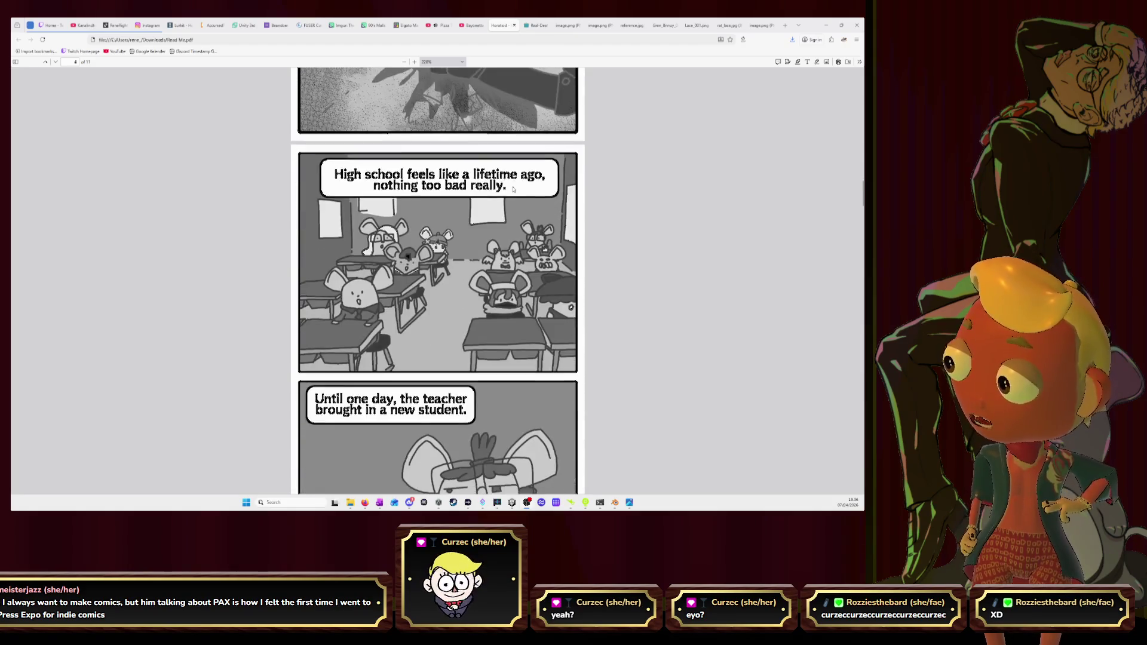
{"action": "scroll", "coordinate": [514, 188], "scroll_direction": "down", "scroll_amount": 2}
{"action": "scroll", "coordinate": [513, 189], "scroll_direction": "down", "scroll_amount": 1}
{"action": "scroll", "coordinate": [514, 188], "scroll_direction": "down", "scroll_amount": 2}
{"action": "scroll", "coordinate": [513, 189], "scroll_direction": "down", "scroll_amount": 3}
{"action": "scroll", "coordinate": [514, 188], "scroll_direction": "down", "scroll_amount": 4}
{"action": "scroll", "coordinate": [514, 191], "scroll_direction": "down", "scroll_amount": 3}
{"action": "scroll", "coordinate": [515, 189], "scroll_direction": "down", "scroll_amount": 2}
{"action": "scroll", "coordinate": [515, 188], "scroll_direction": "down", "scroll_amount": 4}
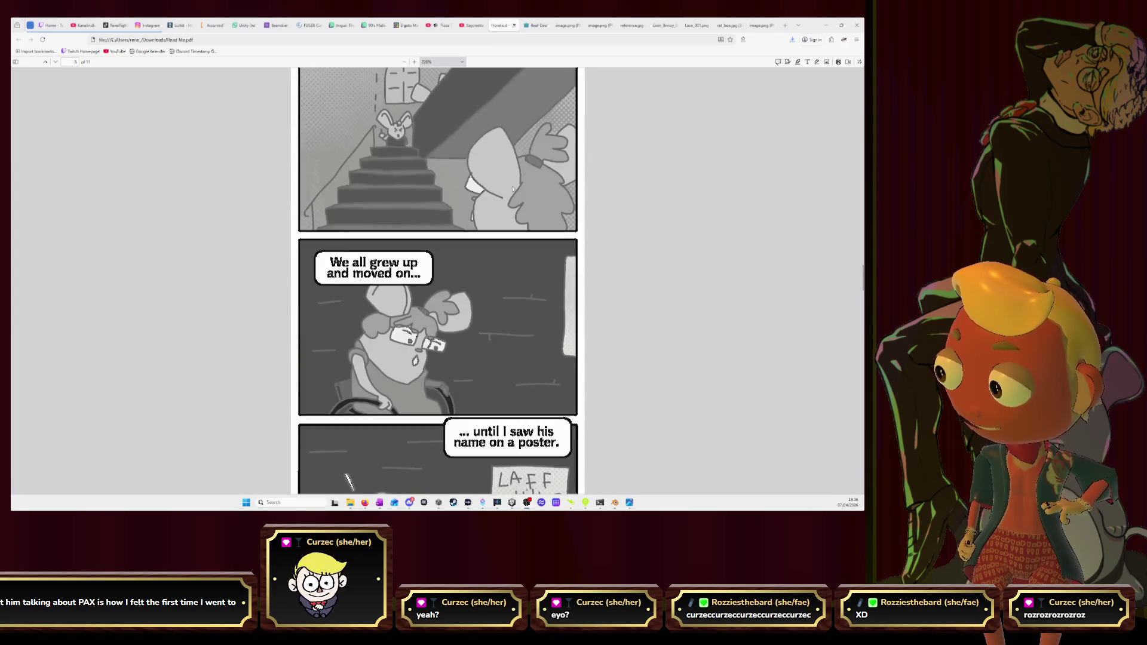
{"action": "scroll", "coordinate": [514, 189], "scroll_direction": "down", "scroll_amount": 2}
{"action": "scroll", "coordinate": [514, 188], "scroll_direction": "down", "scroll_amount": 2}
{"action": "scroll", "coordinate": [514, 188], "scroll_direction": "down", "scroll_amount": 3}
{"action": "scroll", "coordinate": [514, 189], "scroll_direction": "down", "scroll_amount": 2}
{"action": "scroll", "coordinate": [514, 189], "scroll_direction": "down", "scroll_amount": 2}
{"action": "scroll", "coordinate": [513, 188], "scroll_direction": "down", "scroll_amount": 4}
{"action": "scroll", "coordinate": [513, 189], "scroll_direction": "down", "scroll_amount": 4}
{"action": "scroll", "coordinate": [512, 189], "scroll_direction": "down", "scroll_amount": 4}
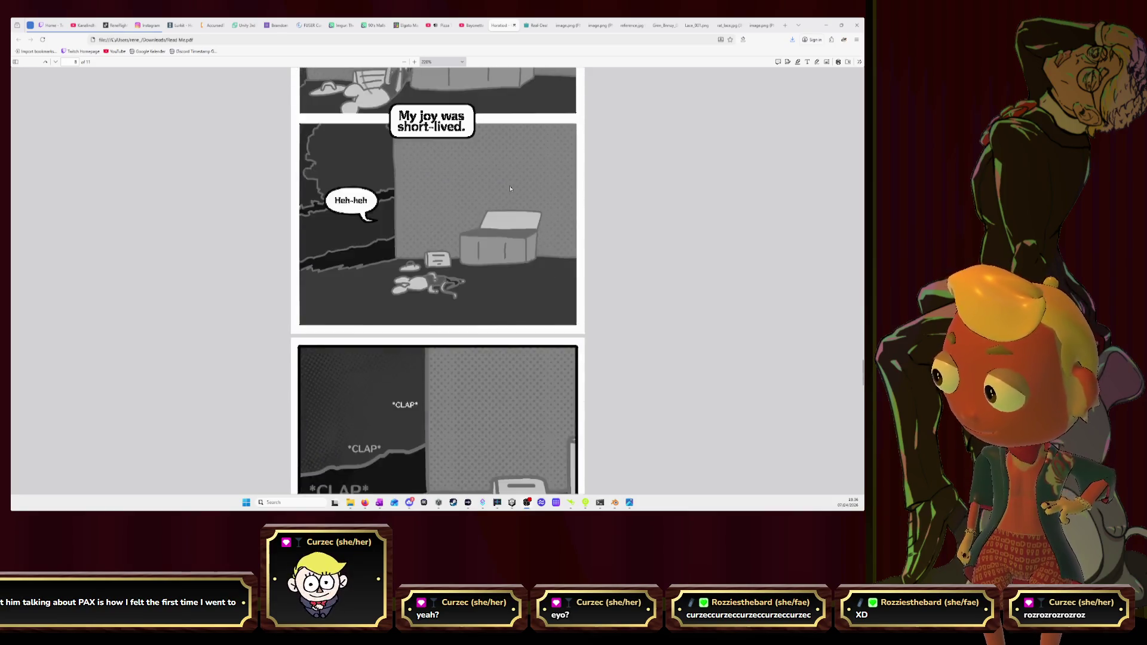
{"action": "scroll", "coordinate": [511, 189], "scroll_direction": "down", "scroll_amount": 2}
{"action": "scroll", "coordinate": [510, 189], "scroll_direction": "down", "scroll_amount": 2}
{"action": "scroll", "coordinate": [510, 188], "scroll_direction": "down", "scroll_amount": 3}
{"action": "scroll", "coordinate": [510, 189], "scroll_direction": "down", "scroll_amount": 3}
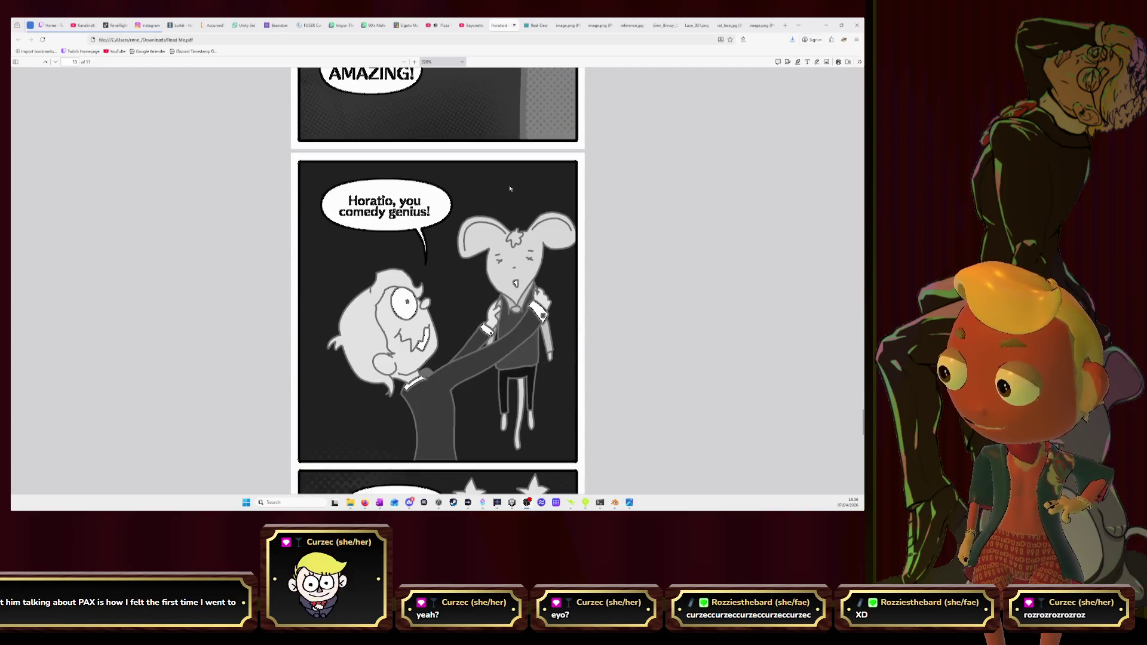
{"action": "scroll", "coordinate": [511, 189], "scroll_direction": "down", "scroll_amount": 1}
{"action": "scroll", "coordinate": [510, 189], "scroll_direction": "down", "scroll_amount": 5}
{"action": "scroll", "coordinate": [510, 188], "scroll_direction": "down", "scroll_amount": 4}
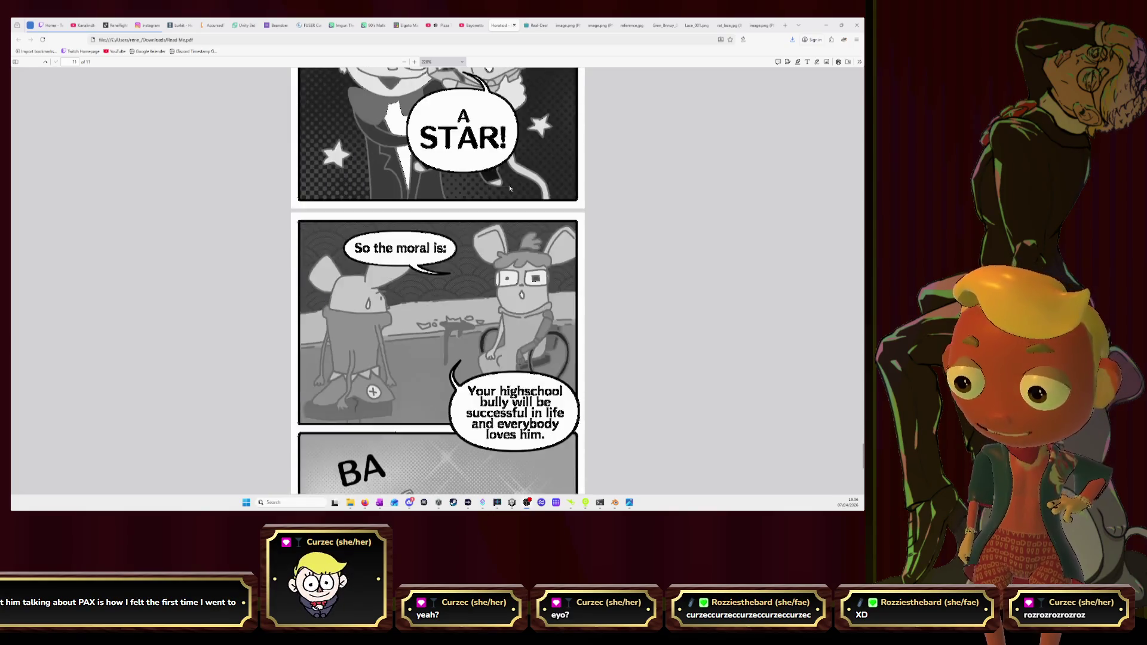
{"action": "scroll", "coordinate": [509, 189], "scroll_direction": "down", "scroll_amount": 4}
{"action": "scroll", "coordinate": [510, 188], "scroll_direction": "down", "scroll_amount": 2}
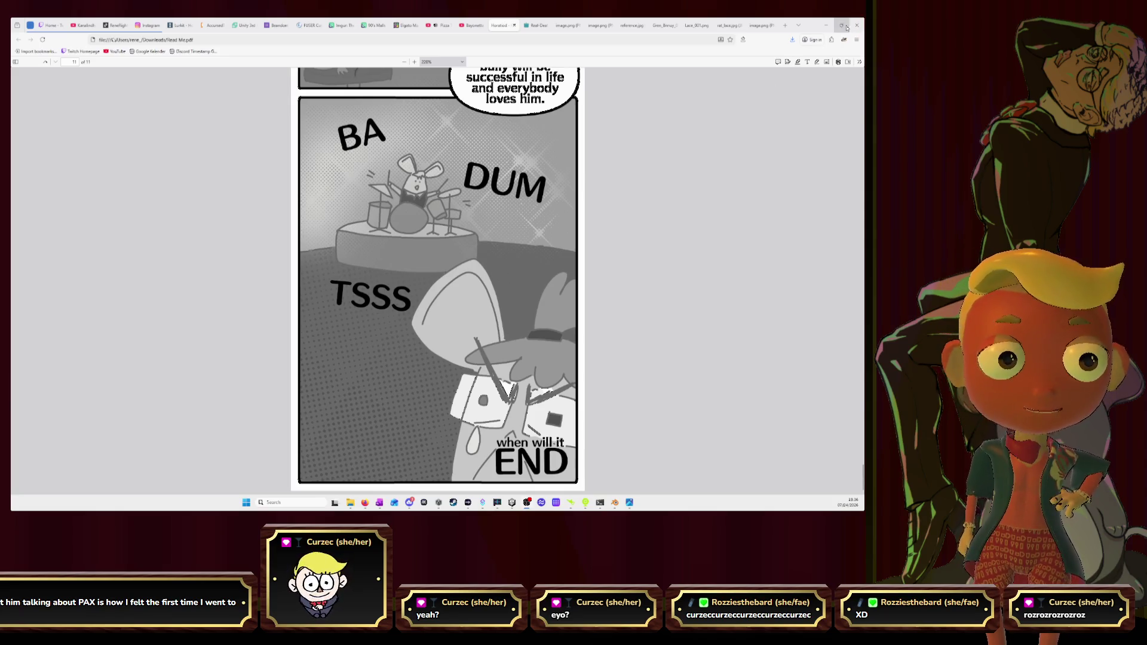
{"action": "left_click", "coordinate": [824, 25]}
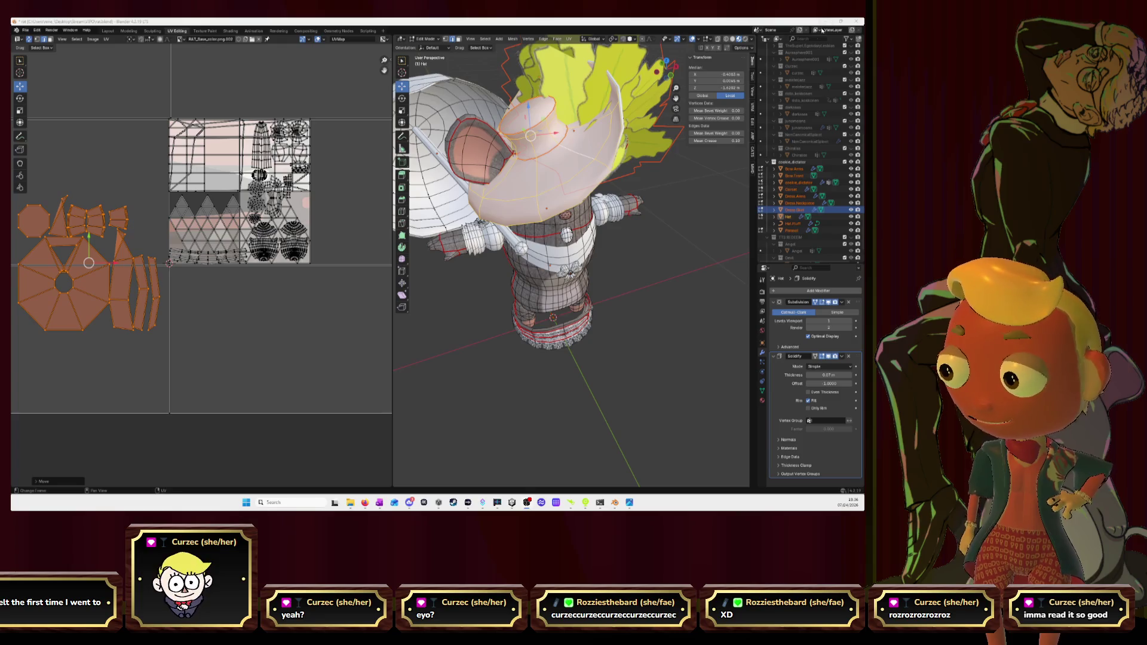
{"action": "middle_click_drag", "start_coordinate": [502, 224], "coordinate": [628, 197]}
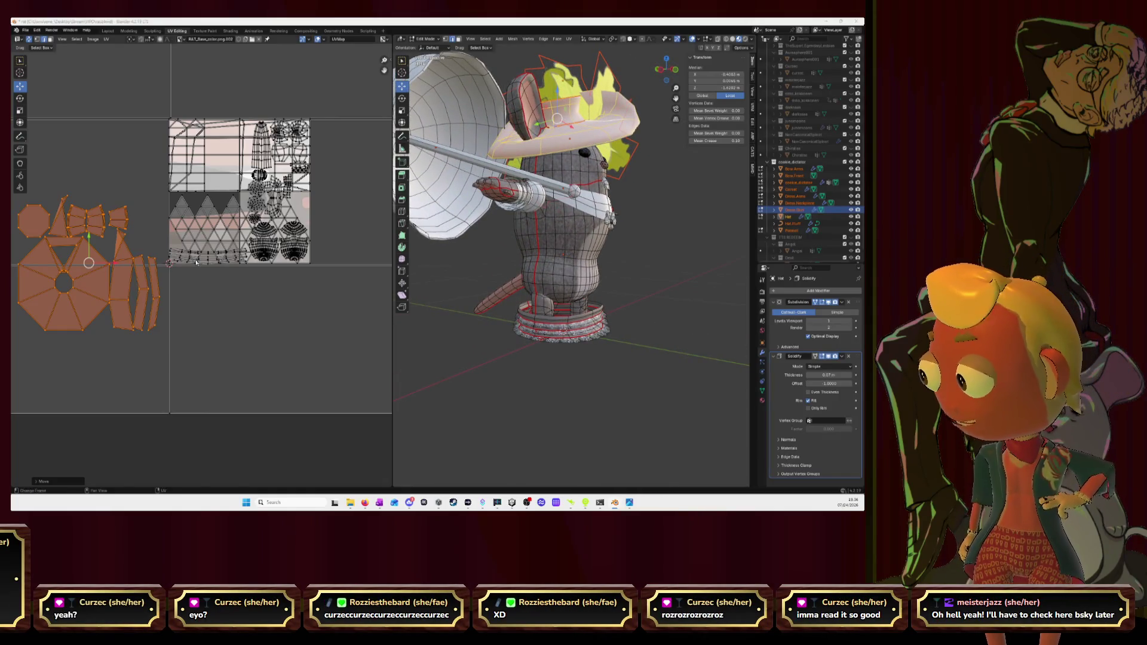
{"action": "key", "text": "alt+Tab"}
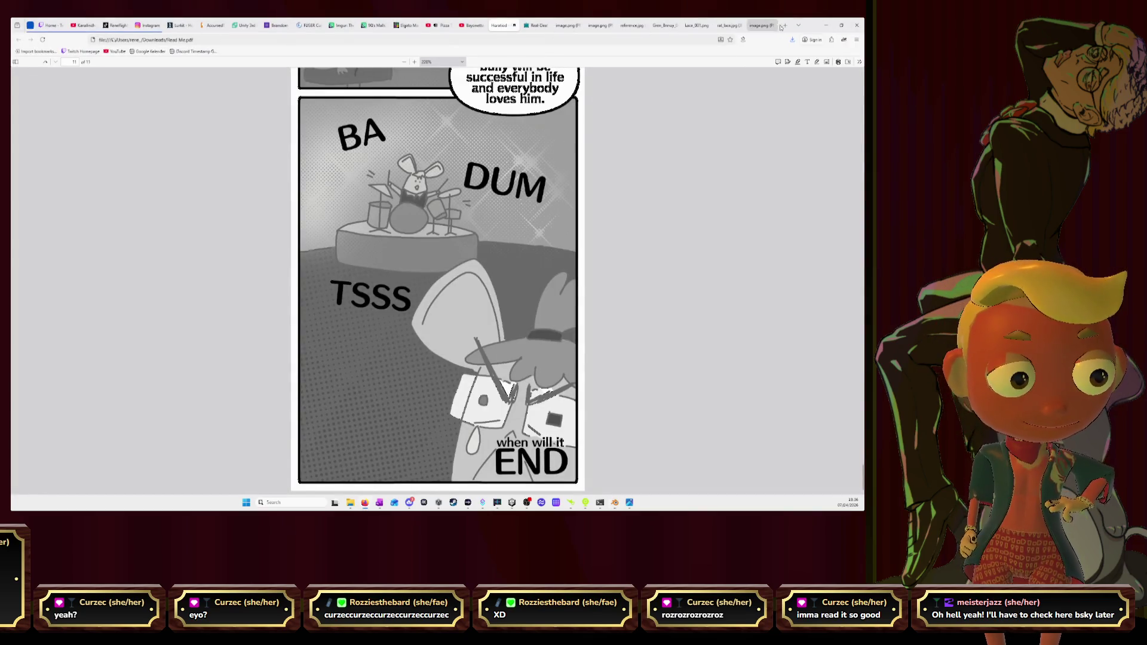
Step: Copy the Bluesky comic post's web address from its tab and switch back to Blender
{"action": "left_click", "coordinate": [783, 27]}
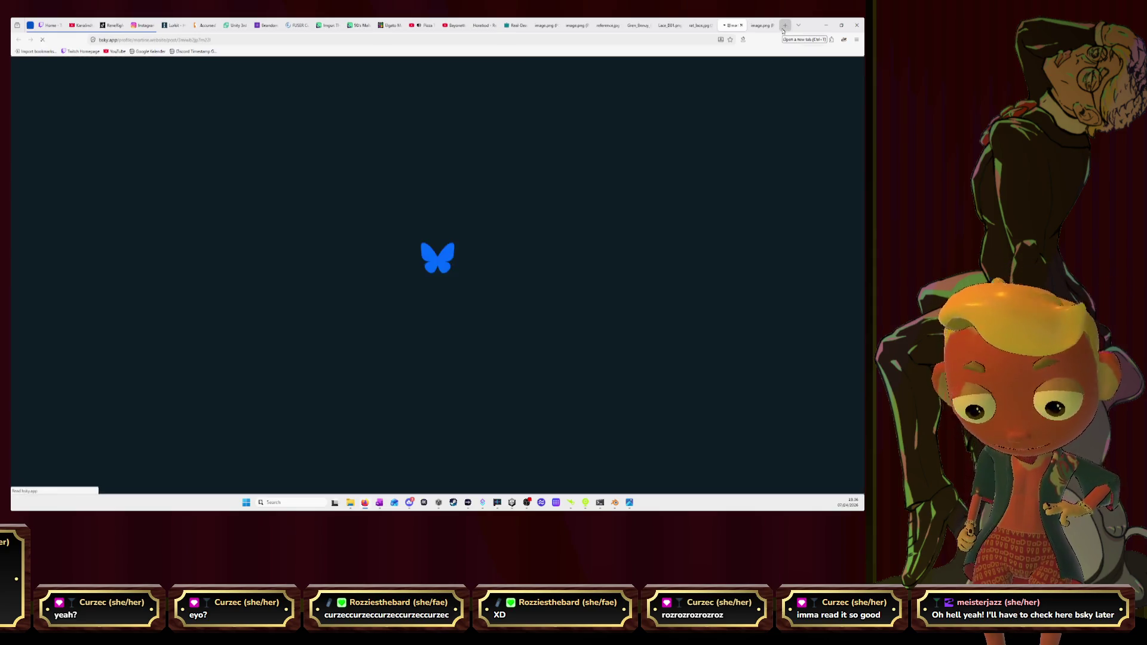
{"action": "left_click", "coordinate": [386, 40]}
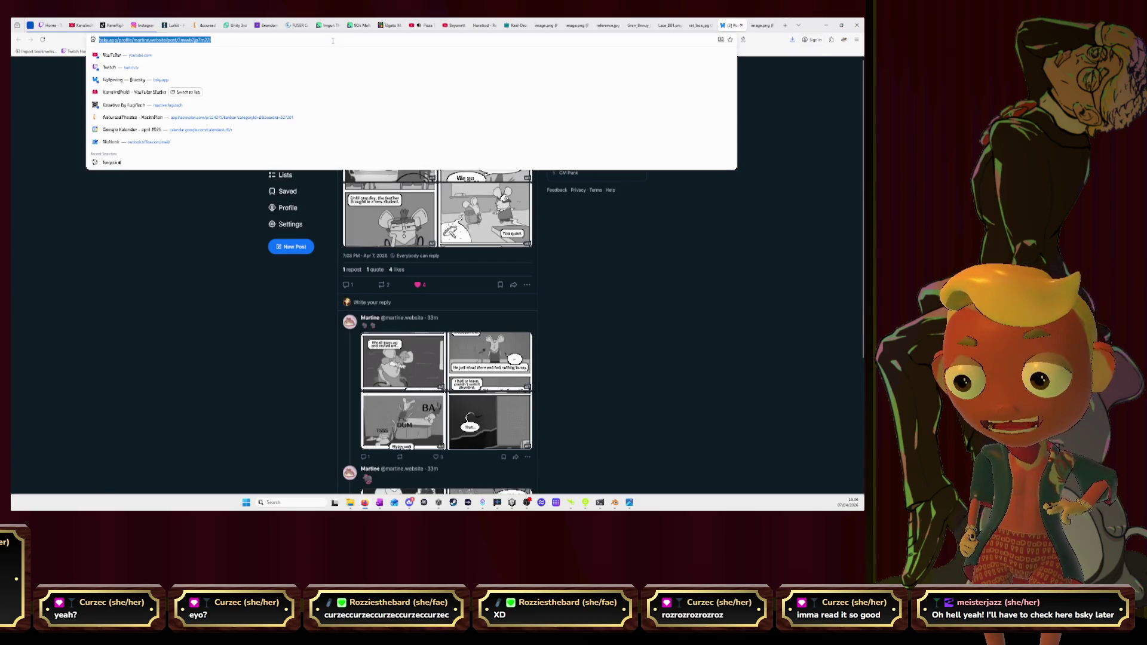
{"action": "key", "text": "Escape"}
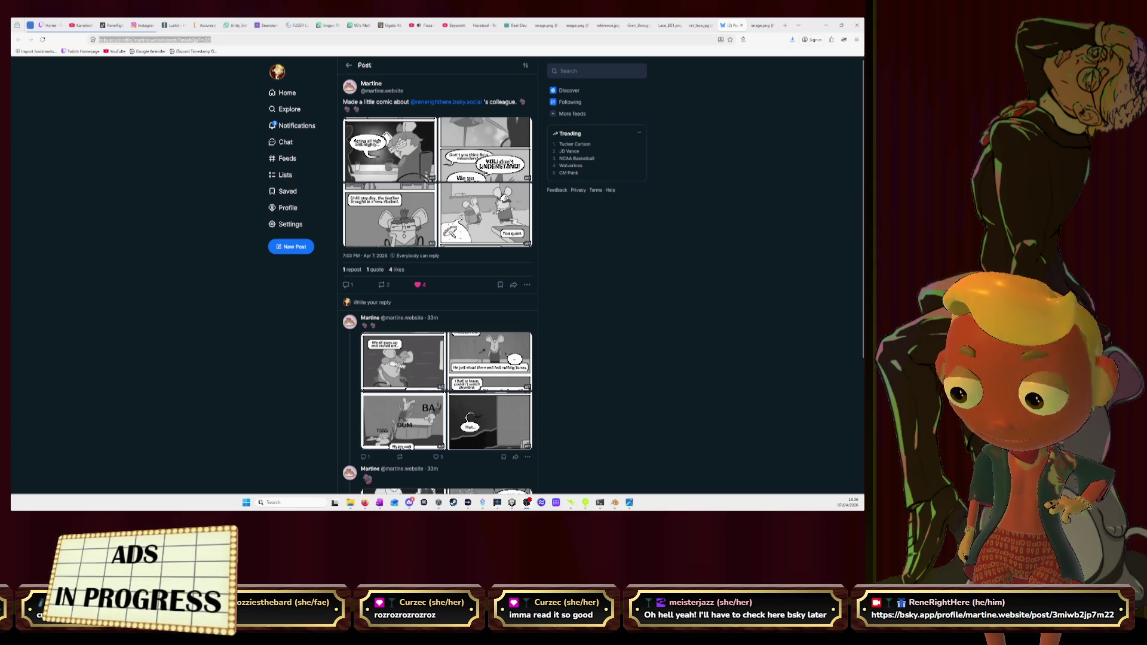
{"action": "key", "text": "alt+Tab"}
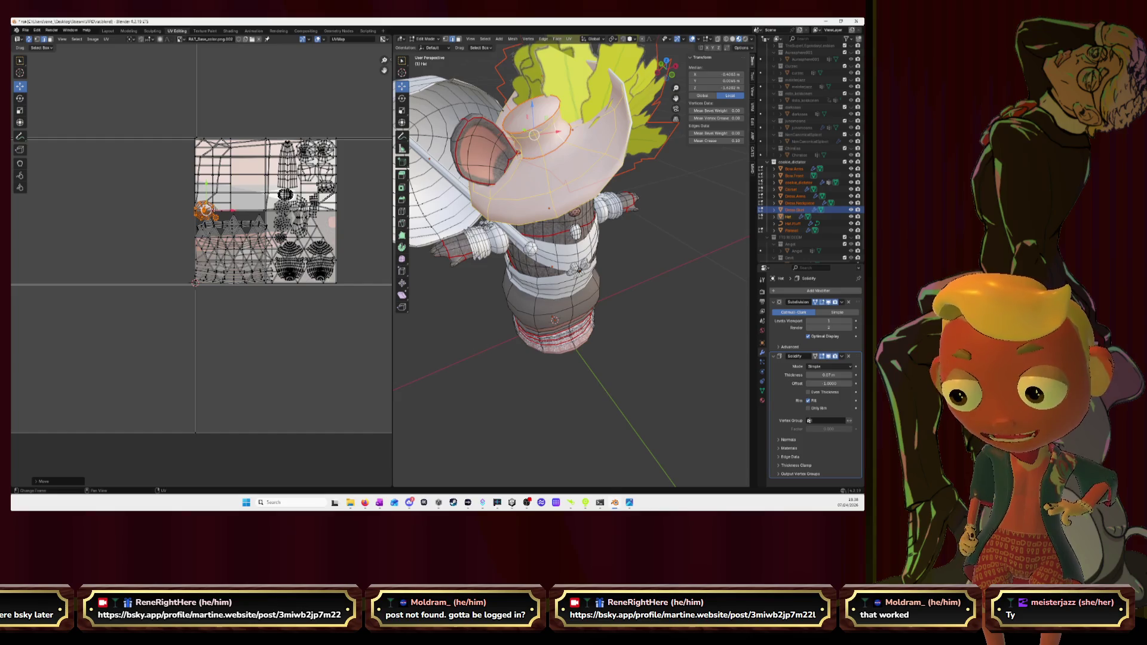
Step: Zoom out to the whole character and return to object mode
{"action": "left_click_drag", "start_coordinate": [232, 210], "coordinate": [235, 209]}
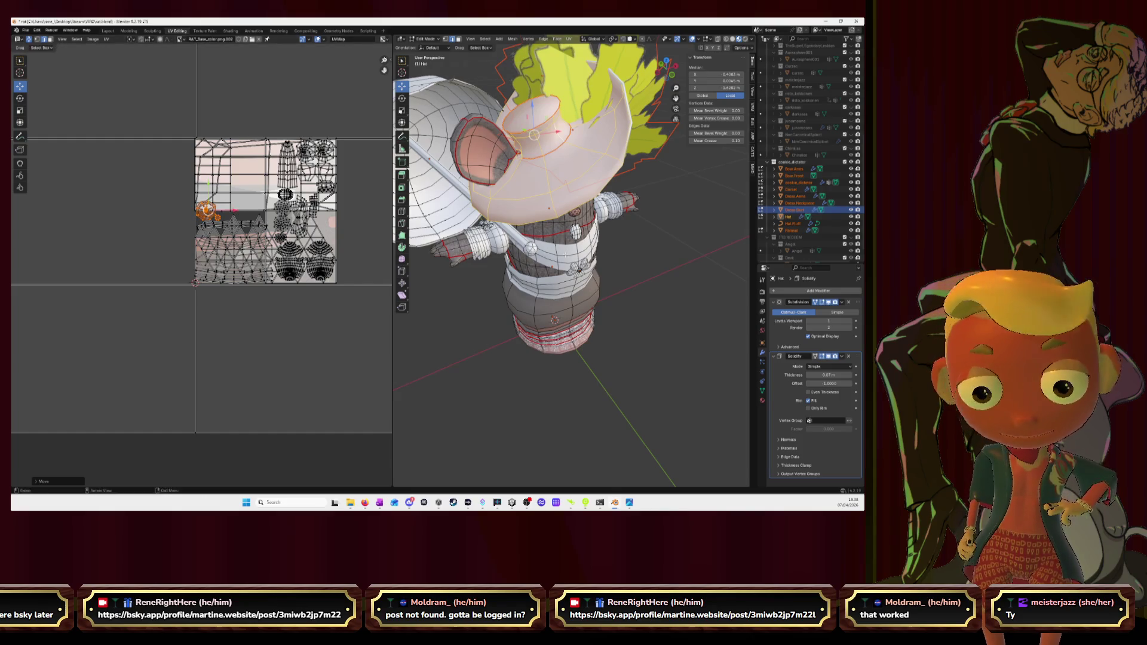
{"action": "scroll", "coordinate": [653, 239], "scroll_direction": "down", "scroll_amount": 3}
{"action": "mouse_move", "coordinate": [628, 234]}
{"action": "middle_mouse_down"}
{"action": "mouse_move", "coordinate": [653, 240]}
{"action": "mouse_move", "coordinate": [683, 214]}
{"action": "middle_mouse_up"}
{"action": "key", "text": "Tab"}
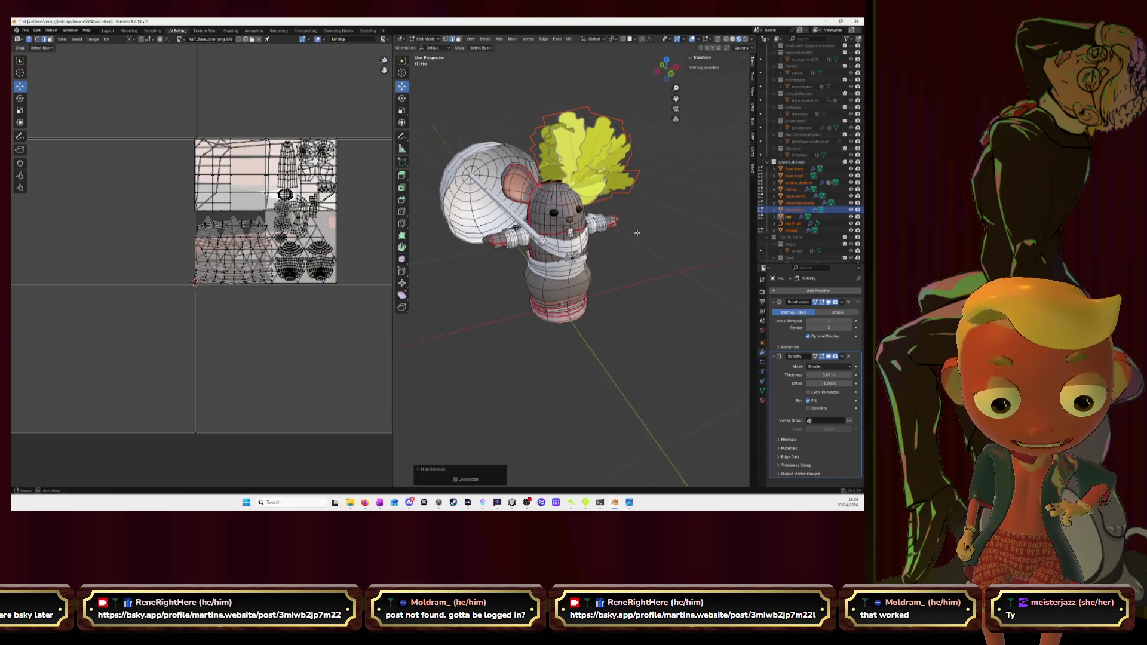
Step: Toggle edit mode on the hair curves and the full cookie_dictator selection, ending in object mode
{"action": "left_click", "coordinate": [583, 156]}
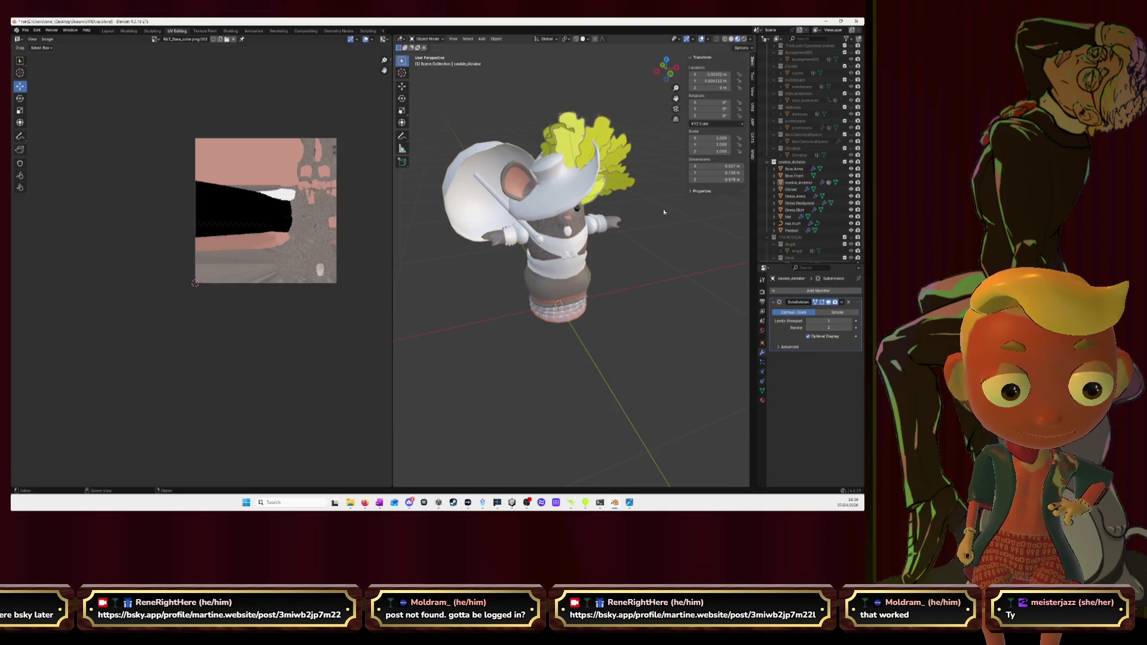
{"action": "key", "text": "Tab"}
{"action": "key", "text": "Tab"}
{"action": "key", "text": "a"}
{"action": "key", "text": "Tab"}
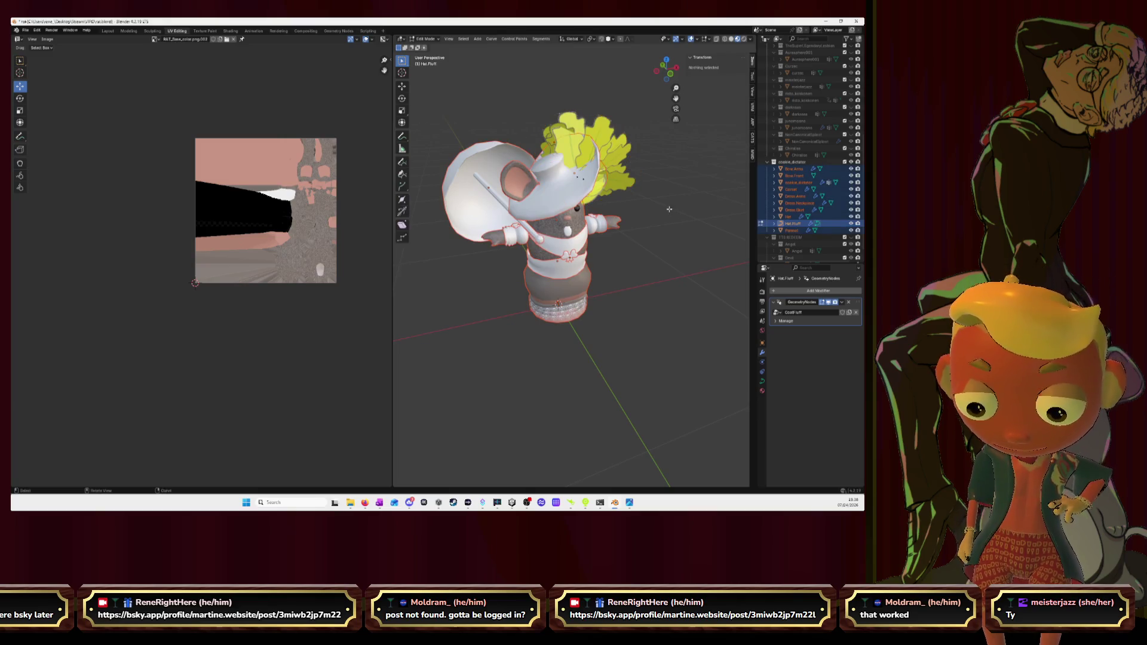
{"action": "key", "text": "Tab"}
{"action": "left_click", "coordinate": [661, 236]}
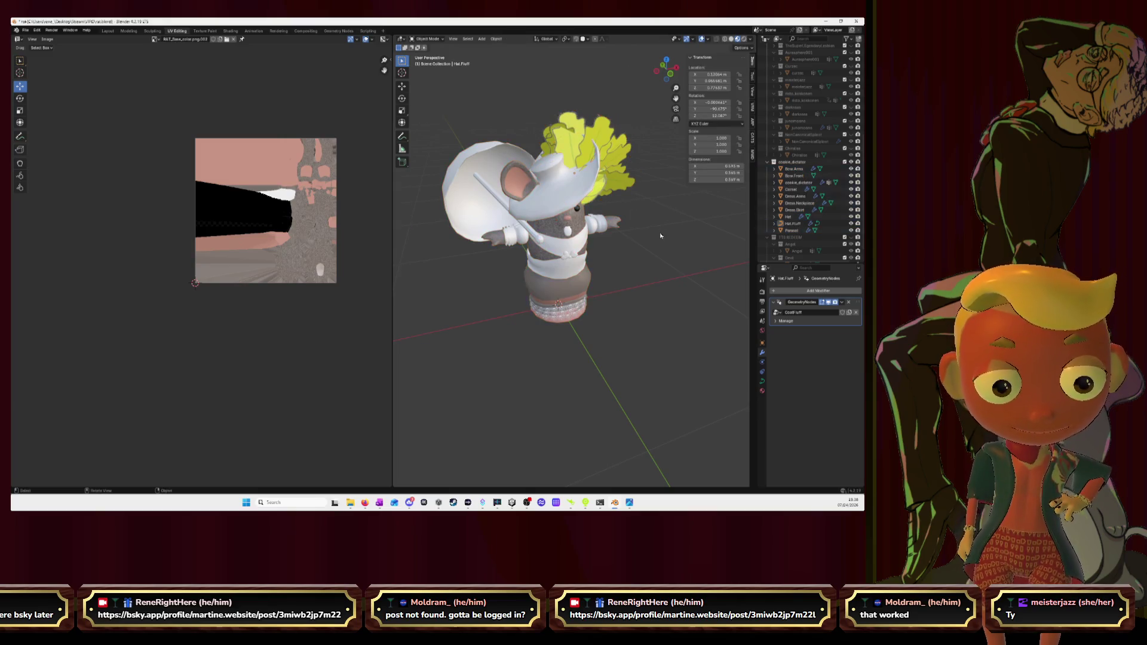
{"action": "key", "text": "a"}
{"action": "key", "text": "Tab"}
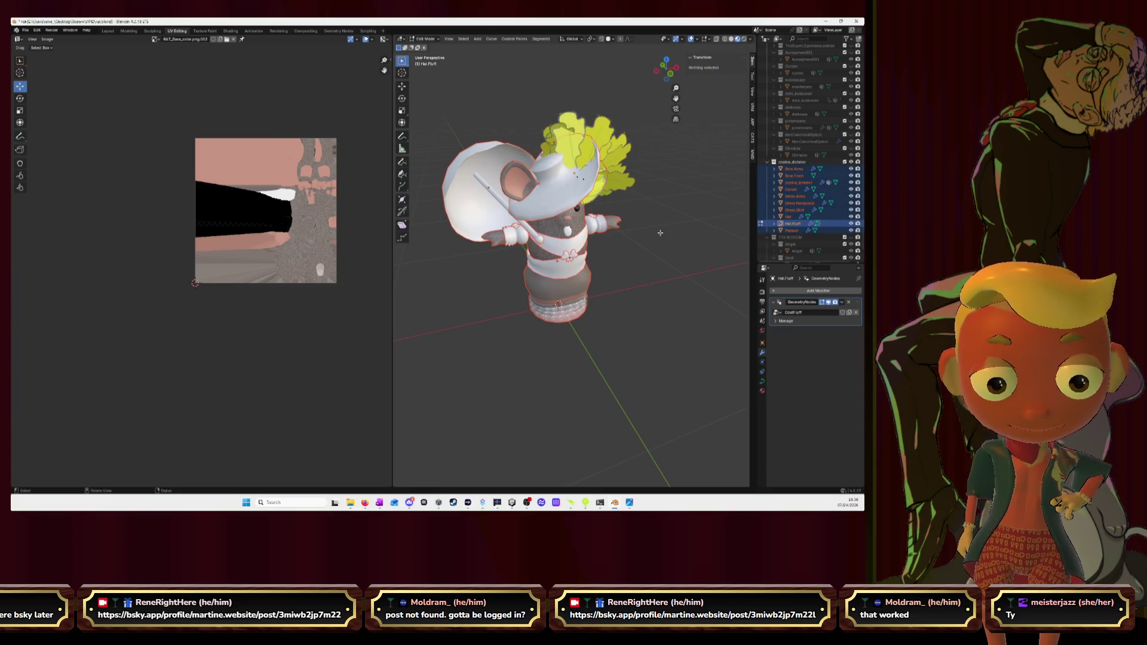
{"action": "key", "text": "Tab"}
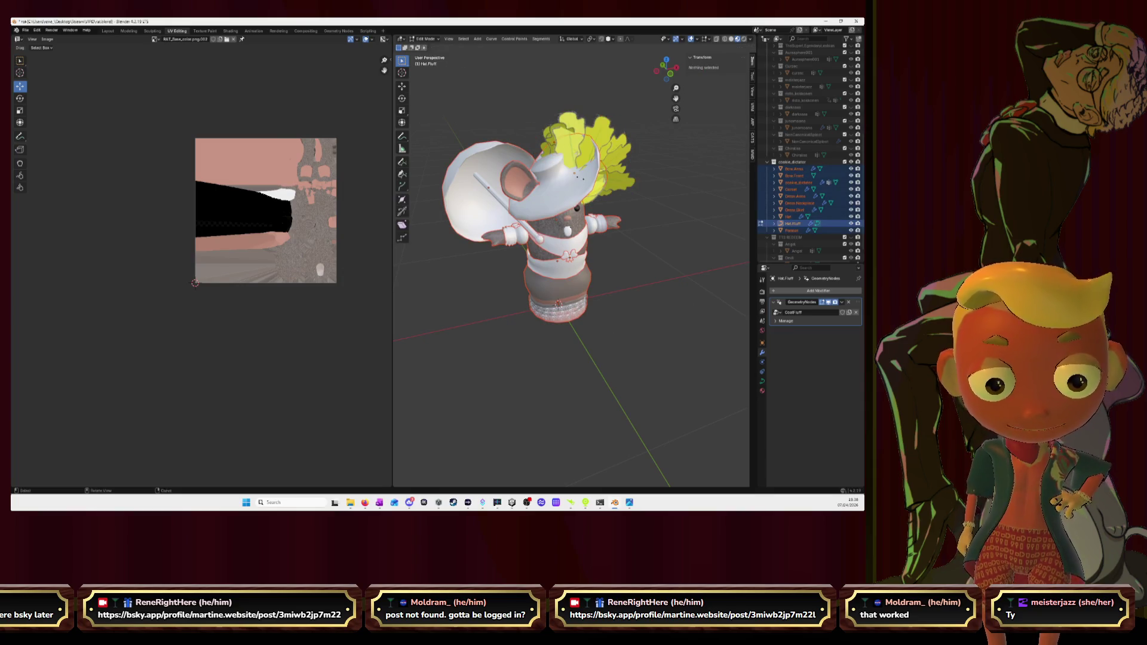
Step: Briefly edit the hat curves, selecting and deselecting all control points, then return to object mode
{"action": "middle_click_drag", "start_coordinate": [502, 108], "coordinate": [622, 208]}
{"action": "left_click", "coordinate": [622, 209]}
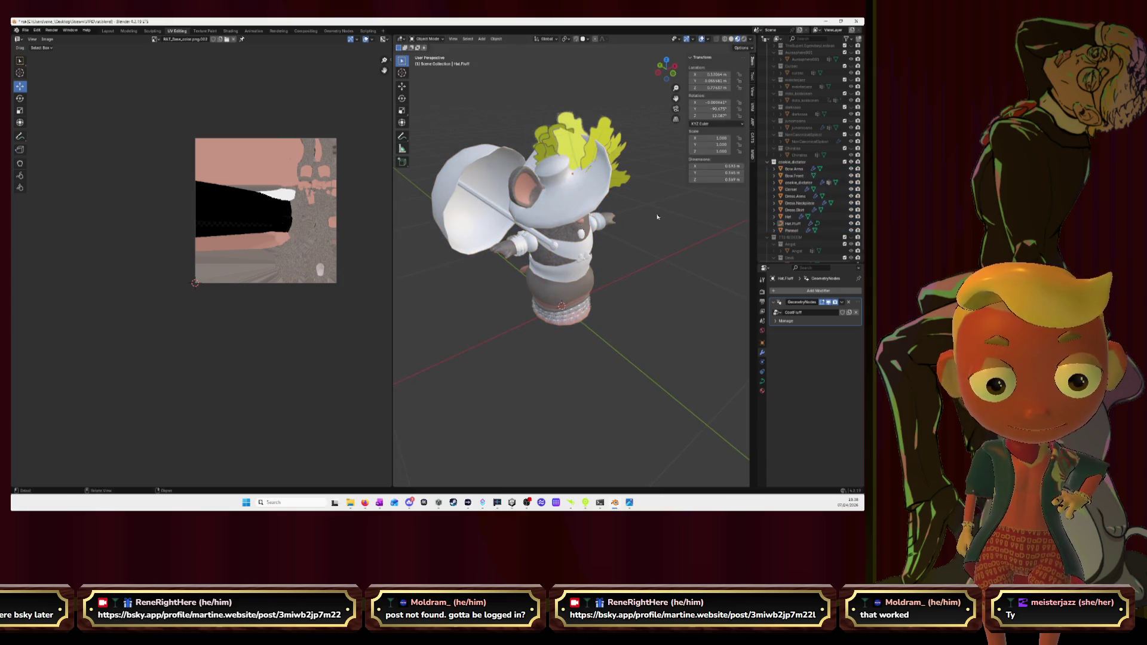
{"action": "key", "text": "Tab"}
{"action": "key", "text": "a"}
{"action": "middle_click_drag", "start_coordinate": [665, 204], "coordinate": [622, 211]}
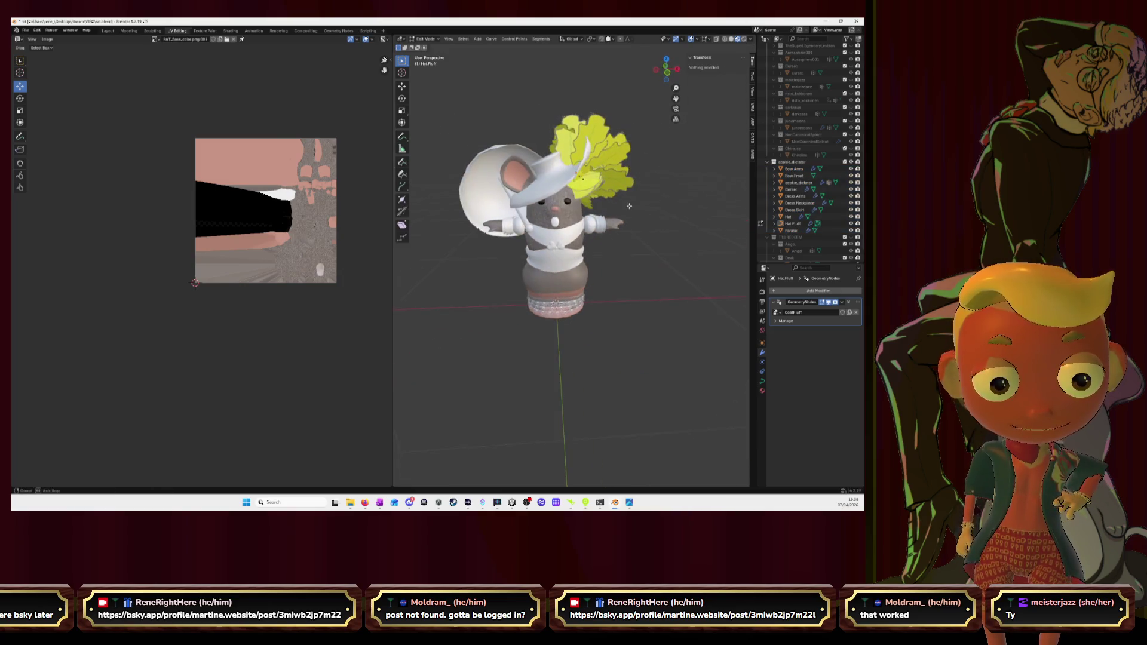
{"action": "key", "text": "alt+a"}
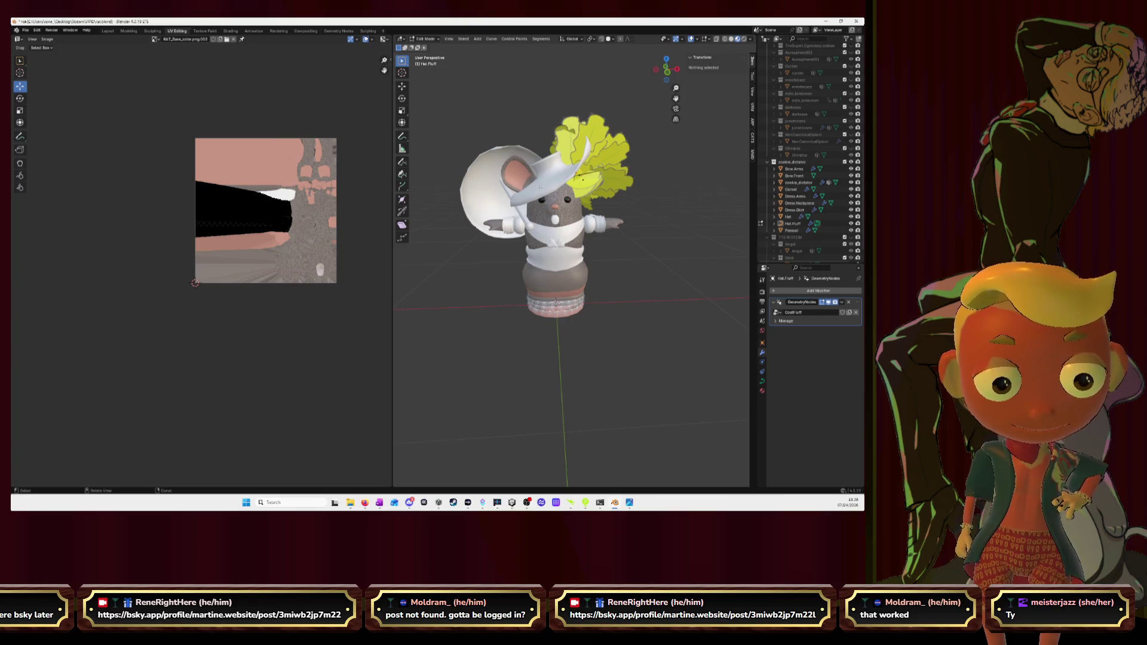
{"action": "key", "text": "Tab"}
Step: Select Hat, Dress.Neckpiece, Corset, Bow.Front, Bow.Arms and Dress.Skirt in turn, then edit the skirt
{"action": "left_click", "coordinate": [544, 179]}
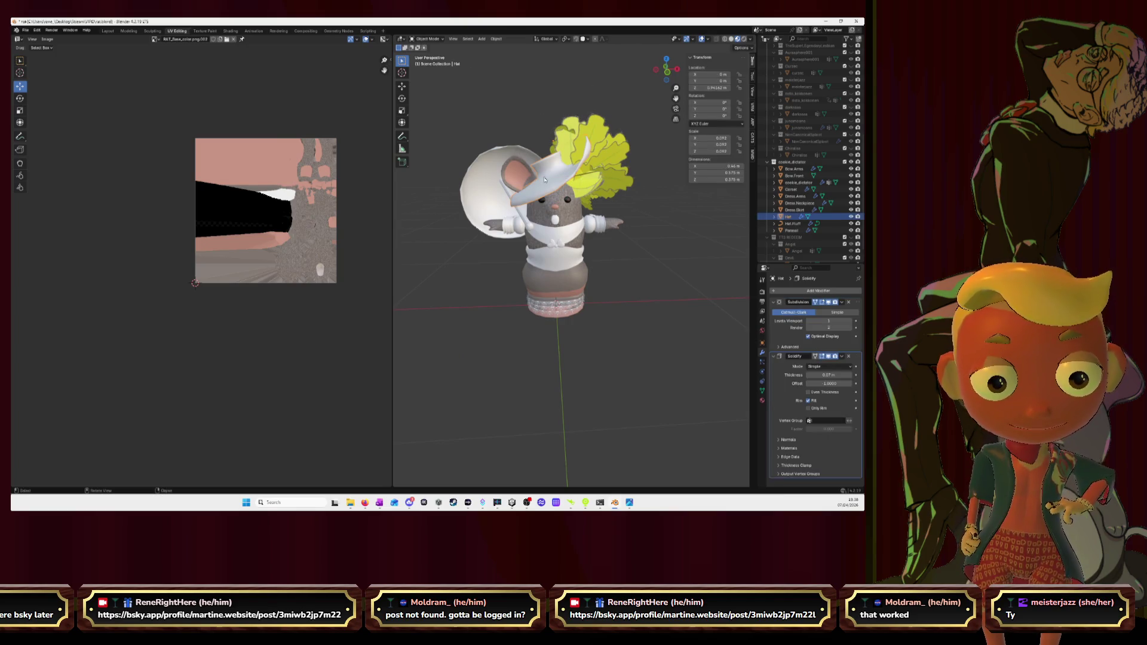
{"action": "left_click", "coordinate": [480, 182]}
{"action": "left_click", "coordinate": [543, 230]}
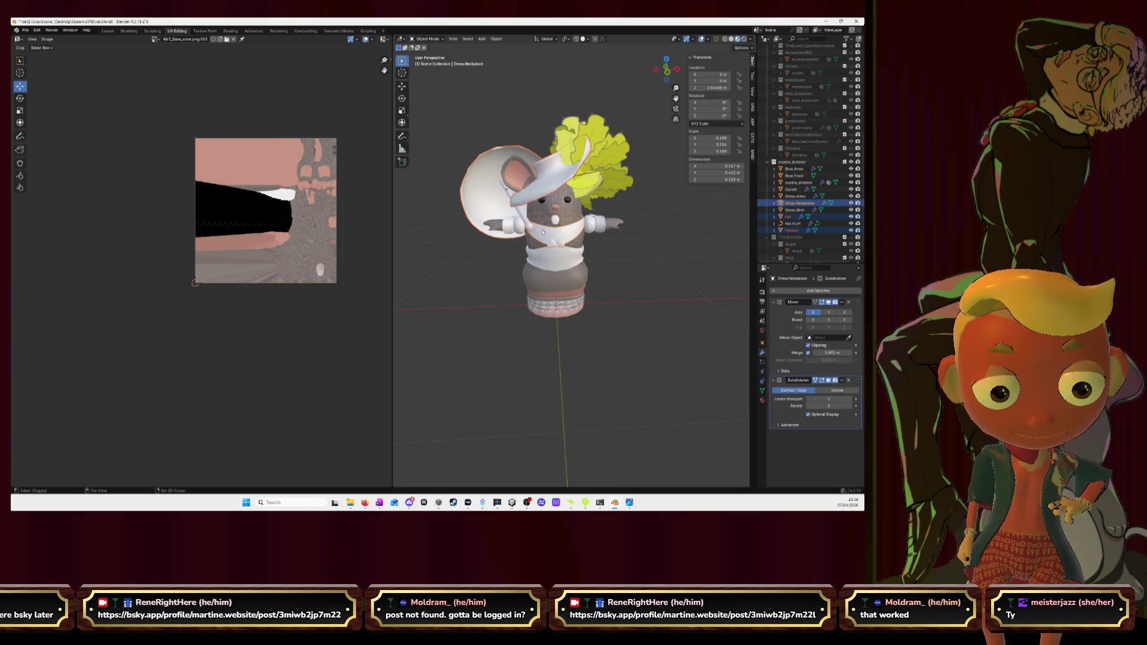
{"action": "left_click", "coordinate": [548, 261]}
{"action": "left_click", "coordinate": [558, 243]}
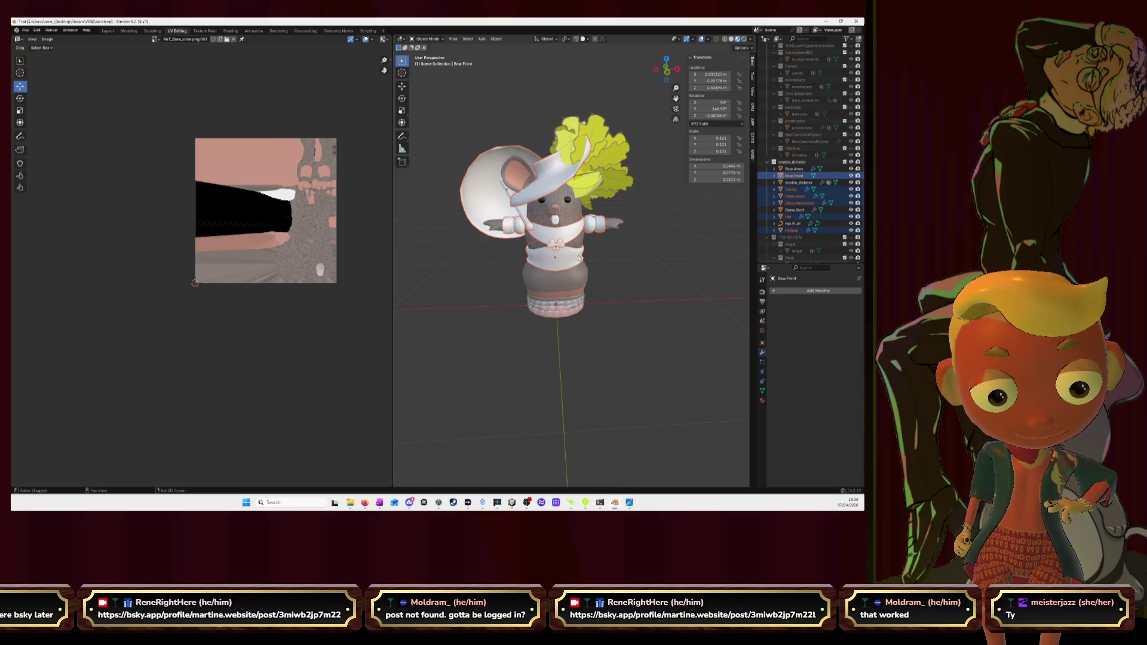
{"action": "left_click", "coordinate": [594, 218]}
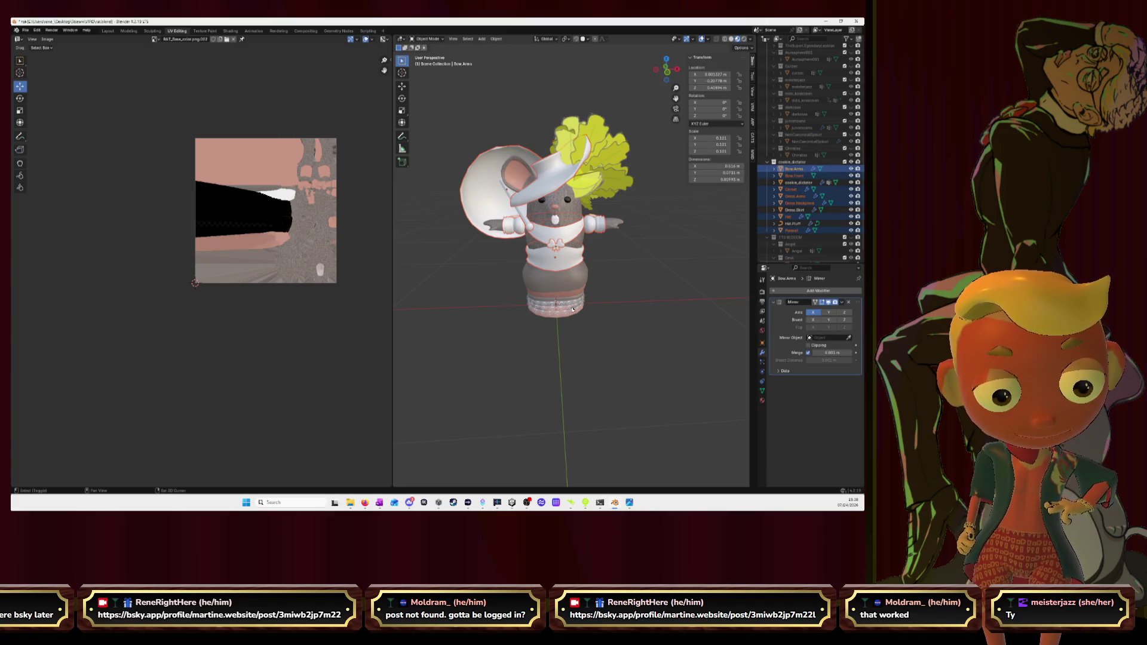
{"action": "left_click", "coordinate": [567, 283]}
{"action": "key", "text": "Tab"}
Step: Switch to the shader workspace, make Bow.Arms active and list the existing materials
{"action": "mouse_move", "coordinate": [650, 285]}
{"action": "middle_mouse_down"}
{"action": "mouse_move", "coordinate": [636, 247]}
{"action": "mouse_move", "coordinate": [579, 243]}
{"action": "middle_mouse_up"}
{"action": "scroll", "coordinate": [611, 243], "scroll_direction": "up", "scroll_amount": 3}
{"action": "scroll", "coordinate": [612, 244], "scroll_direction": "up", "scroll_amount": 2}
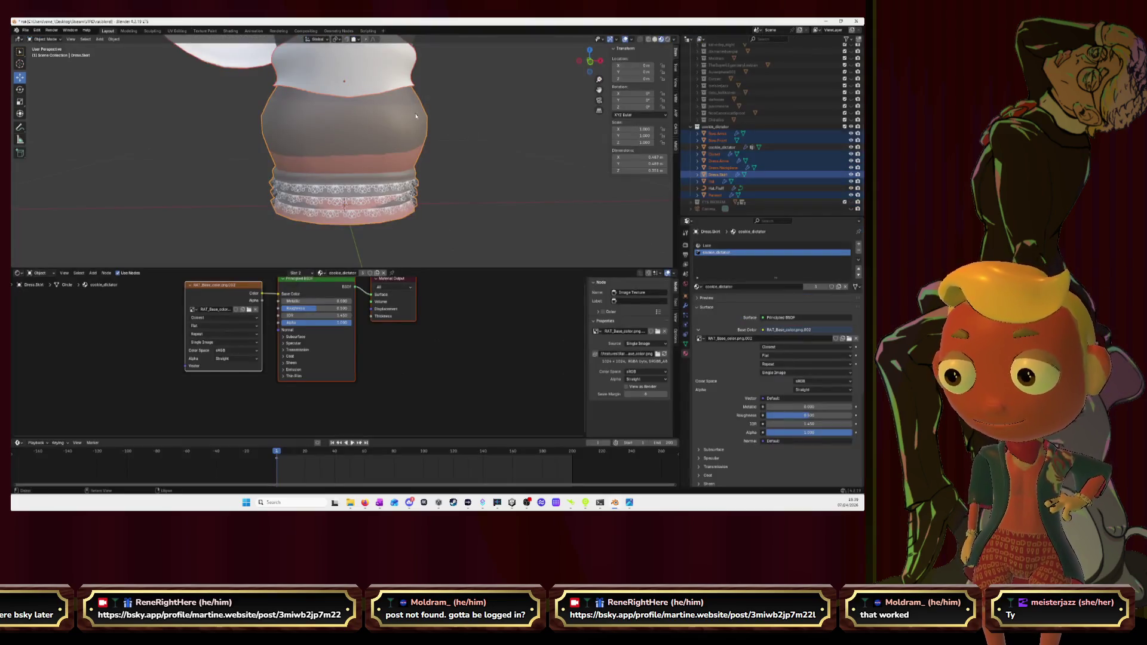
{"action": "left_click", "coordinate": [108, 31]}
{"action": "left_click", "coordinate": [713, 134]}
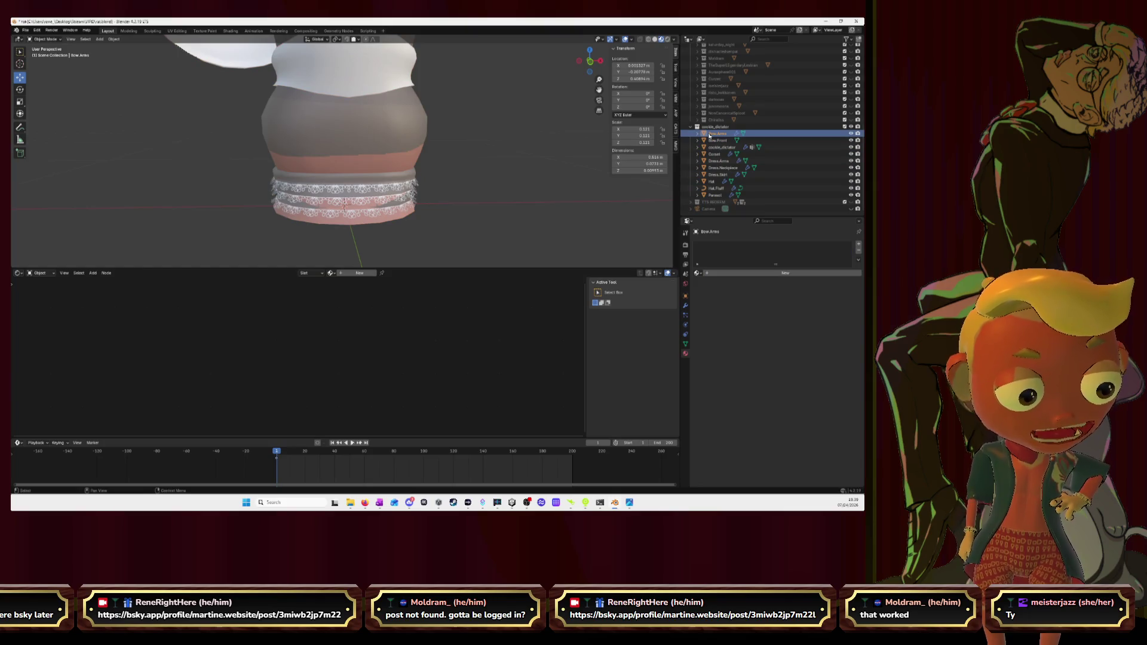
{"action": "left_click", "coordinate": [699, 274]}
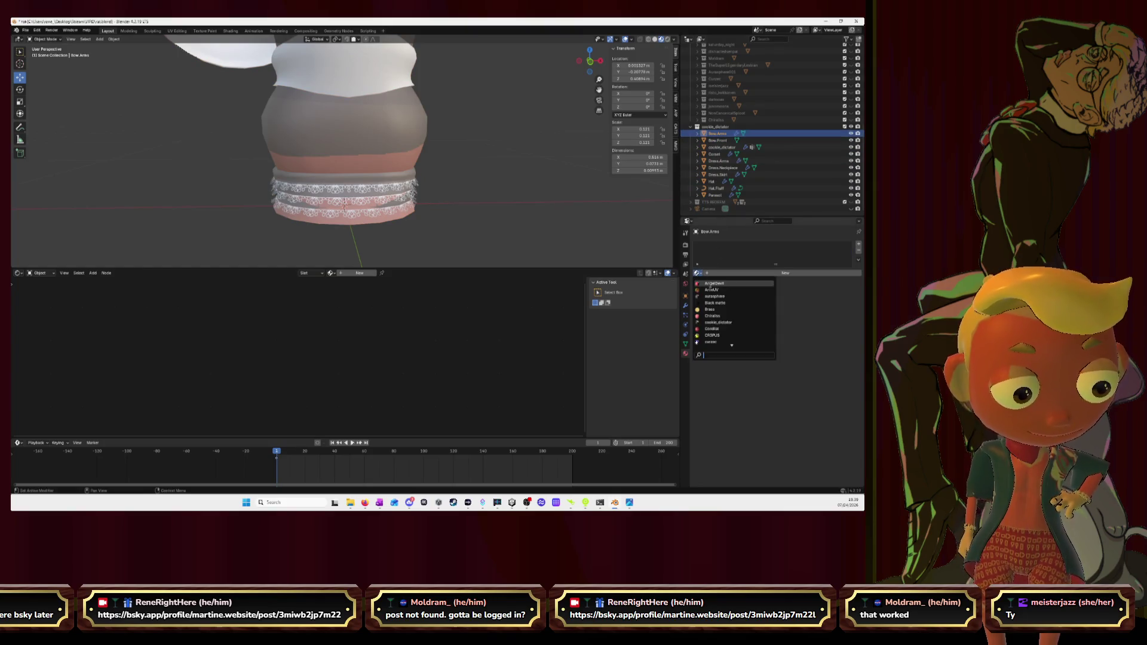
Step: Assign the cookie_dictator material to Bow.Arms, Bow.Front and Corset
{"action": "left_click", "coordinate": [715, 322]}
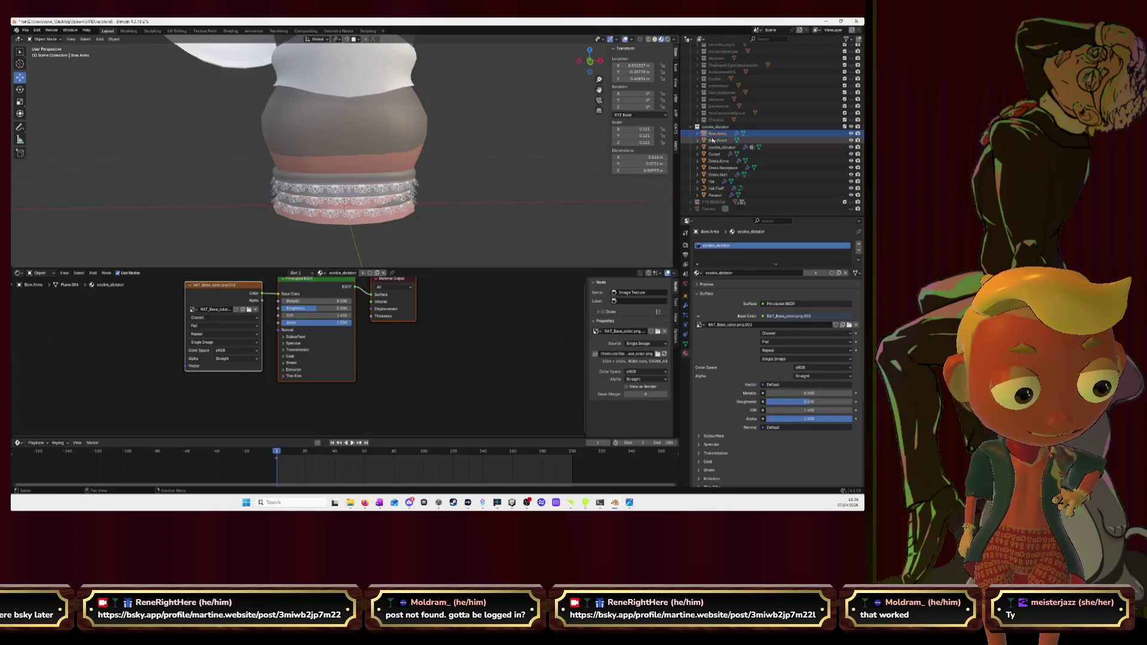
{"action": "left_click", "coordinate": [714, 140]}
{"action": "left_click", "coordinate": [698, 274]}
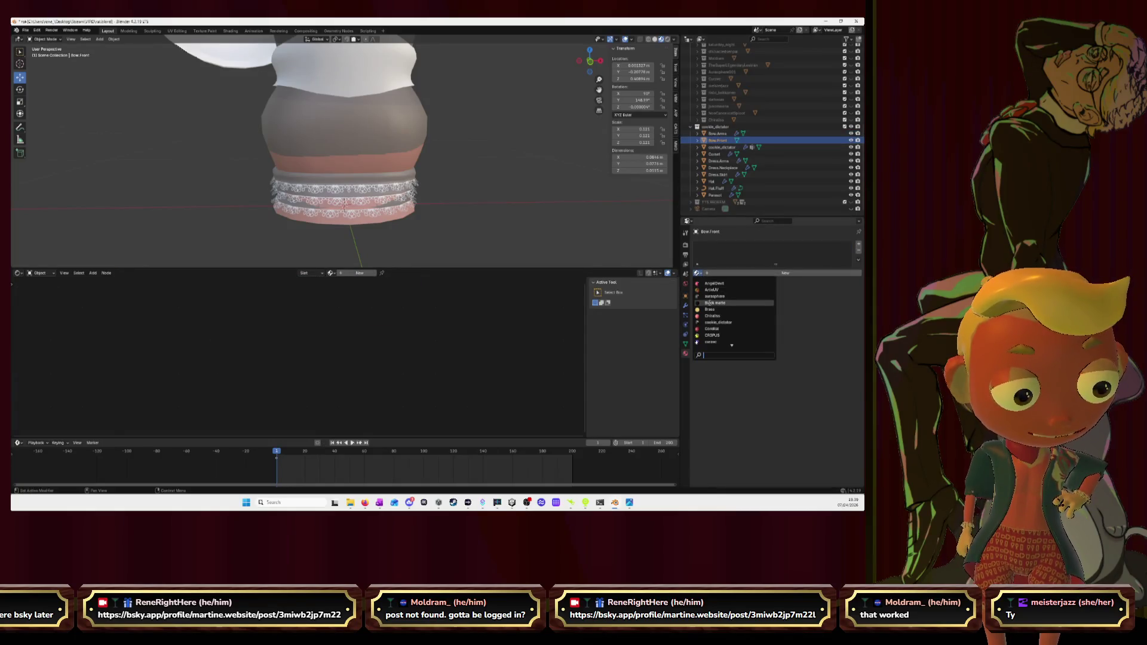
{"action": "left_click", "coordinate": [717, 321]}
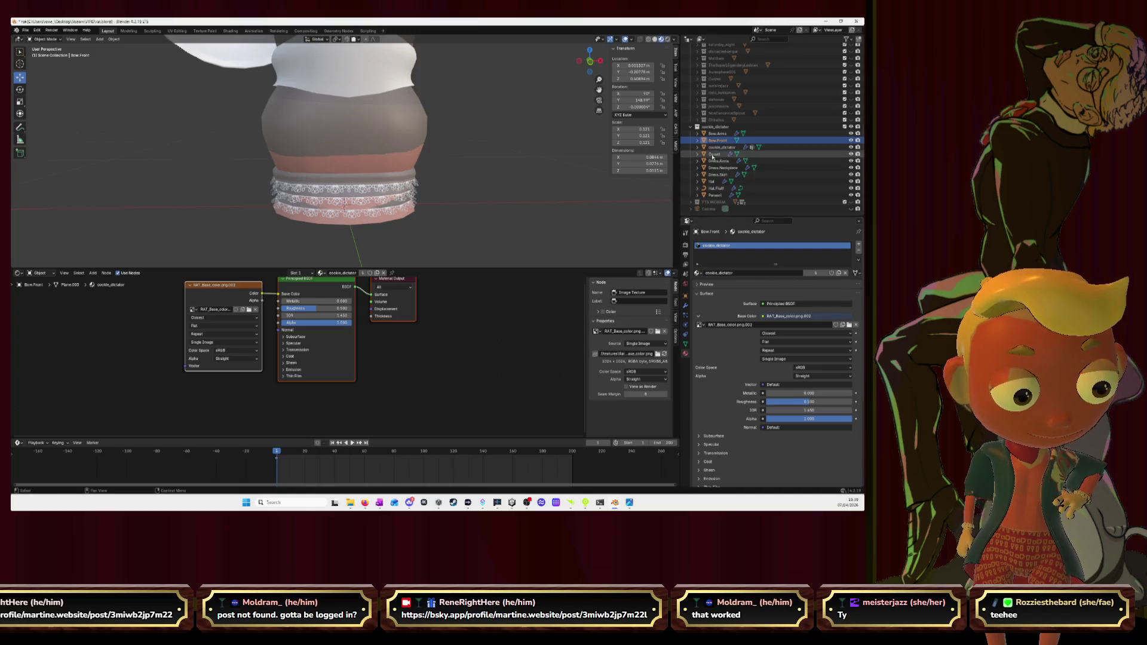
{"action": "left_click", "coordinate": [716, 147]}
{"action": "left_click", "coordinate": [716, 155]}
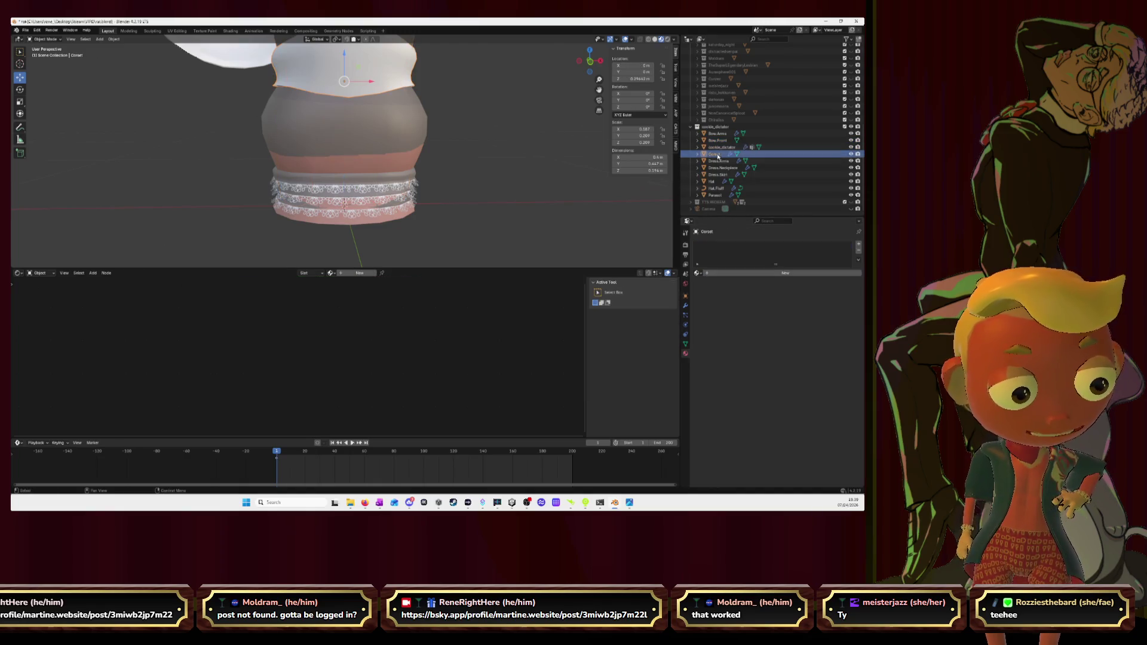
{"action": "left_click", "coordinate": [699, 275]}
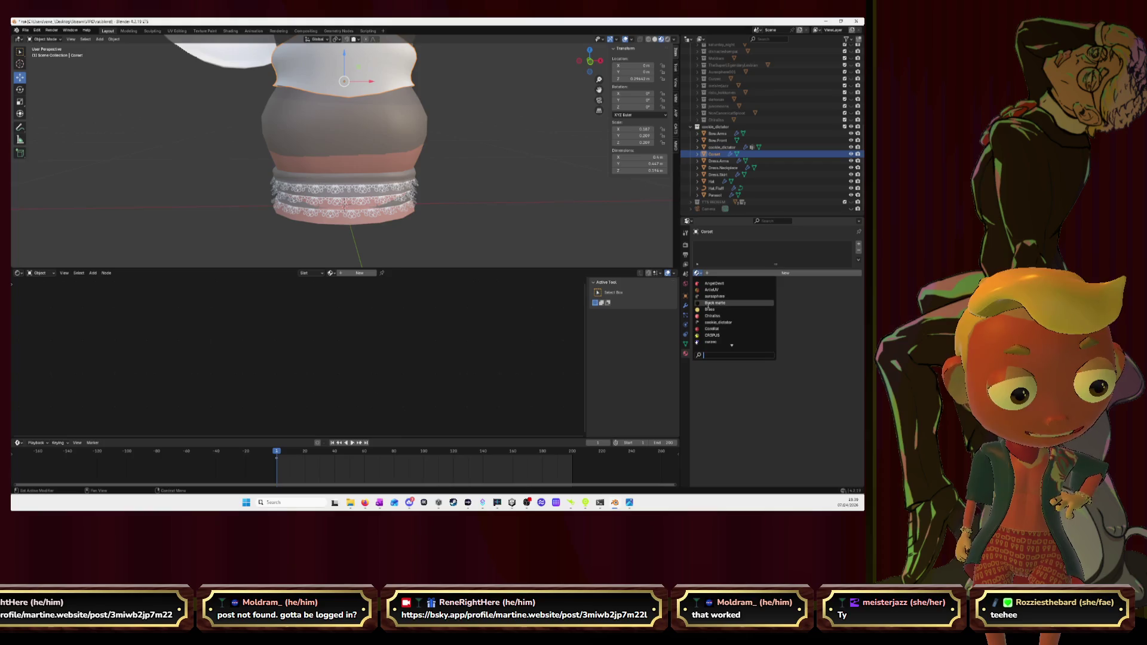
{"action": "left_click", "coordinate": [711, 322]}
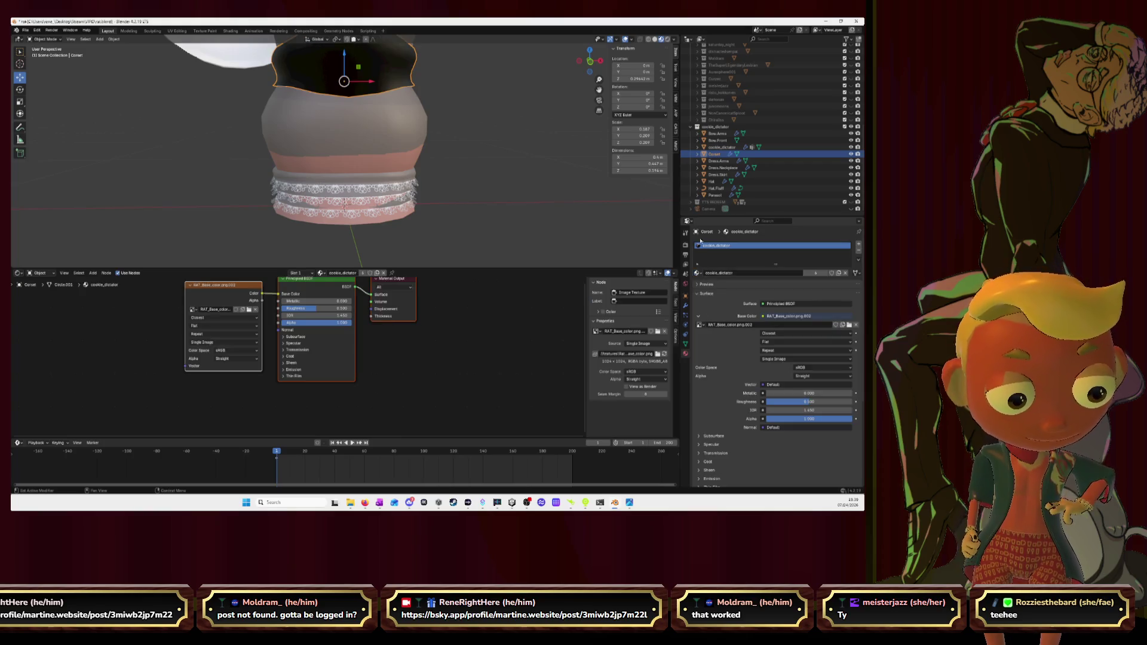
Step: Assign the cookie_dictator material to Dress.Arms and Dress.Neckpiece
{"action": "left_click", "coordinate": [717, 161]}
{"action": "left_click", "coordinate": [698, 274]}
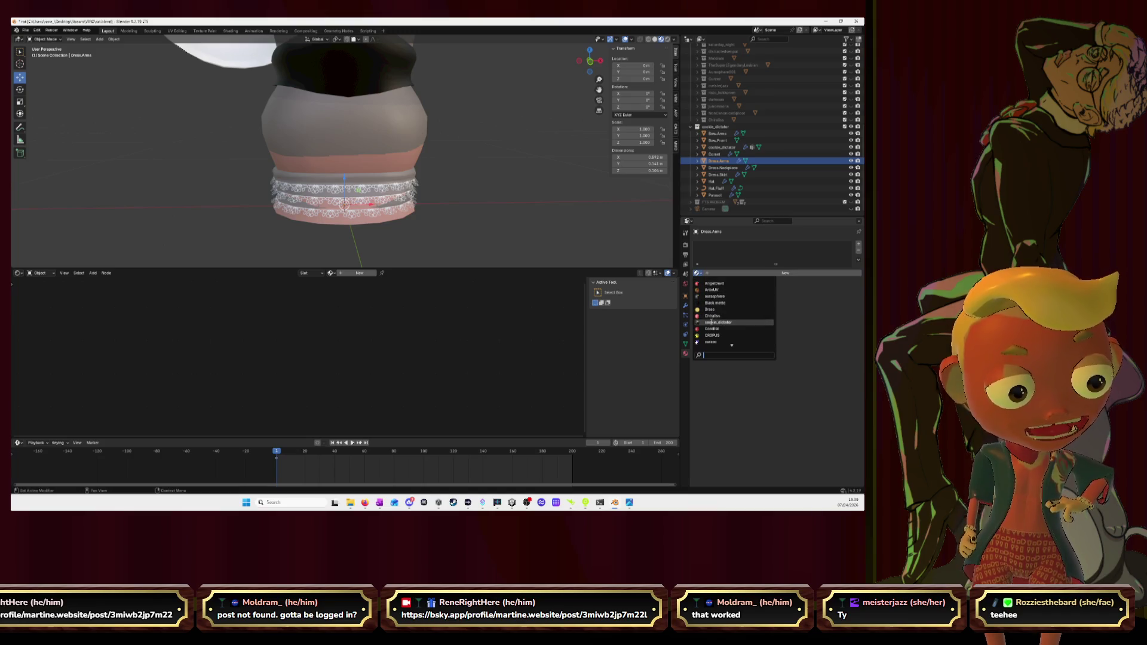
{"action": "left_click", "coordinate": [712, 322]}
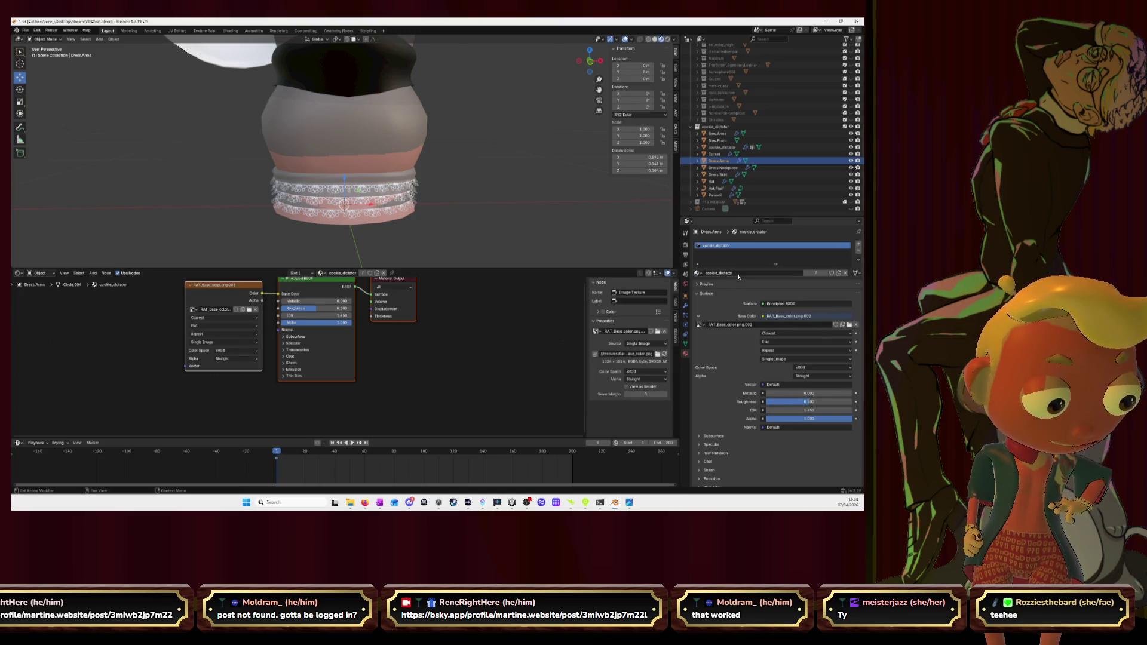
{"action": "left_click", "coordinate": [698, 273]}
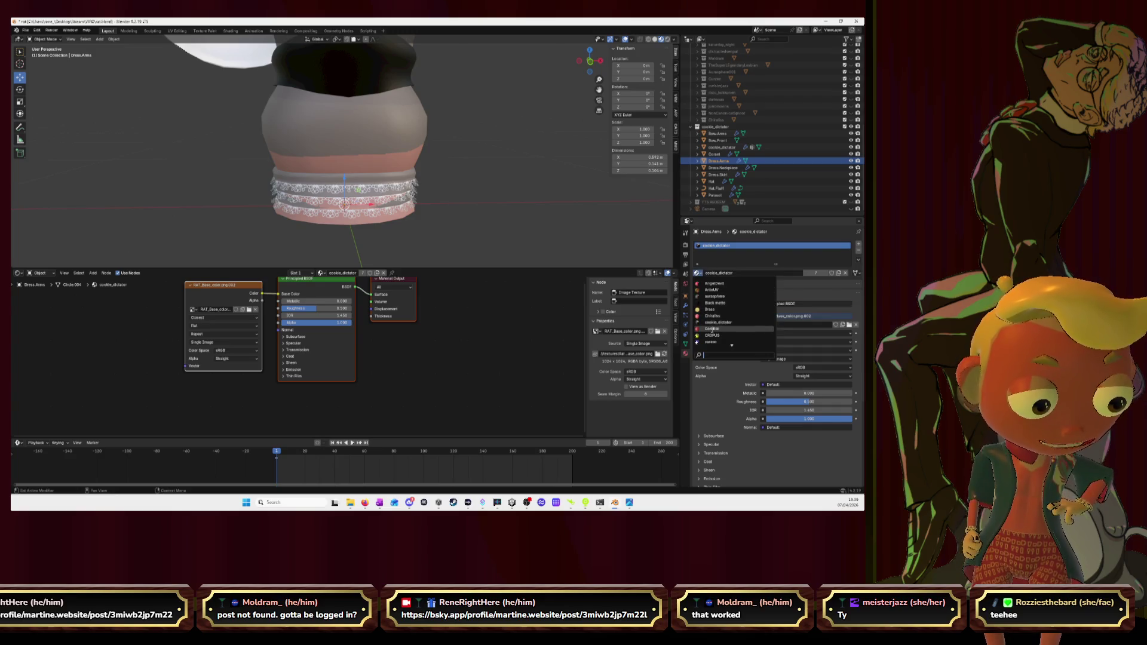
{"action": "left_click", "coordinate": [717, 168]}
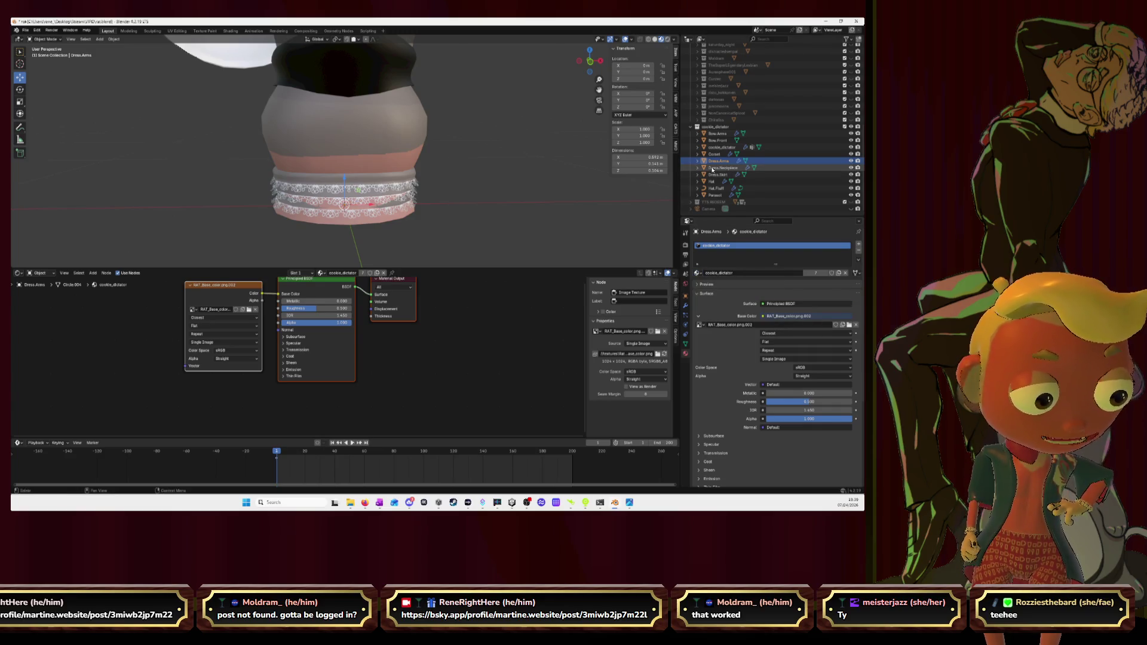
{"action": "left_click", "coordinate": [698, 274]}
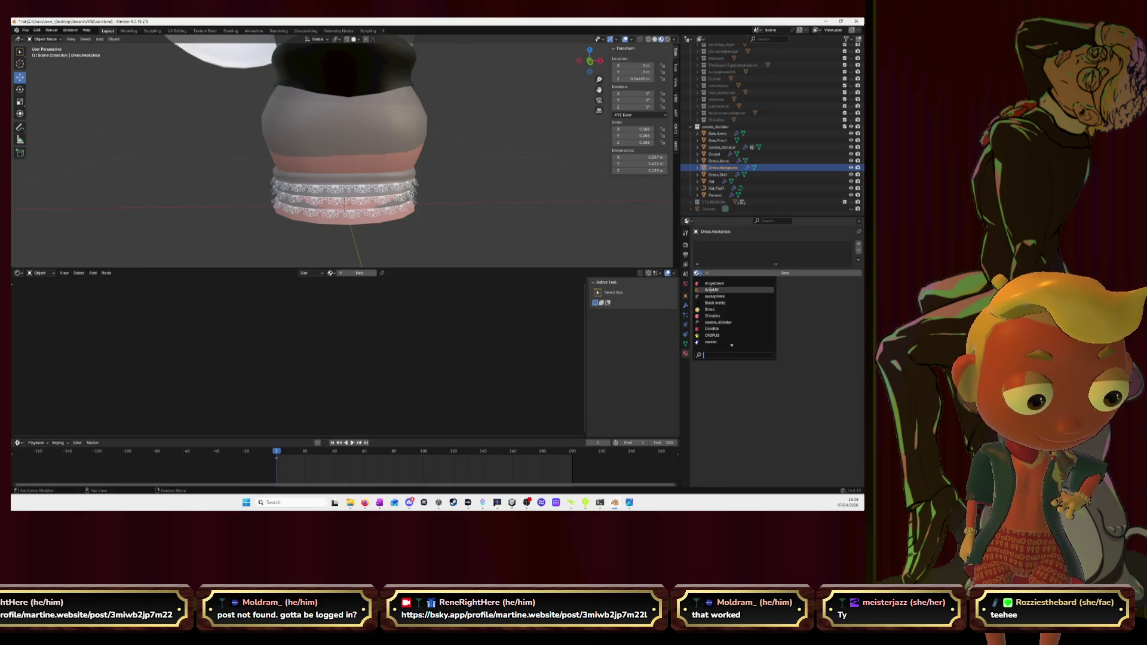
{"action": "left_click", "coordinate": [723, 323]}
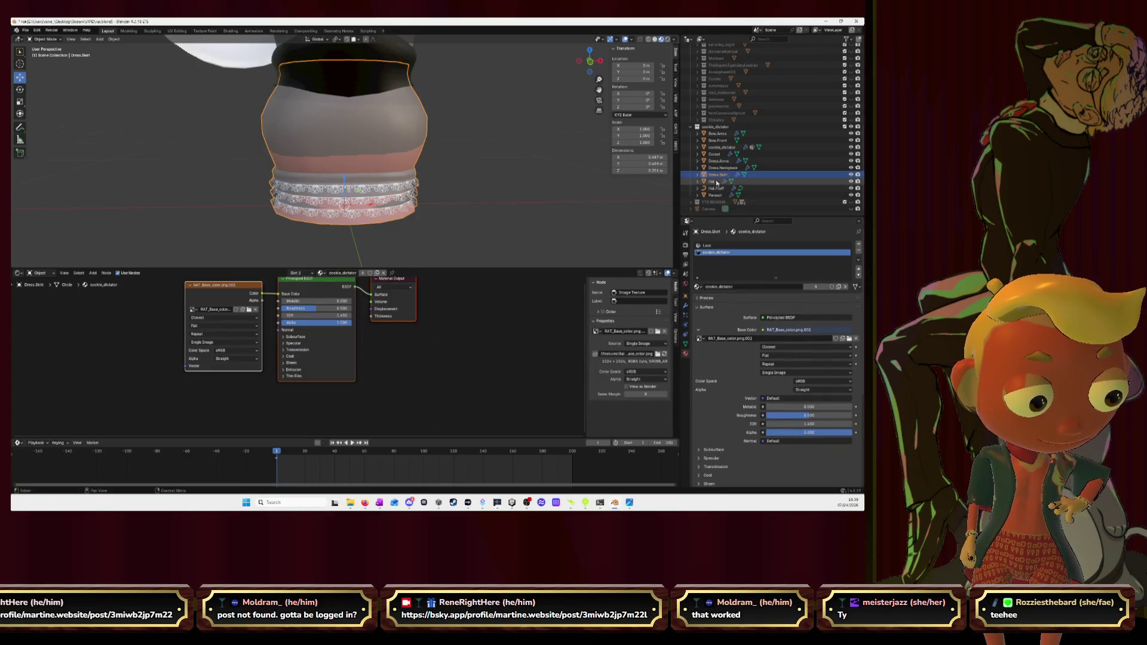
Step: Assign the cookie_dictator material to the Hat and the Parasol
{"action": "left_click", "coordinate": [716, 182]}
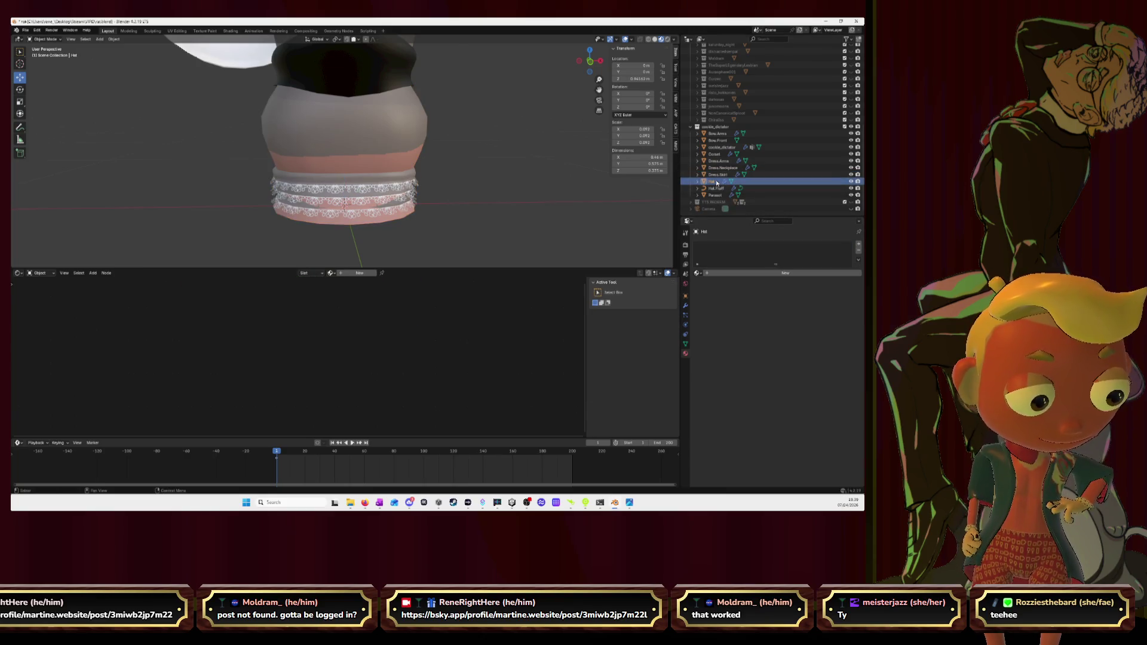
{"action": "left_click", "coordinate": [698, 273]}
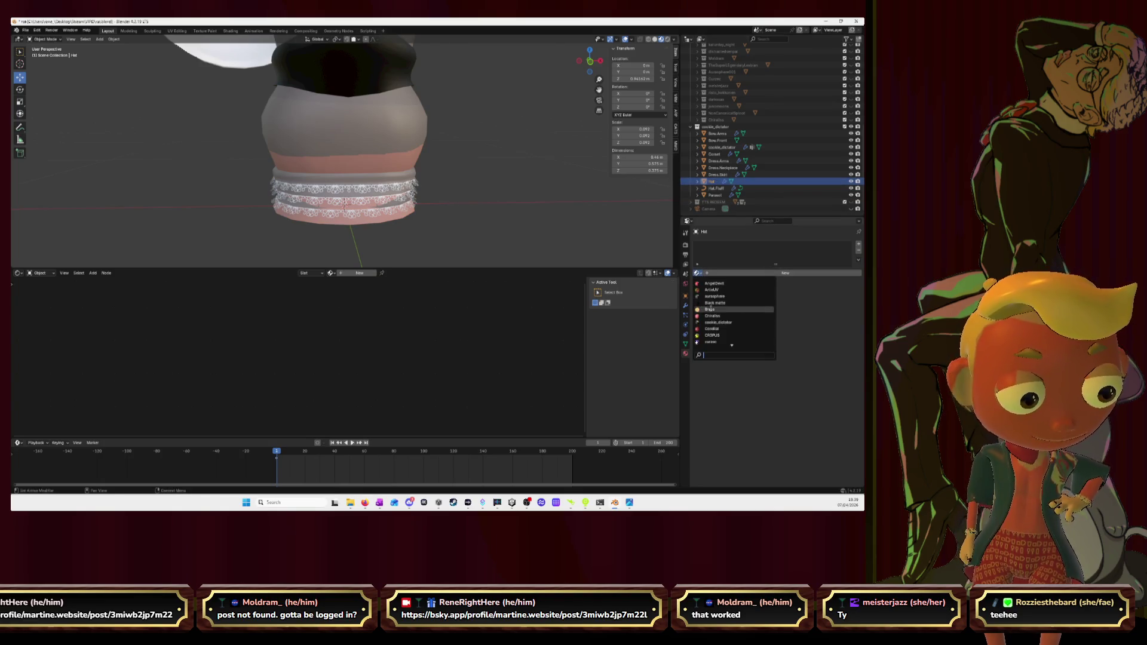
{"action": "left_click", "coordinate": [710, 316]}
{"action": "left_click", "coordinate": [720, 189]}
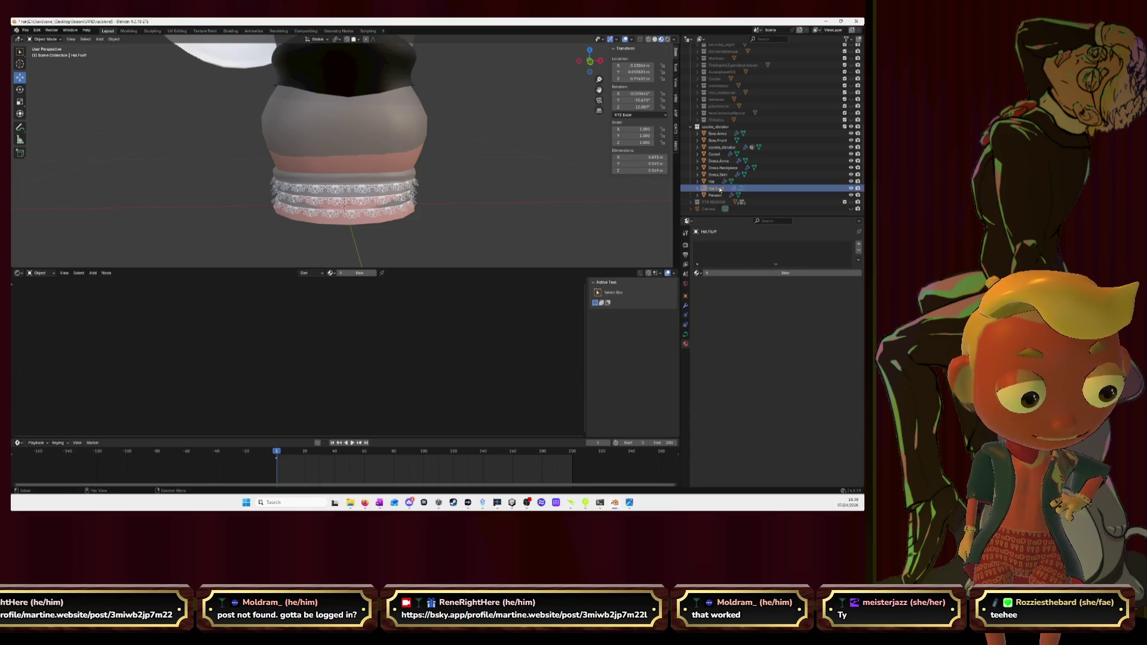
{"action": "left_click", "coordinate": [718, 195]}
{"action": "left_click", "coordinate": [698, 274]}
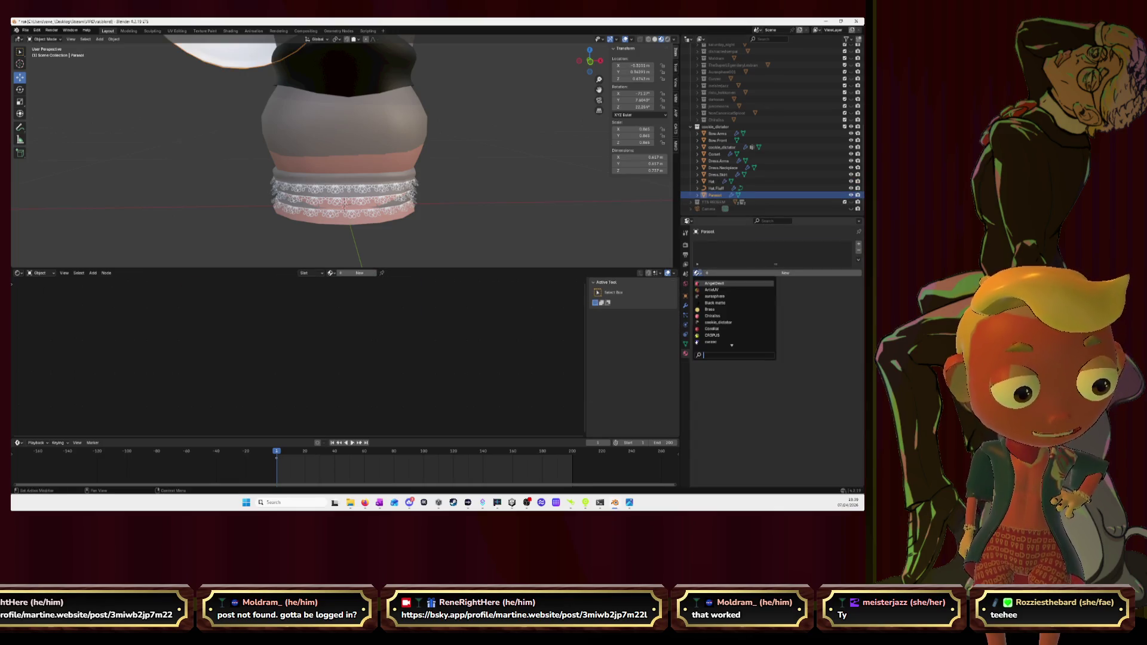
{"action": "left_click", "coordinate": [712, 322]}
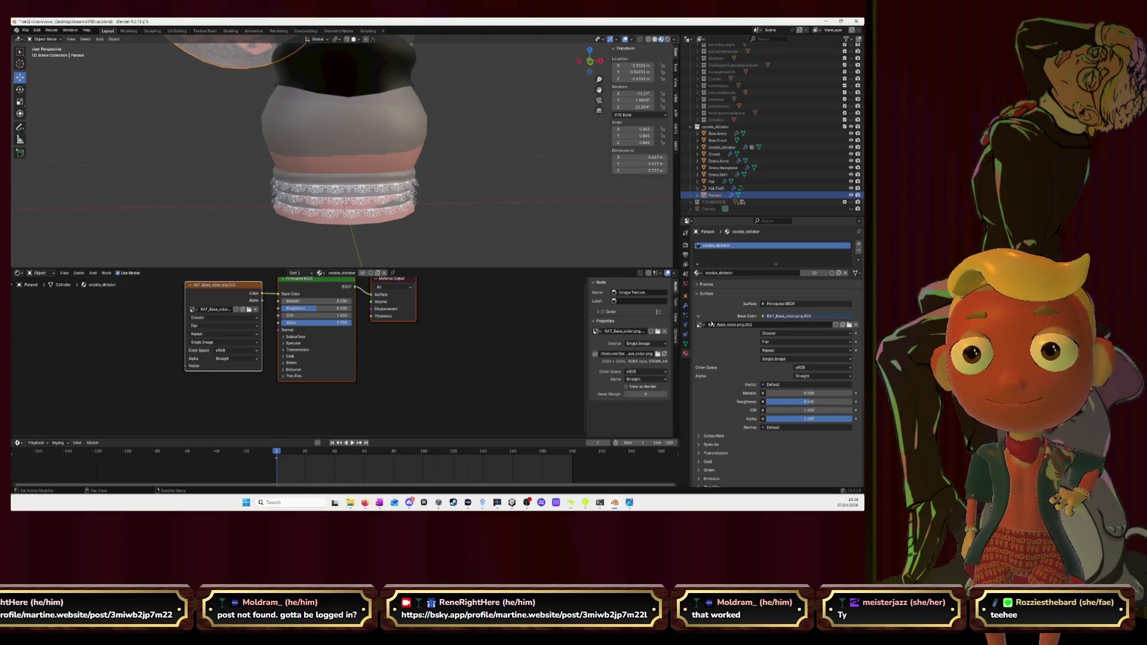
{"action": "scroll", "coordinate": [492, 166], "scroll_direction": "down", "scroll_amount": 3}
Step: Select the whole mouse model, then hide just the yellow hat fluff
{"action": "middle_click_drag", "start_coordinate": [491, 166], "coordinate": [611, 89]}
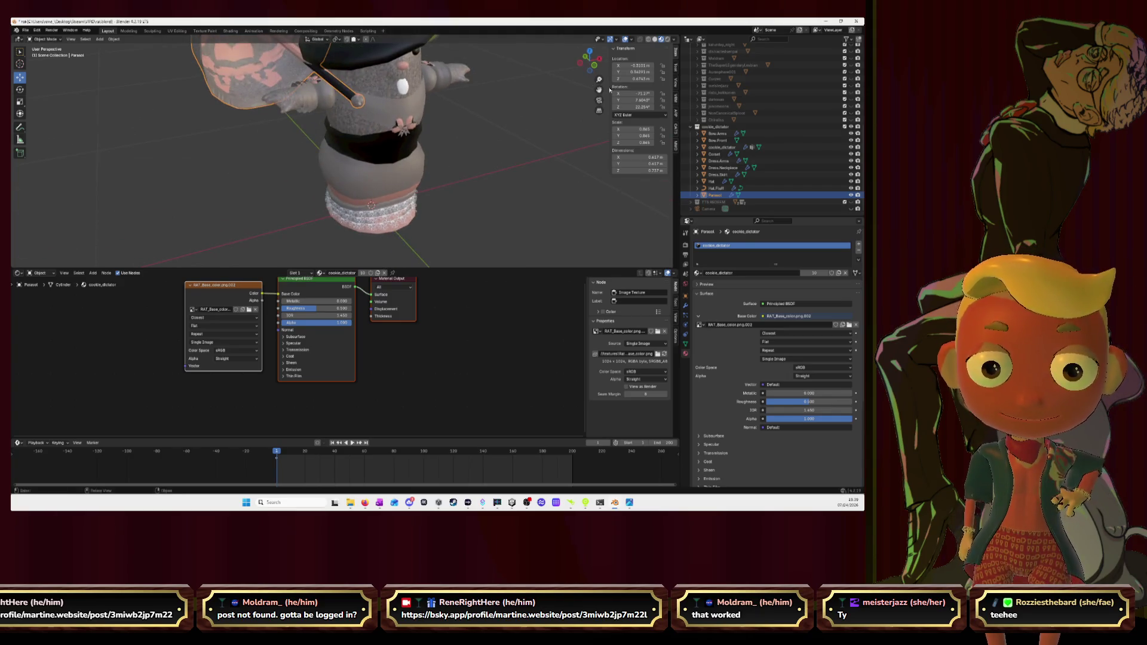
{"action": "mouse_move", "coordinate": [502, 180]}
{"action": "middle_mouse_down"}
{"action": "mouse_move", "coordinate": [535, 159]}
{"action": "mouse_move", "coordinate": [513, 150]}
{"action": "middle_mouse_up"}
{"action": "scroll", "coordinate": [535, 159], "scroll_direction": "down", "scroll_amount": 2}
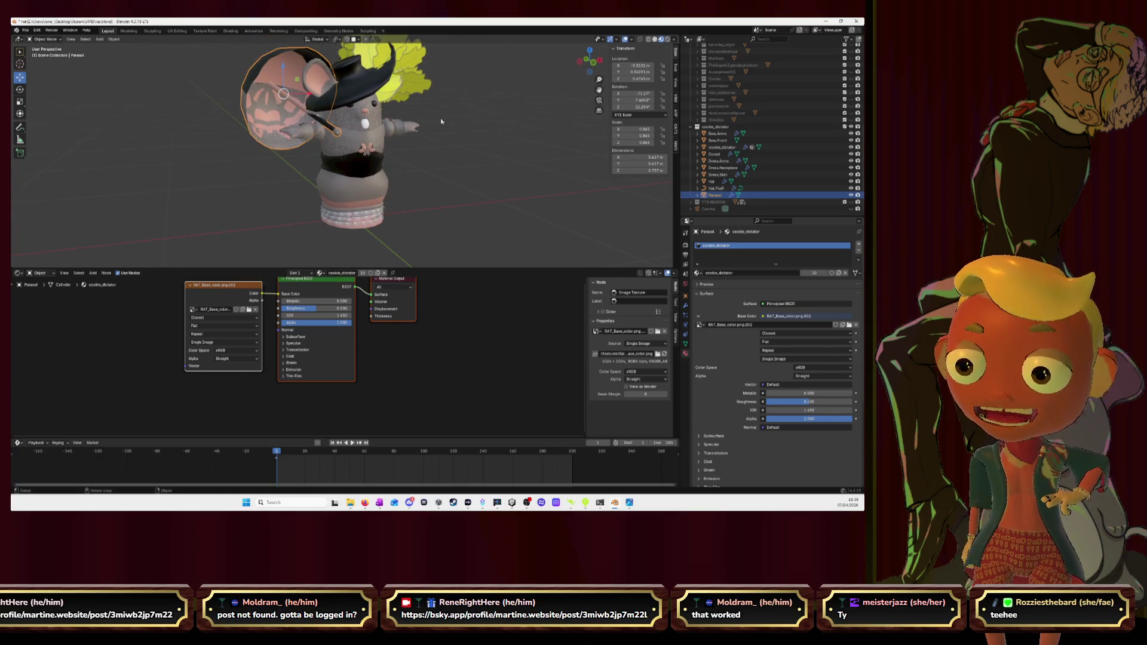
{"action": "left_click", "coordinate": [468, 134]}
{"action": "key", "text": "a"}
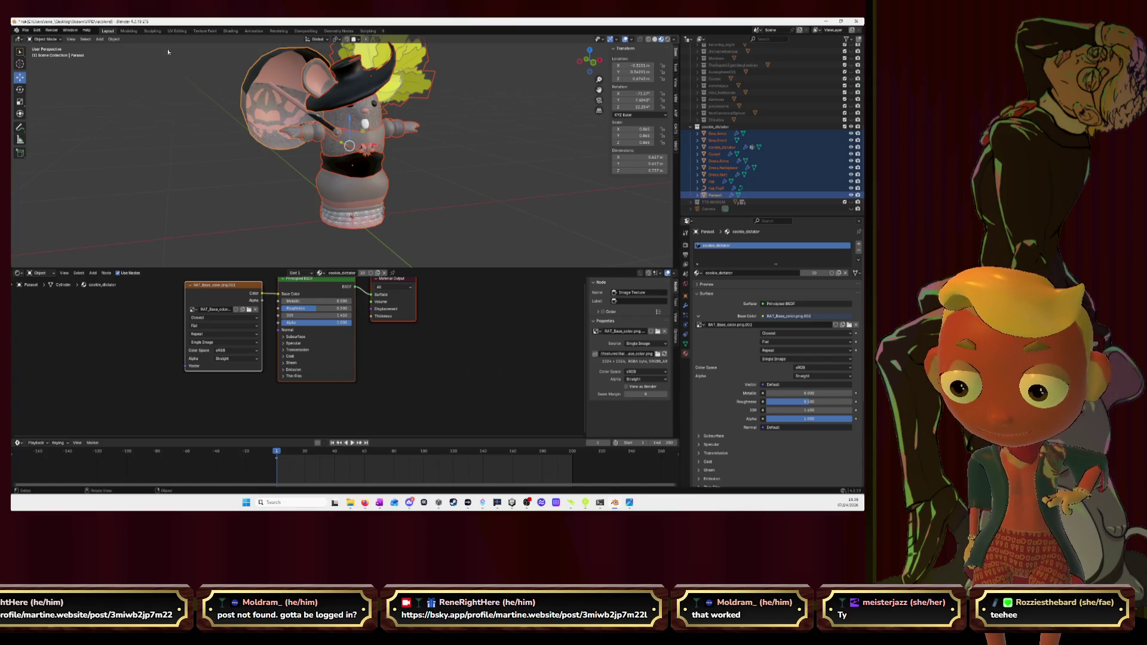
{"action": "left_click", "coordinate": [411, 84]}
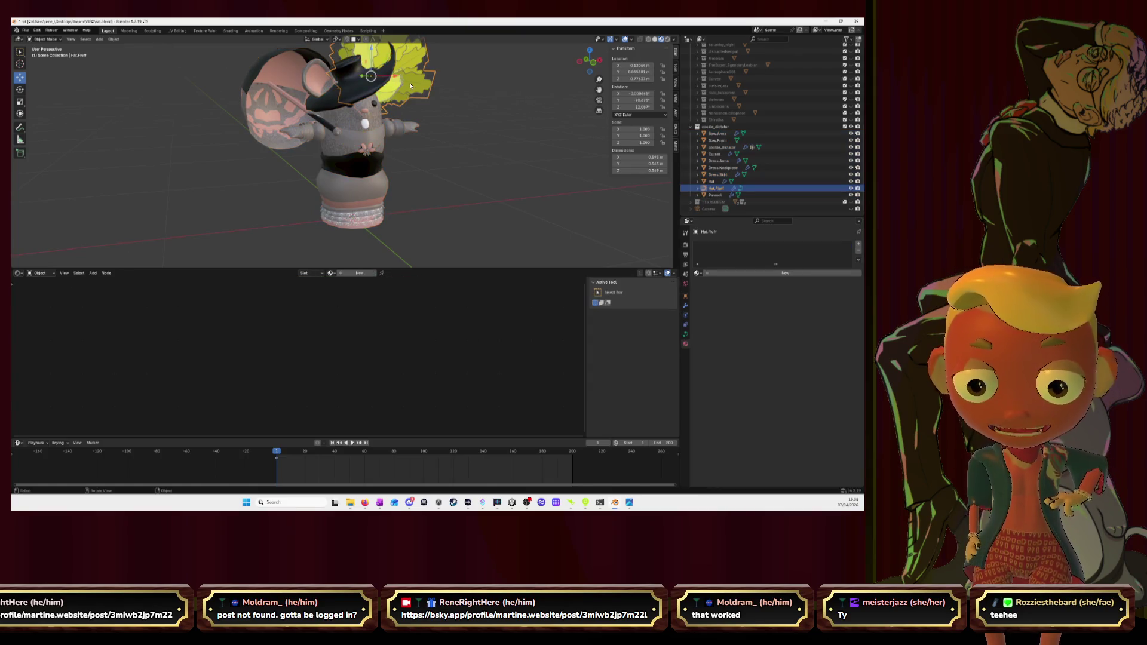
{"action": "key", "text": "h"}
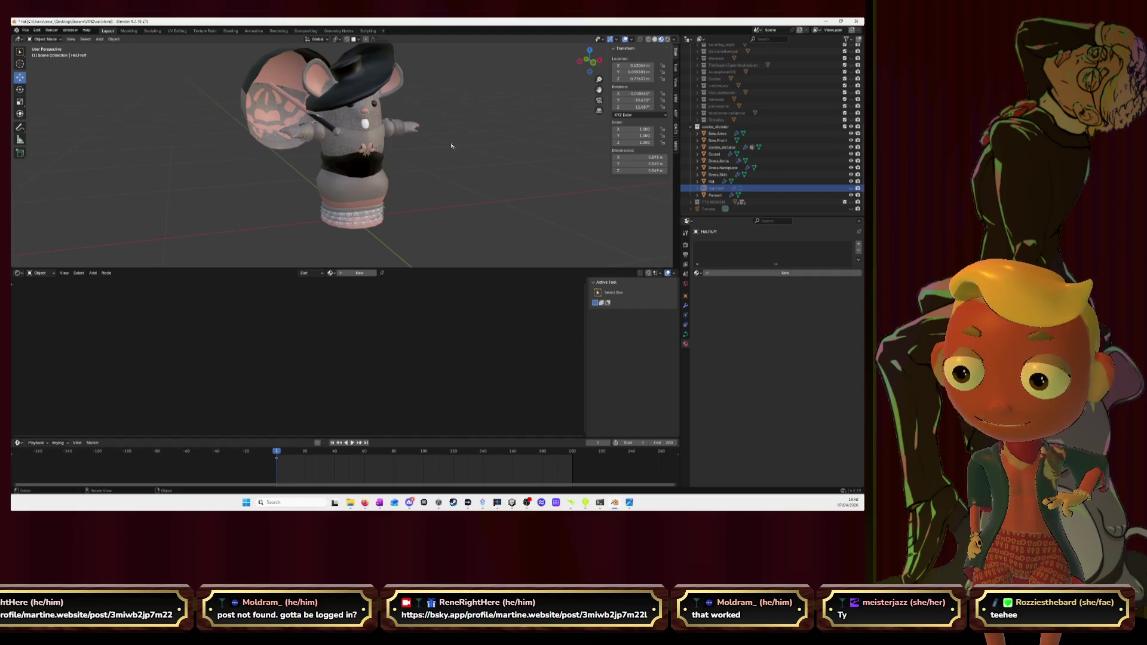
Step: Select all visible mouse parts and move to the UV Editing workspace
{"action": "key", "text": "a"}
{"action": "left_click", "coordinate": [177, 30]}
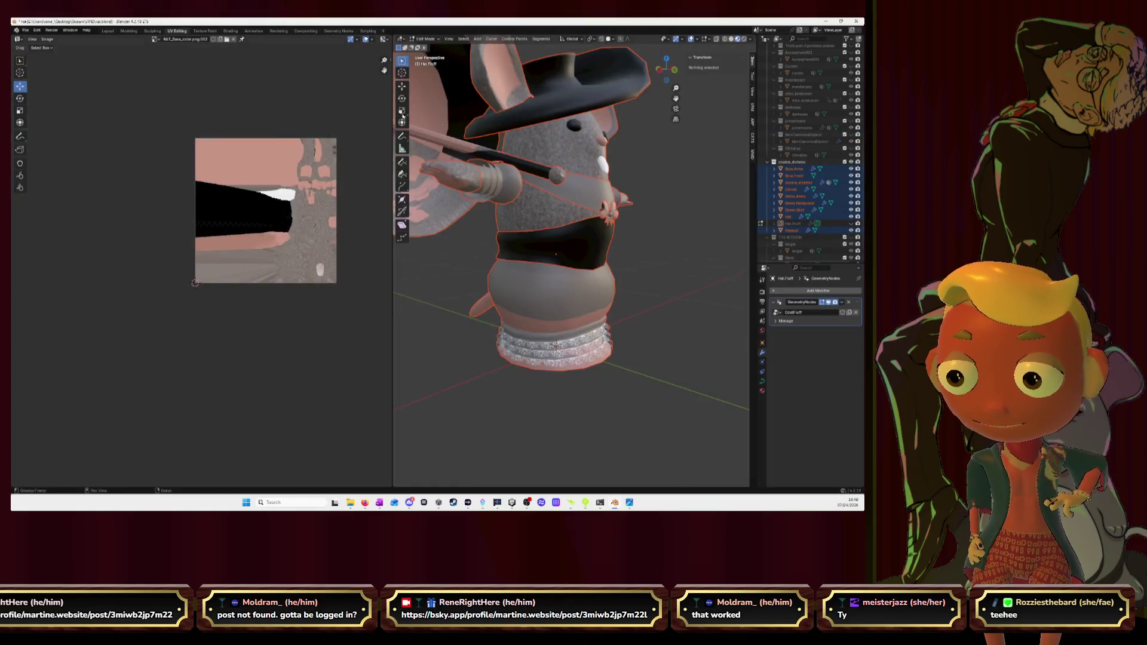
Step: Return to Object Mode and reselect every mouse part
{"action": "middle_click_drag", "start_coordinate": [502, 179], "coordinate": [543, 153]}
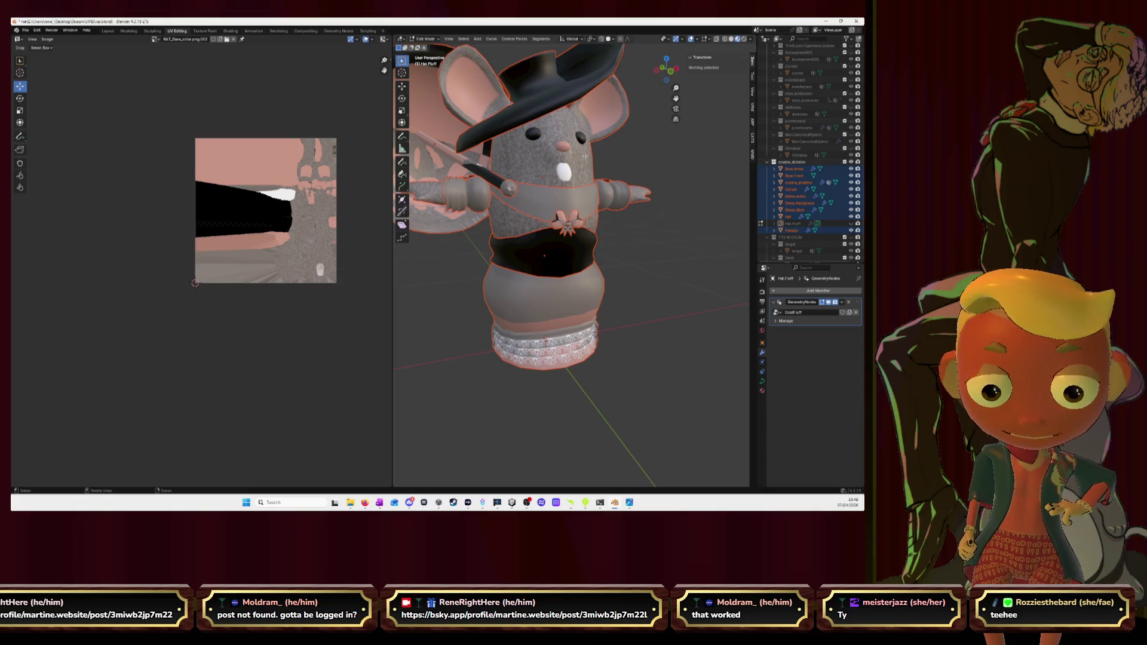
{"action": "key", "text": "Tab"}
{"action": "key", "text": "alt+a"}
{"action": "key", "text": "a"}
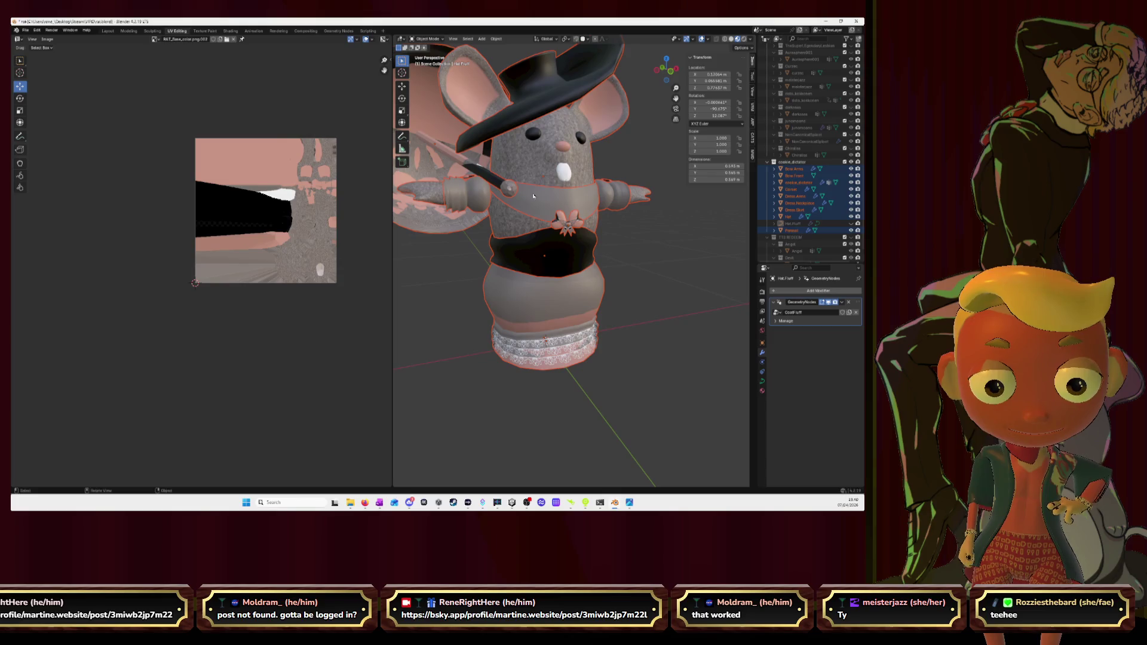
Step: Make Parasol the active object via the Outliner and enter Edit Mode on all parts
{"action": "left_click", "coordinate": [791, 169], "text": "ctrl"}
{"action": "left_click", "coordinate": [792, 216], "text": "ctrl"}
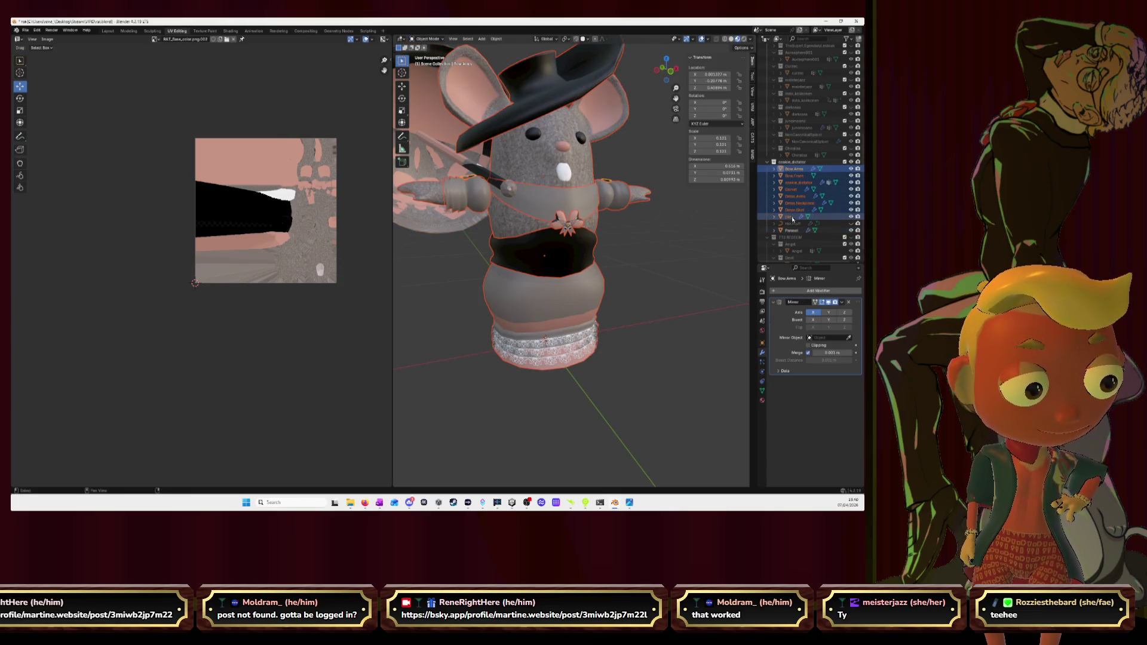
{"action": "left_click", "coordinate": [793, 231], "text": "ctrl"}
{"action": "key", "text": "Tab"}
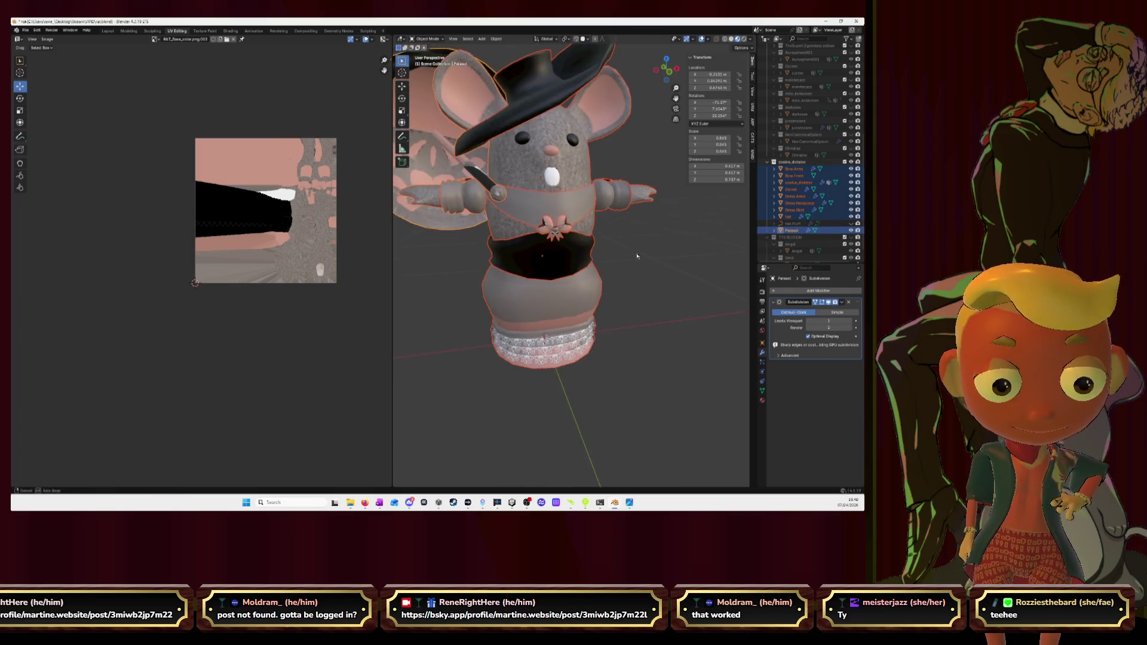
{"action": "middle_click_drag", "start_coordinate": [597, 162], "coordinate": [593, 212]}
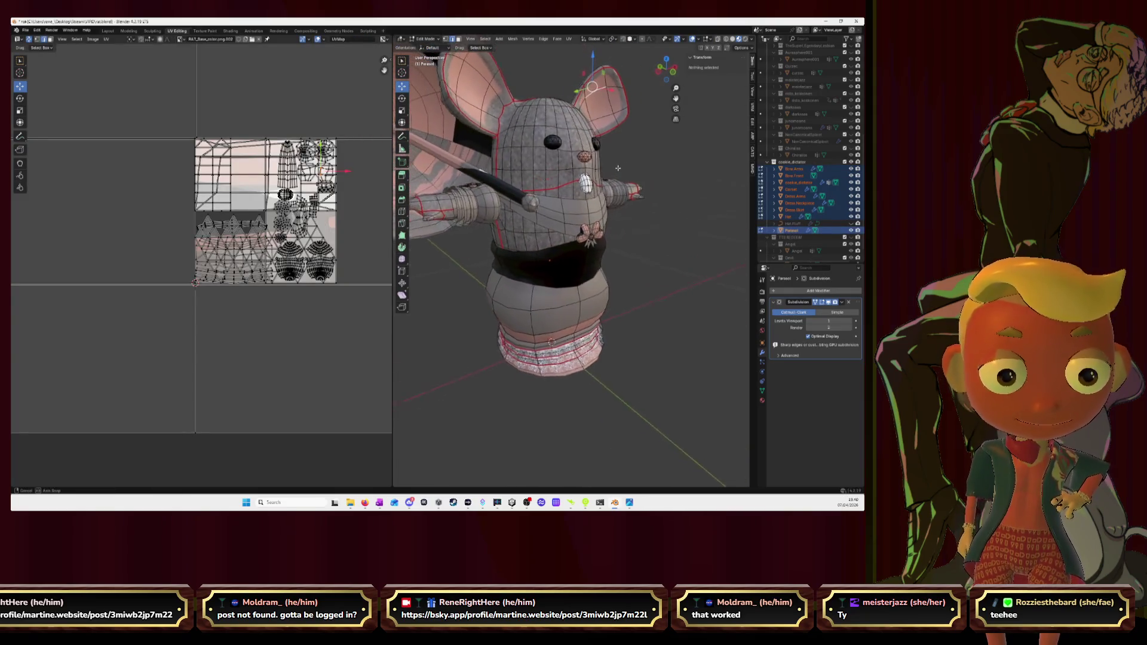
Step: Hide the skirt mesh, a stray vertex and the frill at the model's base
{"action": "middle_click_drag", "start_coordinate": [622, 255], "coordinate": [574, 286]}
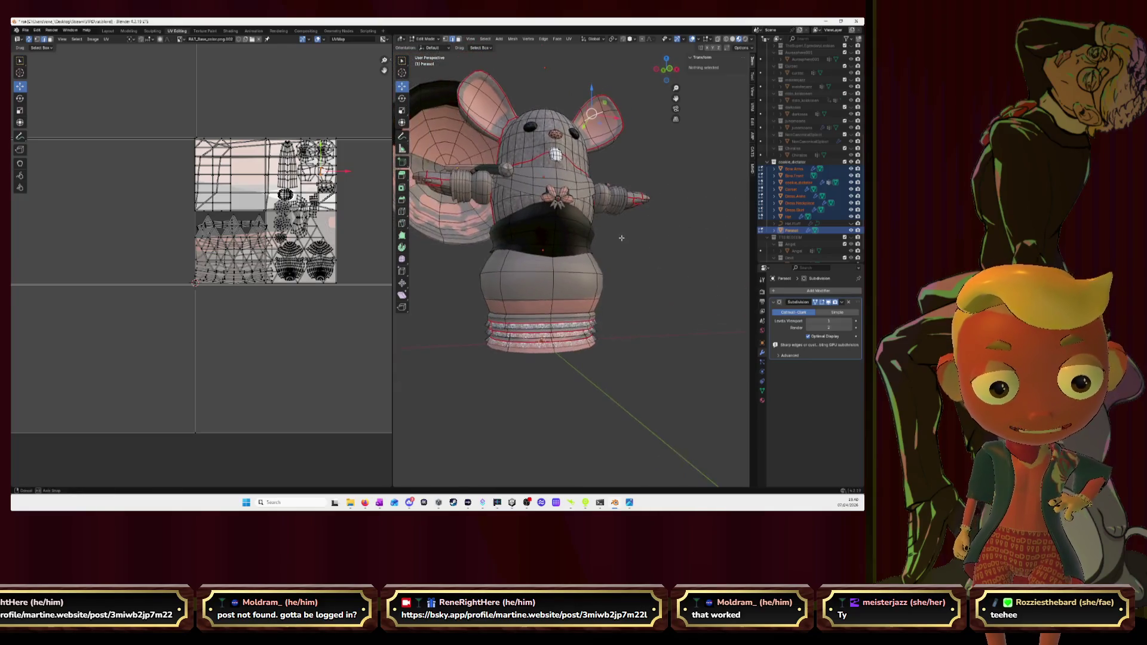
{"action": "left_click", "coordinate": [569, 289]}
{"action": "key", "text": "ctrl+l"}
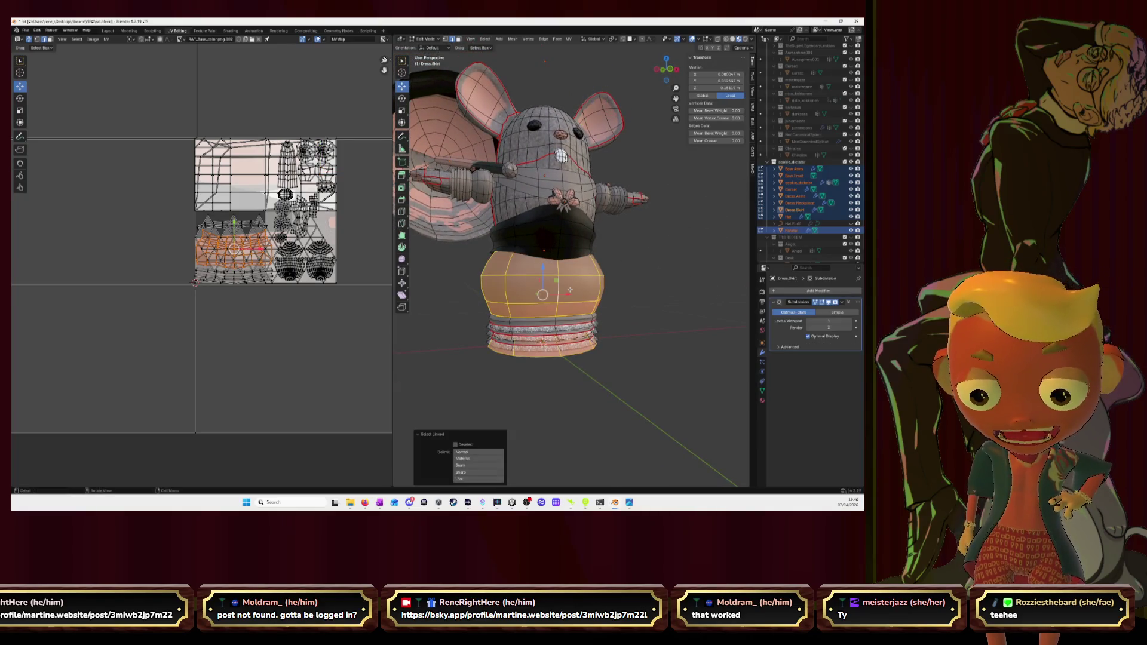
{"action": "key", "text": "h"}
{"action": "left_click", "coordinate": [578, 319]}
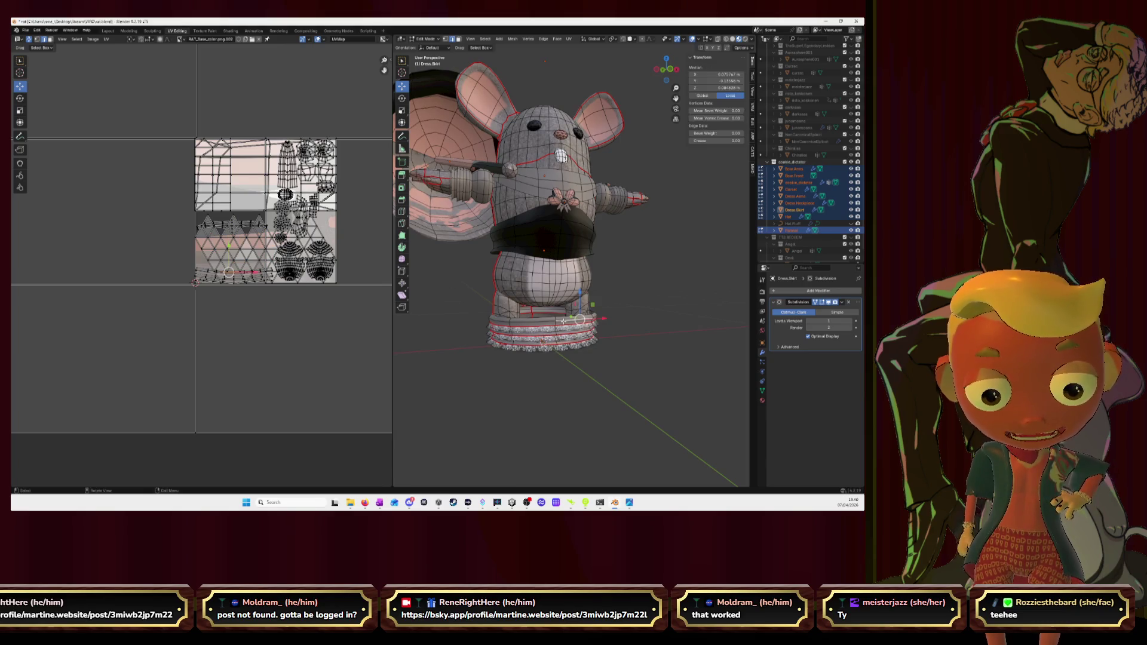
{"action": "key", "text": "h"}
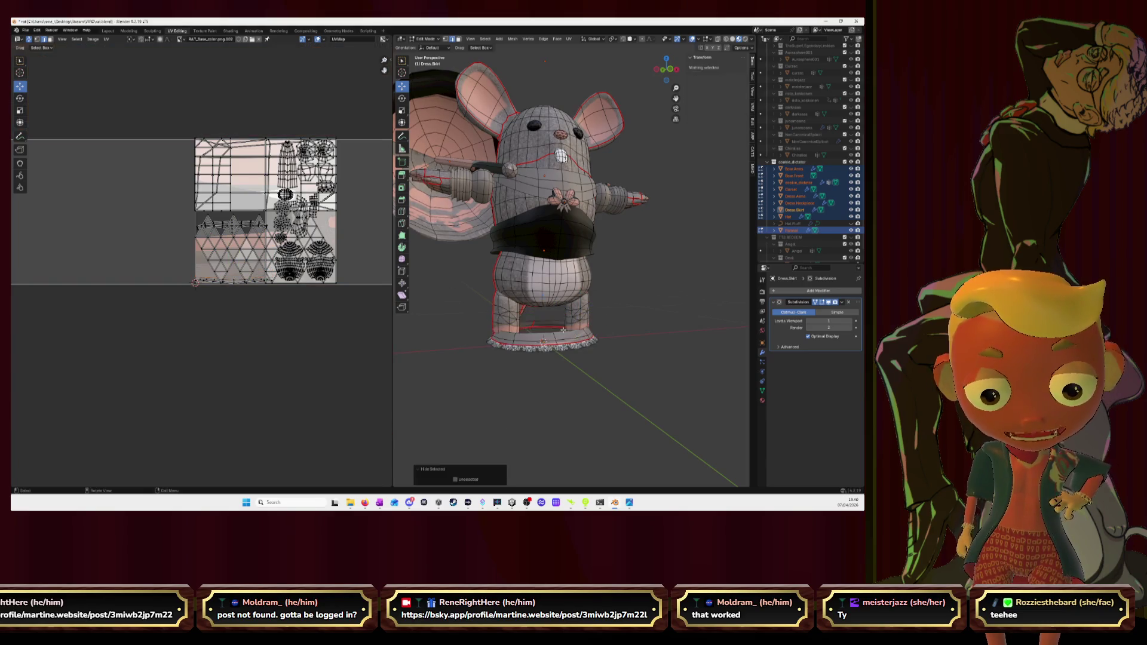
{"action": "key", "text": "l"}
{"action": "key", "text": "h"}
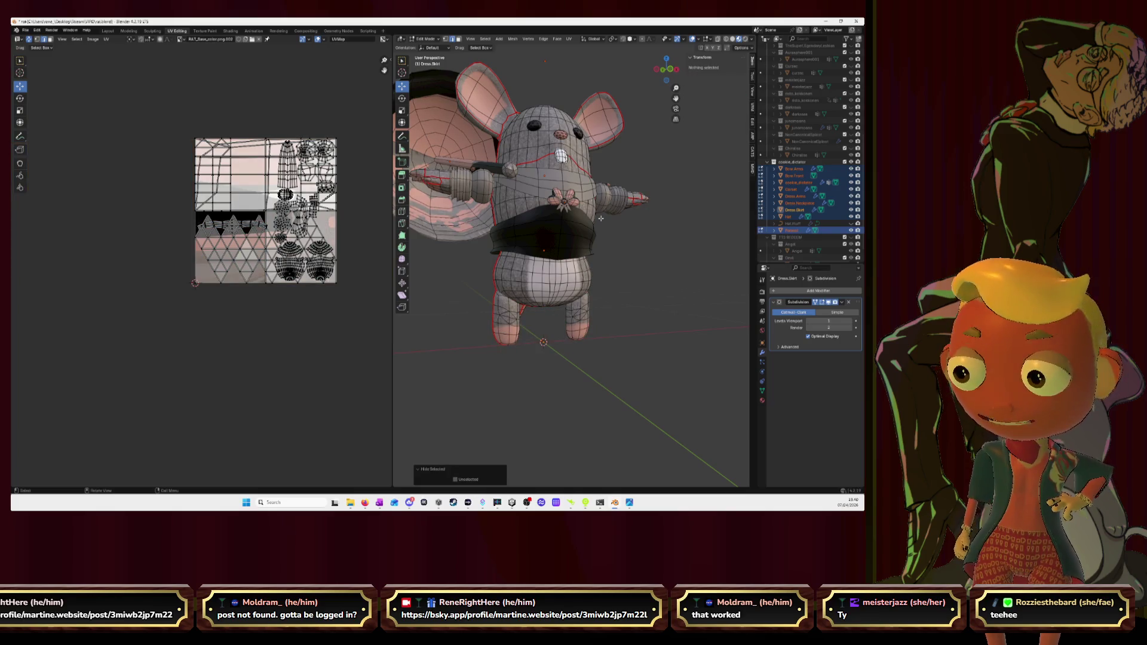
Step: Select the whole corset piece and hide it to clear the upper body
{"action": "left_click", "coordinate": [584, 222]}
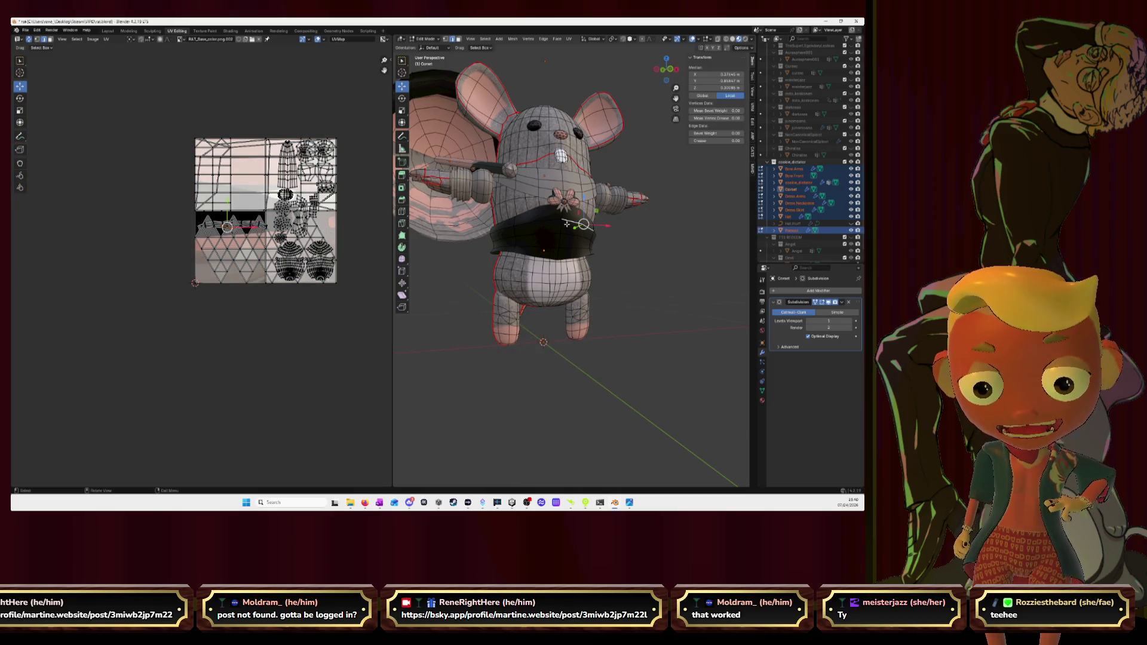
{"action": "key", "text": "l"}
{"action": "key", "text": "h"}
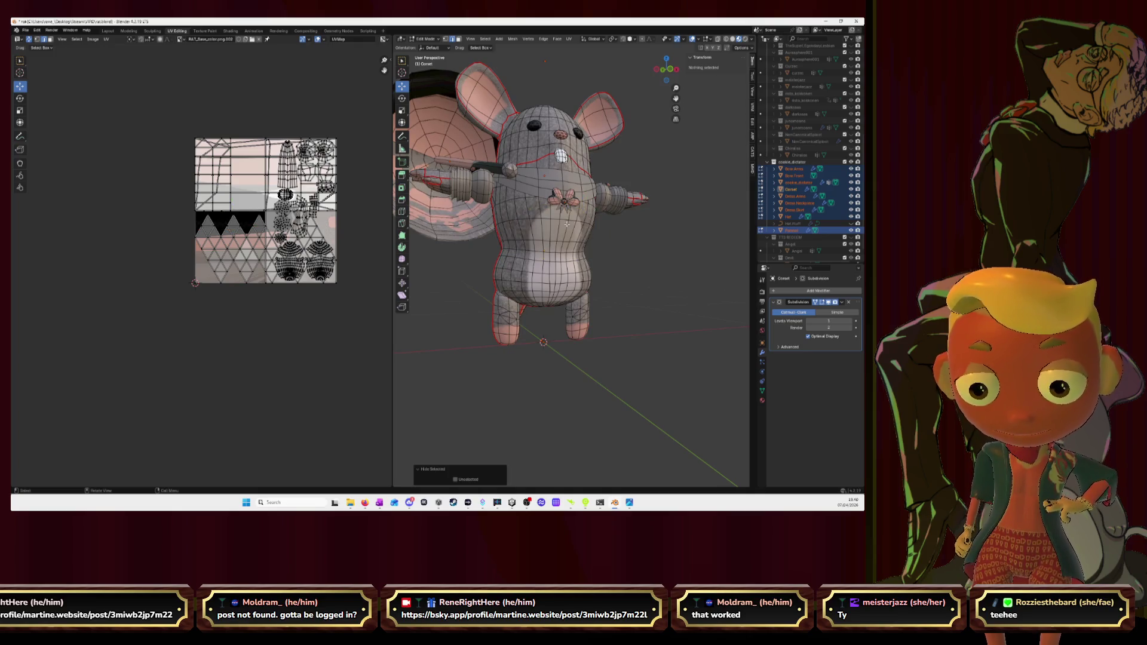
{"action": "middle_click_drag", "start_coordinate": [564, 175], "coordinate": [587, 180]}
{"action": "mouse_move", "coordinate": [591, 194]}
{"action": "middle_mouse_down"}
{"action": "mouse_move", "coordinate": [619, 187]}
{"action": "mouse_move", "coordinate": [561, 195]}
{"action": "mouse_move", "coordinate": [542, 222]}
{"action": "middle_mouse_up"}
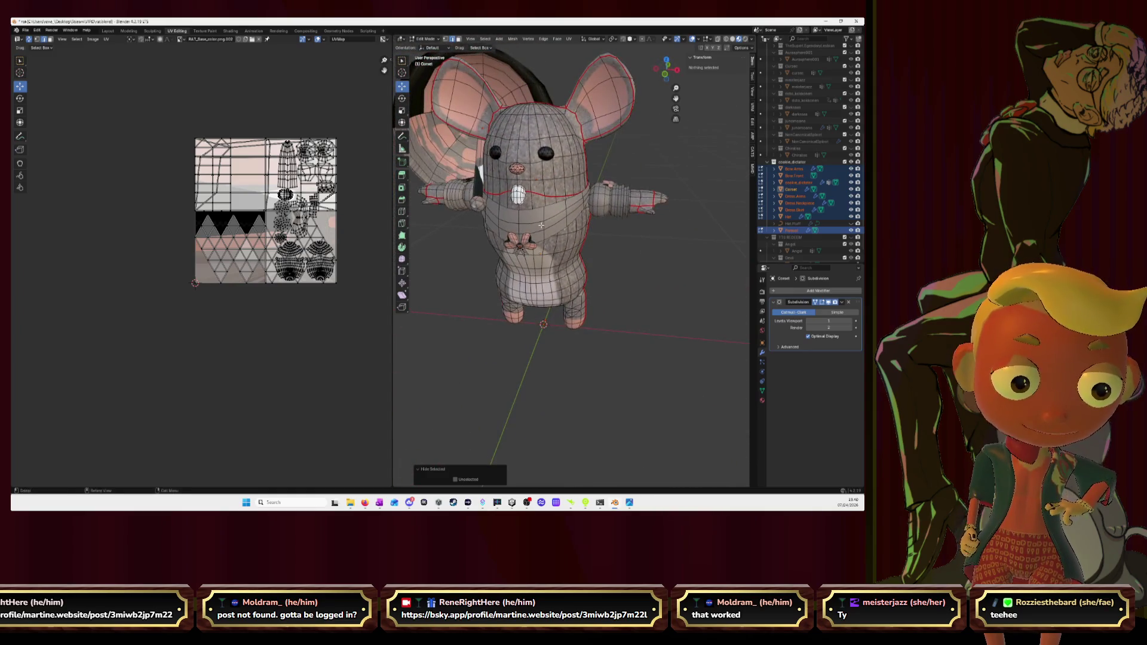
Step: Mark the mouse's waist edge as a UV seam and select the waist edge loop
{"action": "key", "text": "l"}
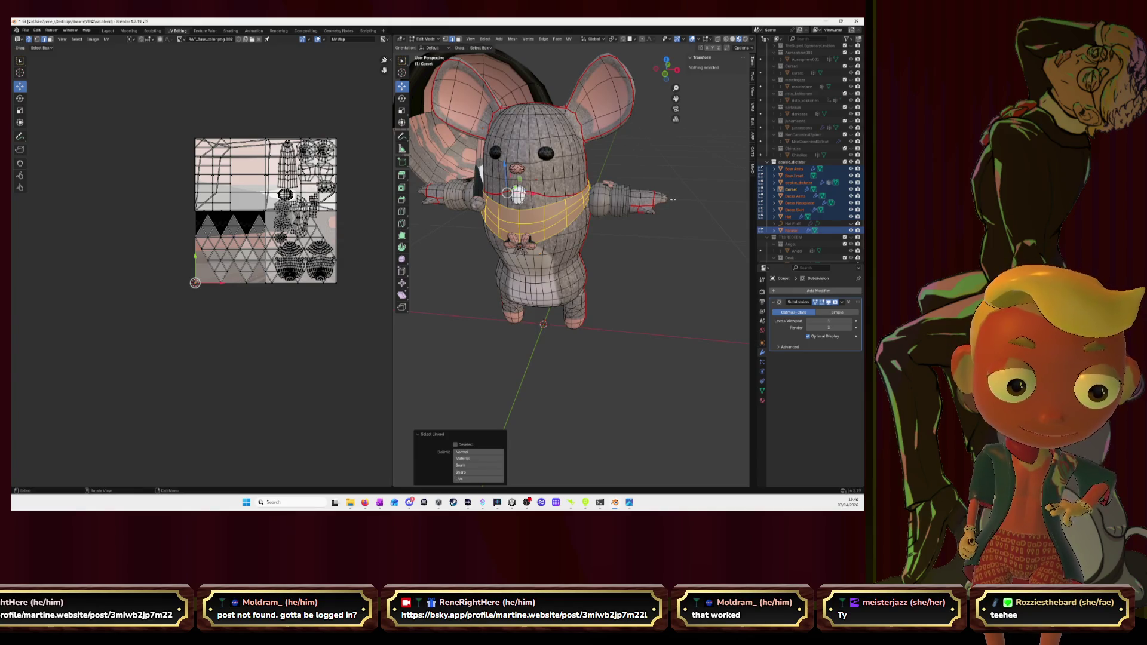
{"action": "middle_click_drag", "start_coordinate": [672, 199], "coordinate": [533, 200]}
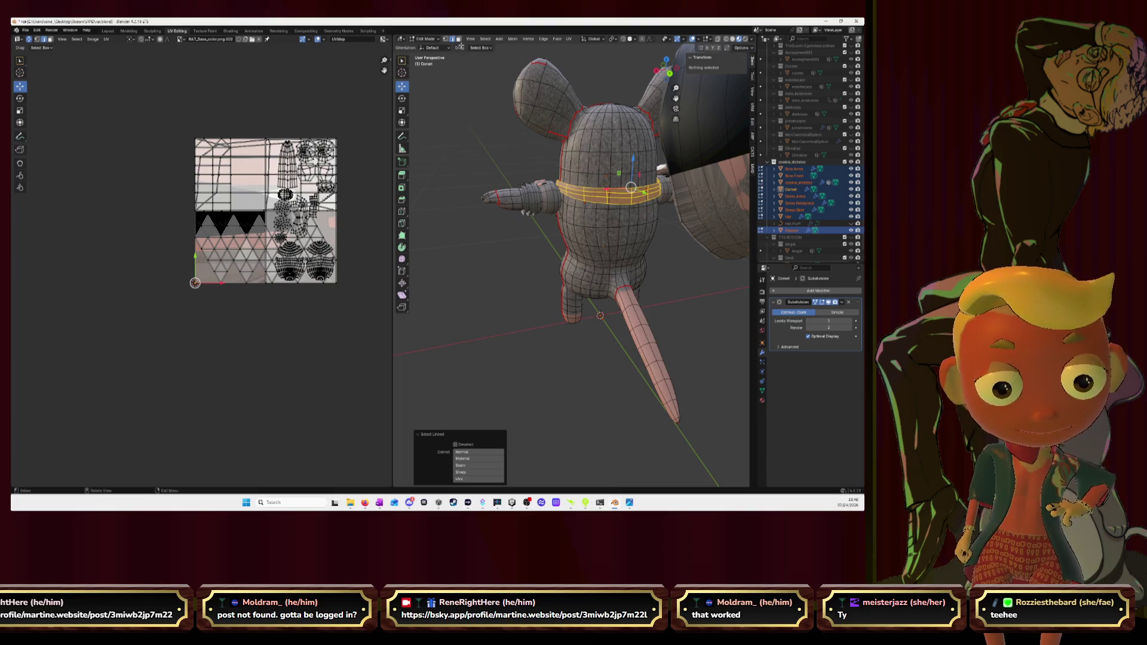
{"action": "key", "text": "alt+a"}
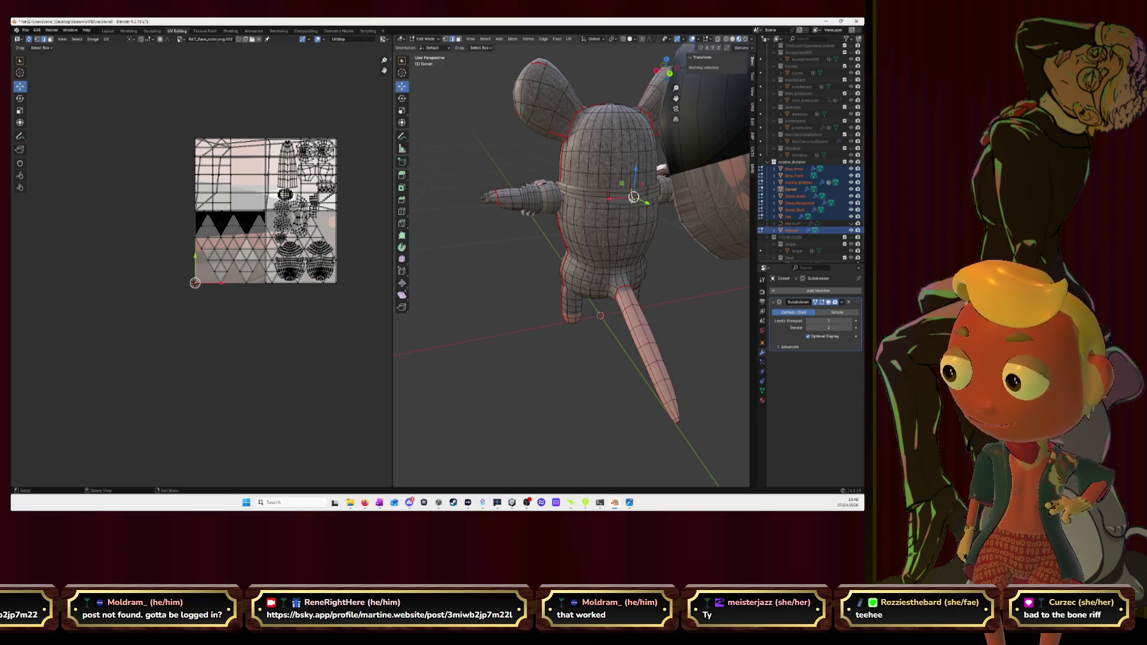
{"action": "right_click", "coordinate": [613, 196]}
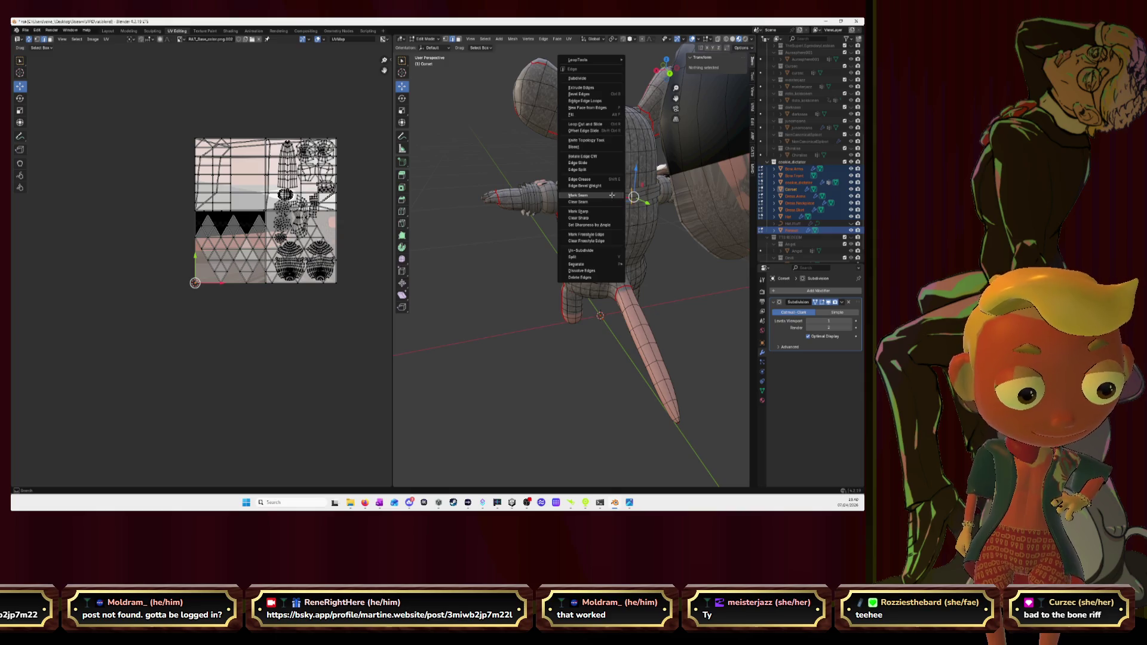
{"action": "left_click", "coordinate": [612, 194]}
{"action": "mouse_move", "coordinate": [500, 148]}
{"action": "middle_mouse_down"}
{"action": "mouse_move", "coordinate": [595, 190]}
{"action": "mouse_move", "coordinate": [514, 166]}
{"action": "mouse_move", "coordinate": [654, 161]}
{"action": "mouse_move", "coordinate": [627, 206]}
{"action": "middle_mouse_up"}
{"action": "left_click", "coordinate": [555, 202], "text": "alt"}
{"action": "scroll", "coordinate": [653, 161], "scroll_direction": "up", "scroll_amount": 3}
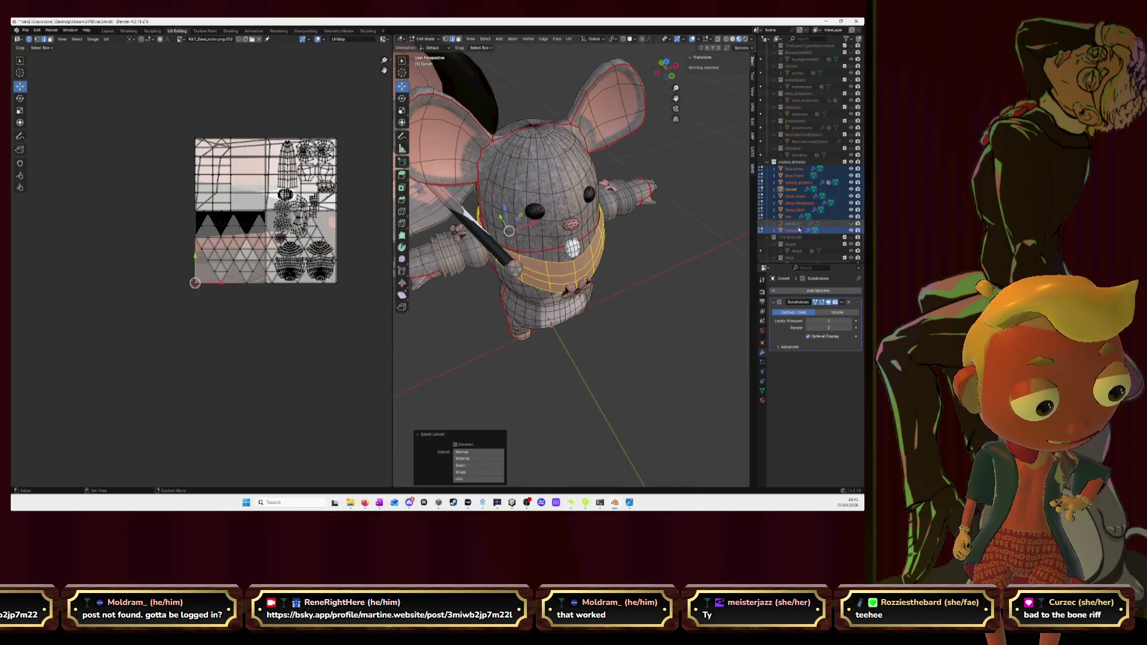
Step: Make Dress.Neckpiece the active object and return to Object Mode
{"action": "left_click", "coordinate": [797, 203]}
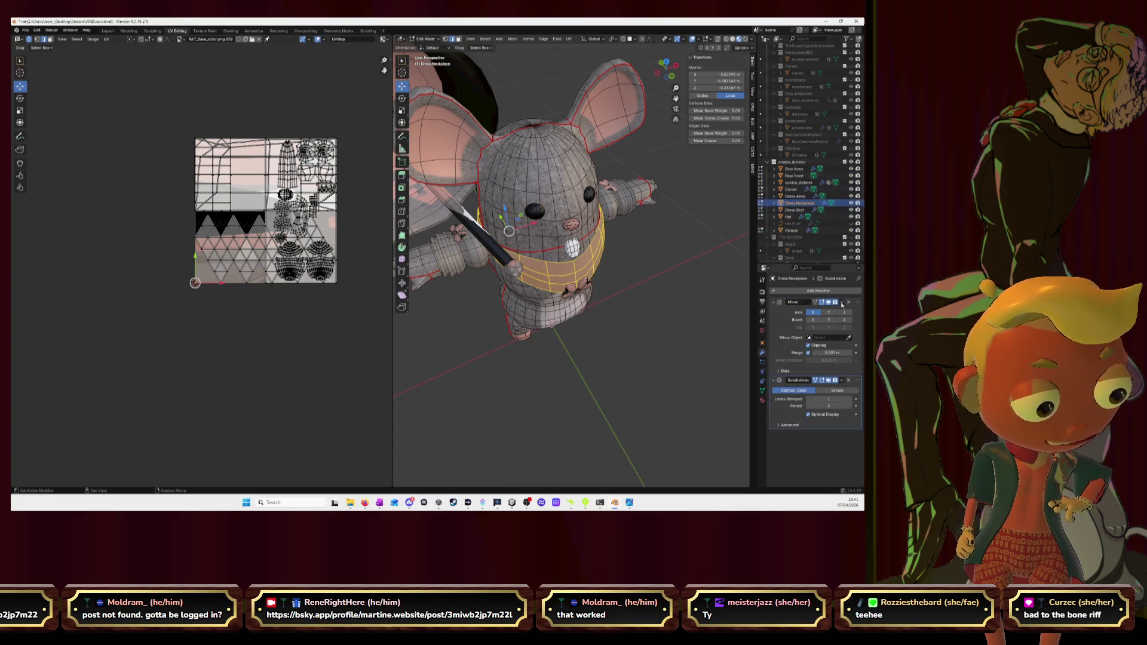
{"action": "key", "text": "Tab"}
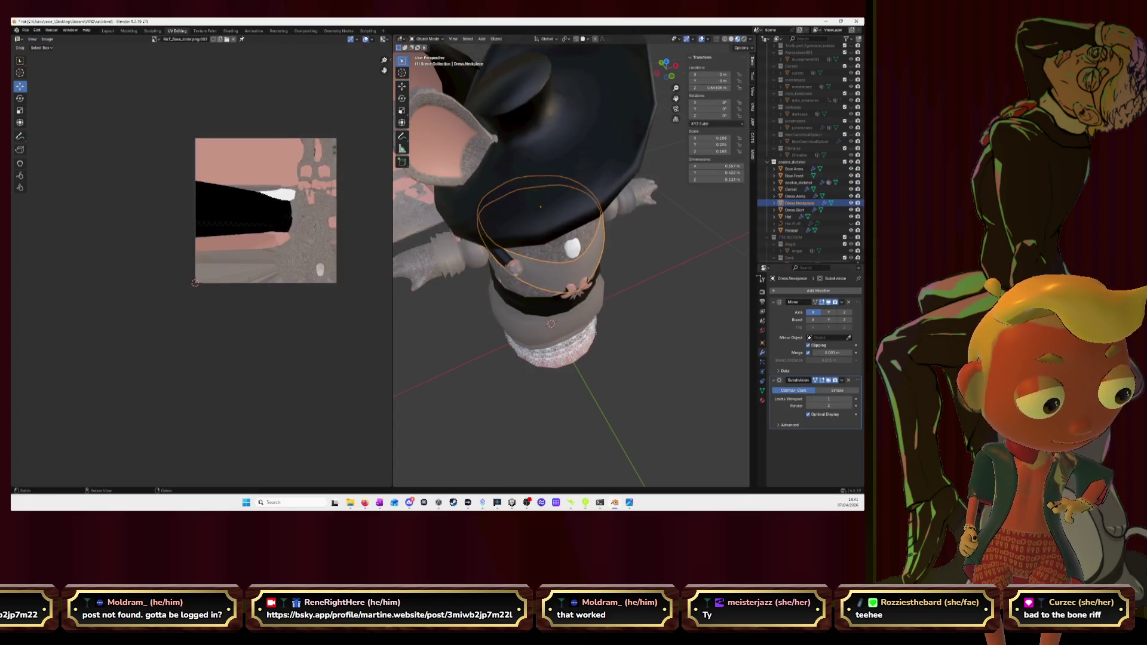
Step: Apply the neckpiece's Mirror modifier, then select the clothing objects together
{"action": "key", "text": "ctrl+a"}
{"action": "key", "text": "Tab"}
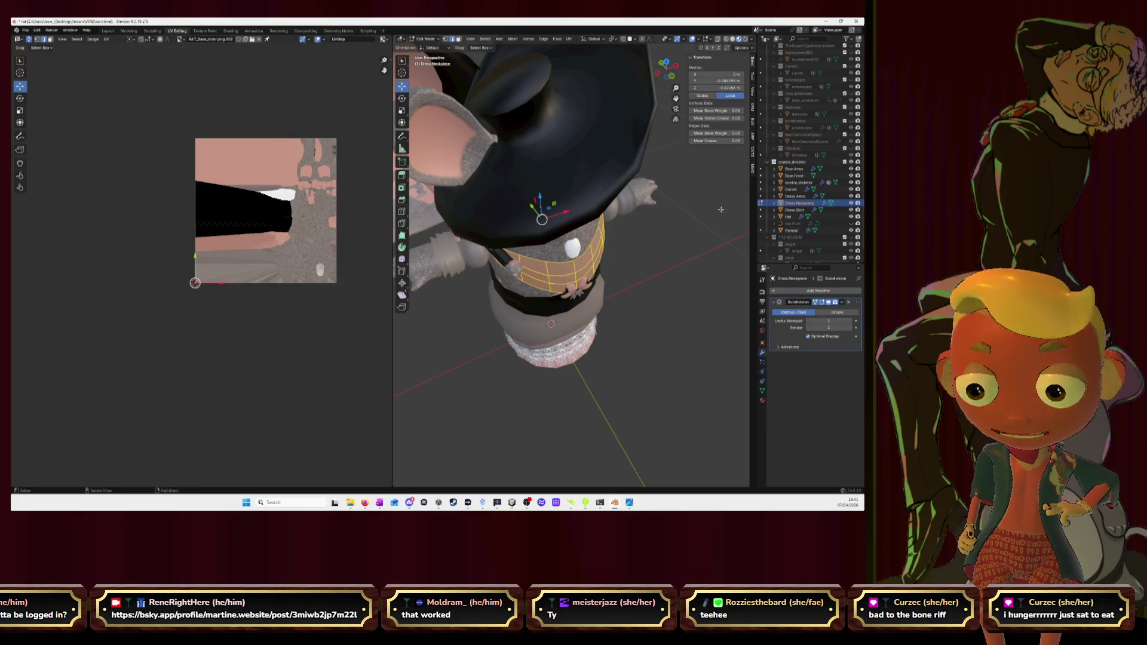
{"action": "mouse_move", "coordinate": [705, 230]}
{"action": "middle_mouse_down"}
{"action": "mouse_move", "coordinate": [682, 186]}
{"action": "mouse_move", "coordinate": [674, 211]}
{"action": "middle_mouse_up"}
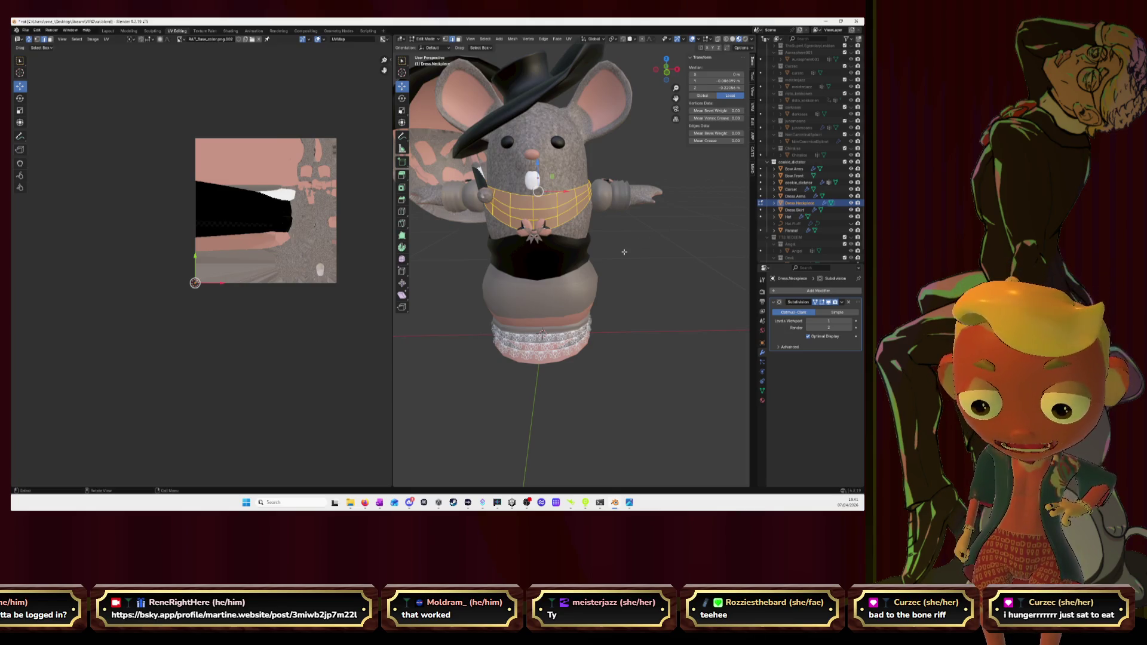
{"action": "key", "text": "Tab"}
{"action": "key", "text": "a"}
Step: Edit the clothing meshes, select the whole collar band and bring up the UV unwrap options
{"action": "key", "text": "Tab"}
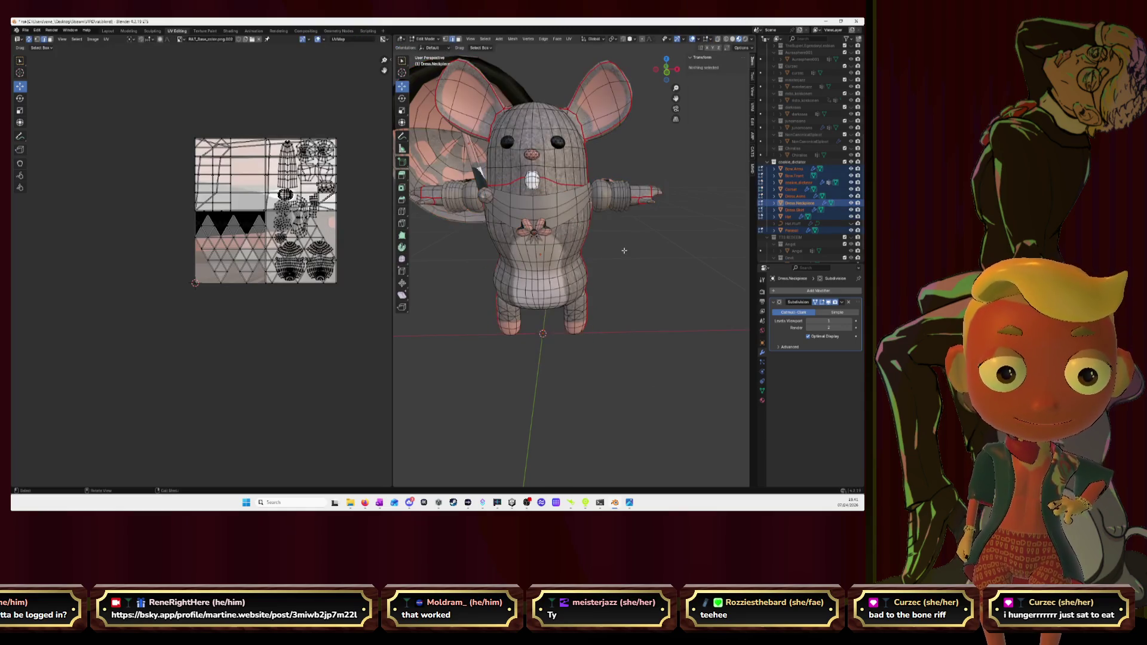
{"action": "middle_click_drag", "start_coordinate": [621, 187], "coordinate": [642, 189]}
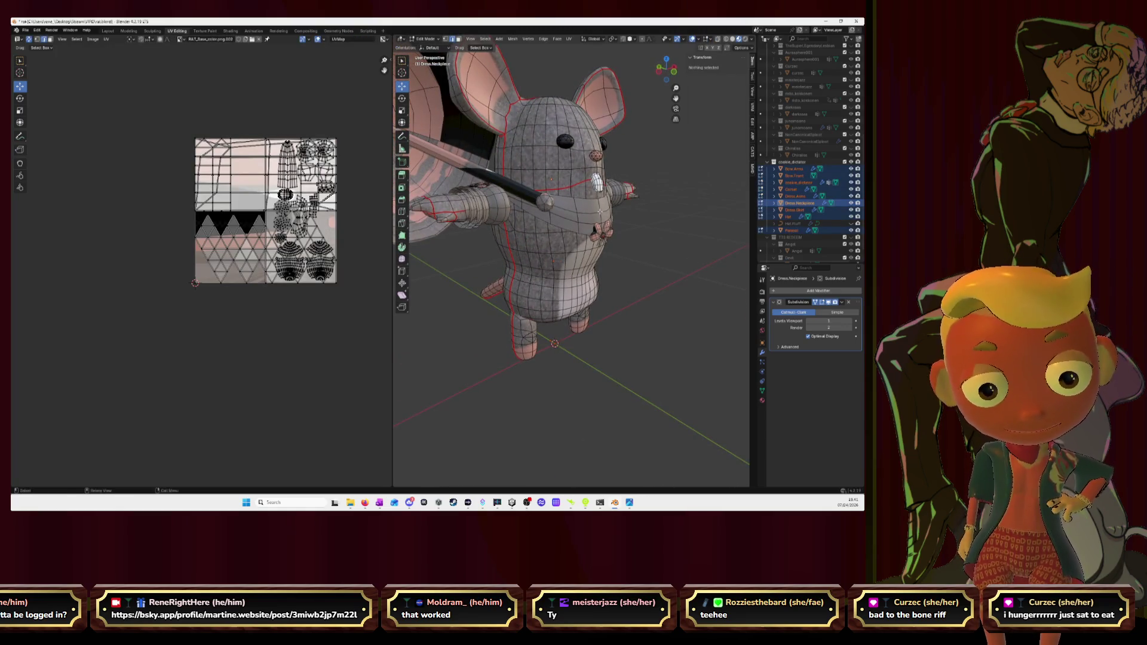
{"action": "key", "text": "l"}
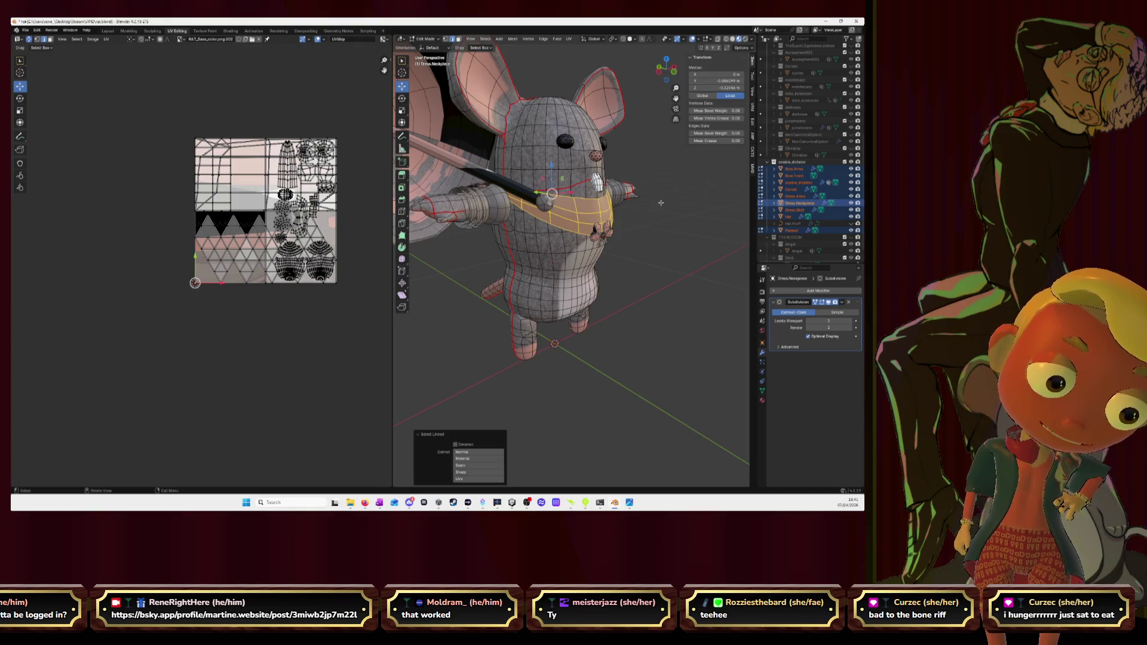
{"action": "mouse_move", "coordinate": [660, 203]}
{"action": "middle_mouse_down"}
{"action": "mouse_move", "coordinate": [619, 206]}
{"action": "mouse_move", "coordinate": [589, 176]}
{"action": "mouse_move", "coordinate": [592, 199]}
{"action": "mouse_move", "coordinate": [598, 175]}
{"action": "middle_mouse_up"}
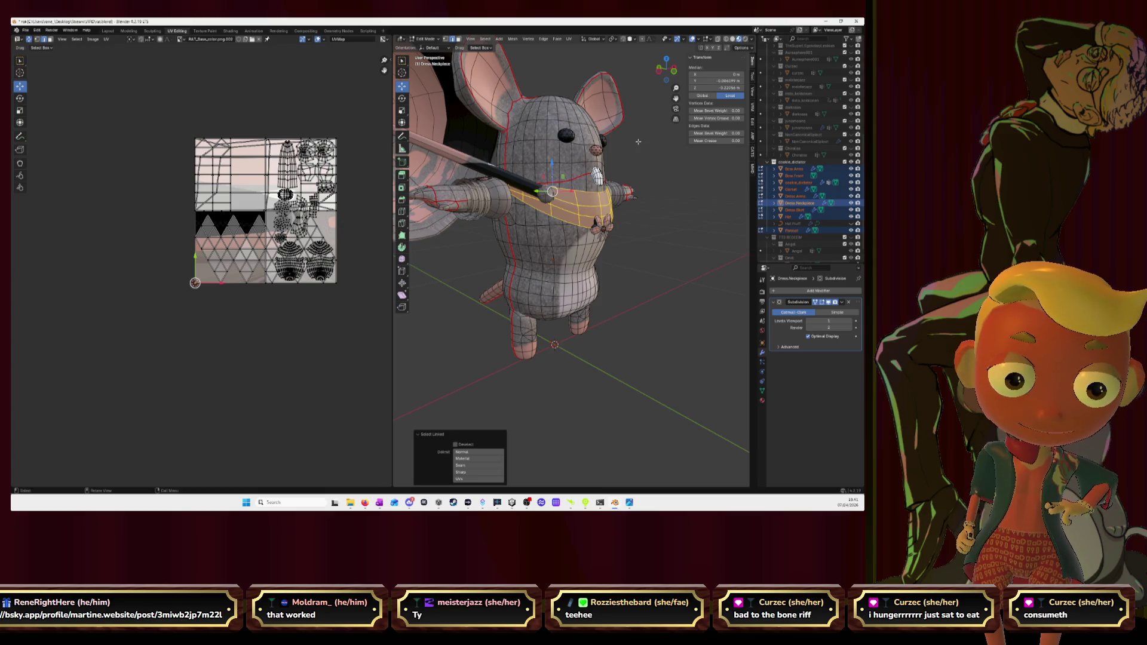
{"action": "mouse_move", "coordinate": [639, 142]}
{"action": "middle_mouse_down"}
{"action": "mouse_move", "coordinate": [629, 165]}
{"action": "mouse_move", "coordinate": [603, 173]}
{"action": "middle_mouse_up"}
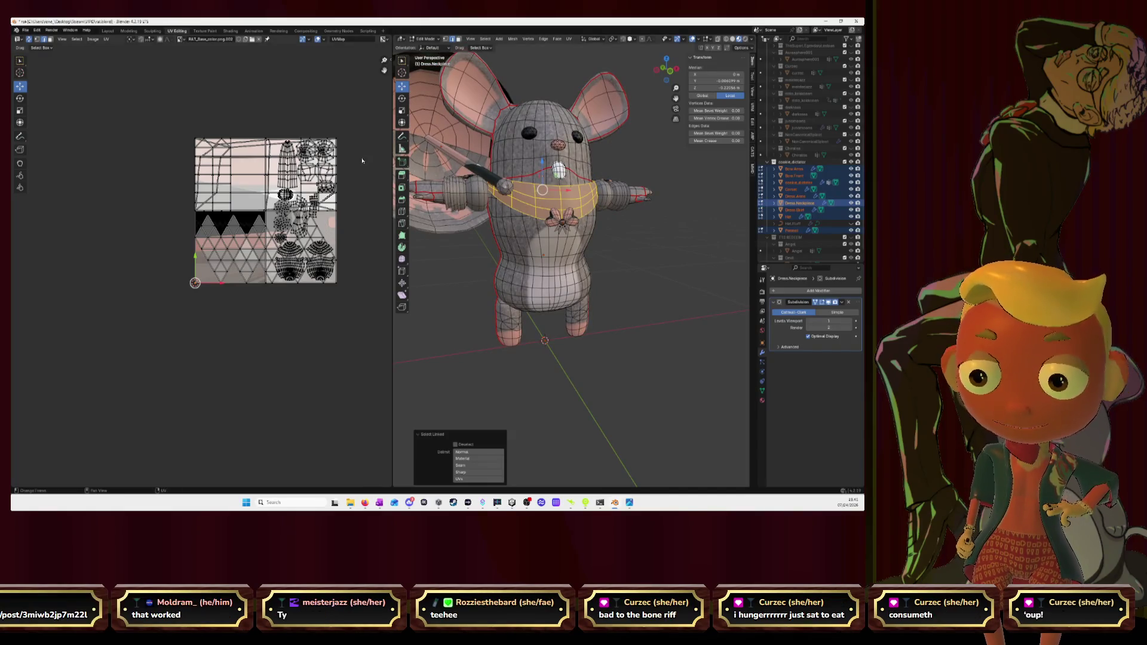
{"action": "key", "text": "u"}
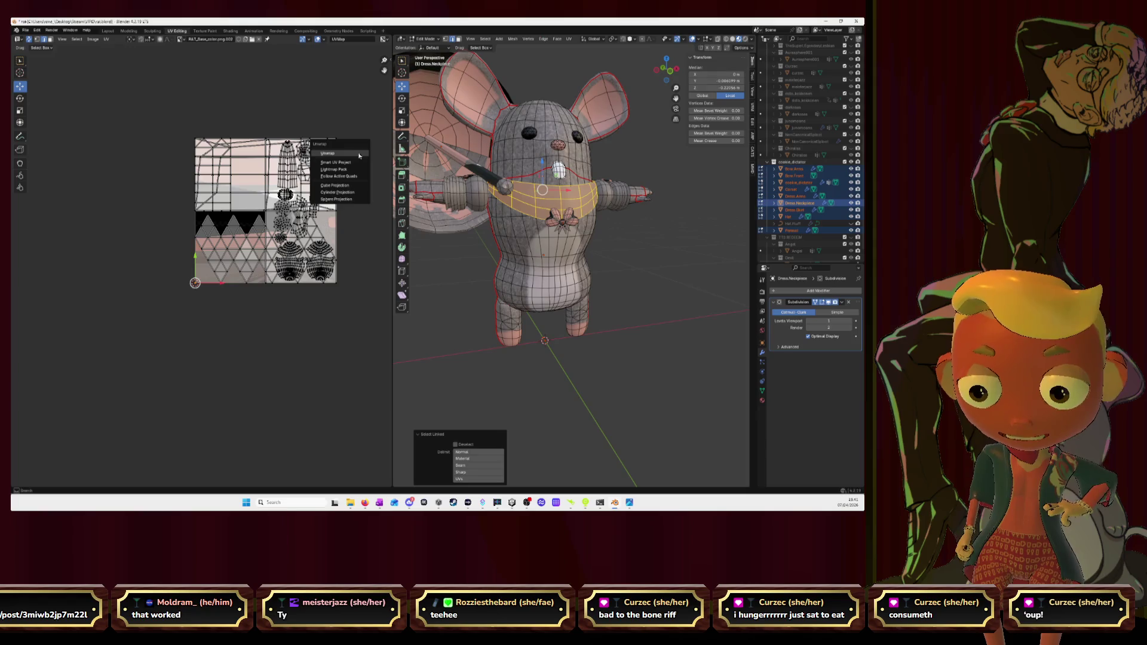
Step: Unwrap the collar into a UV island and place it left of the texture
{"action": "left_click", "coordinate": [359, 156]}
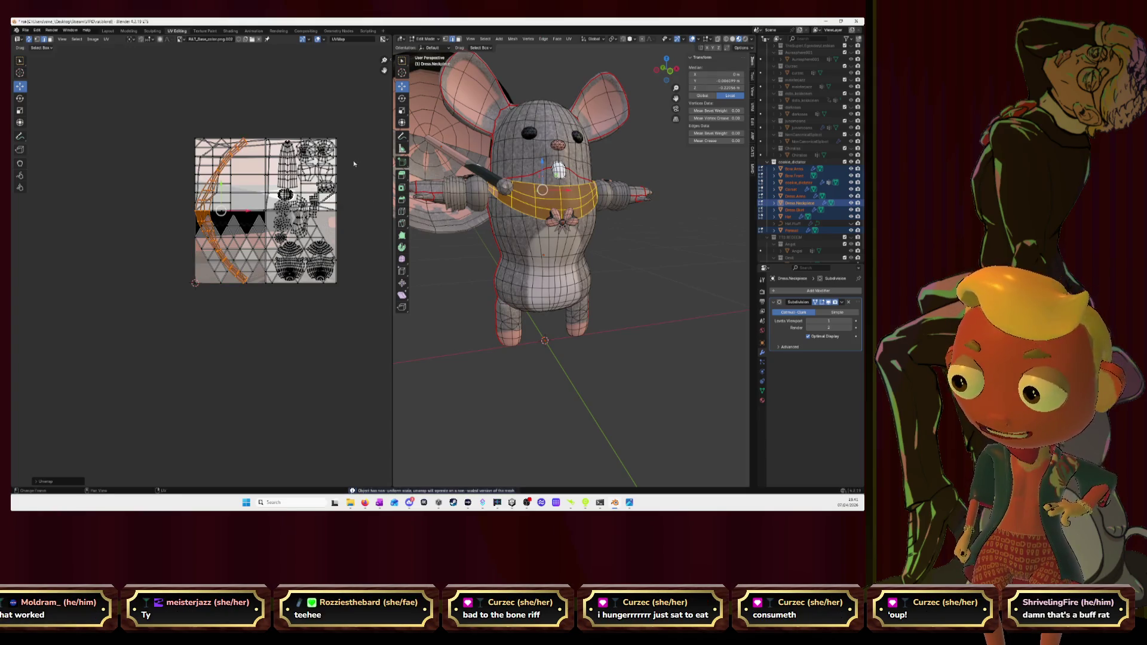
{"action": "mouse_move", "coordinate": [426, 189]}
{"action": "middle_mouse_down"}
{"action": "mouse_move", "coordinate": [560, 206]}
{"action": "mouse_move", "coordinate": [522, 206]}
{"action": "middle_mouse_up"}
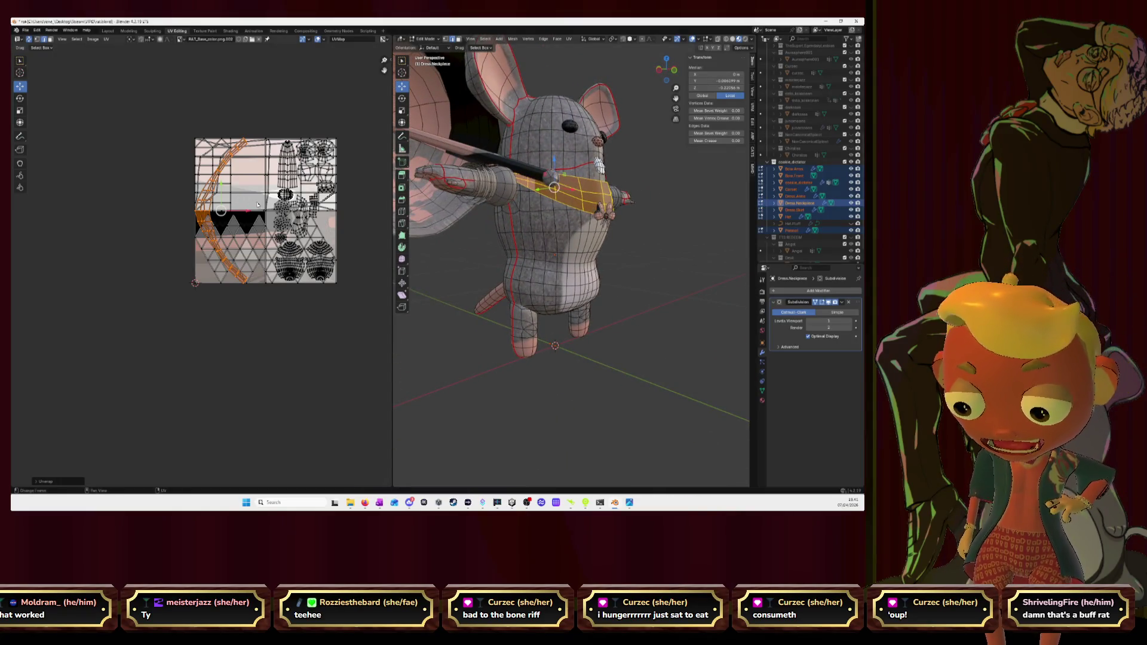
{"action": "key", "text": "g"}
{"action": "left_click", "coordinate": [198, 231]}
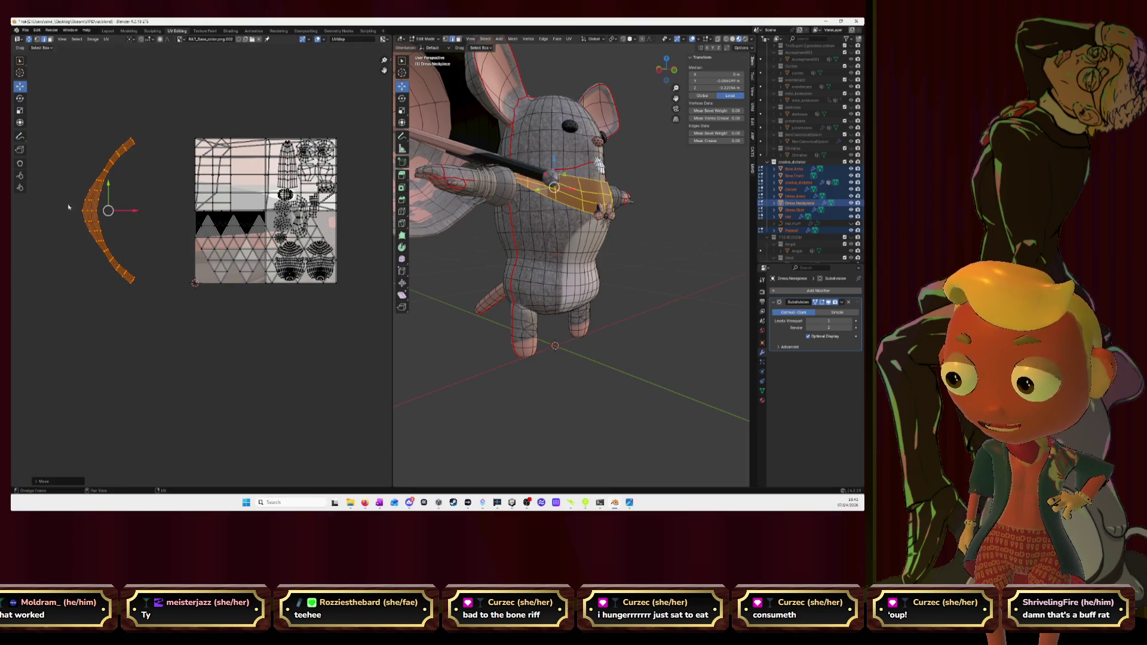
Step: Move single points and mid-strip faces, growing the selection, to start straightening the strip
{"action": "left_click", "coordinate": [90, 211]}
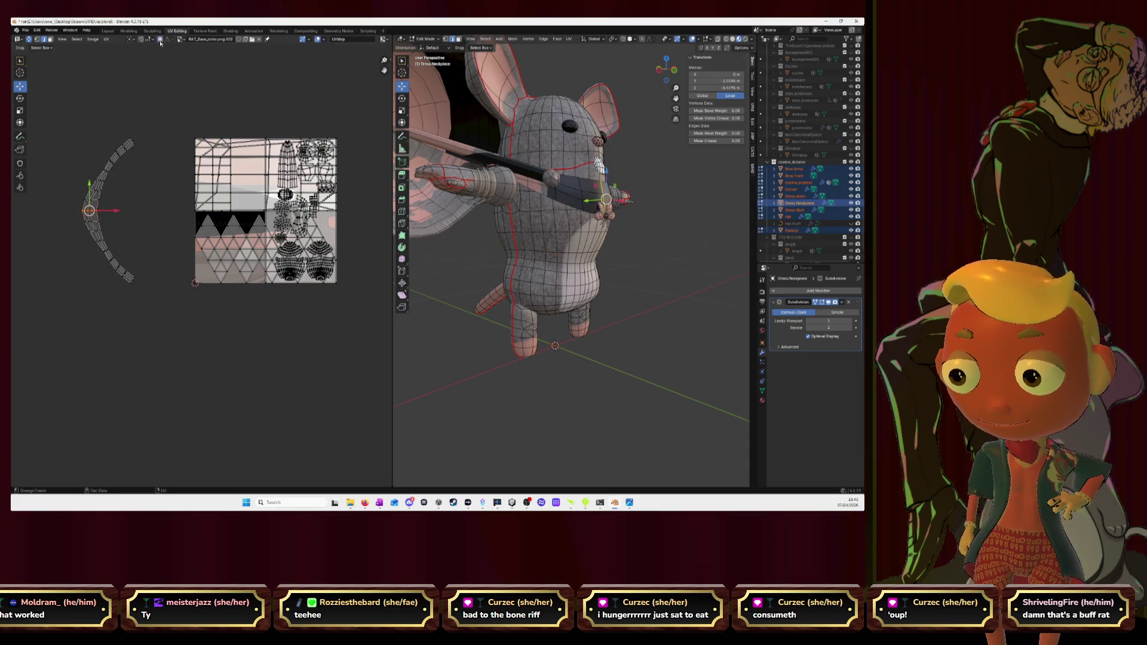
{"action": "key", "text": "g"}
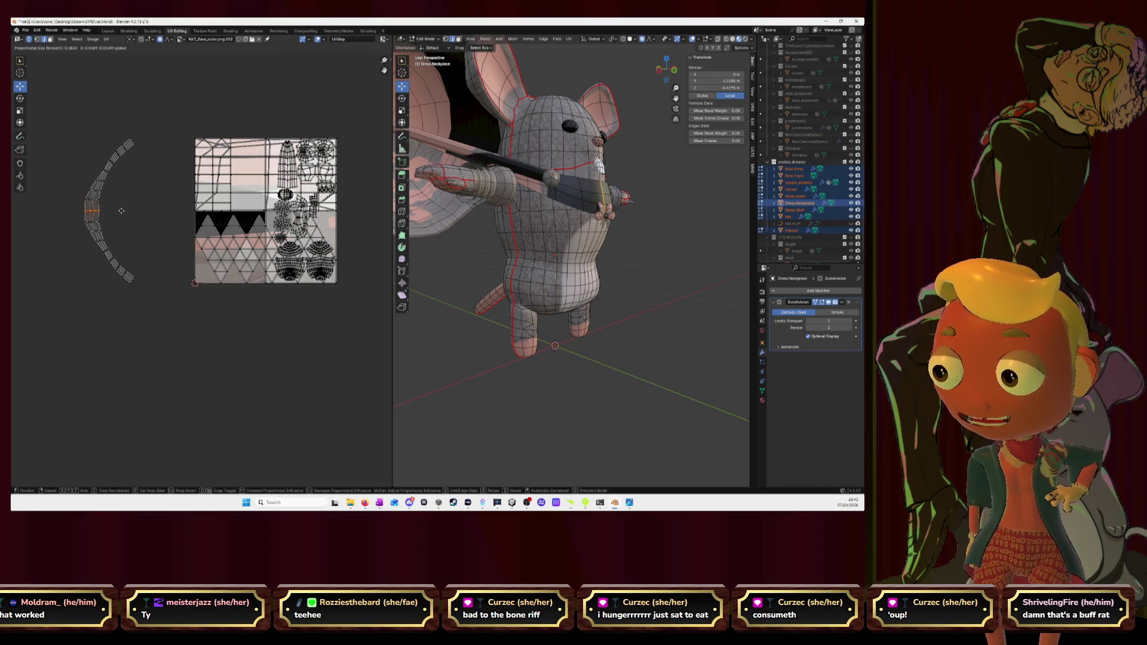
{"action": "left_click", "coordinate": [120, 210]}
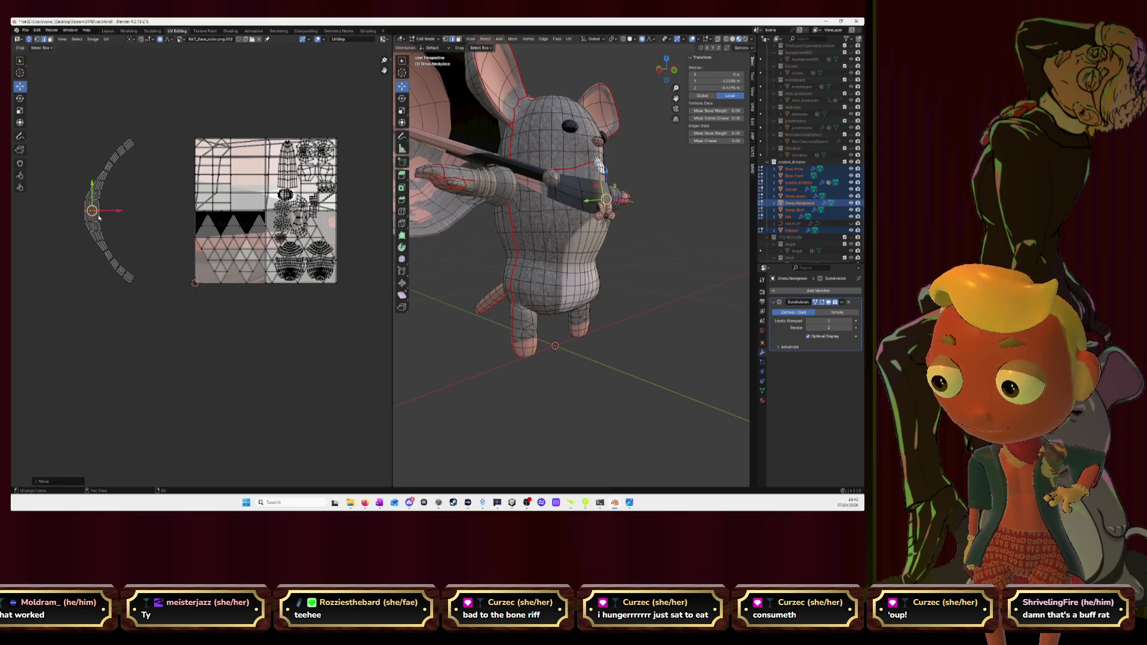
{"action": "left_click", "coordinate": [98, 217]}
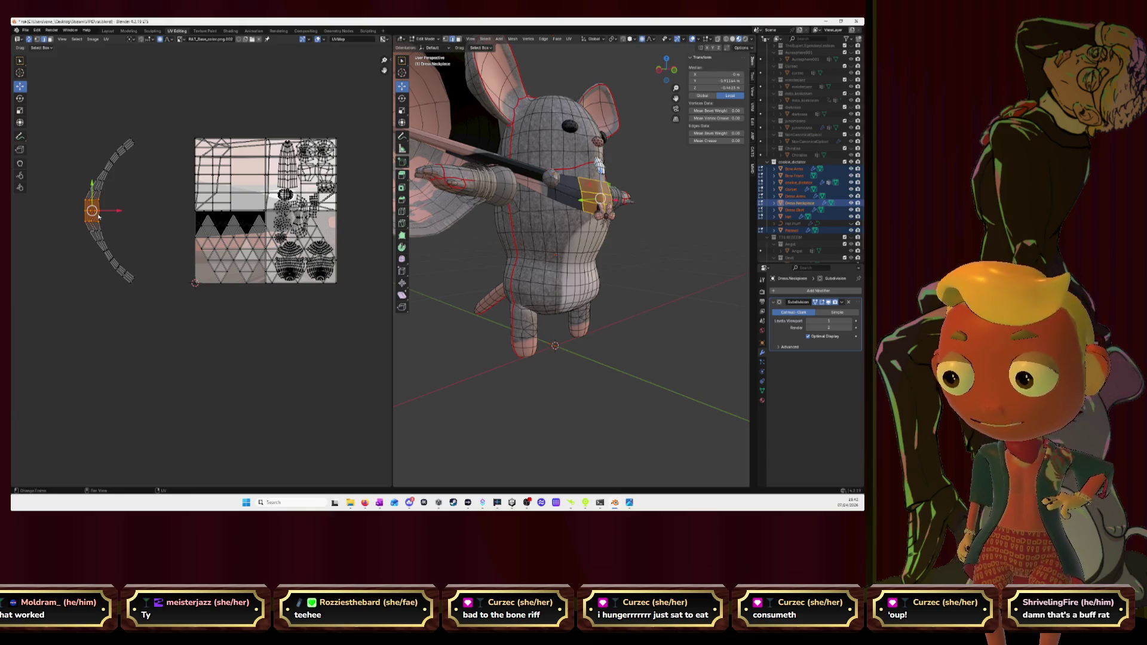
{"action": "key", "text": "g"}
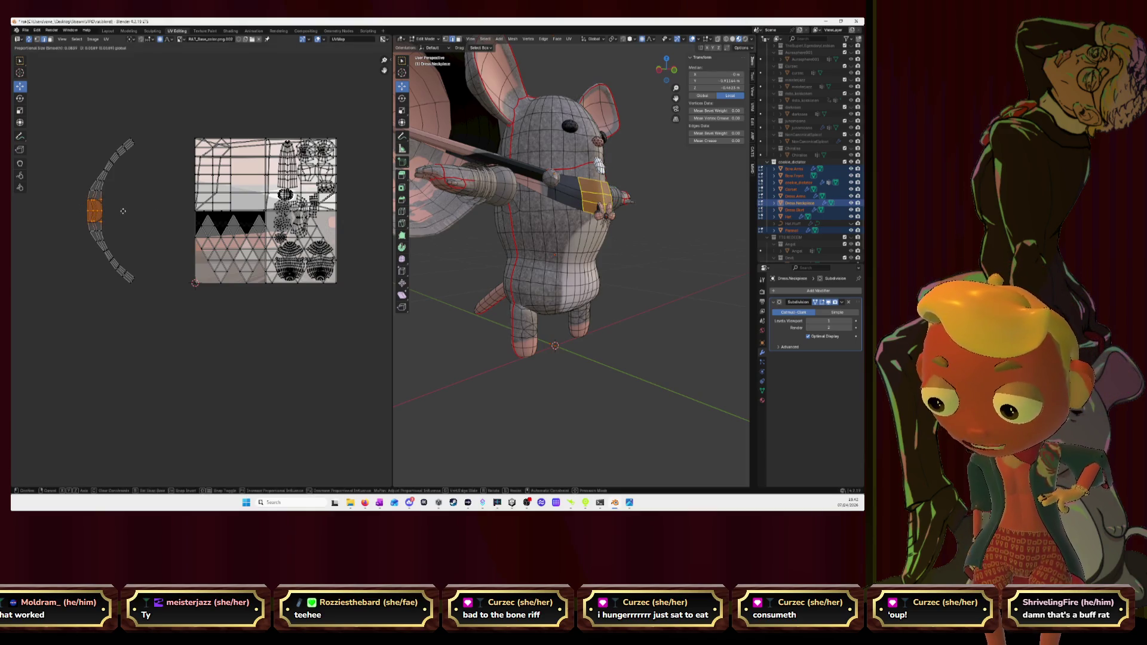
{"action": "left_click", "coordinate": [123, 211]}
{"action": "key", "text": "ctrl+KP_Add"}
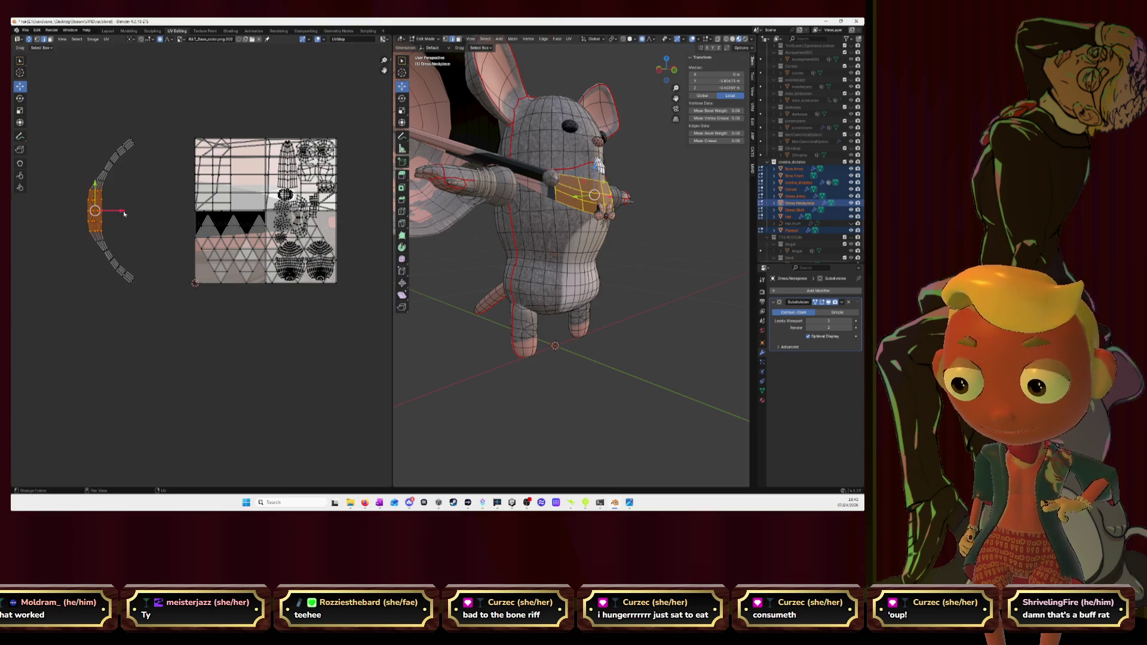
{"action": "left_click_drag", "start_coordinate": [124, 213], "coordinate": [131, 212]}
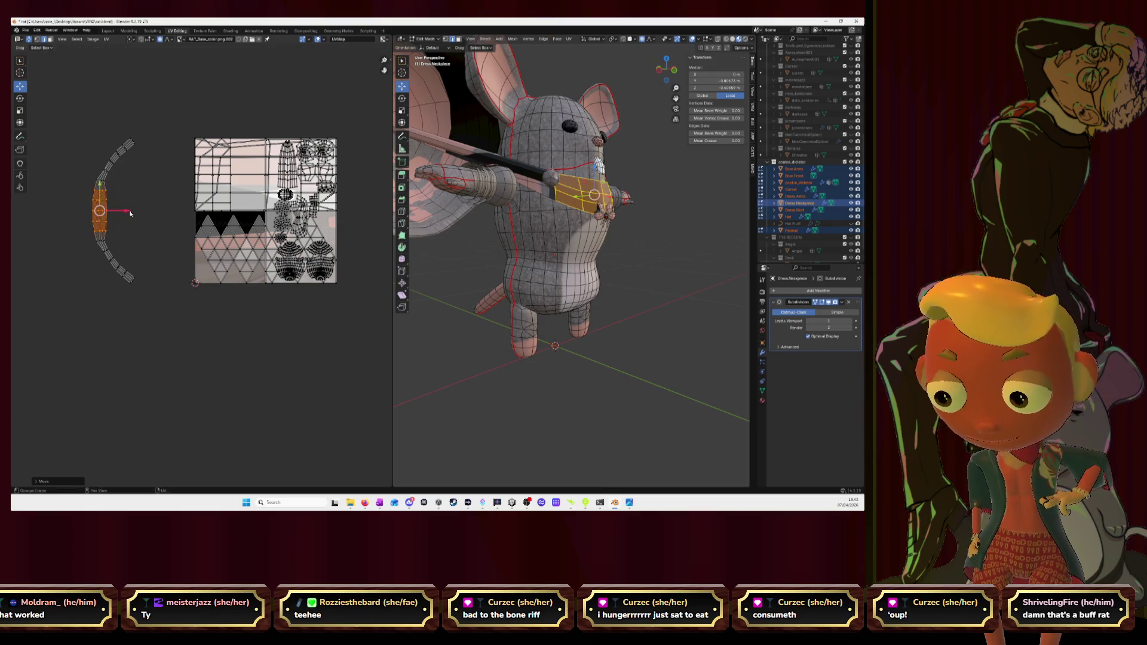
{"action": "key", "text": "ctrl+KP_Add"}
Step: Shift the strip's curve rightward with proportional moves until it is nearly straight
{"action": "key", "text": "g"}
{"action": "left_click", "coordinate": [134, 209]}
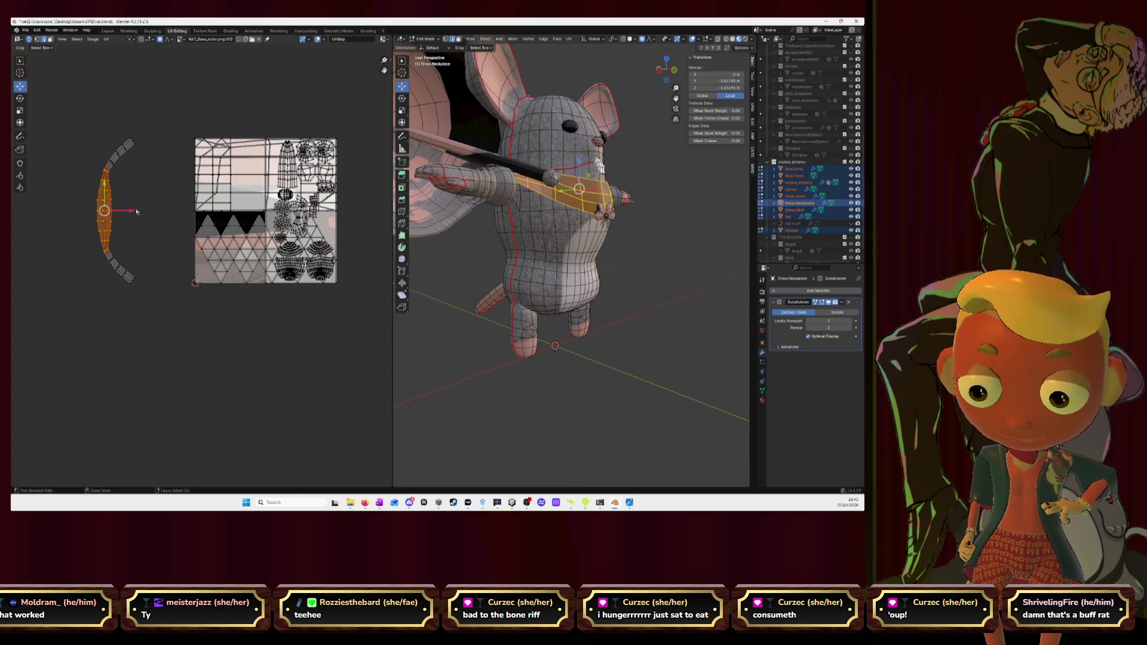
{"action": "key", "text": "g"}
{"action": "left_click", "coordinate": [141, 212]}
{"action": "key", "text": "g"}
{"action": "left_click", "coordinate": [144, 212]}
{"action": "key", "text": "g"}
{"action": "left_click", "coordinate": [152, 211]}
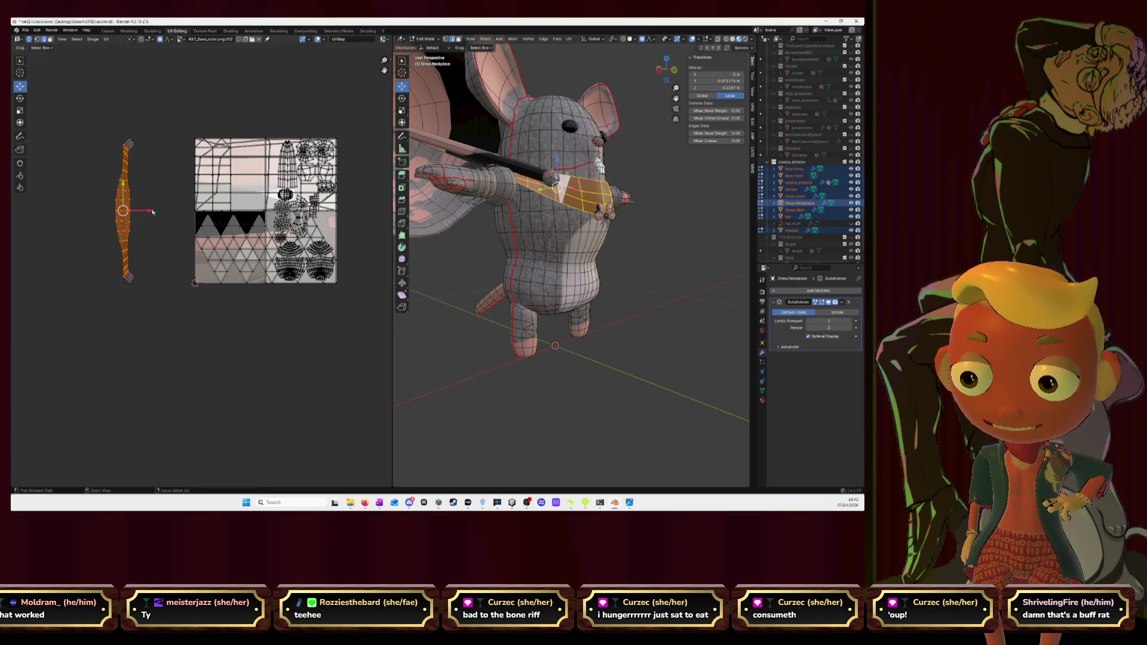
{"action": "key", "text": "g"}
{"action": "left_click", "coordinate": [162, 220]}
{"action": "scroll", "coordinate": [174, 243], "scroll_direction": "up", "scroll_amount": 3}
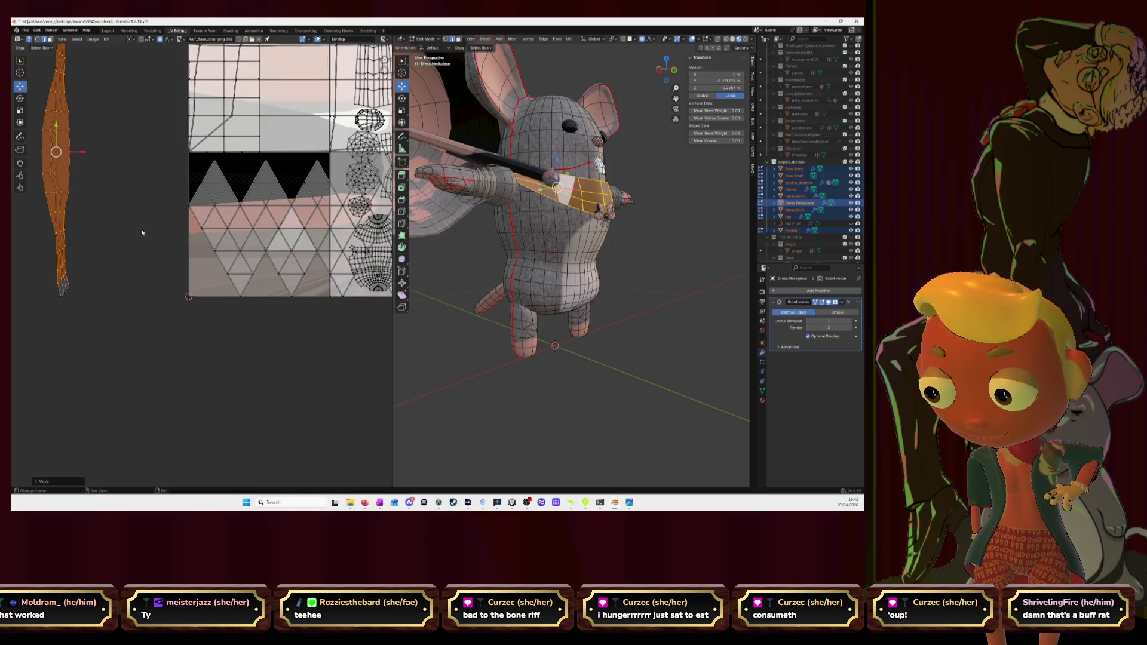
{"action": "left_click", "coordinate": [144, 215]}
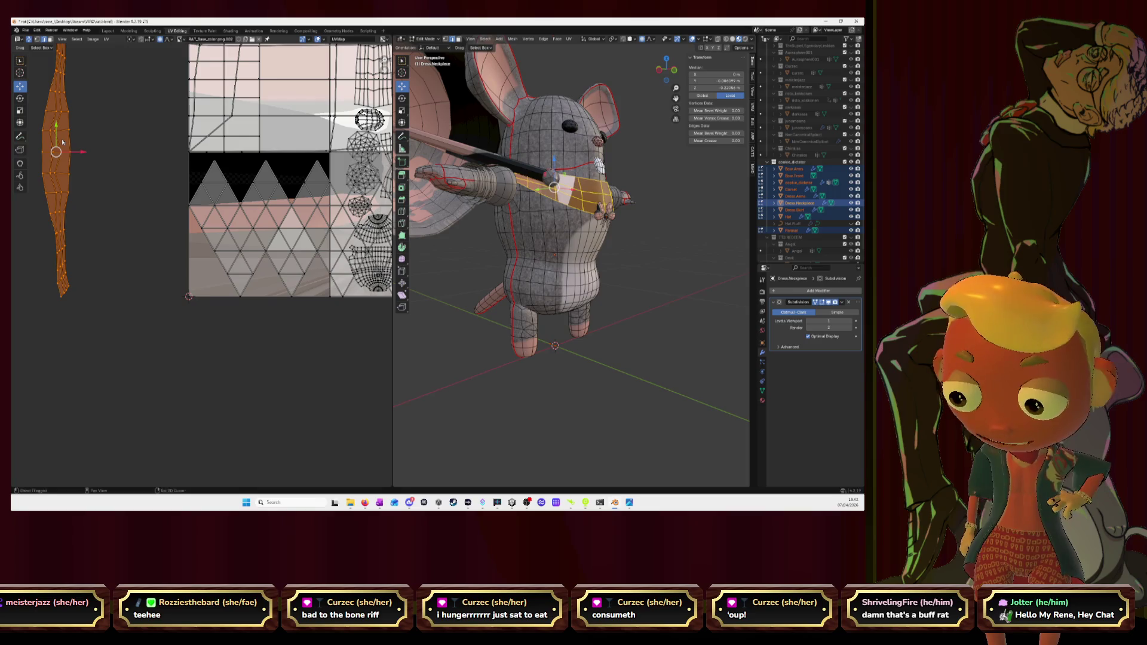
{"action": "key", "text": "a"}
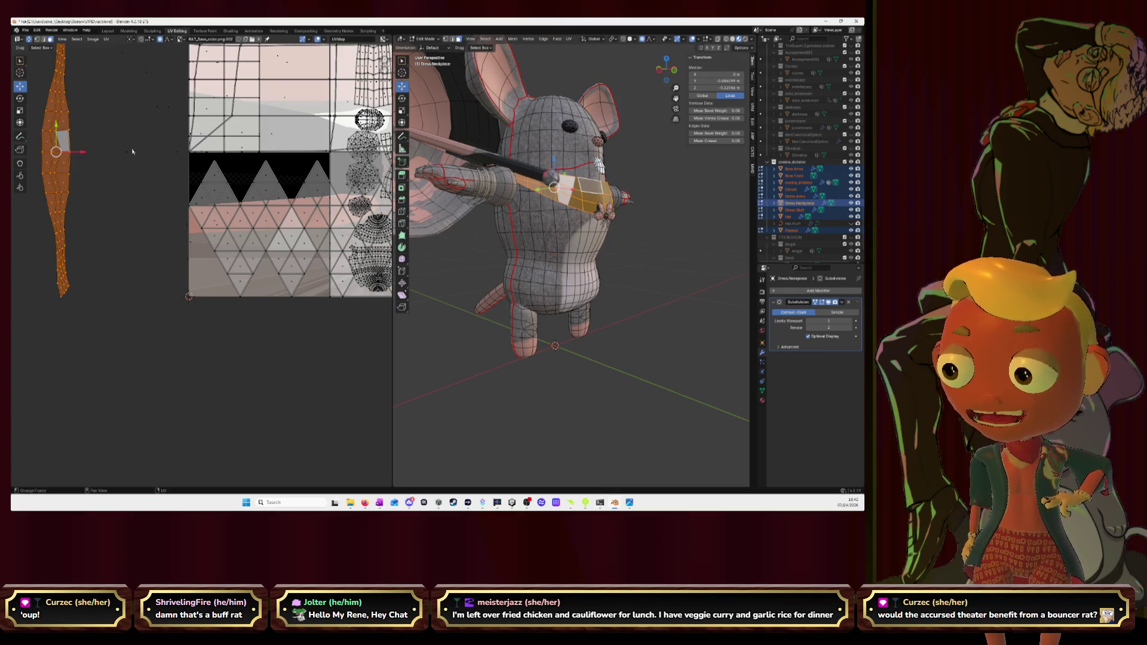
{"action": "scroll", "coordinate": [132, 151], "scroll_direction": "down", "scroll_amount": 1}
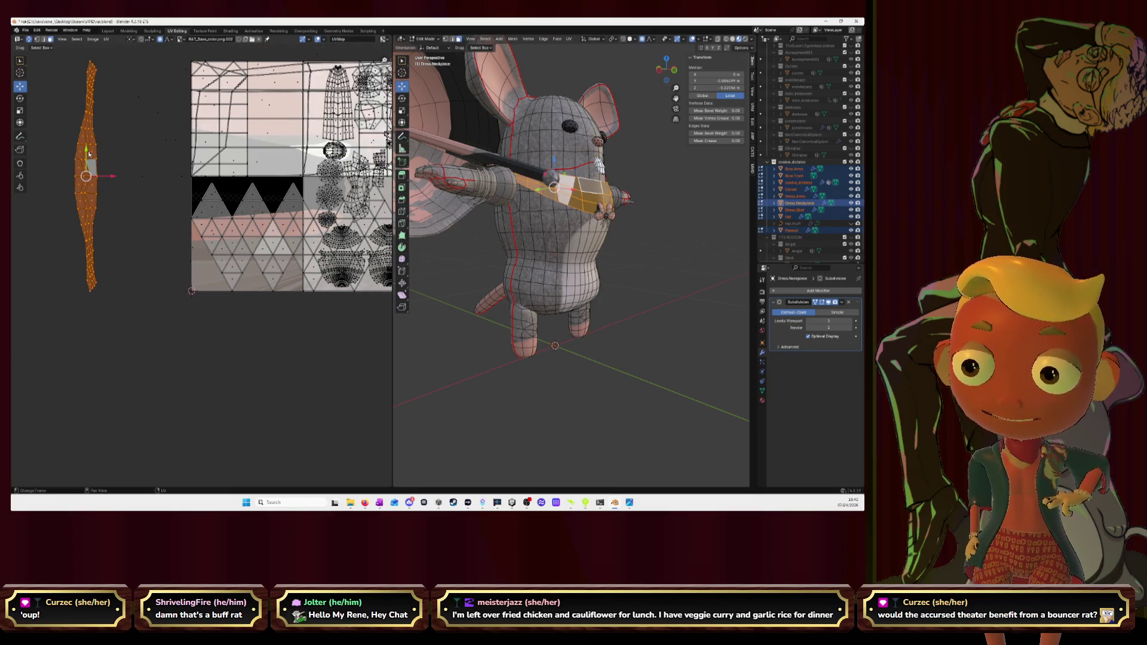
{"action": "key", "text": "u"}
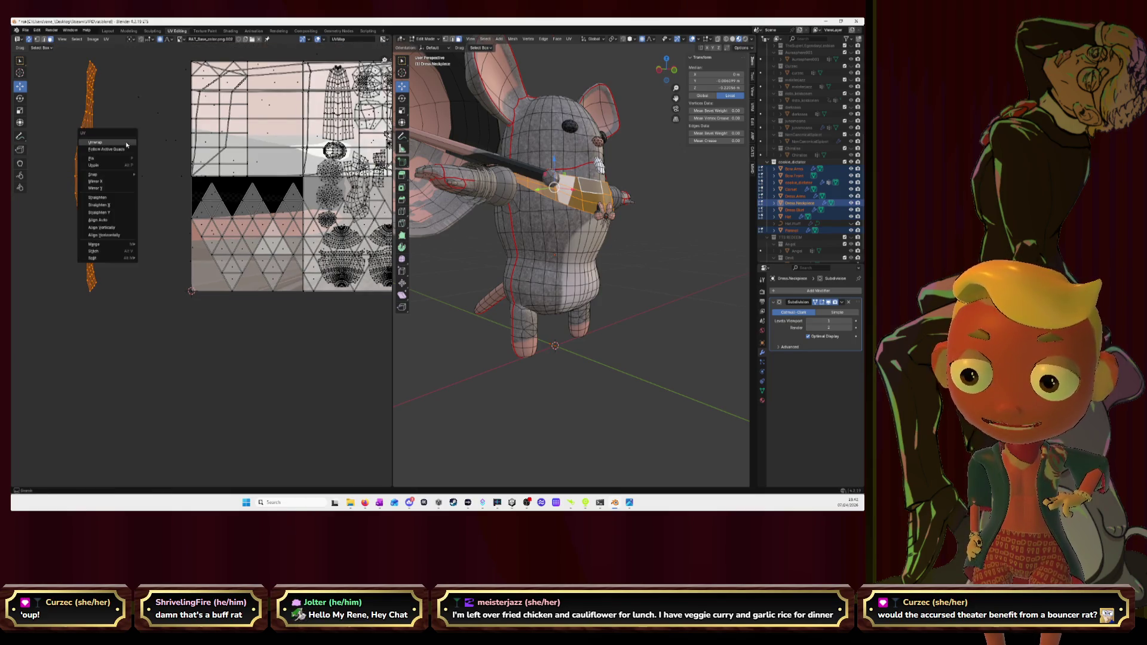
{"action": "left_click", "coordinate": [118, 148]}
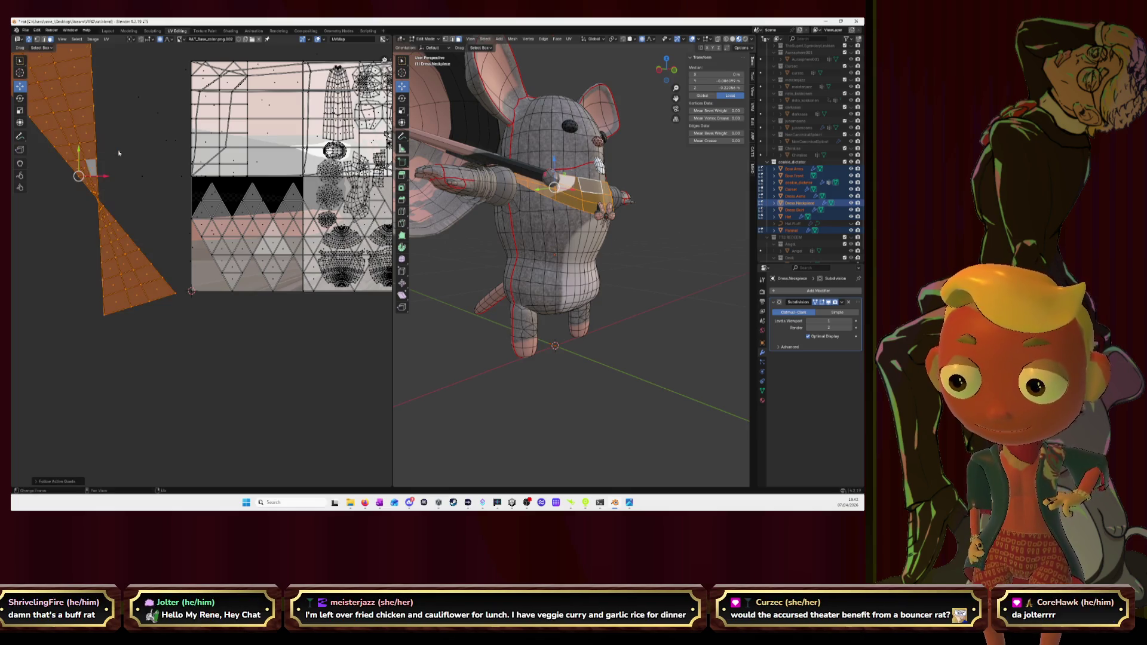
{"action": "key", "text": "ctrl+z"}
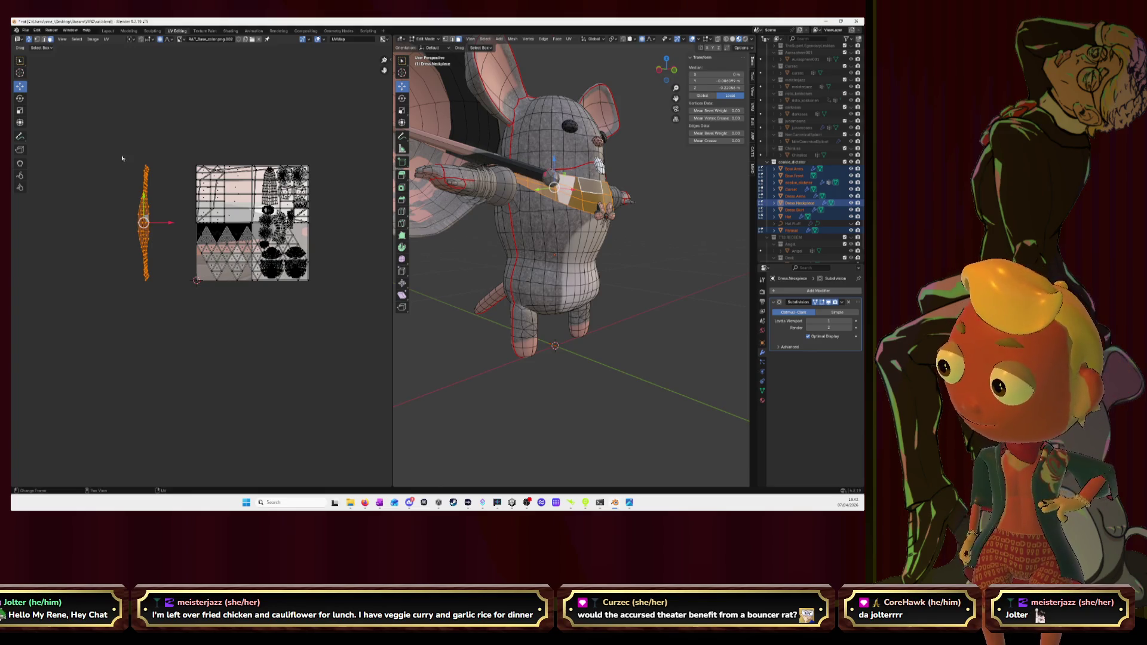
{"action": "scroll", "coordinate": [146, 195], "scroll_direction": "up", "scroll_amount": 3}
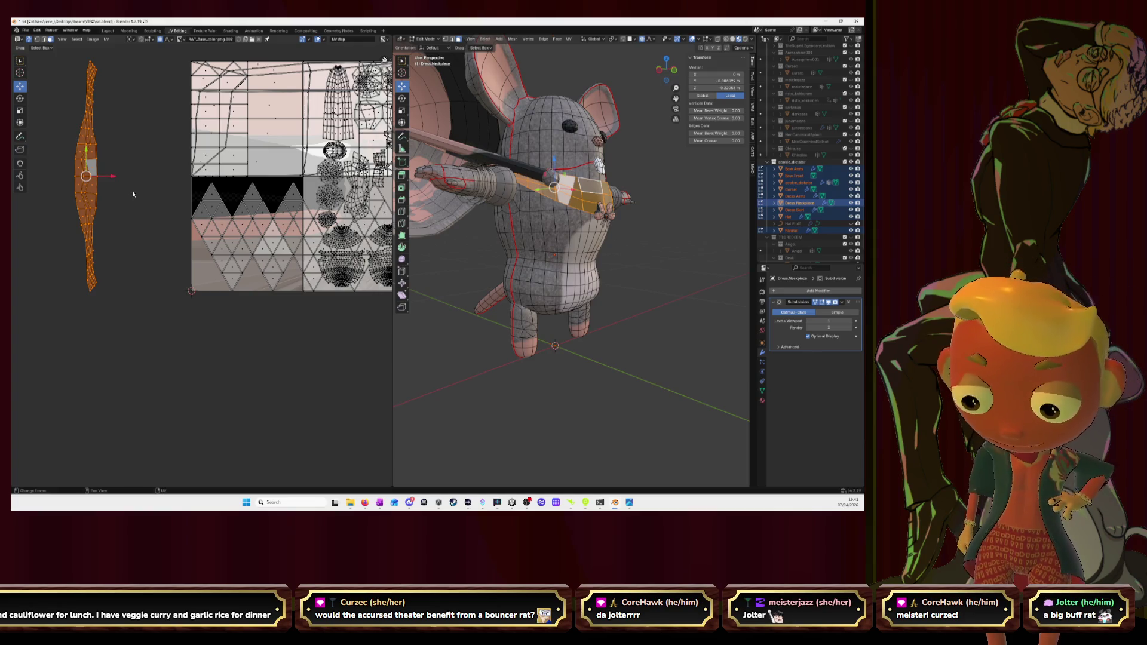
{"action": "type", "text": "r9"}
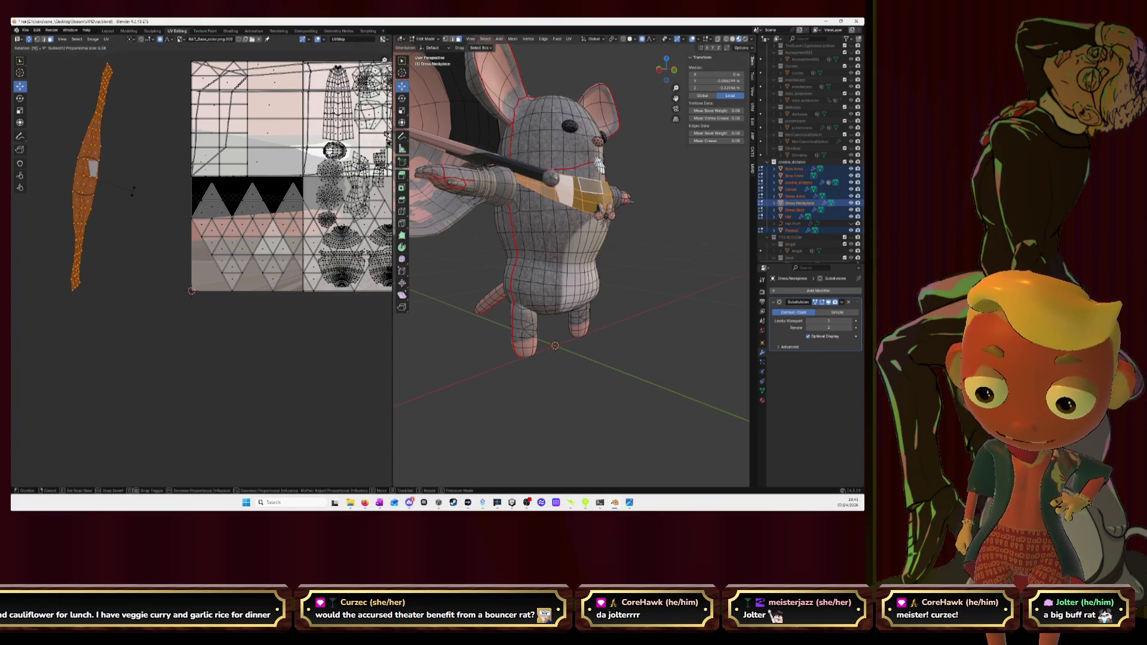
{"action": "type", "text": "0"}
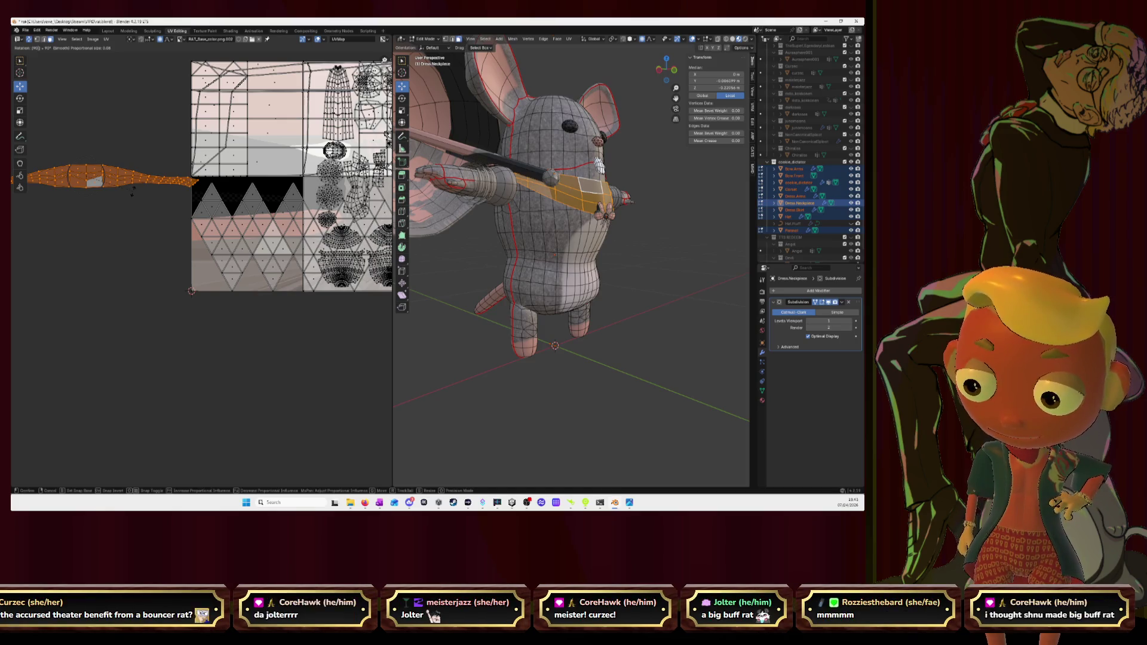
Step: Rotate the cuff's UV island to a horizontal orientation
{"action": "key", "text": "Escape"}
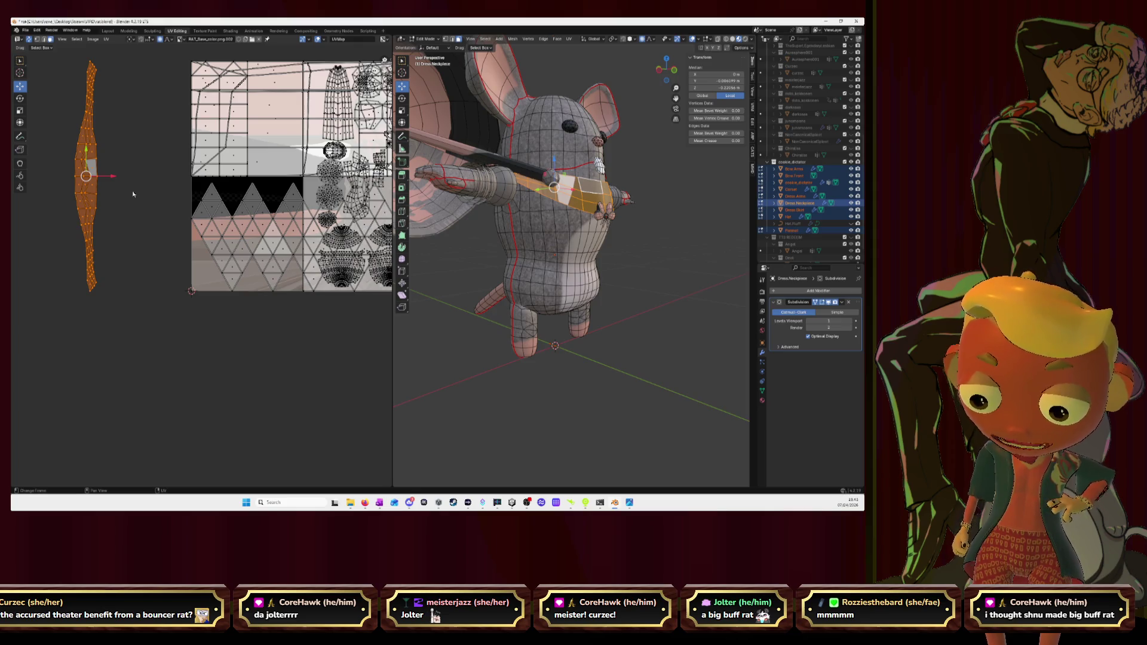
{"action": "key", "text": "r"}
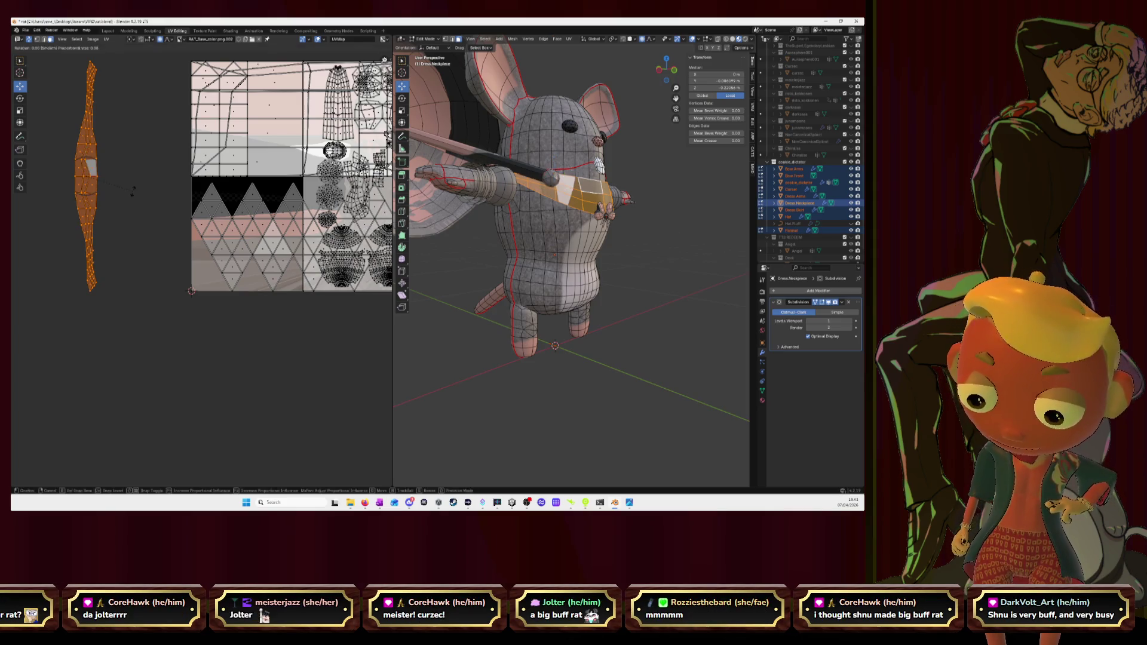
{"action": "left_click", "coordinate": [132, 189]}
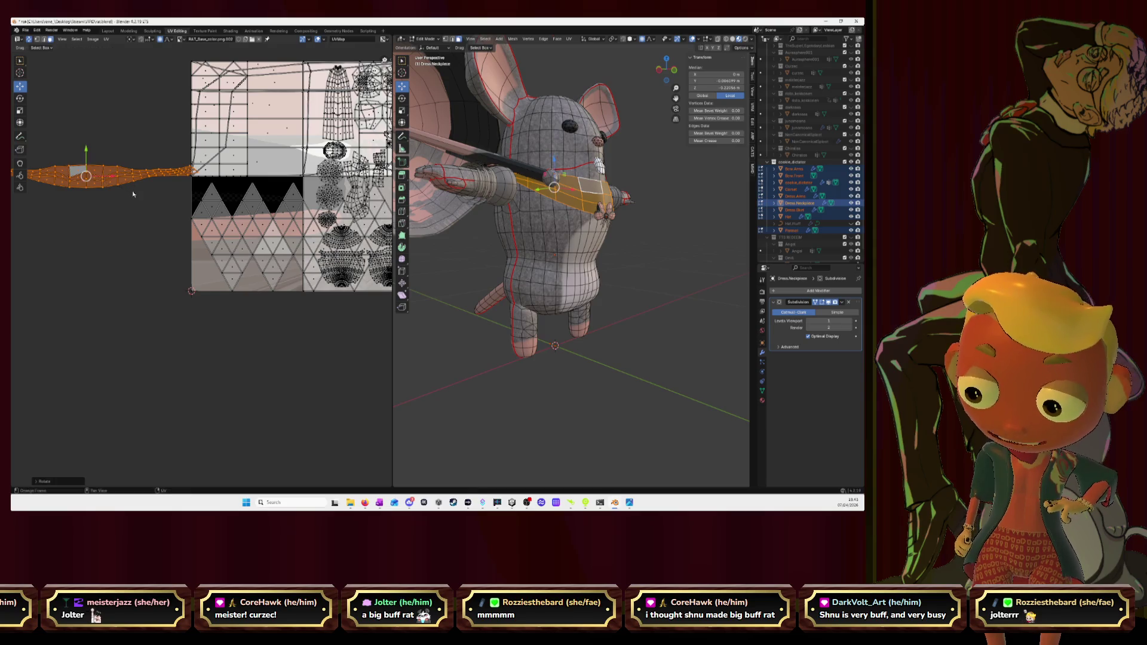
{"action": "key", "text": "r"}
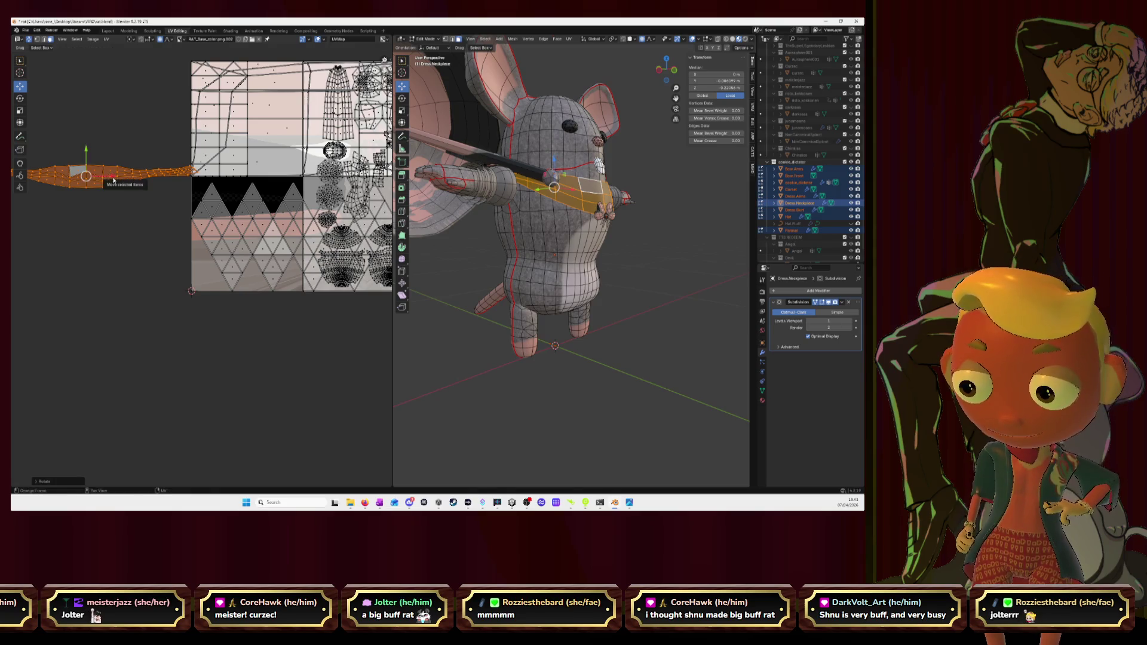
{"action": "key", "text": "Escape"}
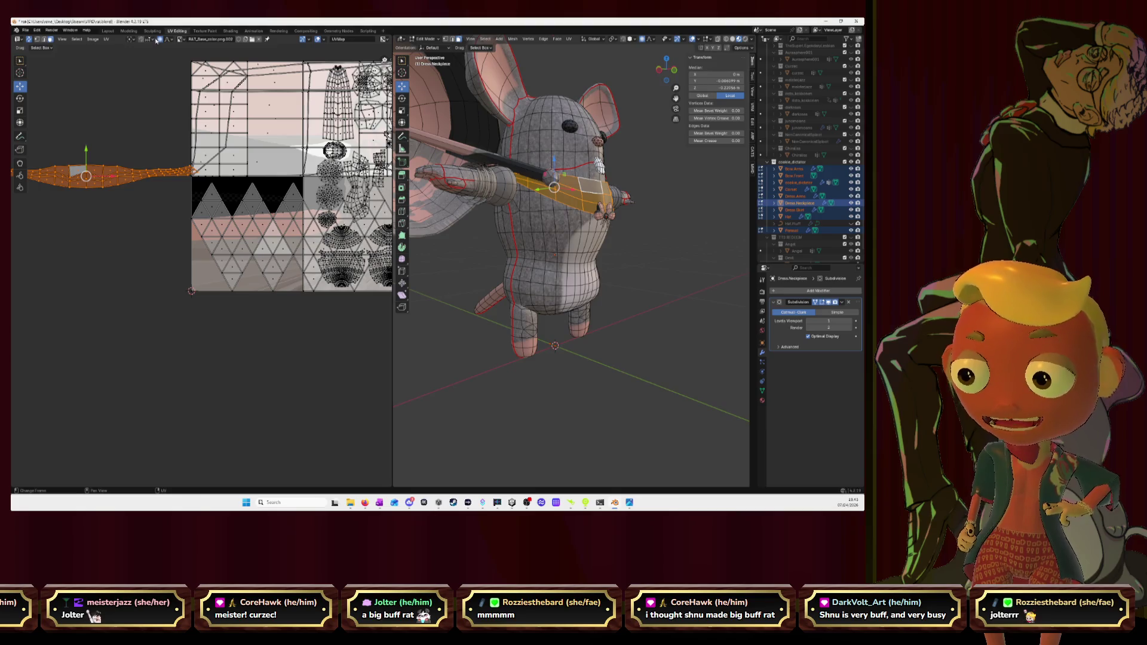
Step: Move and scale the island onto the texture's horizontal band, then switch to the browser
{"action": "key", "text": "g"}
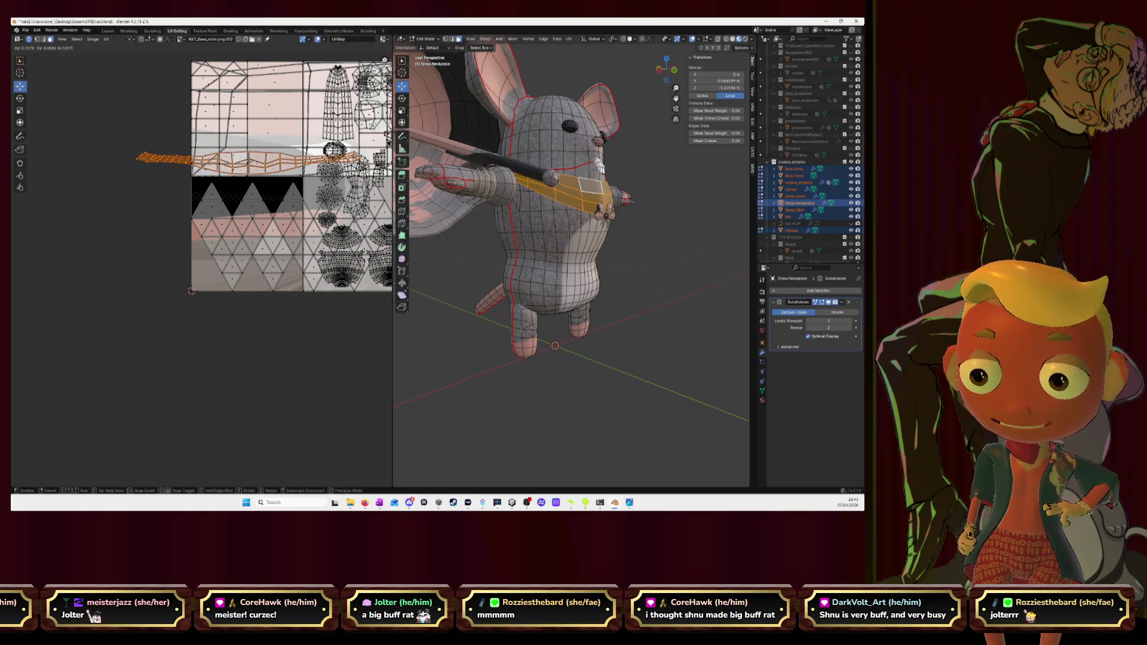
{"action": "key", "text": "Return"}
{"action": "key", "text": "s"}
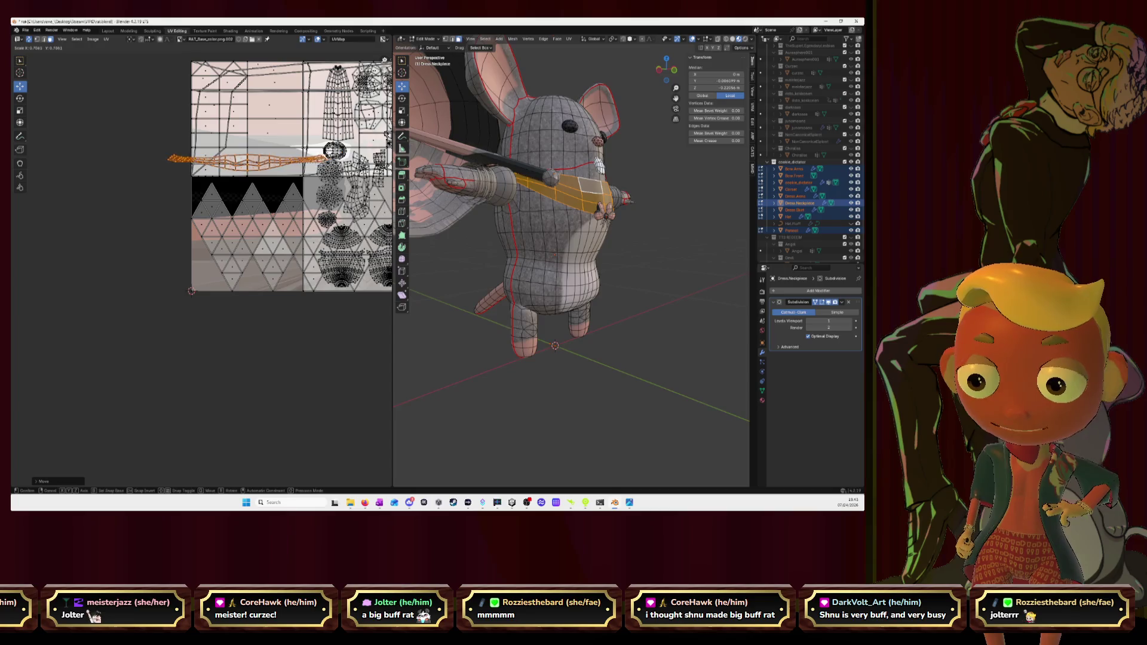
{"action": "key", "text": "Return"}
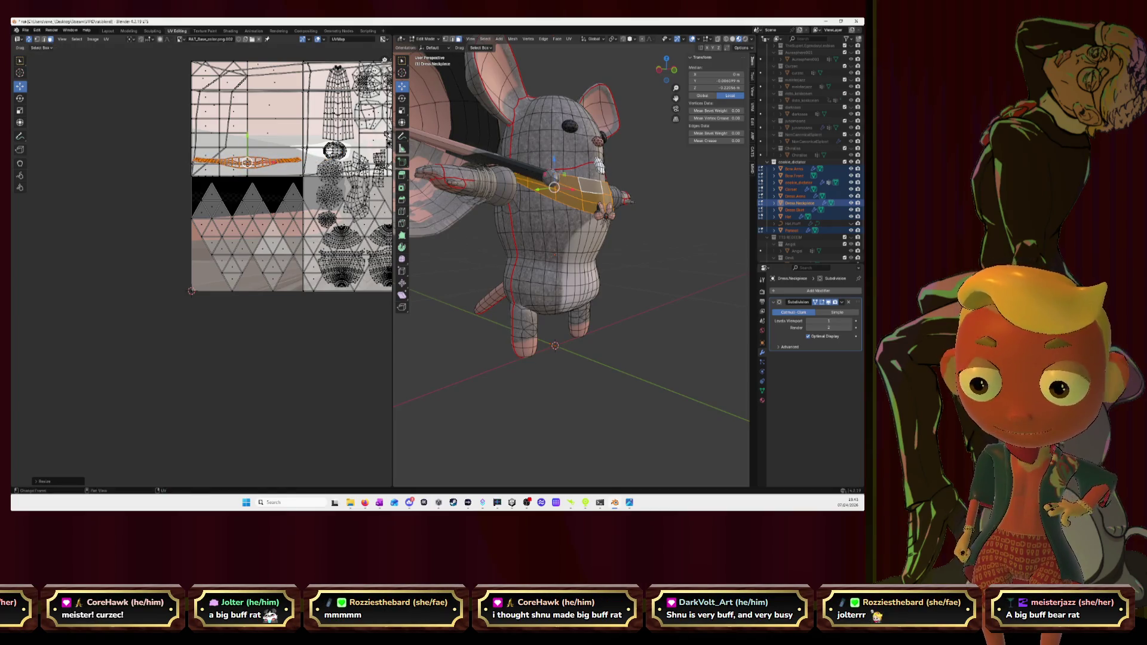
{"action": "key", "text": "g"}
{"action": "key", "text": "Return"}
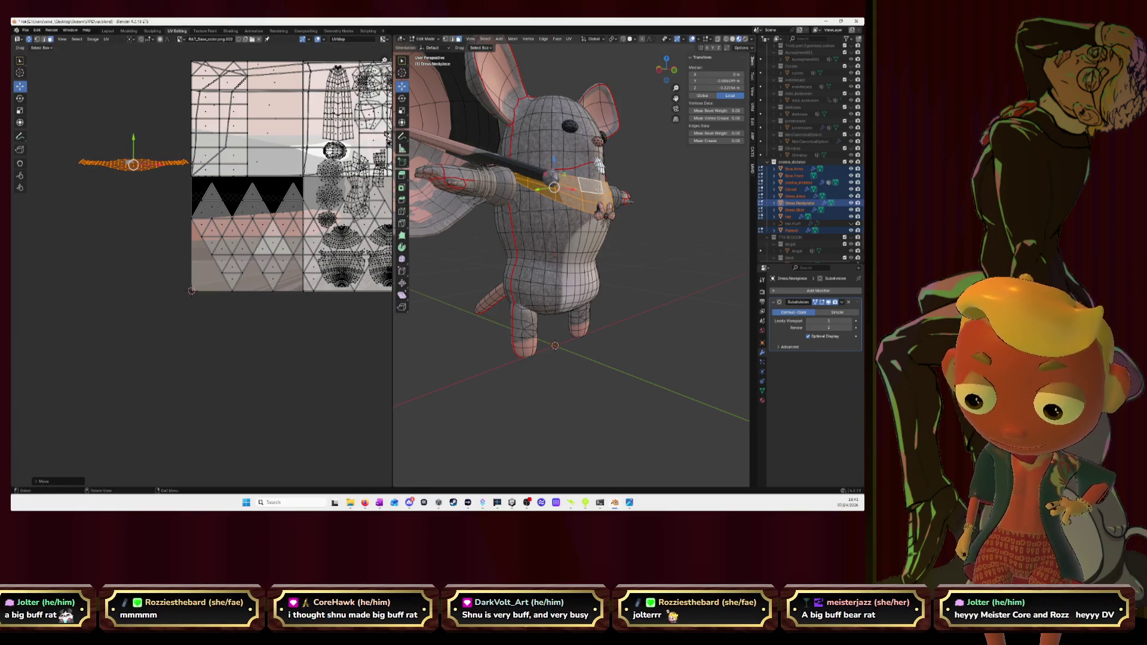
{"action": "key", "text": "g"}
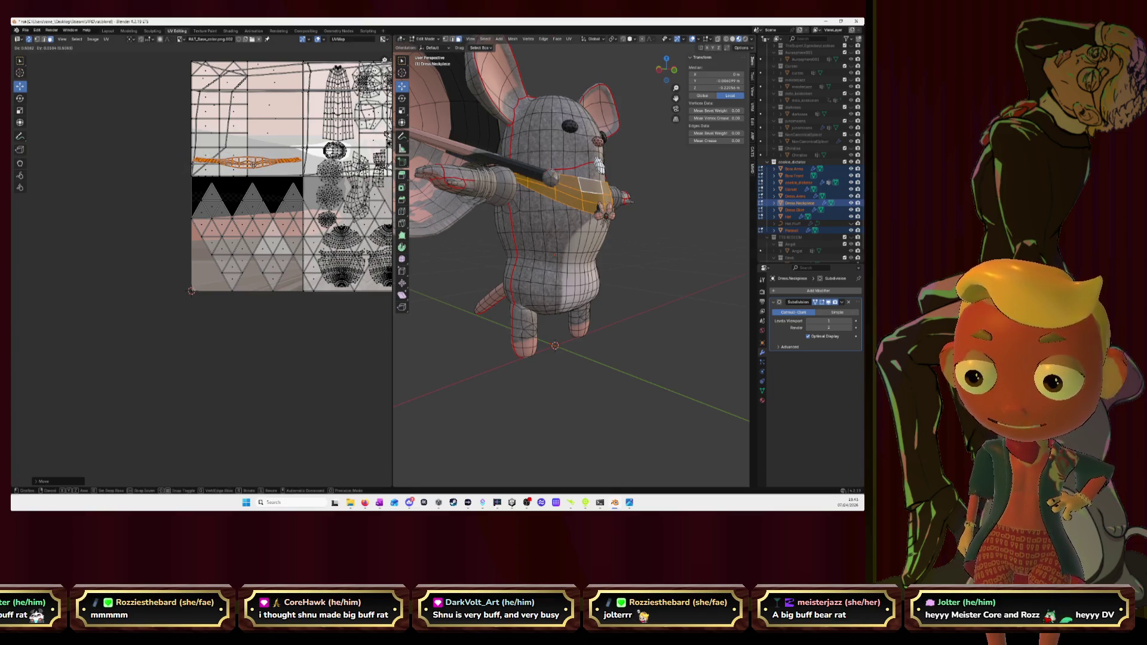
{"action": "left_click", "coordinate": [248, 136]}
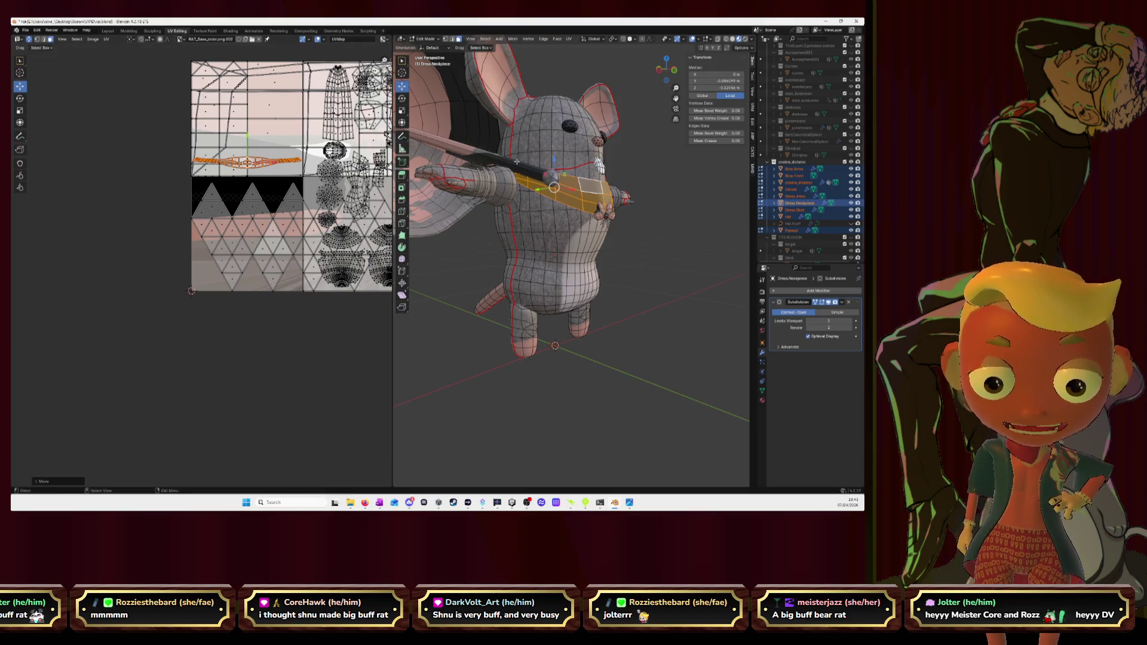
{"action": "key", "text": "alt+Tab"}
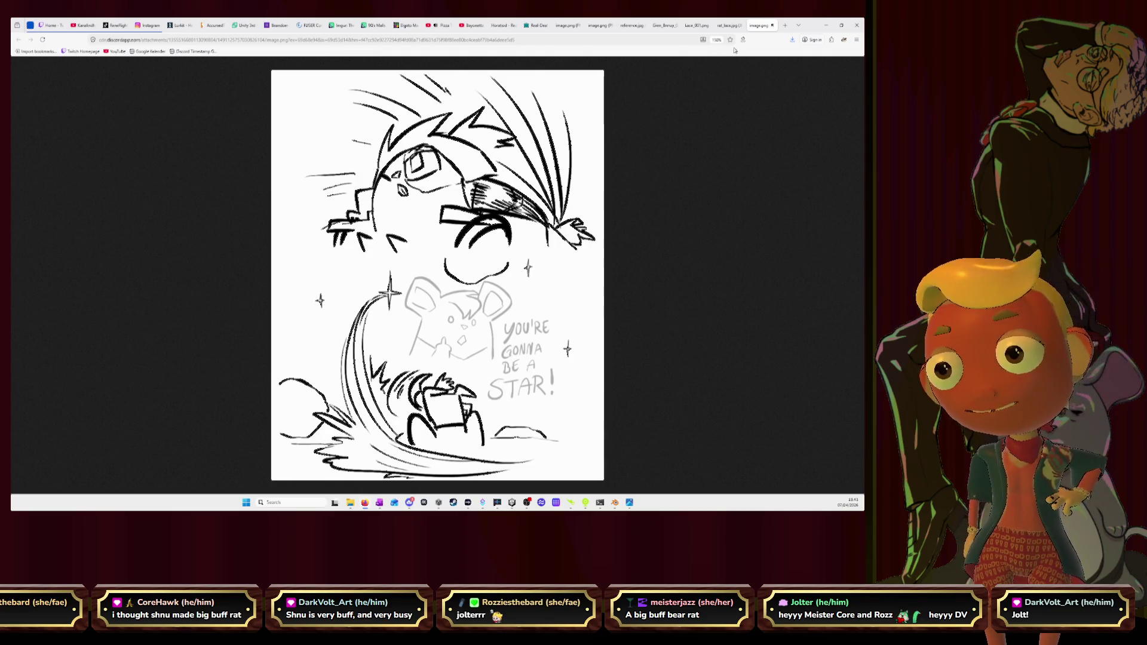
Step: Browse through the open reference tabs, closing the crying sketch image
{"action": "left_click", "coordinate": [498, 25]}
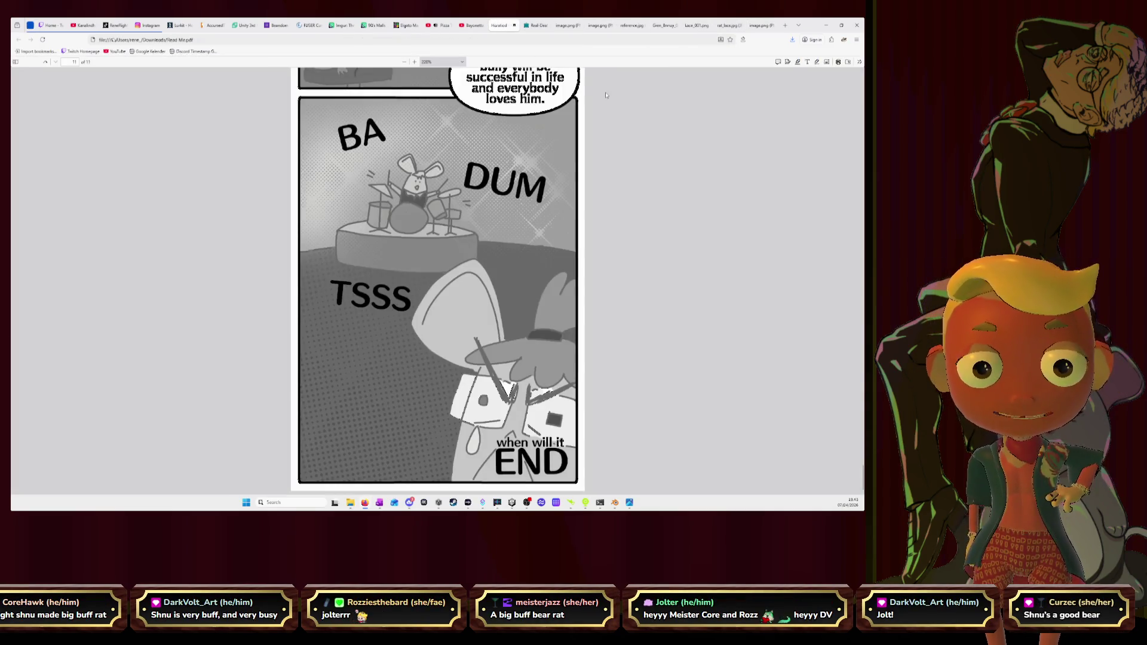
{"action": "scroll", "coordinate": [599, 169], "scroll_direction": "up", "scroll_amount": 3}
{"action": "scroll", "coordinate": [599, 168], "scroll_direction": "up", "scroll_amount": 5}
{"action": "scroll", "coordinate": [596, 165], "scroll_direction": "up", "scroll_amount": 5}
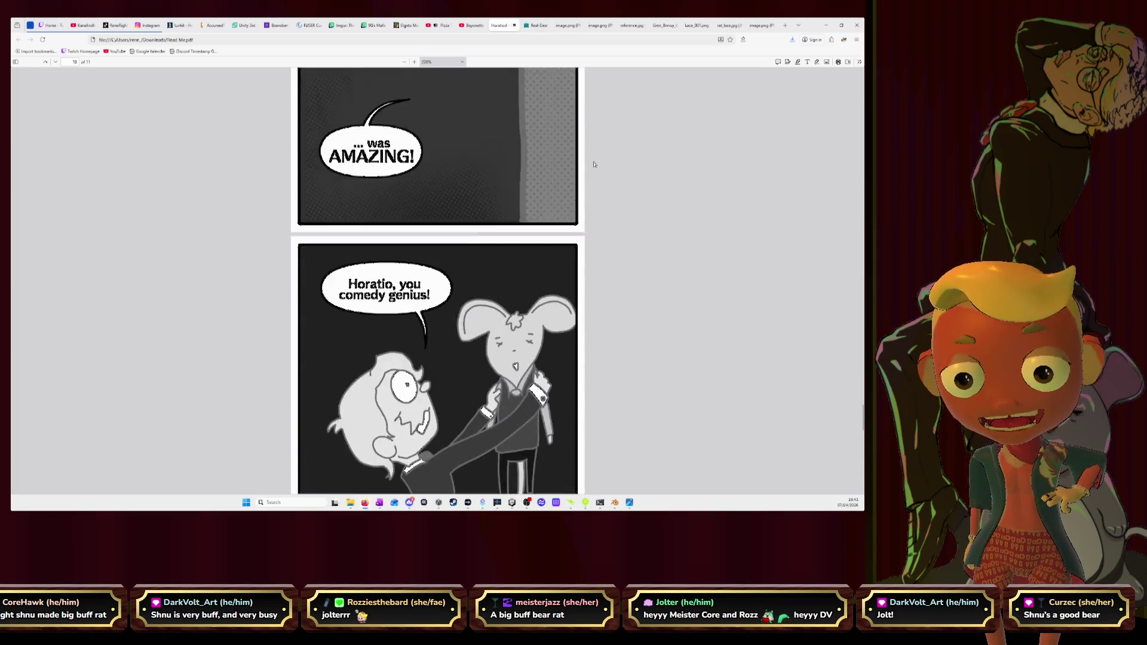
{"action": "scroll", "coordinate": [593, 164], "scroll_direction": "up", "scroll_amount": 3}
{"action": "scroll", "coordinate": [594, 165], "scroll_direction": "up", "scroll_amount": 4}
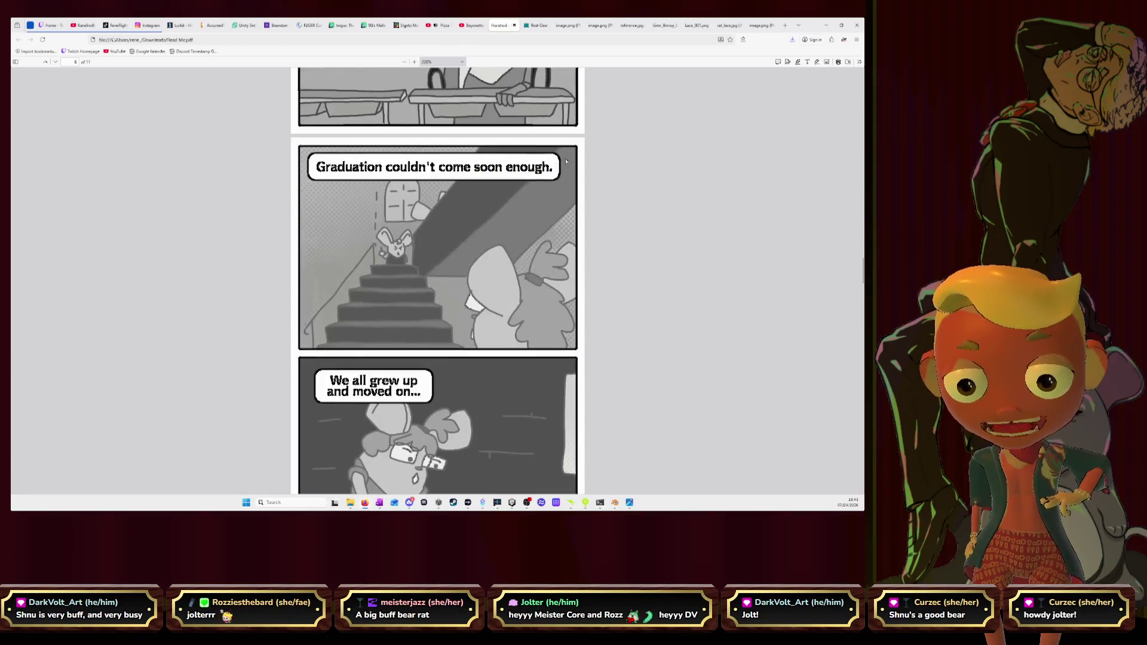
{"action": "scroll", "coordinate": [564, 157], "scroll_direction": "up", "scroll_amount": 3}
{"action": "scroll", "coordinate": [564, 157], "scroll_direction": "up", "scroll_amount": 3}
{"action": "scroll", "coordinate": [564, 157], "scroll_direction": "up", "scroll_amount": 3}
{"action": "scroll", "coordinate": [565, 156], "scroll_direction": "up", "scroll_amount": 3}
{"action": "scroll", "coordinate": [565, 156], "scroll_direction": "up", "scroll_amount": 3}
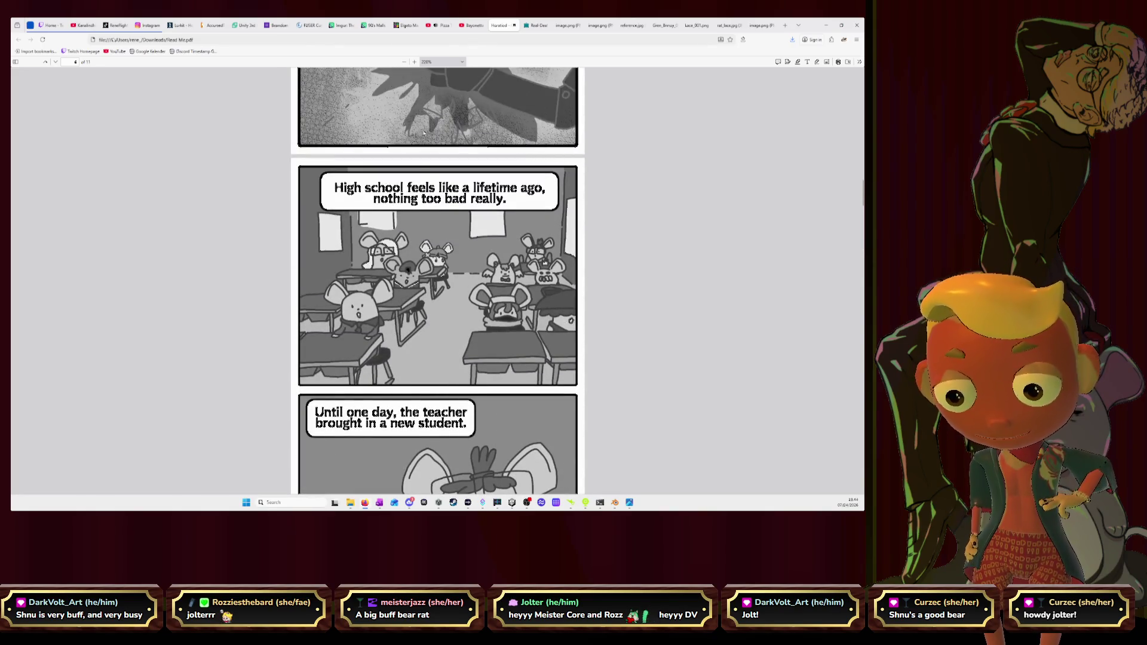
{"action": "scroll", "coordinate": [441, 242], "scroll_direction": "up", "scroll_amount": 2, "text": "ctrl"}
{"action": "scroll", "coordinate": [441, 242], "scroll_direction": "up", "scroll_amount": 4, "text": "ctrl"}
{"action": "scroll", "coordinate": [441, 242], "scroll_direction": "up", "scroll_amount": 3, "text": "ctrl"}
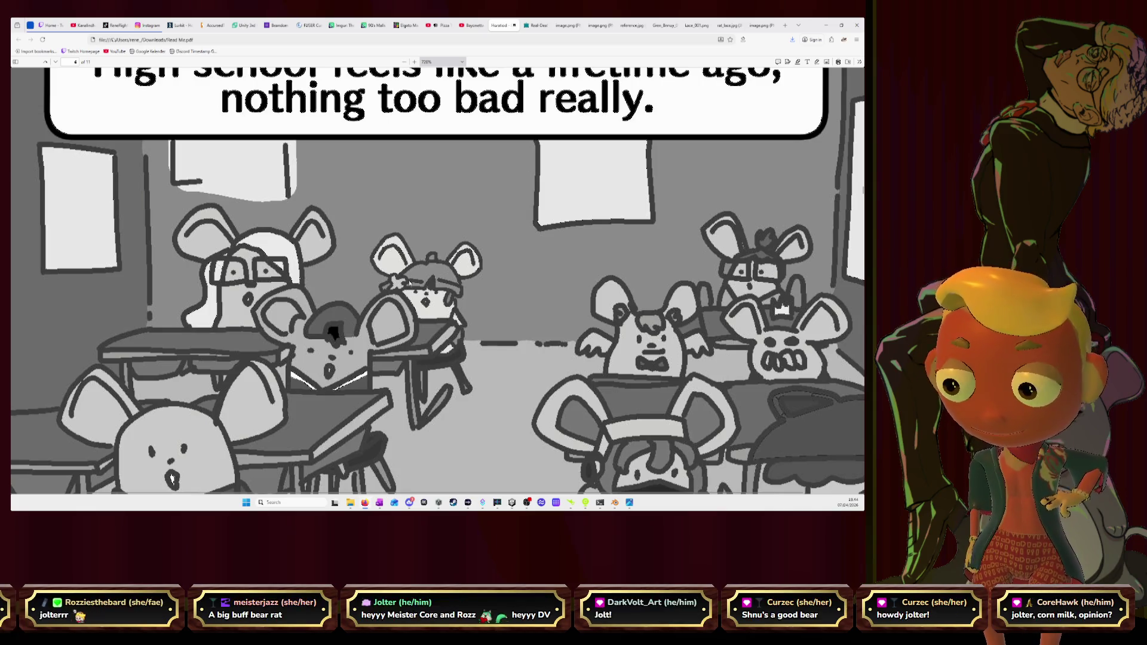
{"action": "scroll", "coordinate": [443, 277], "scroll_direction": "down", "scroll_amount": 2, "text": "ctrl"}
{"action": "scroll", "coordinate": [442, 279], "scroll_direction": "down", "scroll_amount": 2, "text": "ctrl"}
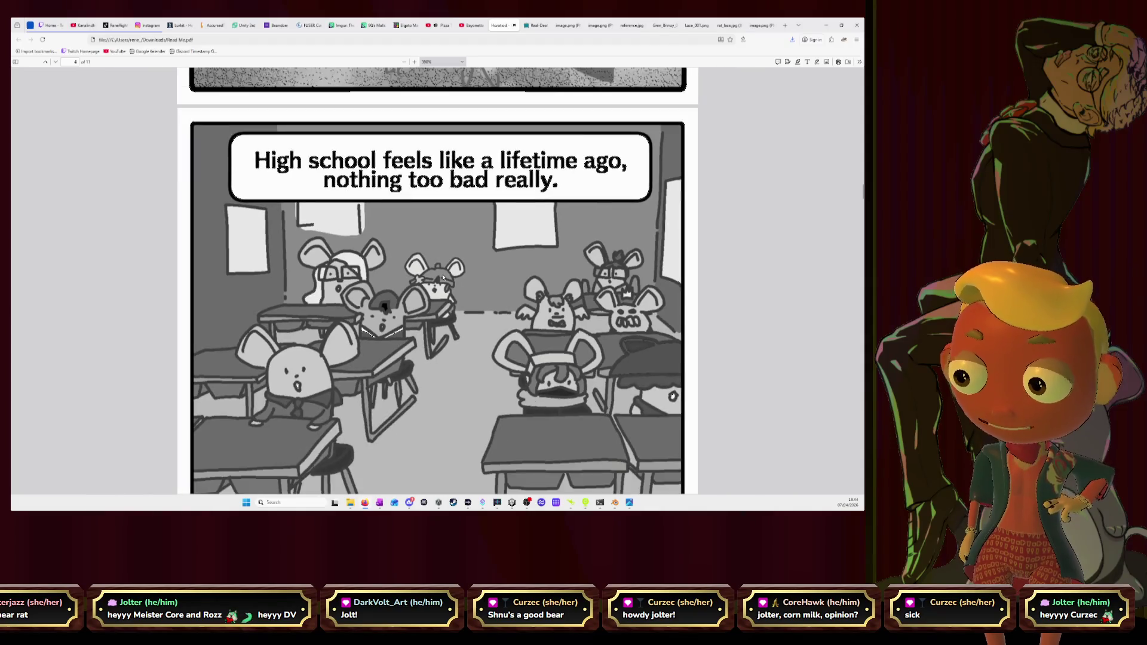
{"action": "left_click", "coordinate": [562, 27]}
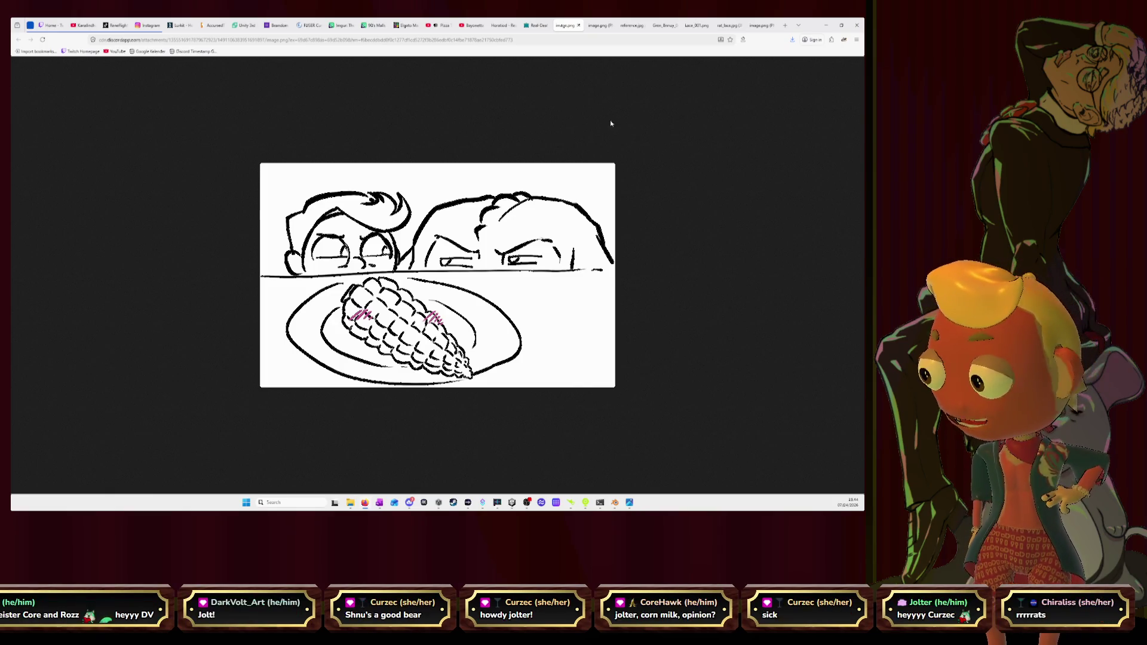
{"action": "left_click", "coordinate": [598, 26]}
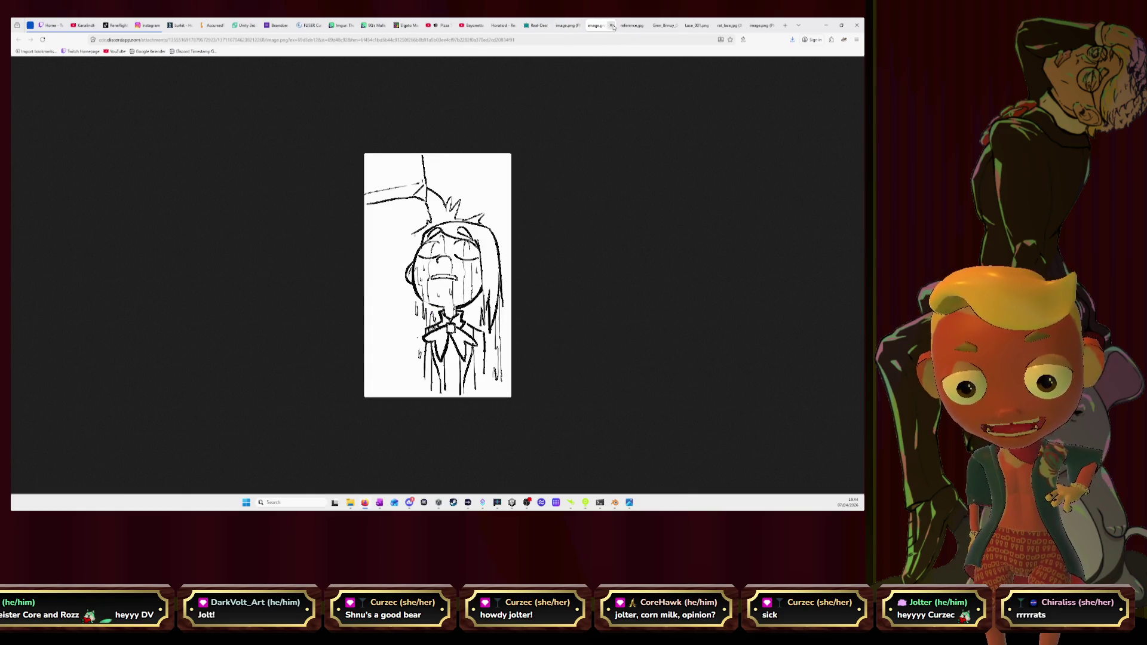
{"action": "left_click", "coordinate": [612, 27]}
{"action": "left_click", "coordinate": [637, 28]}
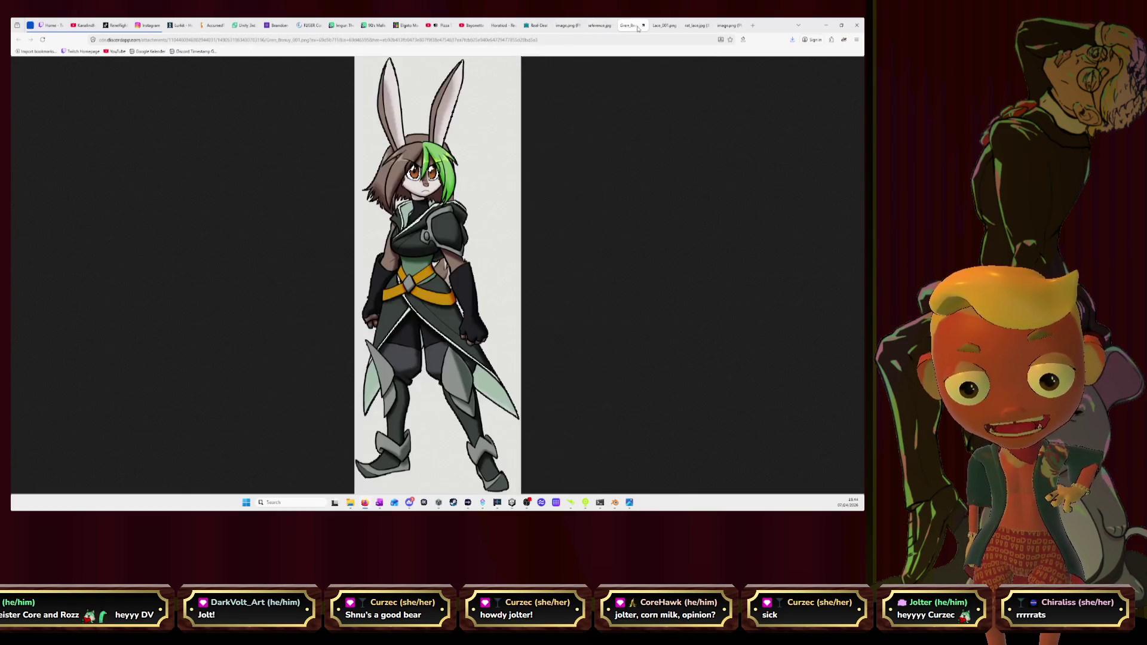
{"action": "left_click", "coordinate": [660, 27]}
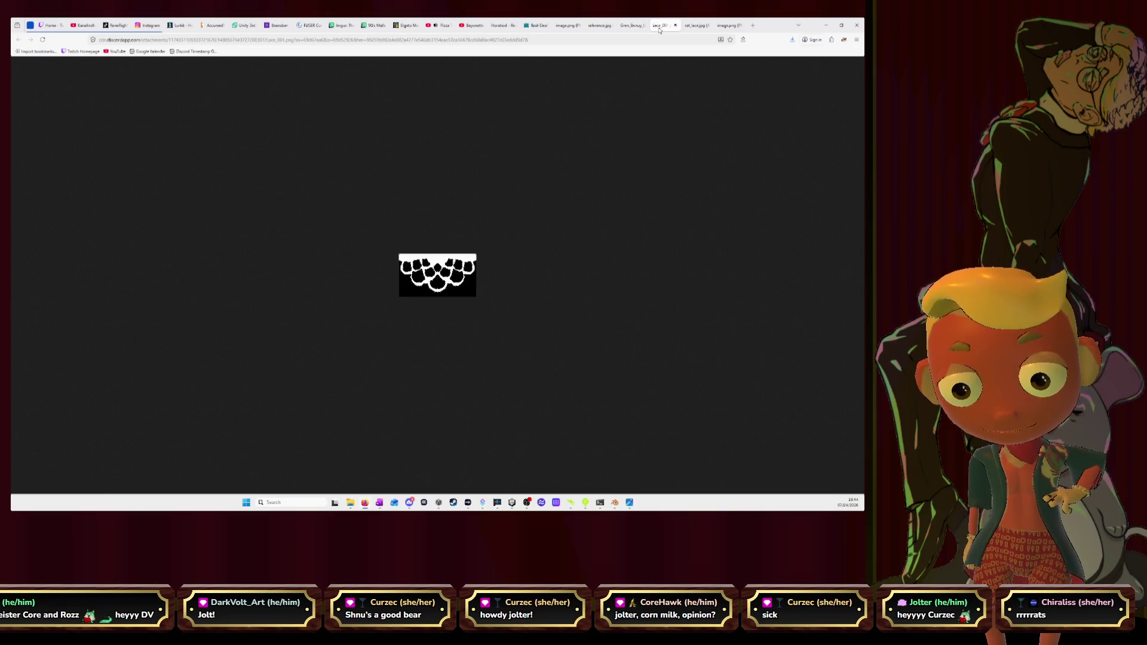
Step: Close both lace image tabs and return to the Serious Eats recipe tab
{"action": "left_click", "coordinate": [676, 26]}
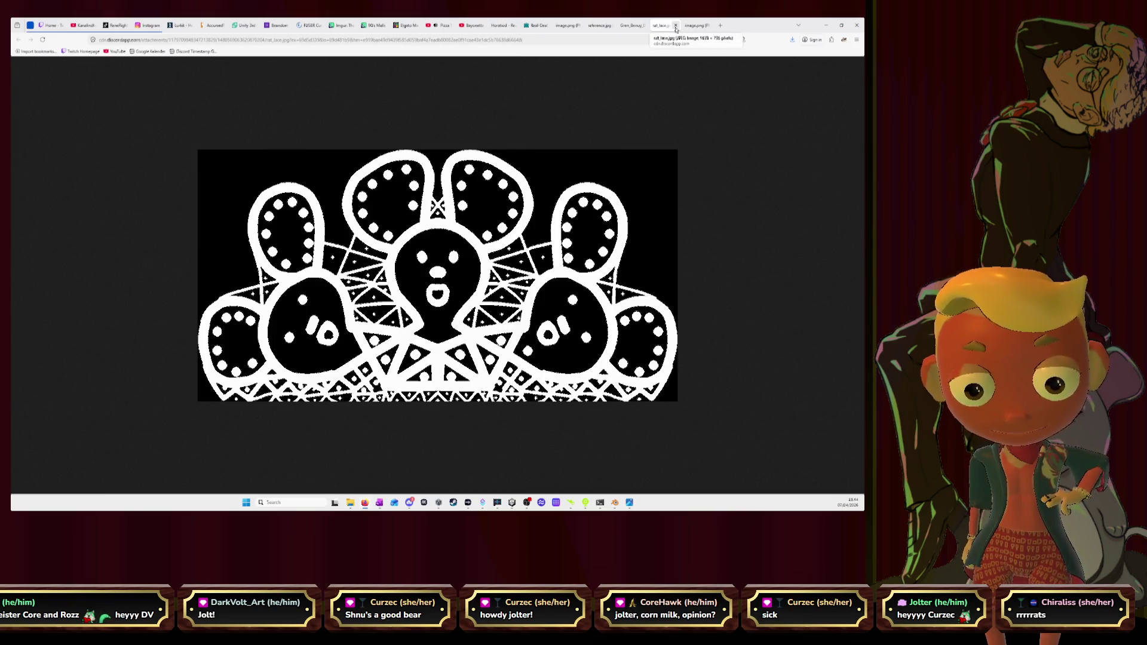
{"action": "left_click", "coordinate": [675, 27]}
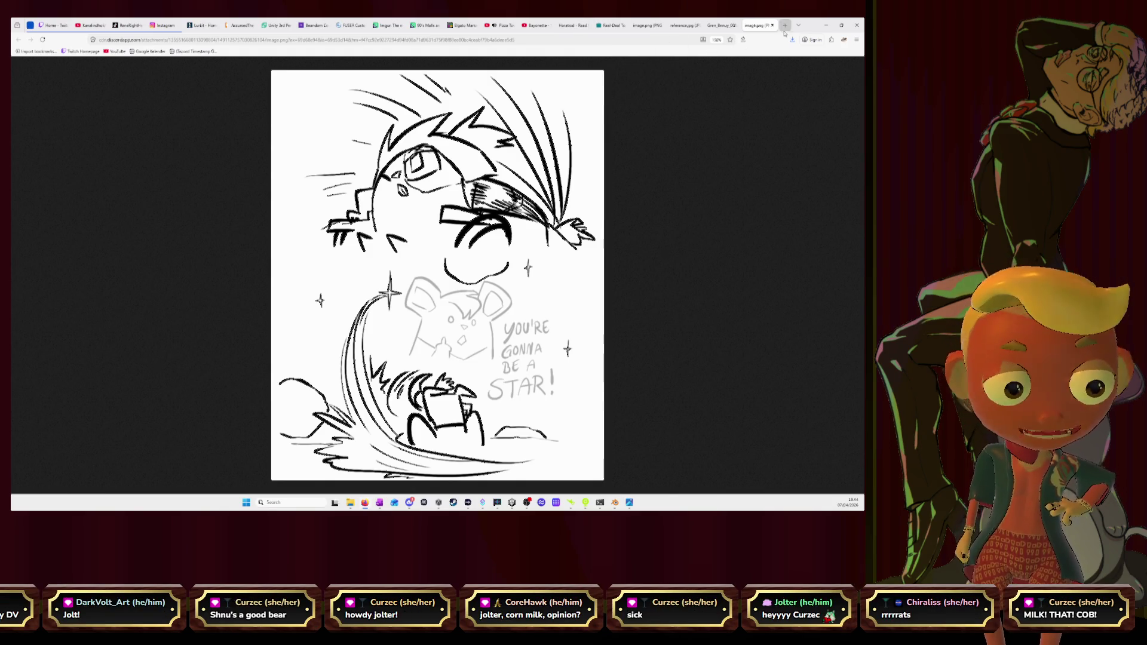
{"action": "left_click", "coordinate": [722, 25]}
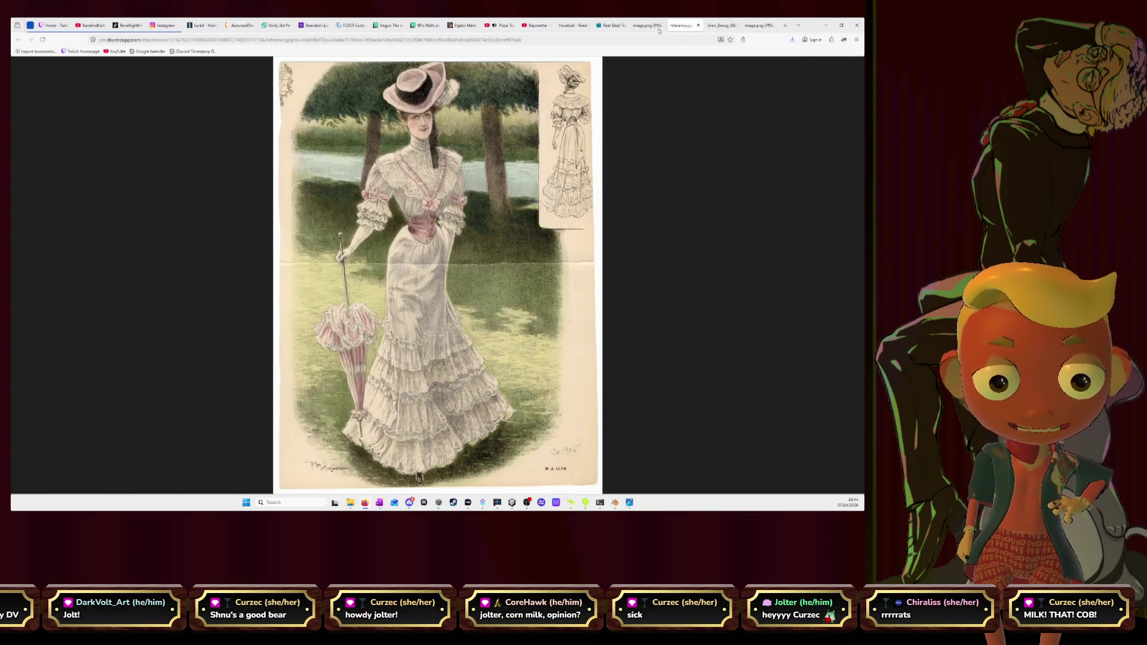
{"action": "left_click", "coordinate": [648, 26]}
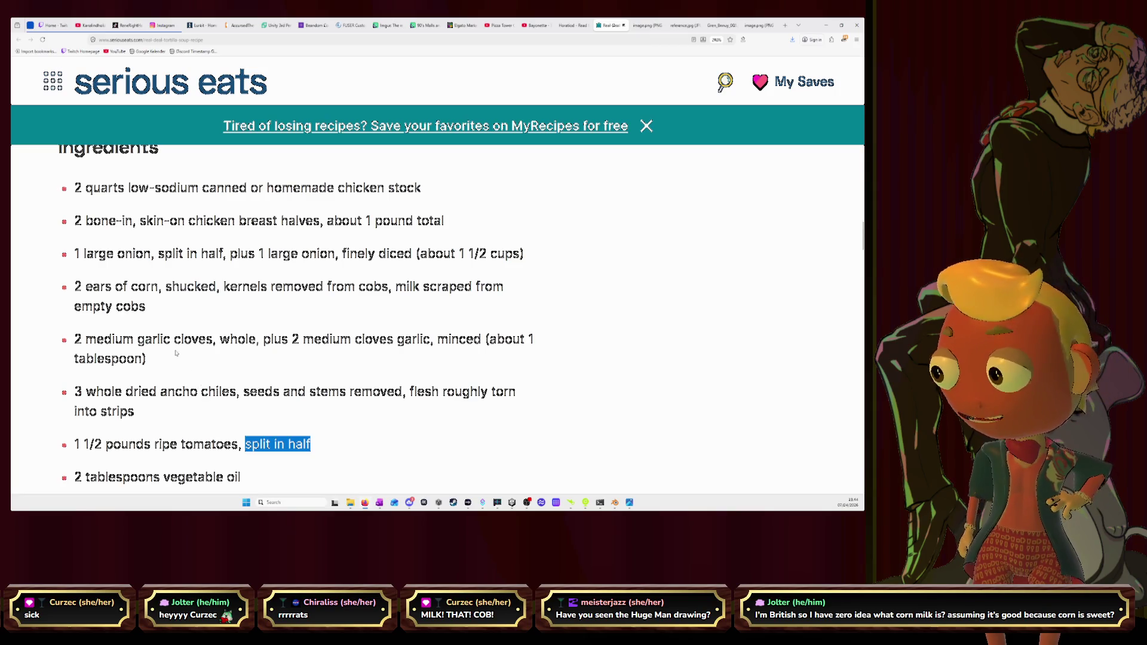
Step: Highlight 'milk scraped from empty cobs' in the recipe, then minimize the browser to reveal Blender
{"action": "mouse_move", "coordinate": [74, 286]}
{"action": "left_mouse_down"}
{"action": "mouse_move", "coordinate": [490, 286]}
{"action": "mouse_move", "coordinate": [167, 306]}
{"action": "left_mouse_up"}
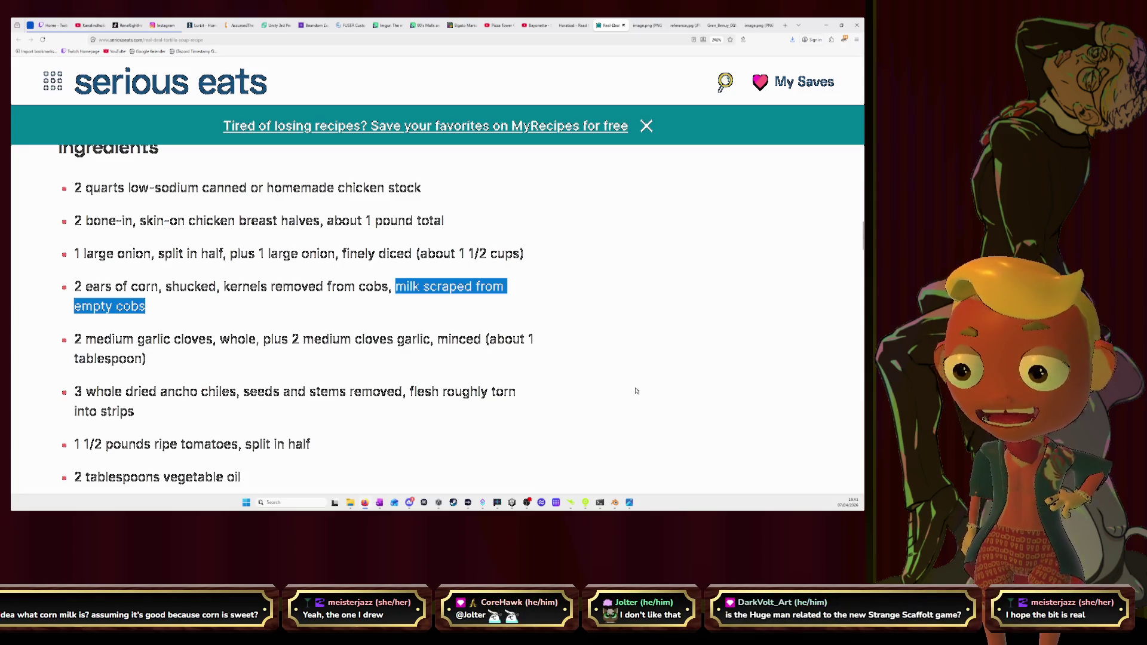
{"action": "left_click", "coordinate": [497, 25]}
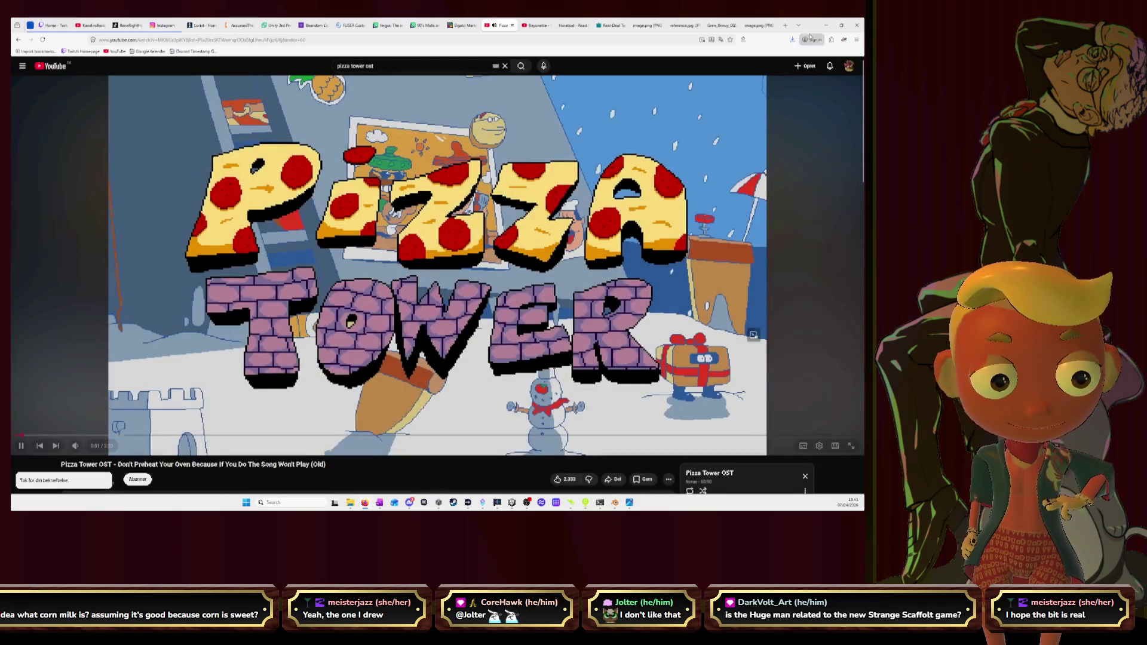
{"action": "left_click", "coordinate": [823, 24]}
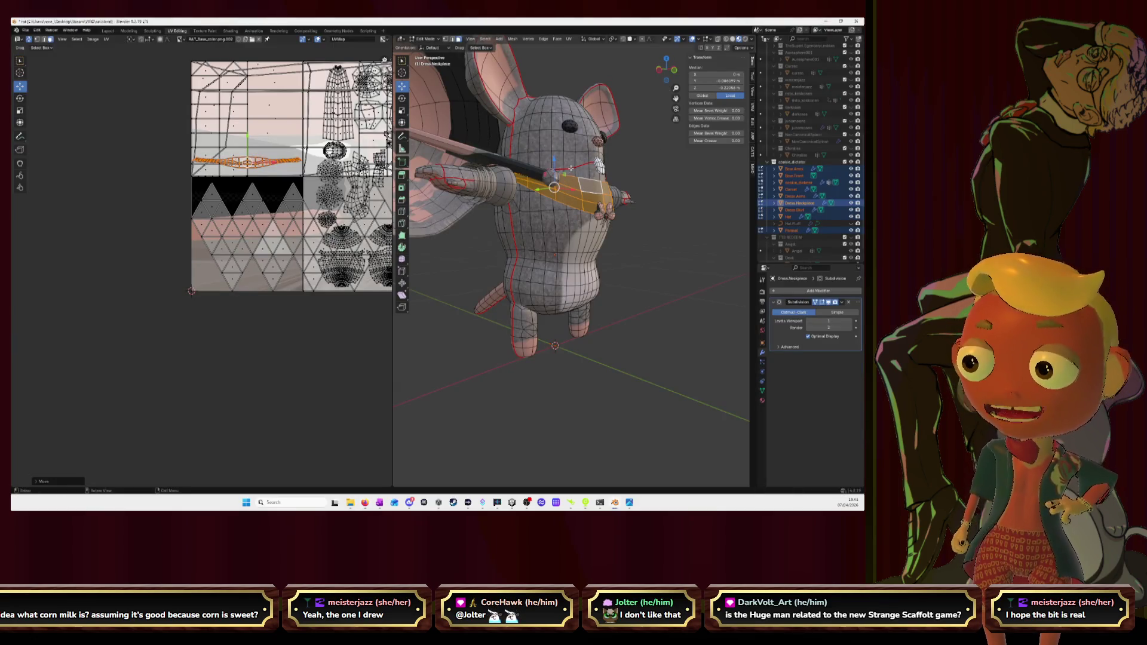
Step: Hide the neckpiece, then undo to bring it back
{"action": "mouse_move", "coordinate": [627, 178]}
{"action": "middle_mouse_down"}
{"action": "mouse_move", "coordinate": [635, 206]}
{"action": "mouse_move", "coordinate": [658, 185]}
{"action": "middle_mouse_up"}
{"action": "key", "text": "h"}
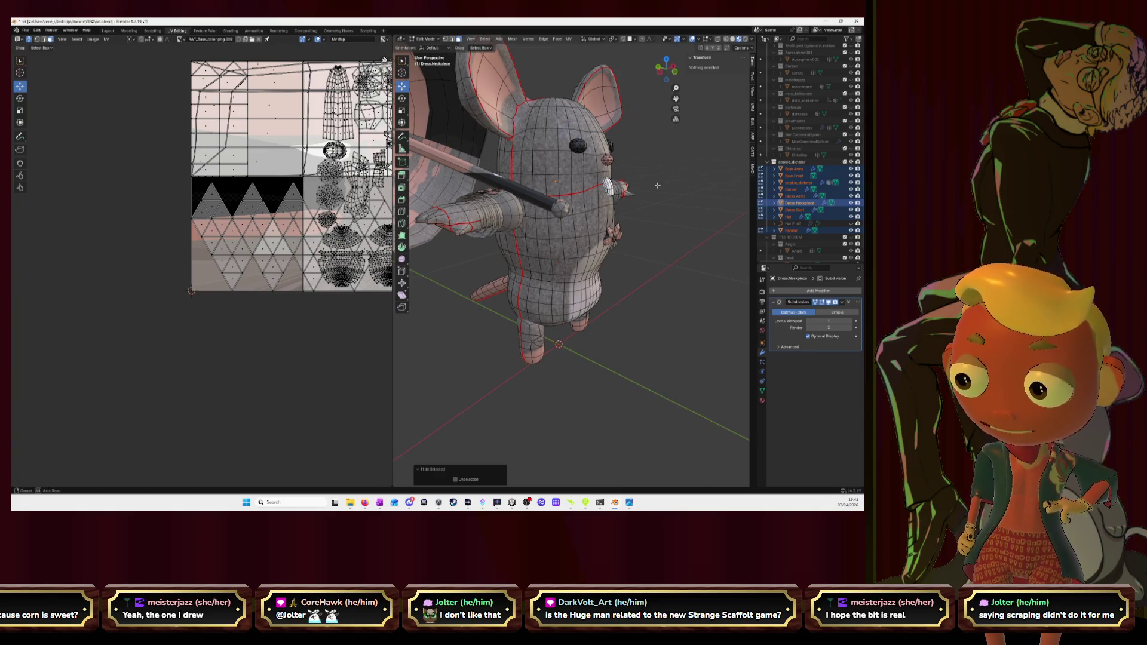
{"action": "middle_click_drag", "start_coordinate": [657, 185], "coordinate": [615, 204]}
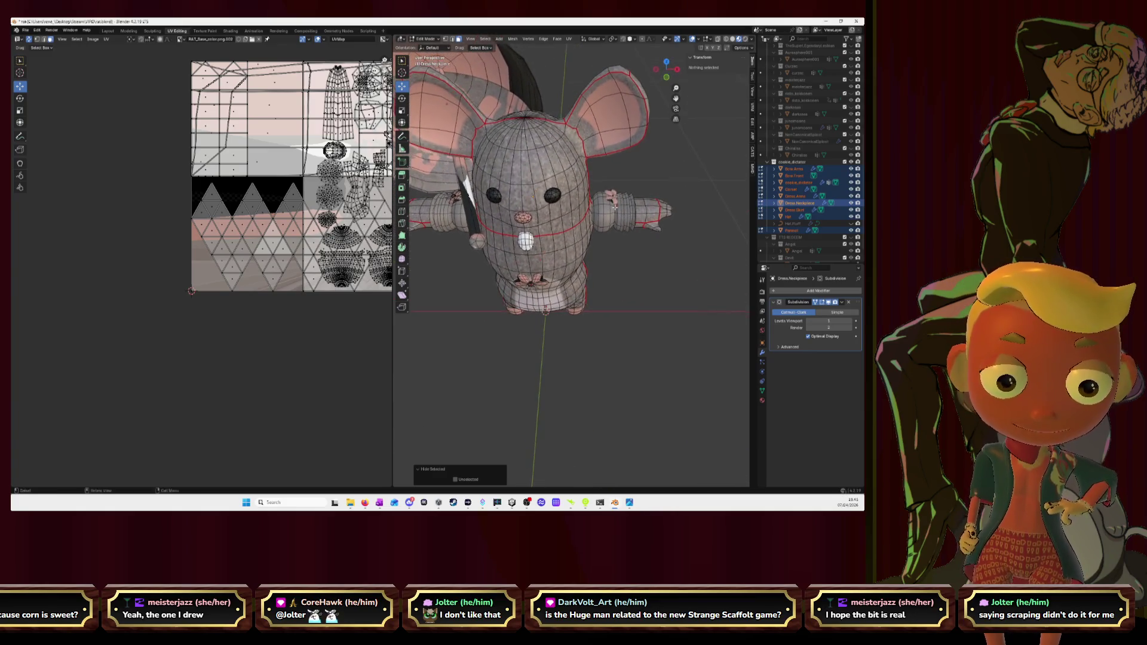
{"action": "key", "text": "ctrl+z"}
{"action": "key", "text": "ctrl+shift+z"}
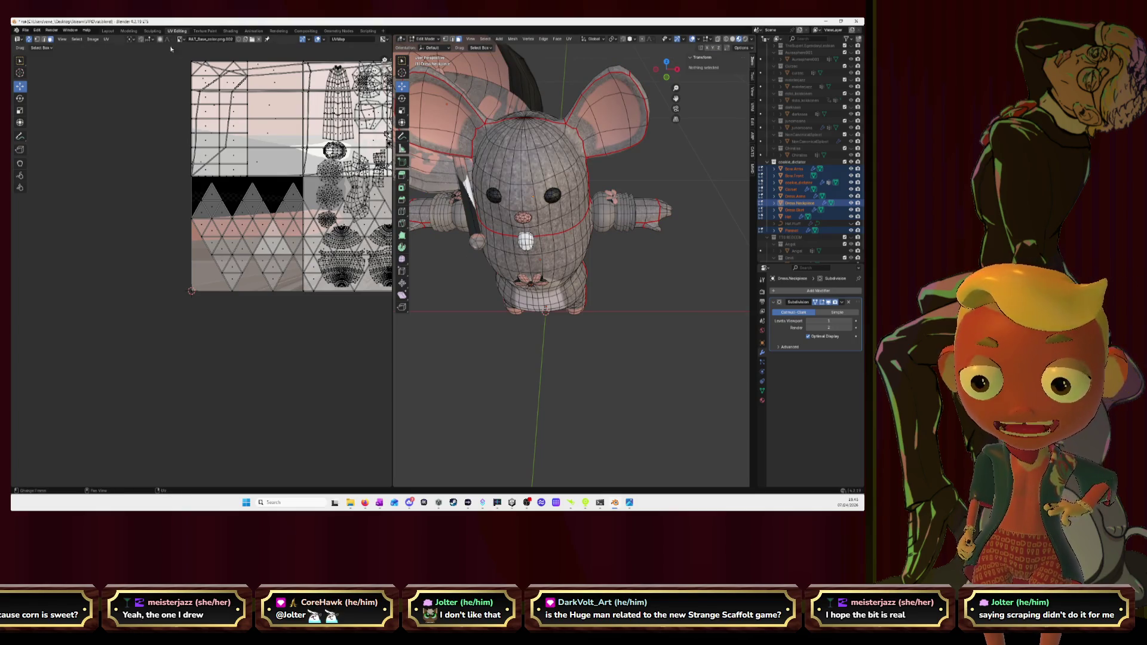
Step: Switch to the Layout workspace and select the Dress.Arms object
{"action": "left_click", "coordinate": [108, 30]}
{"action": "left_click", "coordinate": [321, 137]}
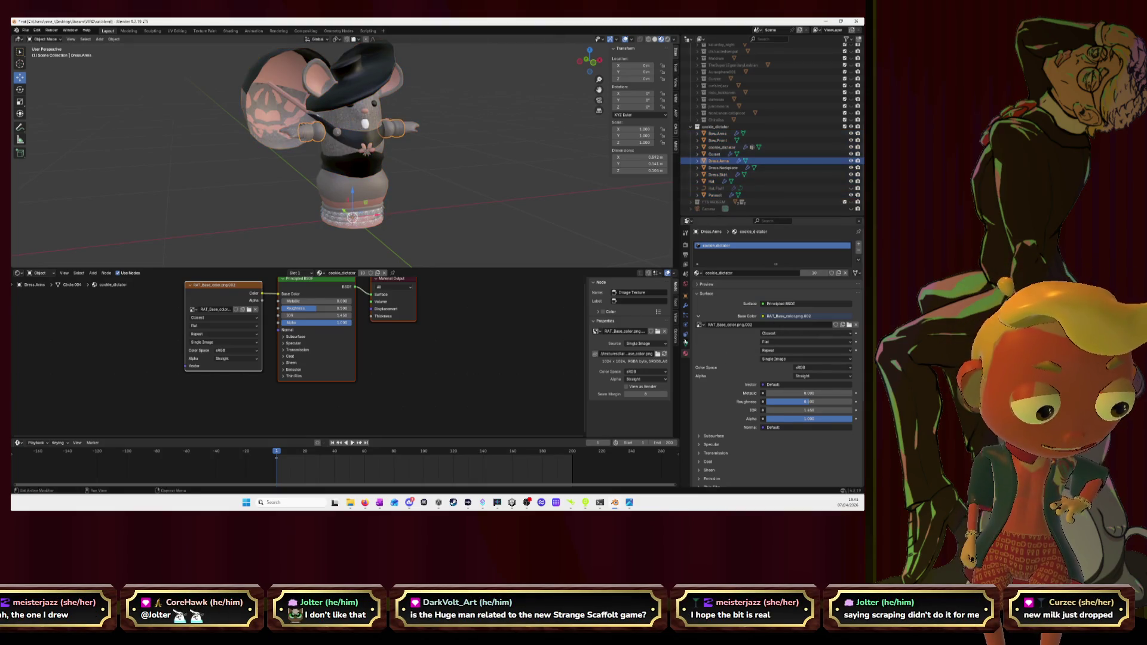
Step: Move the Mirror modifier above Subdivision in Dress.Arms' modifier stack
{"action": "left_click", "coordinate": [685, 307]}
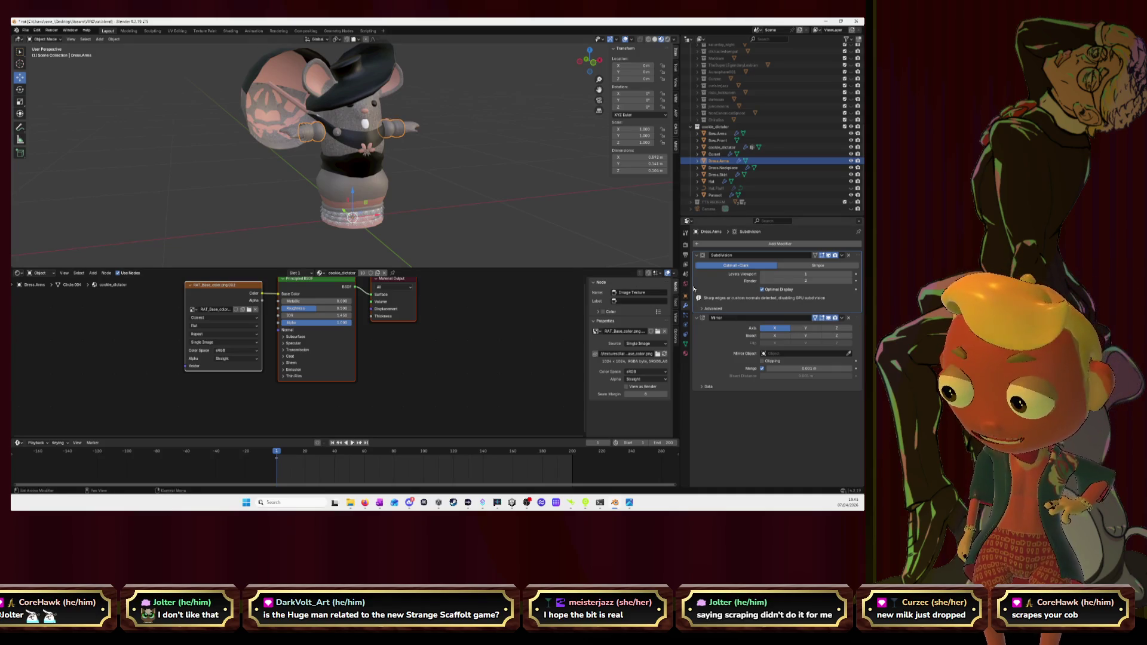
{"action": "left_click", "coordinate": [771, 318], "text": "ctrl"}
{"action": "left_click_drag", "start_coordinate": [862, 274], "coordinate": [520, 217]}
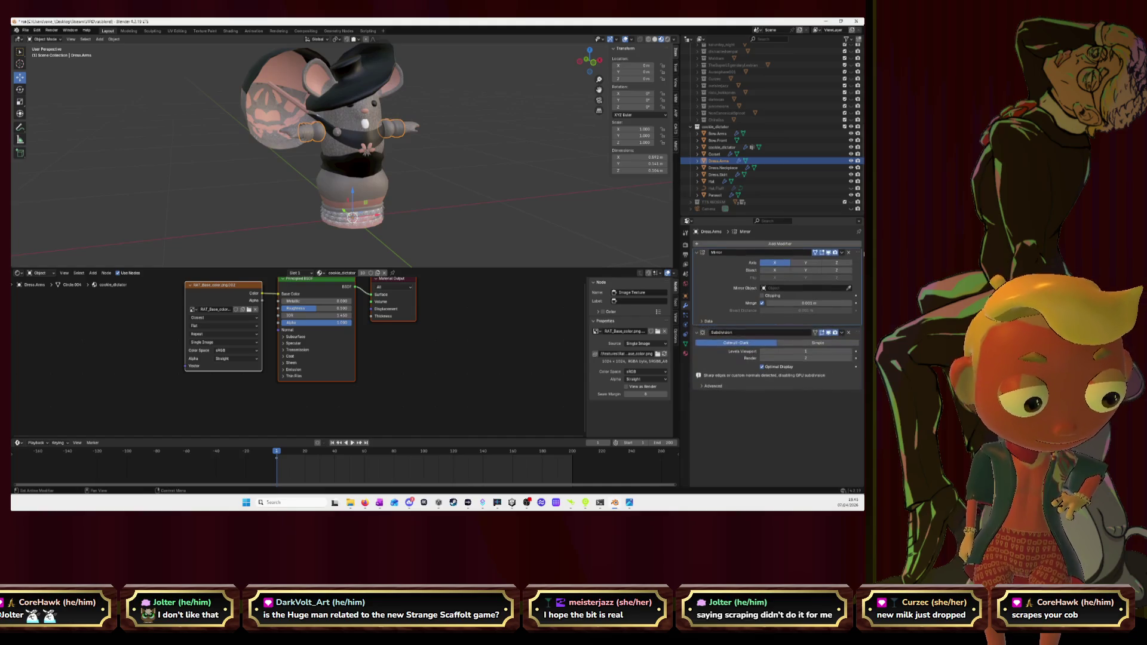
{"action": "scroll", "coordinate": [404, 144], "scroll_direction": "up", "scroll_amount": 3}
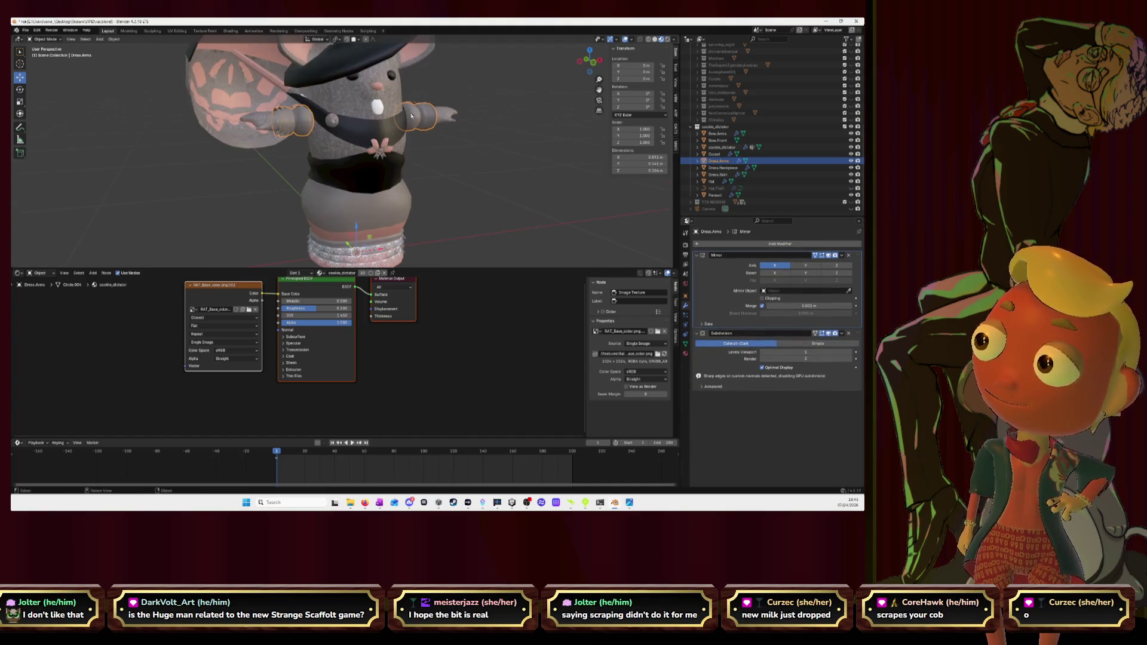
{"action": "scroll", "coordinate": [422, 128], "scroll_direction": "up", "scroll_amount": 1}
{"action": "middle_click_drag", "start_coordinate": [424, 126], "coordinate": [422, 124]}
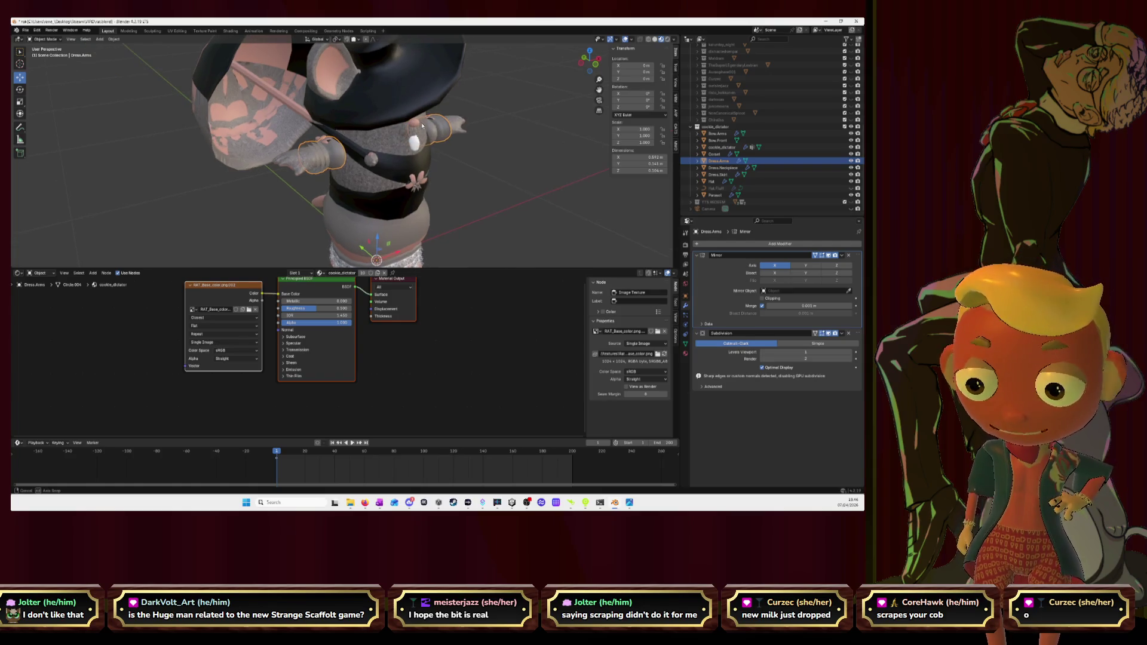
{"action": "middle_click_drag", "start_coordinate": [359, 146], "coordinate": [456, 182]}
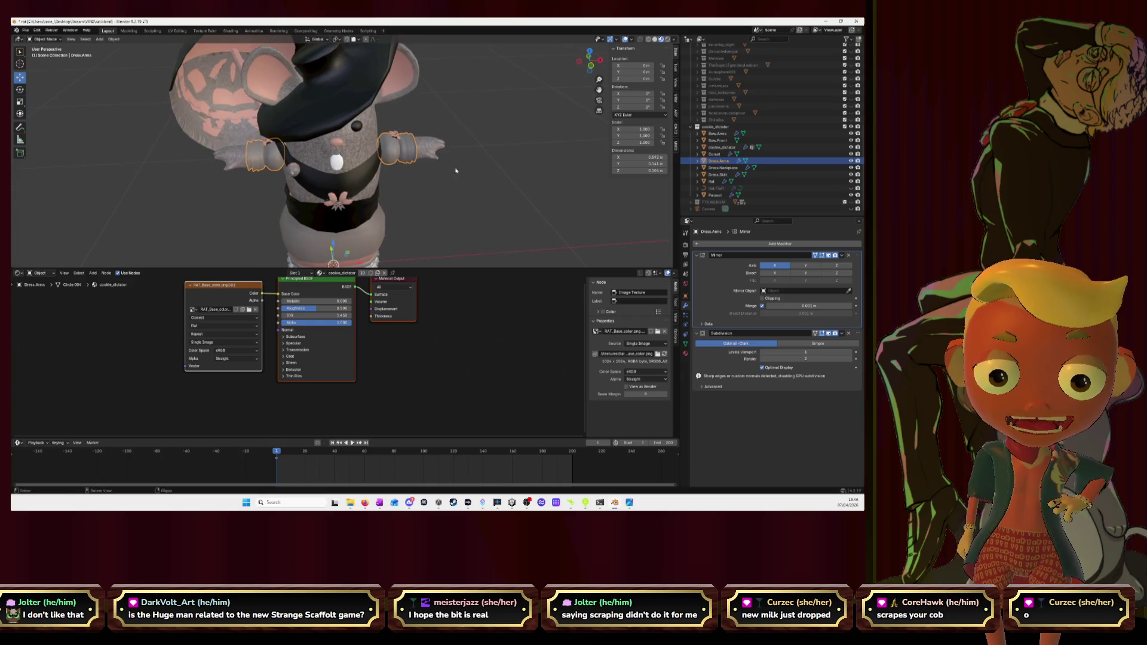
Step: Add a new empty material slot to Dress.Arms in its material settings
{"action": "left_click", "coordinate": [686, 344]}
{"action": "left_click", "coordinate": [686, 354]}
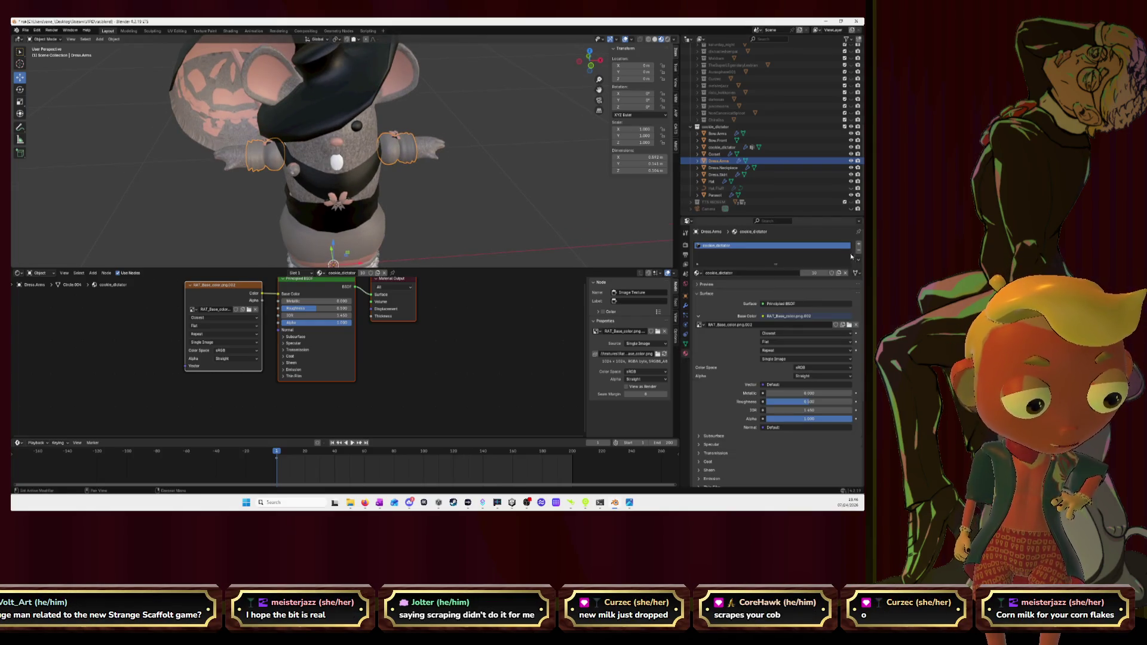
{"action": "left_click", "coordinate": [860, 246]}
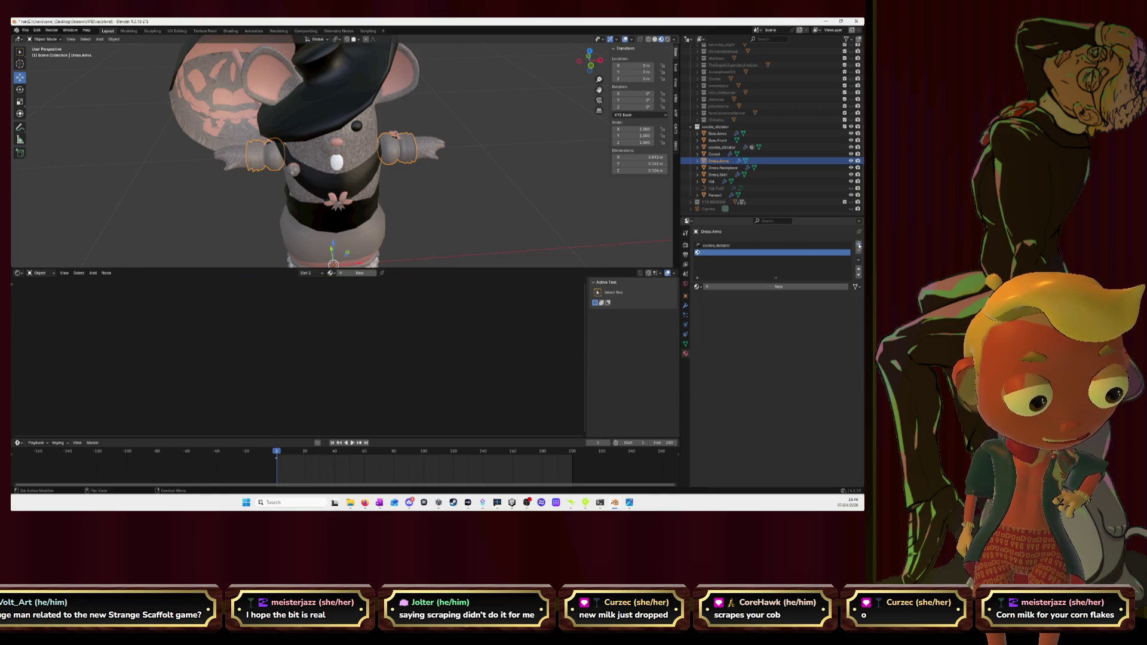
Step: Assign the Lace material to the new slot, move it ahead of cookie_dictator, and save
{"action": "left_click", "coordinate": [699, 287]}
{"action": "type", "text": "lace"}
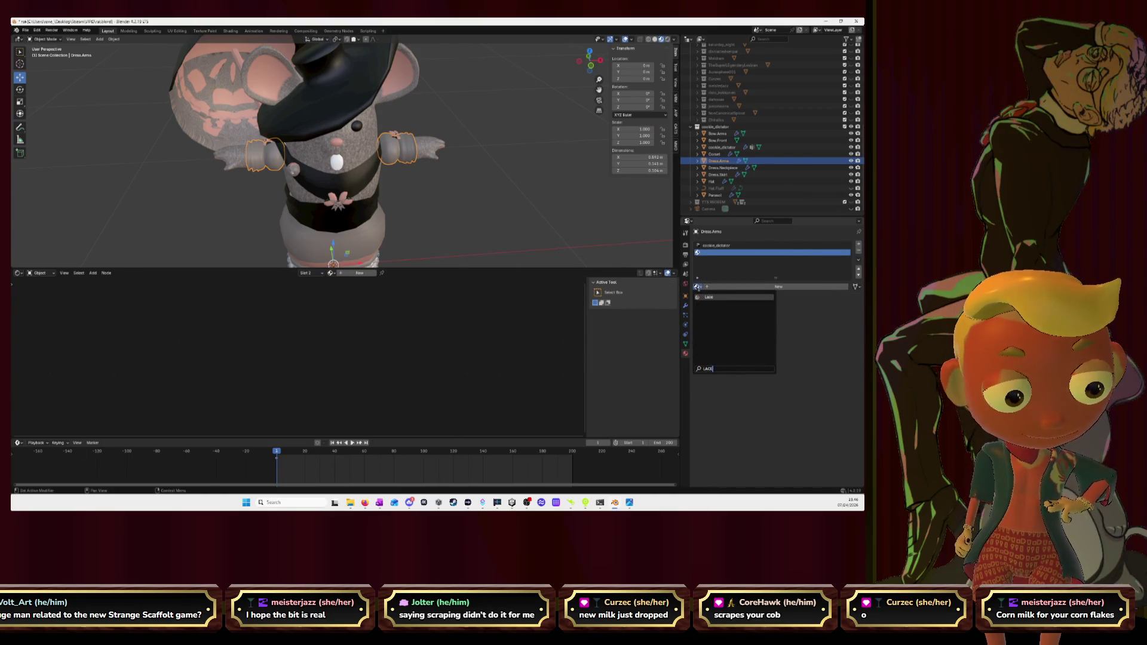
{"action": "key", "text": "Return"}
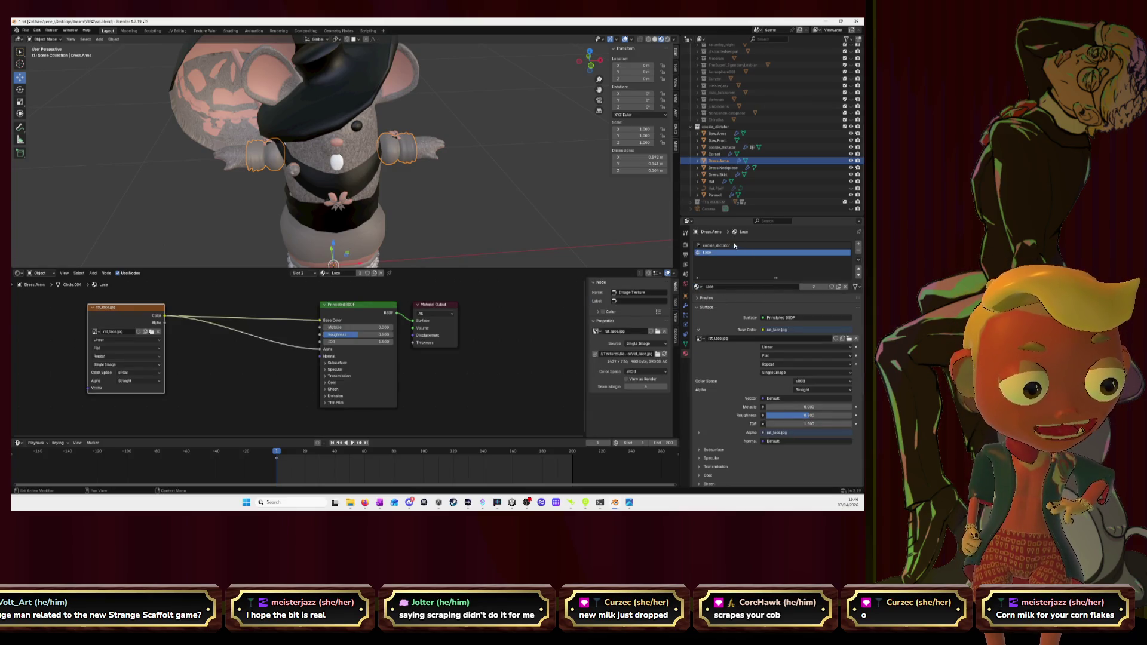
{"action": "left_click", "coordinate": [859, 269]}
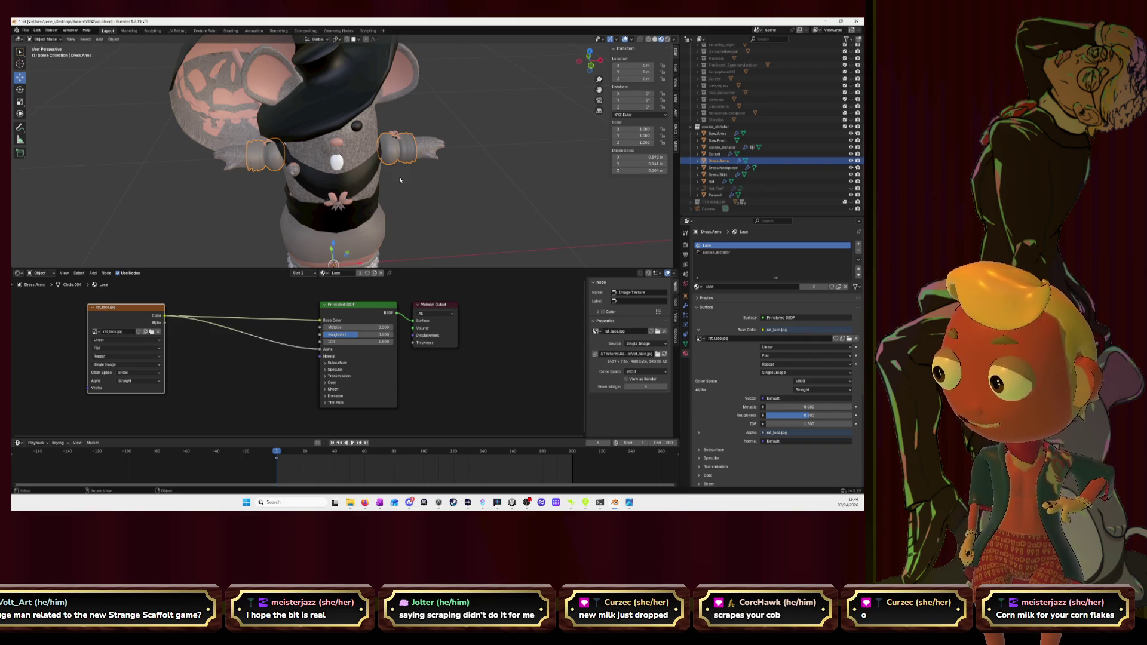
{"action": "key", "text": "ctrl+s"}
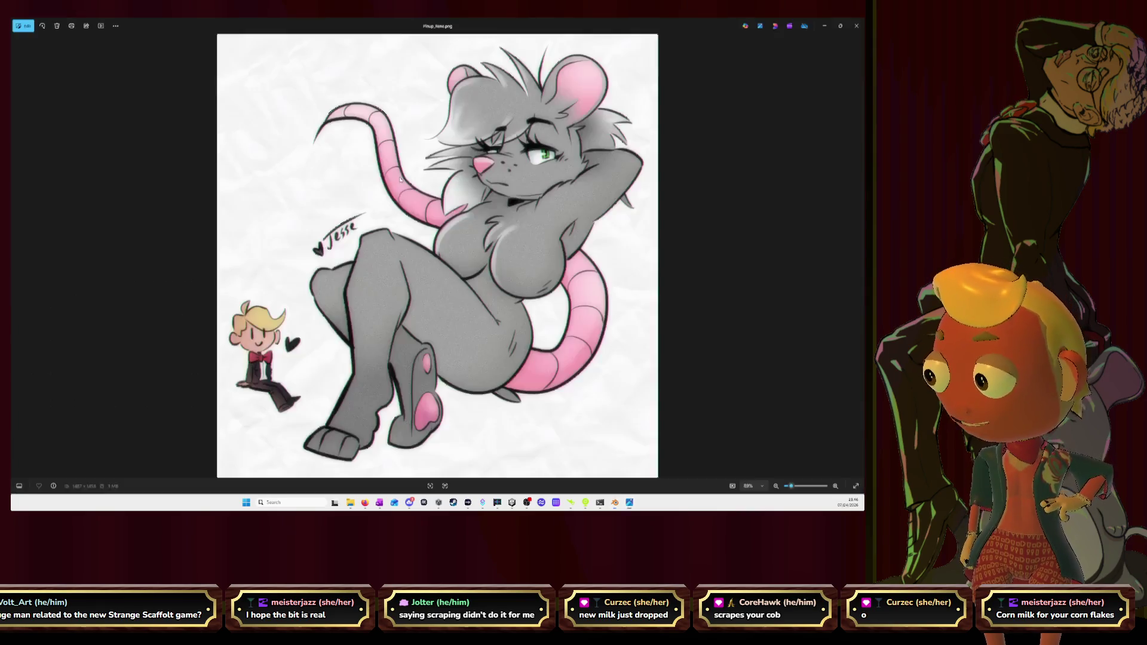
Step: Close the rat drawing in Photos and switch back to the browser with the Pizza Tower video
{"action": "key", "text": "alt+Tab"}
{"action": "left_click", "coordinate": [856, 25]}
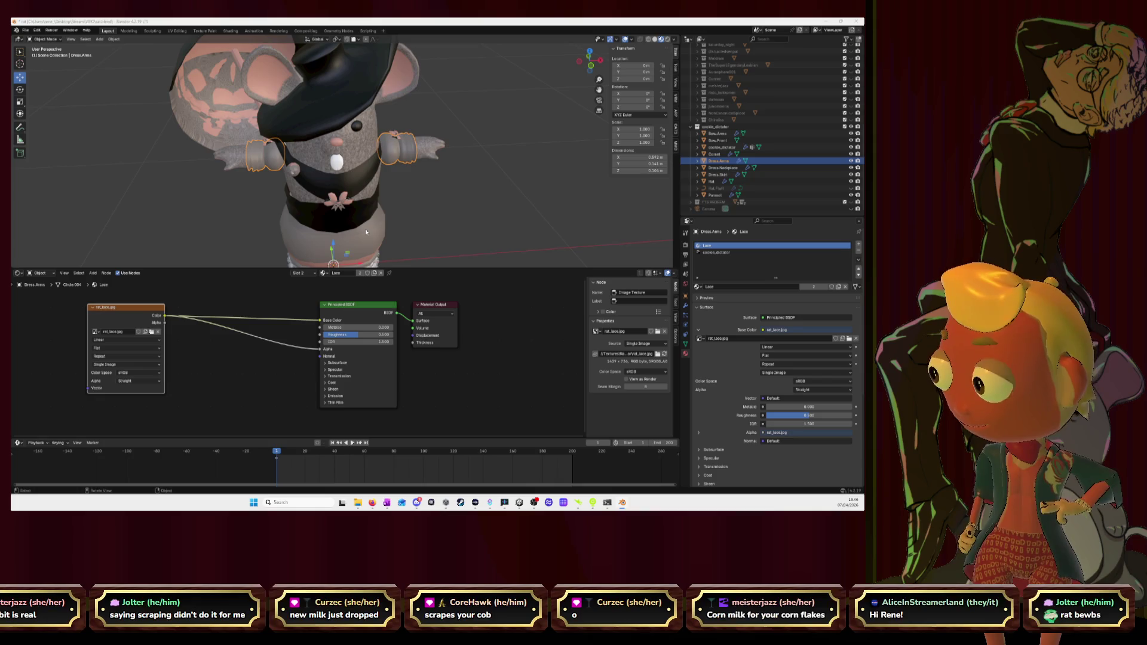
{"action": "key", "text": "alt+Tab"}
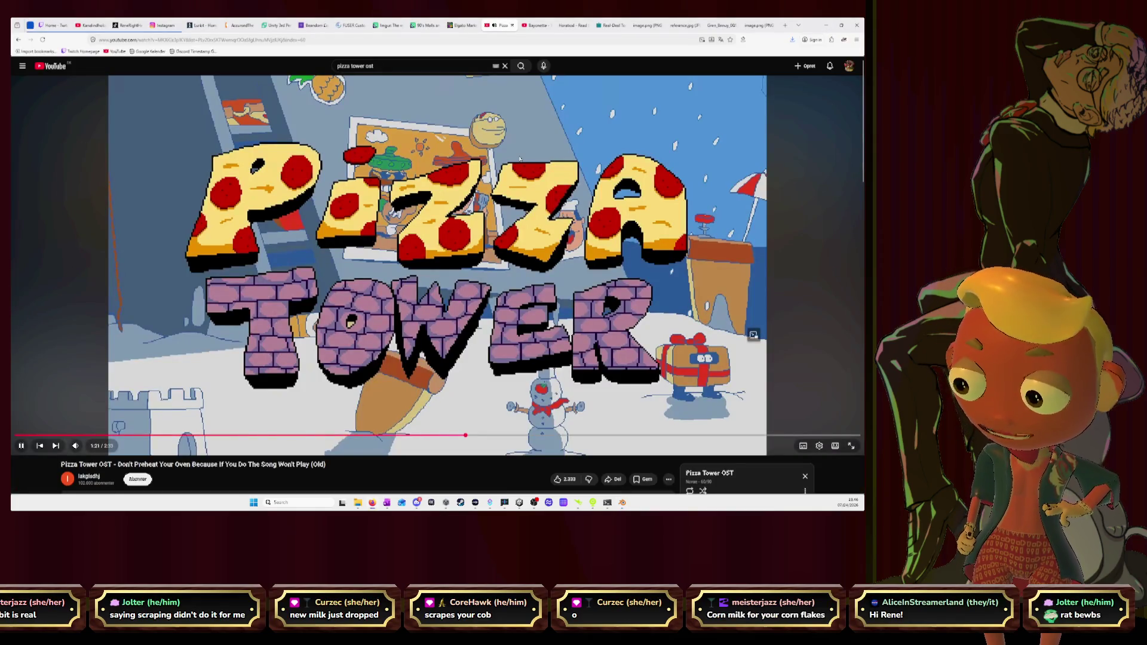
Step: Switch to the Serious Eats recipe tab and highlight the corn ingredient line
{"action": "left_click", "coordinate": [617, 25]}
{"action": "left_click", "coordinate": [617, 26]}
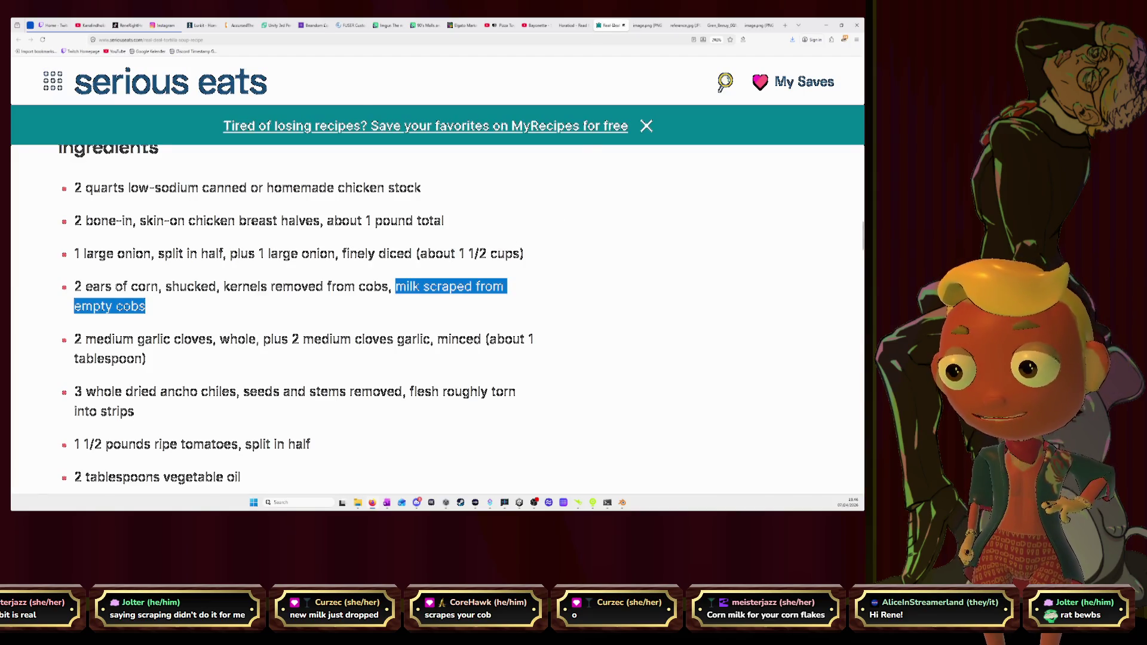
{"action": "left_click_drag", "start_coordinate": [75, 286], "coordinate": [259, 286]}
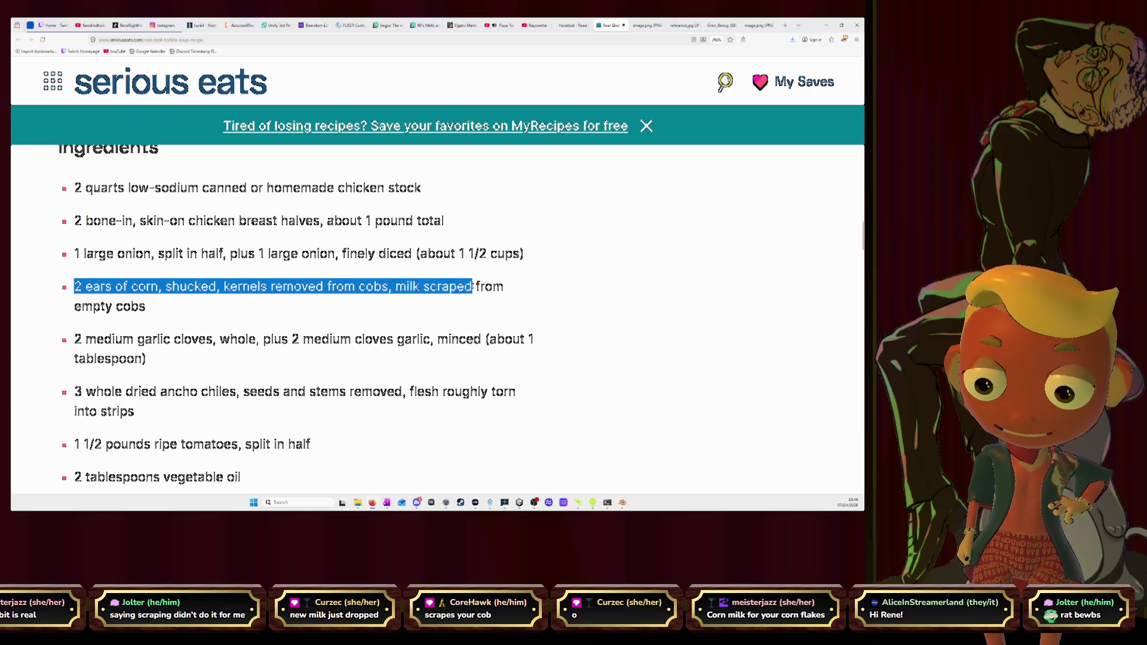
{"action": "left_click_drag", "start_coordinate": [259, 287], "coordinate": [191, 321]}
{"action": "left_click", "coordinate": [325, 320]}
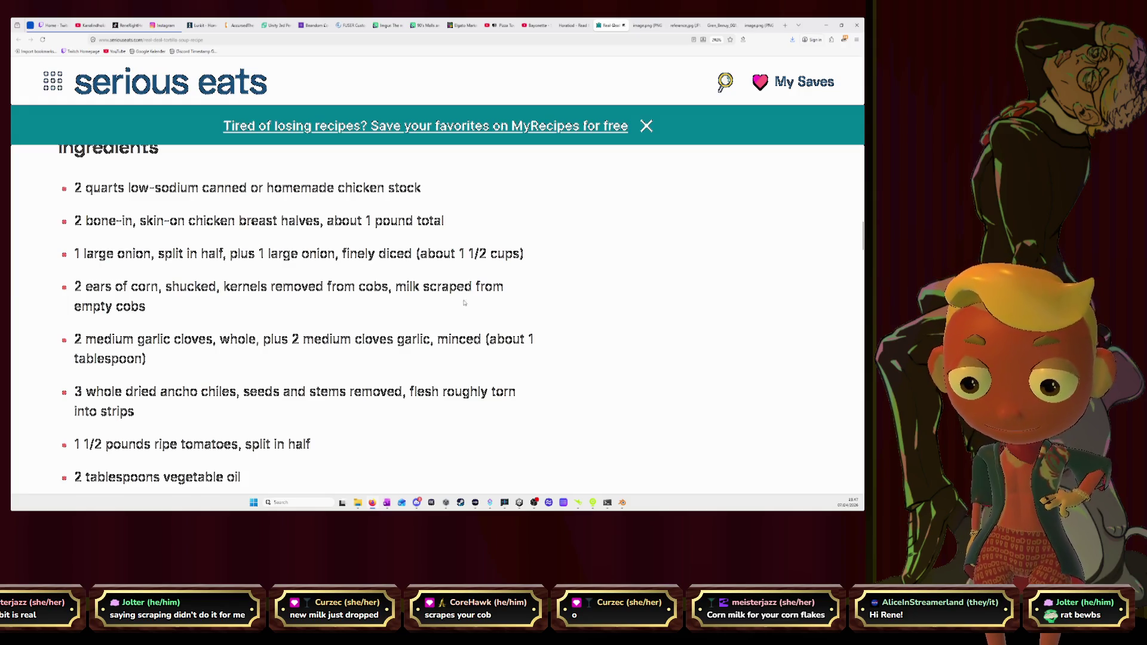
{"action": "scroll", "coordinate": [470, 314], "scroll_direction": "down", "scroll_amount": 2}
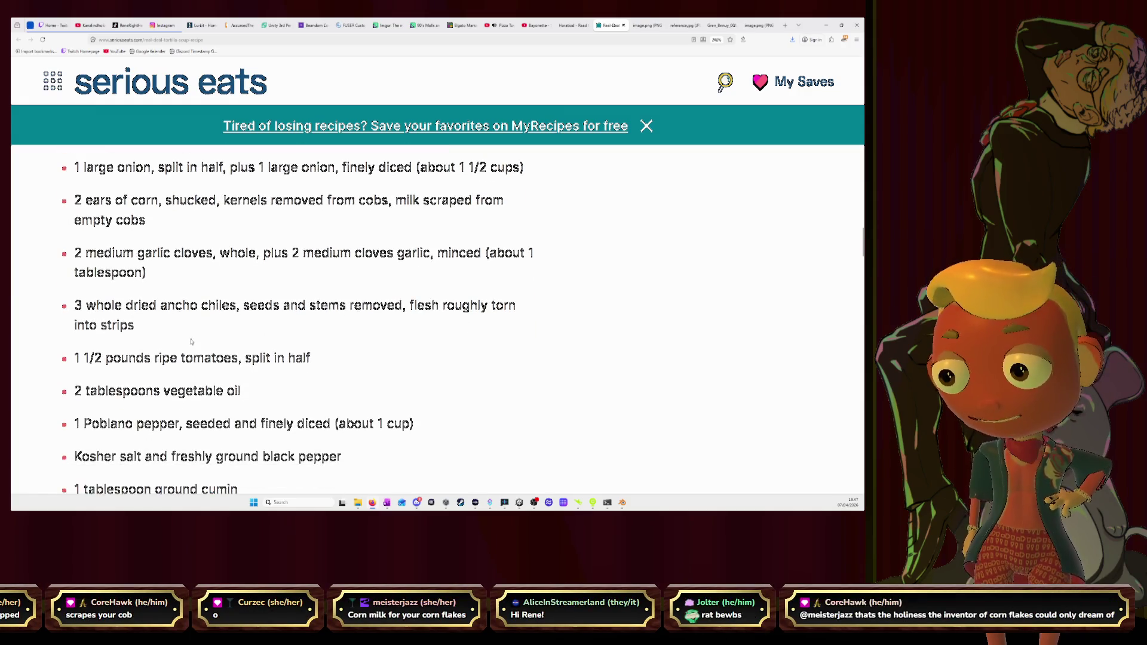
Step: Highlight the ripe tomatoes and ancho chiles lines, then return to Blender
{"action": "left_click_drag", "start_coordinate": [73, 358], "coordinate": [320, 363]}
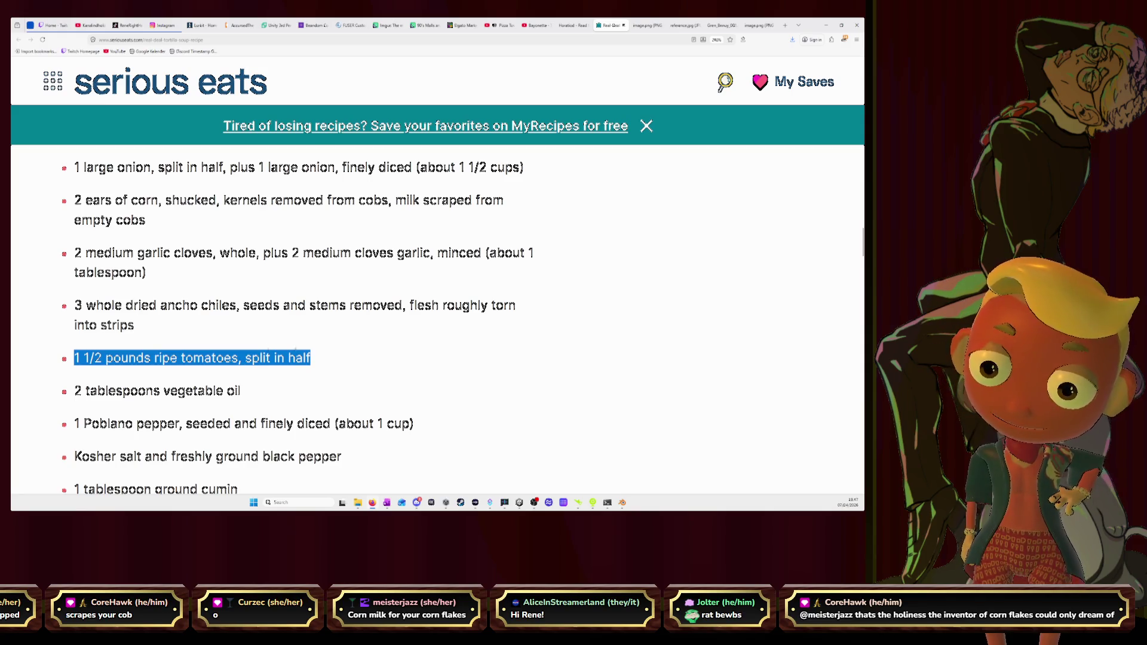
{"action": "mouse_move", "coordinate": [74, 305]}
{"action": "left_mouse_down"}
{"action": "mouse_move", "coordinate": [244, 306]}
{"action": "mouse_move", "coordinate": [135, 325]}
{"action": "mouse_move", "coordinate": [472, 306]}
{"action": "mouse_move", "coordinate": [257, 305]}
{"action": "mouse_move", "coordinate": [212, 328]}
{"action": "left_mouse_up"}
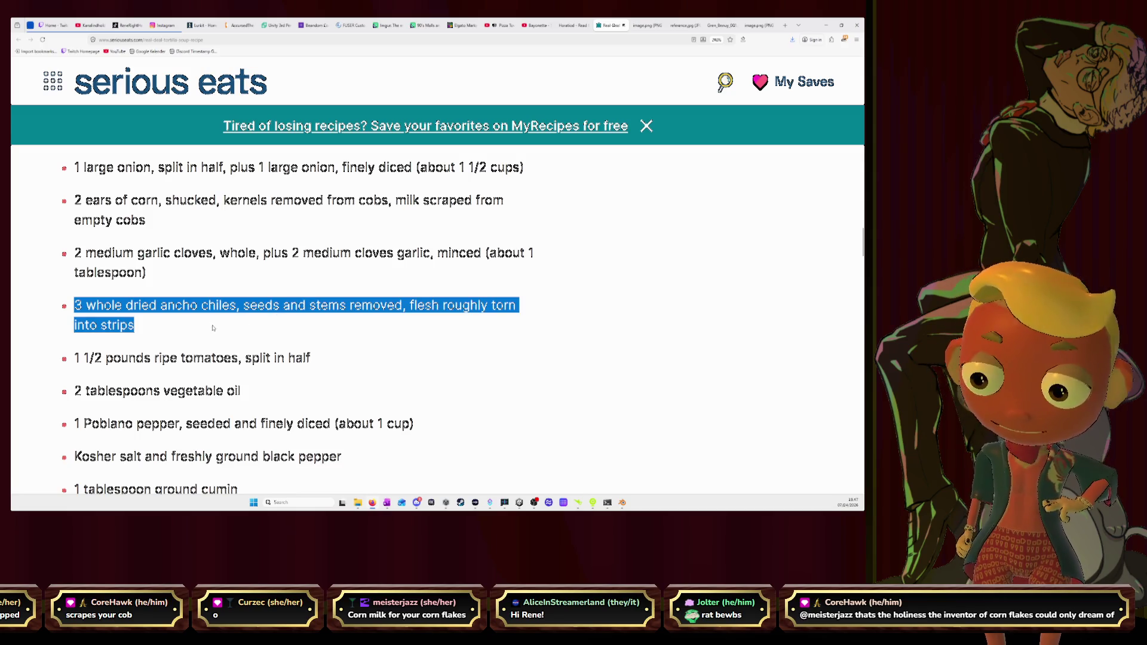
{"action": "left_click", "coordinate": [220, 327]}
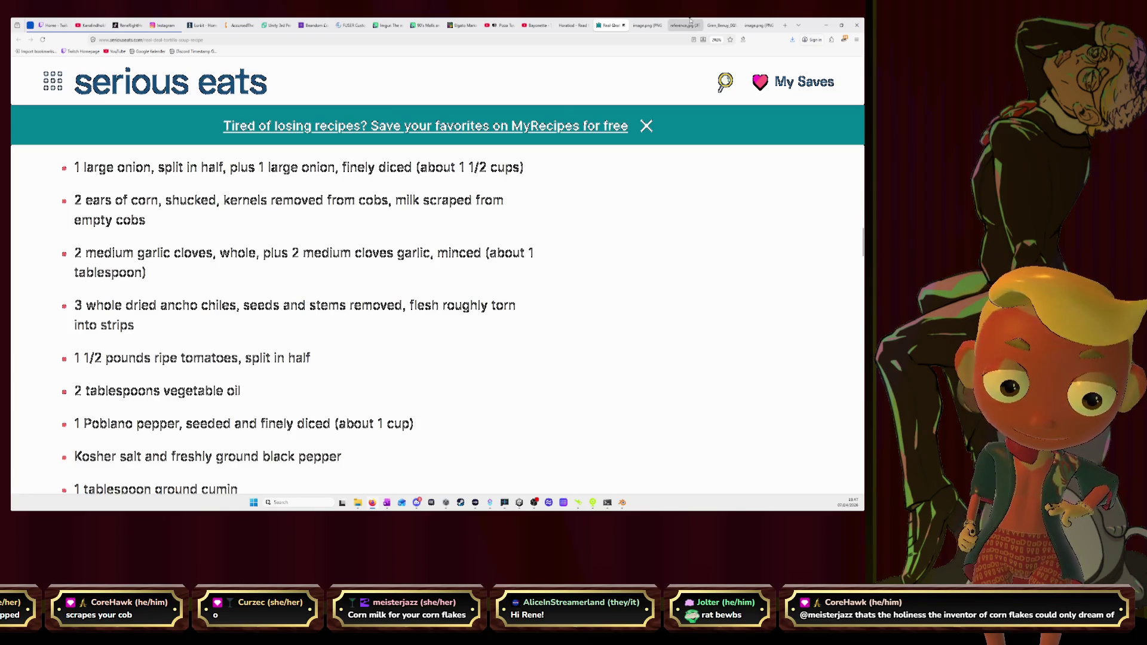
{"action": "left_click", "coordinate": [824, 22]}
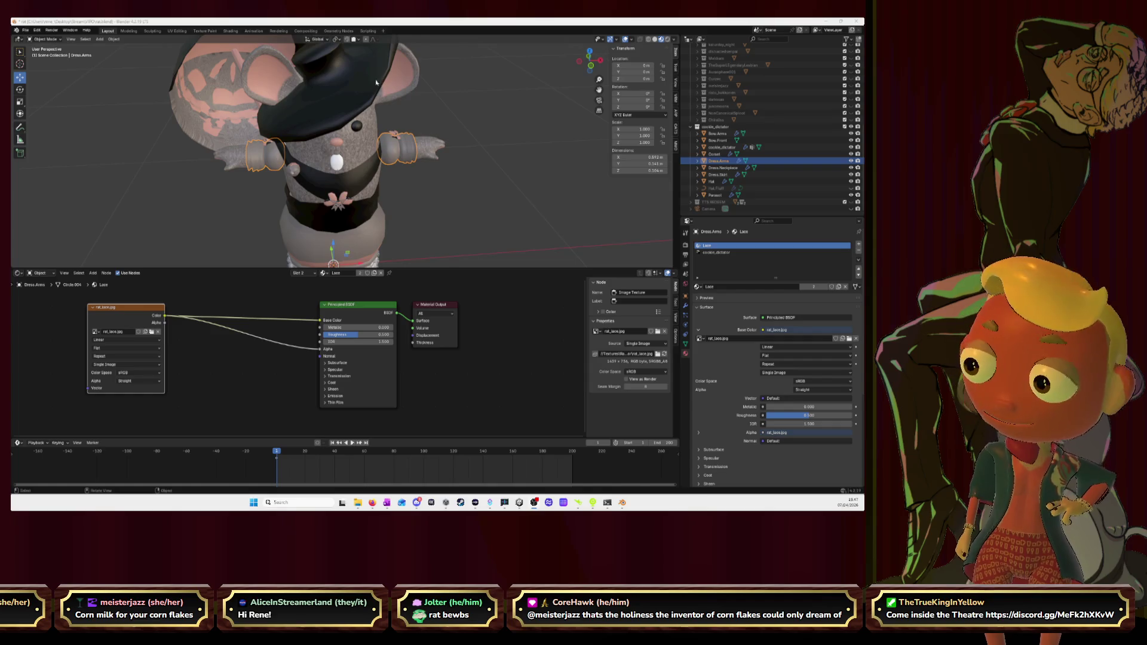
Step: Enter Edit Mode on Dress.Arms and frame the lace-wrapped arm cuff up close
{"action": "mouse_move", "coordinate": [274, 178]}
{"action": "middle_mouse_down"}
{"action": "mouse_move", "coordinate": [326, 161]}
{"action": "mouse_move", "coordinate": [412, 174]}
{"action": "middle_mouse_up"}
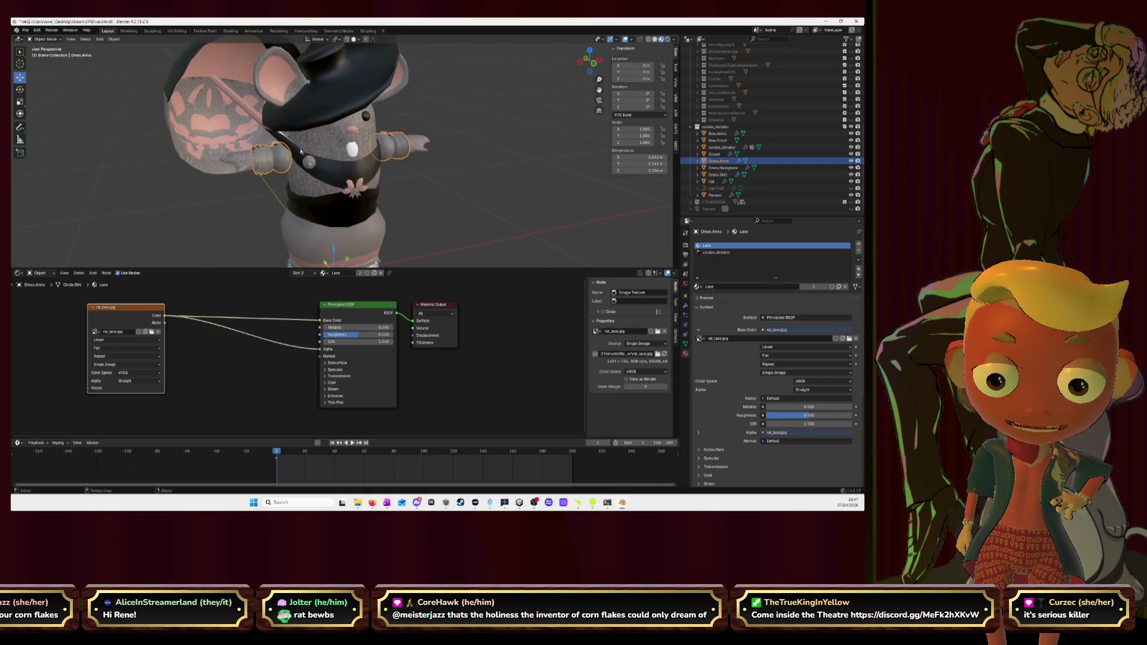
{"action": "key", "text": "Tab"}
{"action": "middle_click_drag", "start_coordinate": [304, 150], "coordinate": [238, 146]}
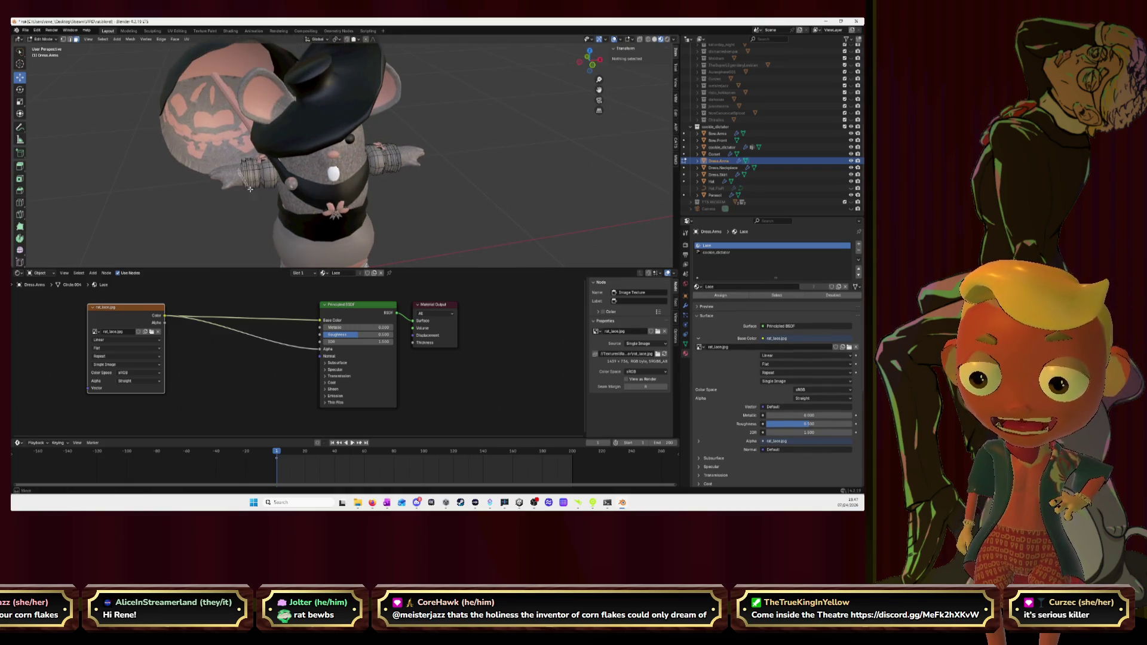
{"action": "scroll", "coordinate": [250, 188], "scroll_direction": "up", "scroll_amount": 6}
{"action": "middle_click_drag", "start_coordinate": [251, 215], "coordinate": [260, 249]}
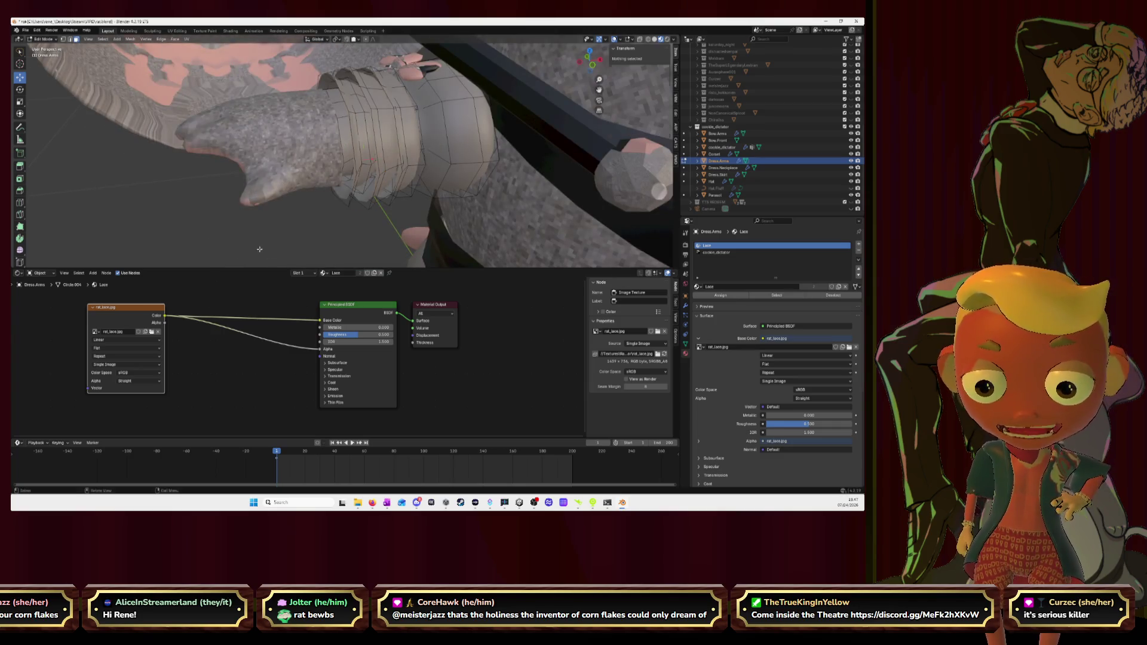
{"action": "middle_click_drag", "start_coordinate": [317, 174], "coordinate": [329, 164]}
Step: Select the three cuff edge loops and bring up the UV Editing workspace's image list
{"action": "left_click", "coordinate": [325, 154], "text": "alt"}
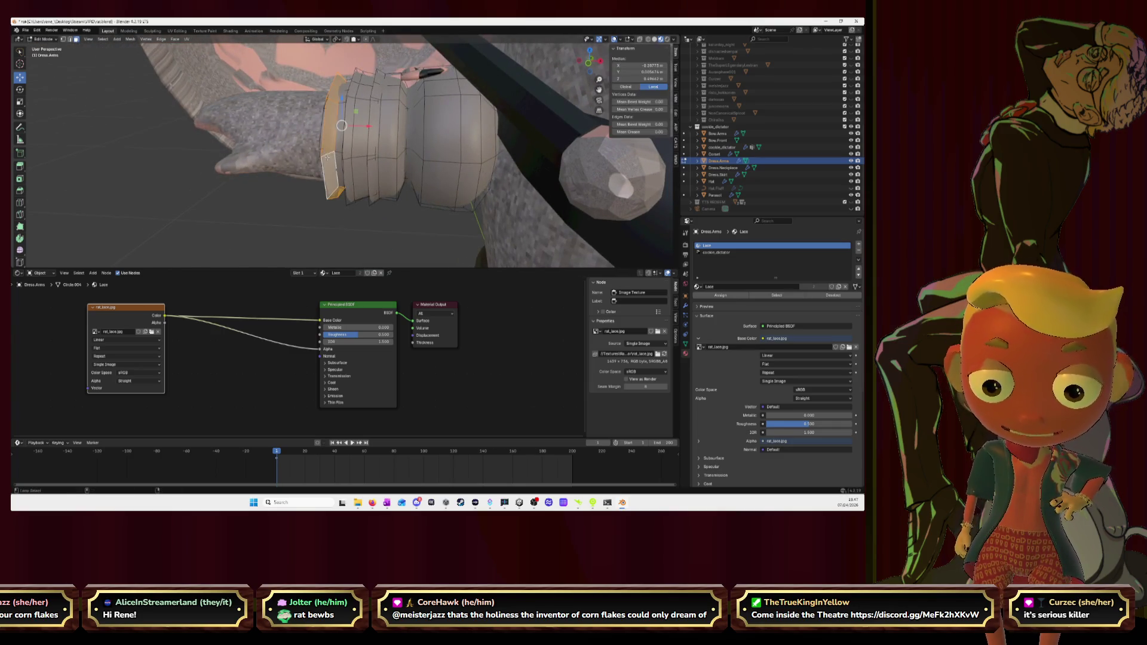
{"action": "left_click", "coordinate": [348, 165], "text": "alt+shift"}
{"action": "left_click", "coordinate": [371, 162], "text": "alt+shift"}
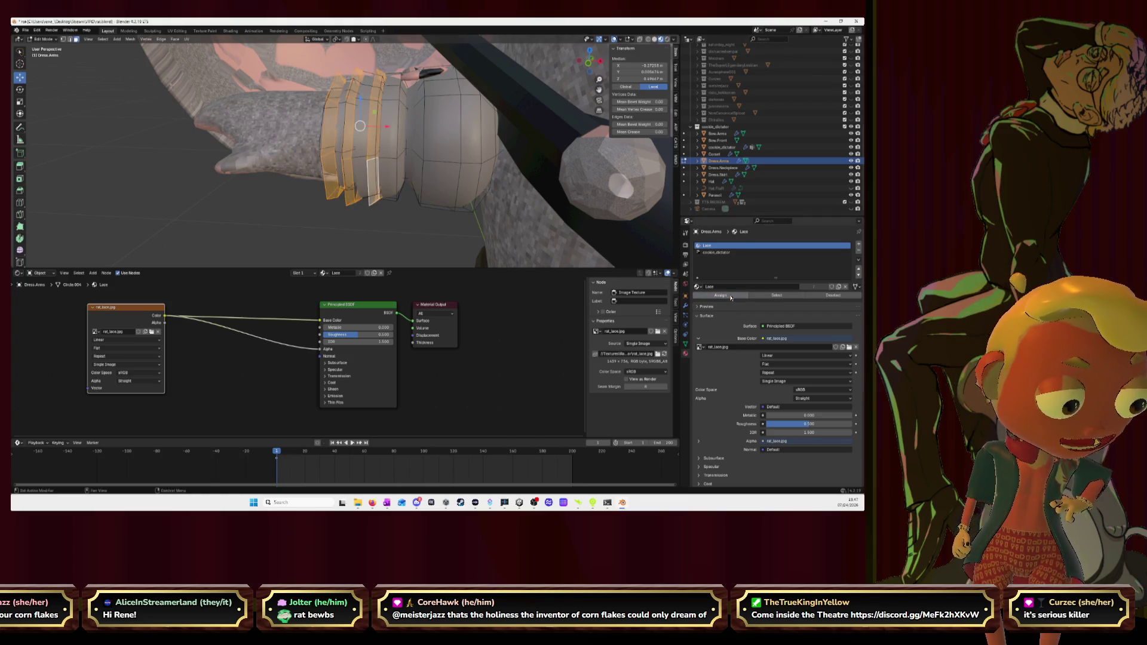
{"action": "left_click", "coordinate": [176, 31]}
{"action": "left_click", "coordinate": [184, 38]}
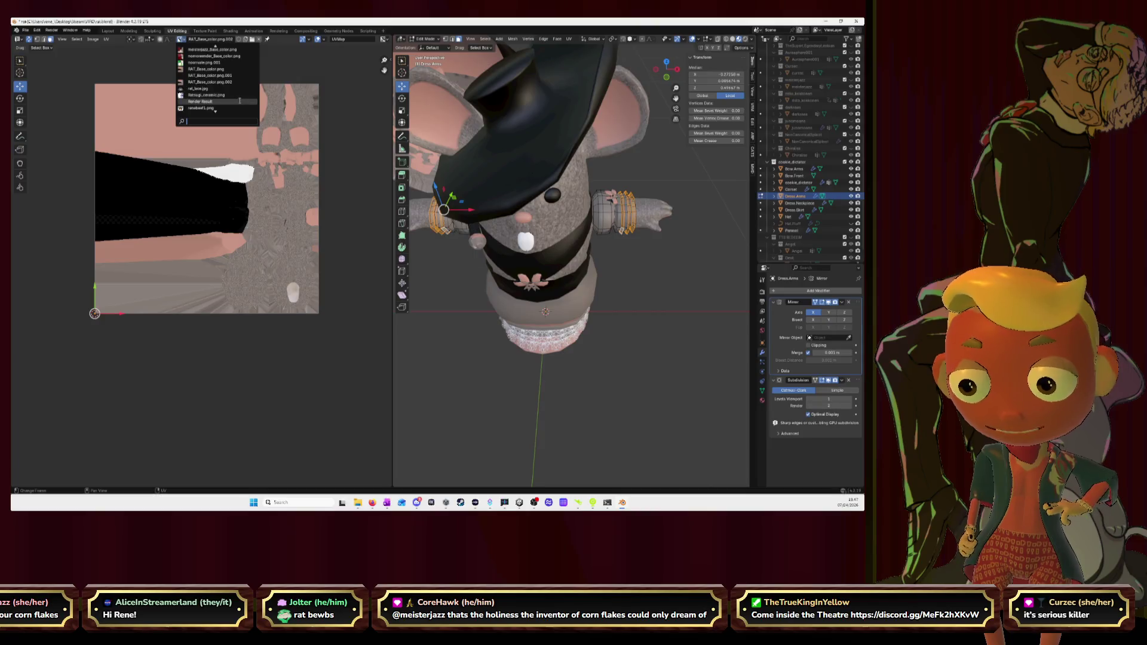
{"action": "type", "text": "lace"}
Step: Load rat_lace.jpg behind the UVs and unwrap the selected cuff rings
{"action": "key", "text": "Return"}
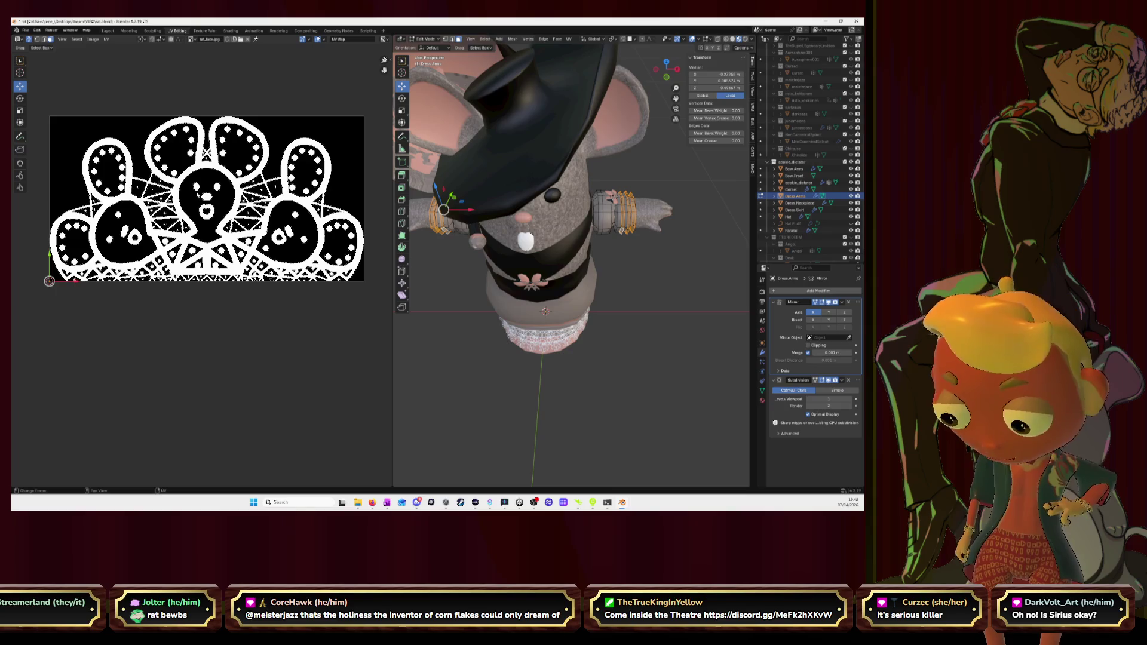
{"action": "key", "text": "u"}
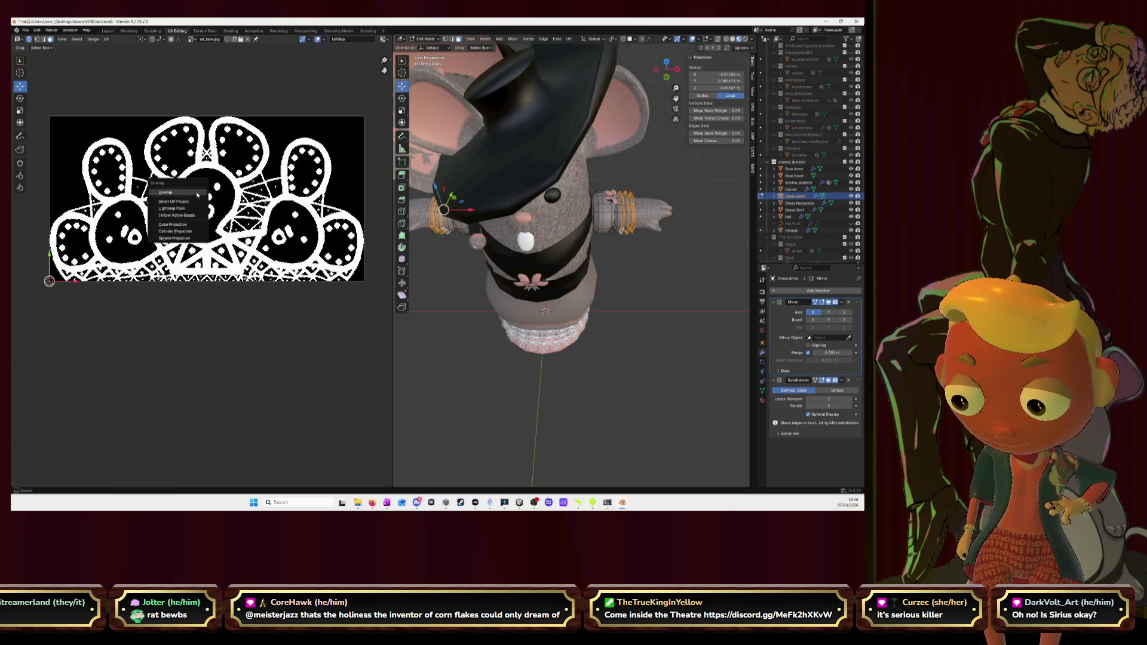
{"action": "left_click", "coordinate": [197, 195]}
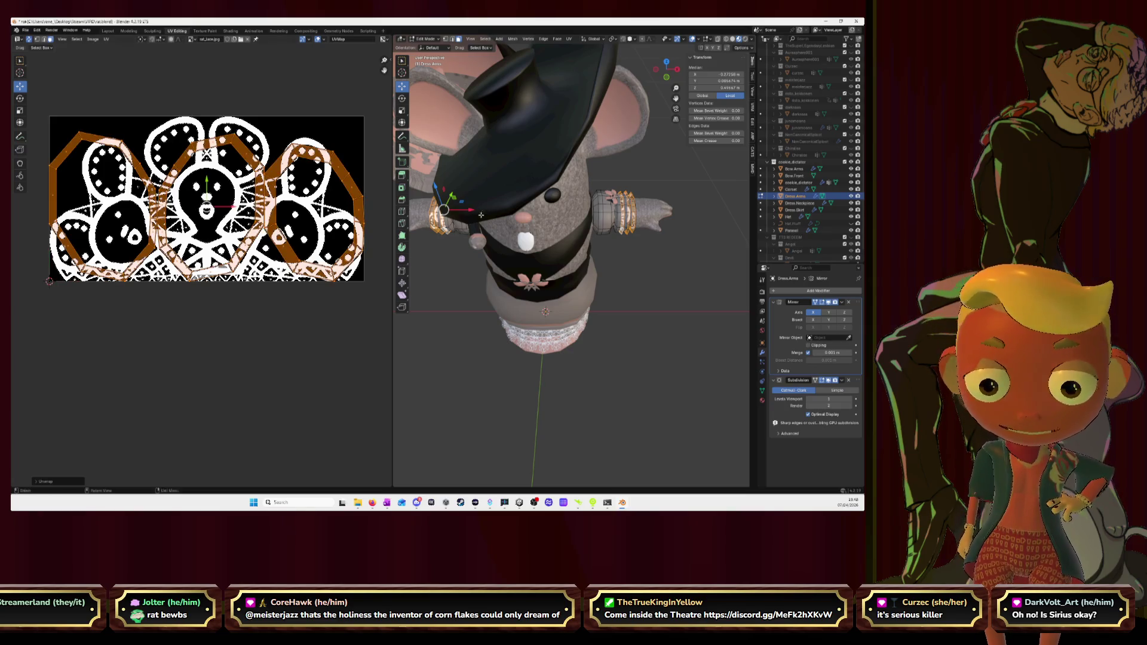
{"action": "middle_click_drag", "start_coordinate": [482, 215], "coordinate": [574, 206]}
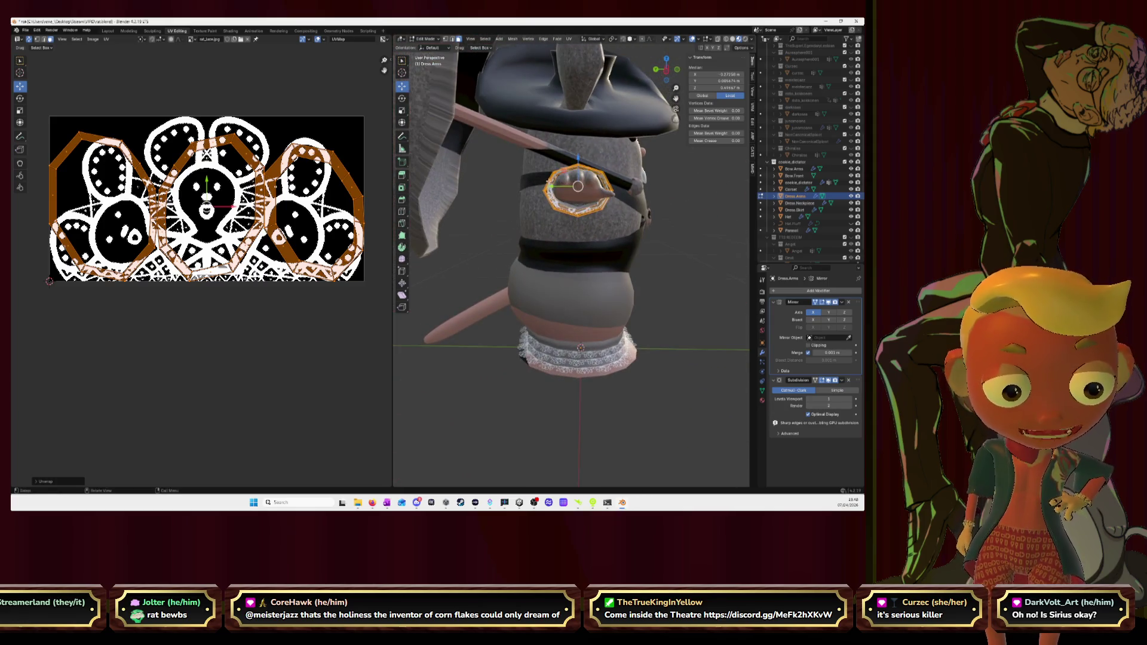
{"action": "scroll", "coordinate": [578, 186], "scroll_direction": "up", "scroll_amount": 3}
{"action": "mouse_move", "coordinate": [539, 189]}
{"action": "middle_mouse_down"}
{"action": "mouse_move", "coordinate": [495, 194]}
{"action": "mouse_move", "coordinate": [616, 207]}
{"action": "mouse_move", "coordinate": [648, 190]}
{"action": "middle_mouse_up"}
{"action": "left_click", "coordinate": [531, 200]}
{"action": "mouse_move", "coordinate": [532, 199]}
{"action": "middle_mouse_down"}
{"action": "mouse_move", "coordinate": [562, 177]}
{"action": "mouse_move", "coordinate": [671, 165]}
{"action": "middle_mouse_up"}
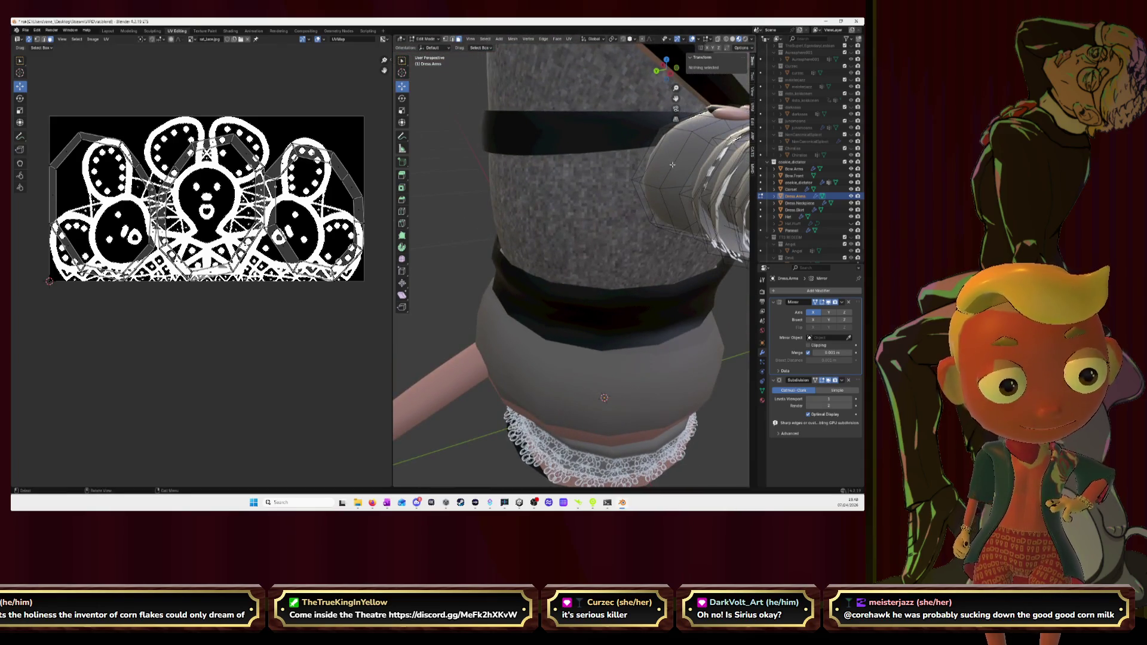
{"action": "middle_click_drag", "start_coordinate": [666, 63], "coordinate": [679, 126]}
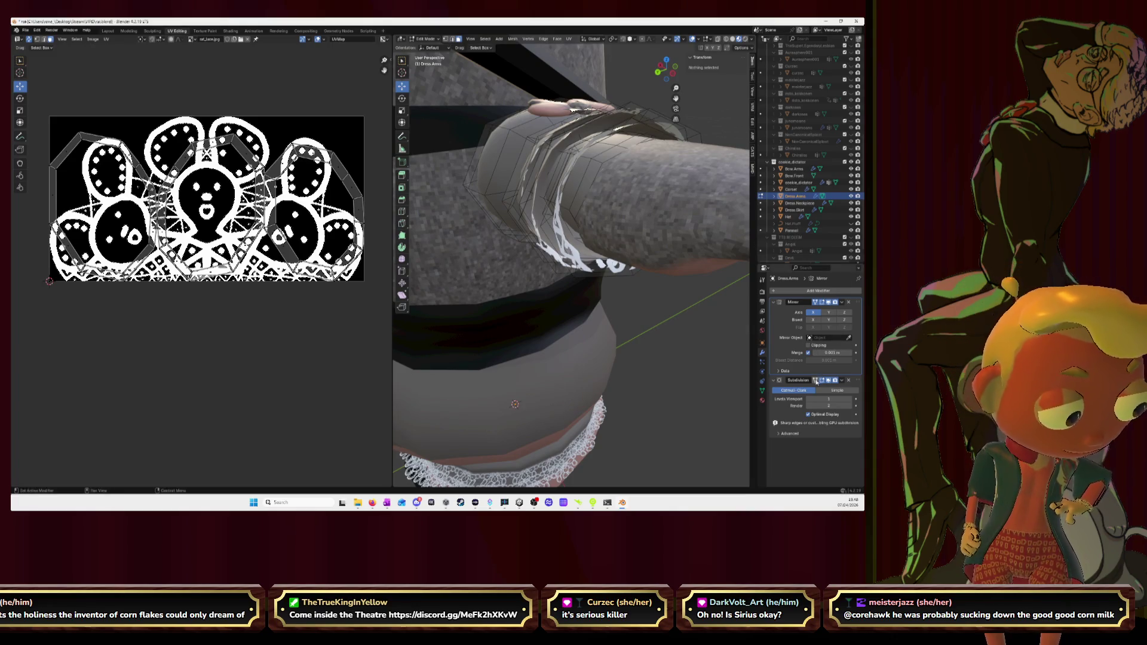
{"action": "mouse_move", "coordinate": [542, 215]}
{"action": "middle_mouse_down"}
{"action": "mouse_move", "coordinate": [619, 224]}
{"action": "mouse_move", "coordinate": [676, 199]}
{"action": "middle_mouse_up"}
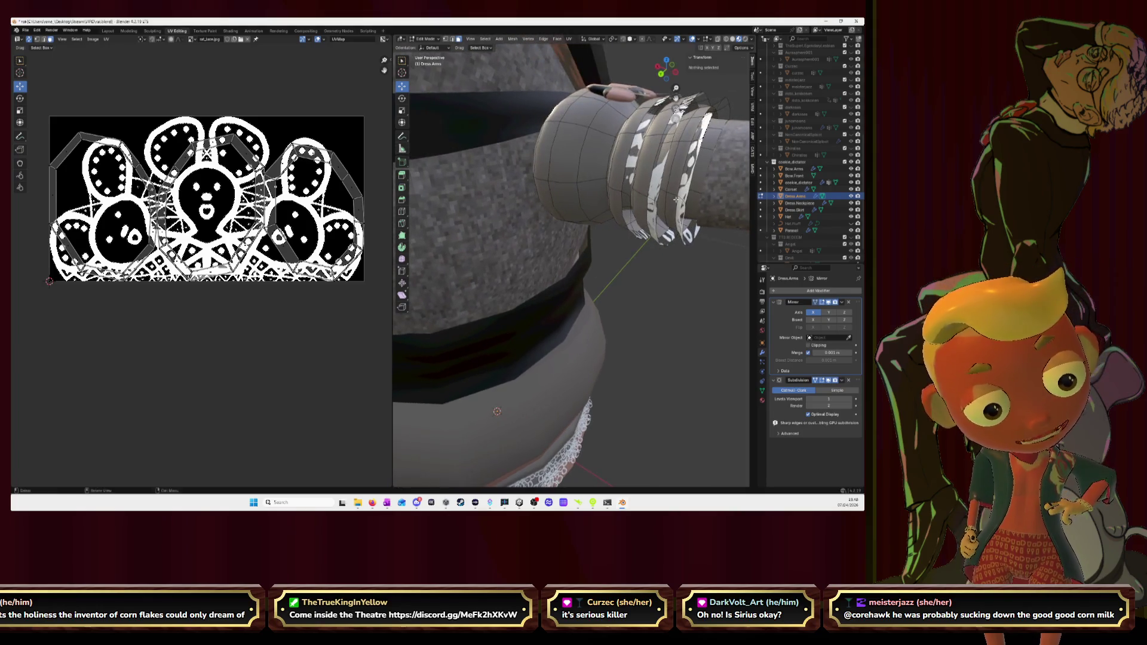
Step: Select a short edge path across the rightmost cuff ring and mark it as a seam
{"action": "key", "text": "l"}
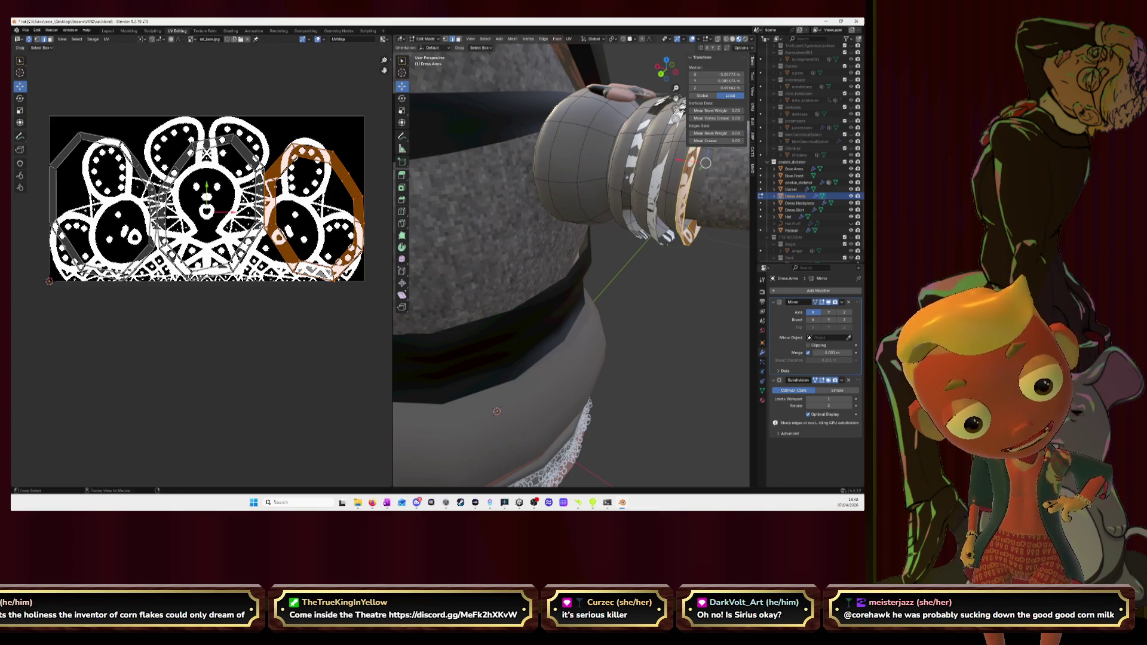
{"action": "left_click", "coordinate": [668, 195], "text": "alt"}
{"action": "left_click", "coordinate": [664, 202]}
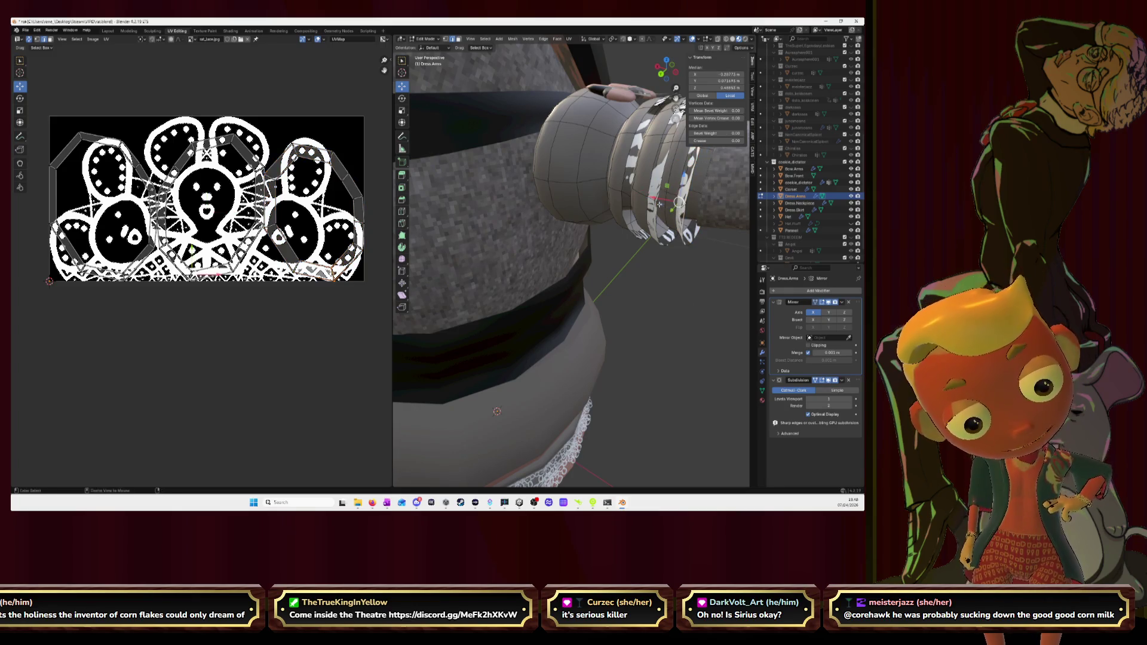
{"action": "left_click", "coordinate": [654, 200], "text": "ctrl"}
{"action": "mouse_move", "coordinate": [652, 200]}
{"action": "middle_mouse_down"}
{"action": "mouse_move", "coordinate": [649, 190]}
{"action": "mouse_move", "coordinate": [574, 233]}
{"action": "mouse_move", "coordinate": [666, 198]}
{"action": "mouse_move", "coordinate": [691, 201]}
{"action": "mouse_move", "coordinate": [684, 207]}
{"action": "middle_mouse_up"}
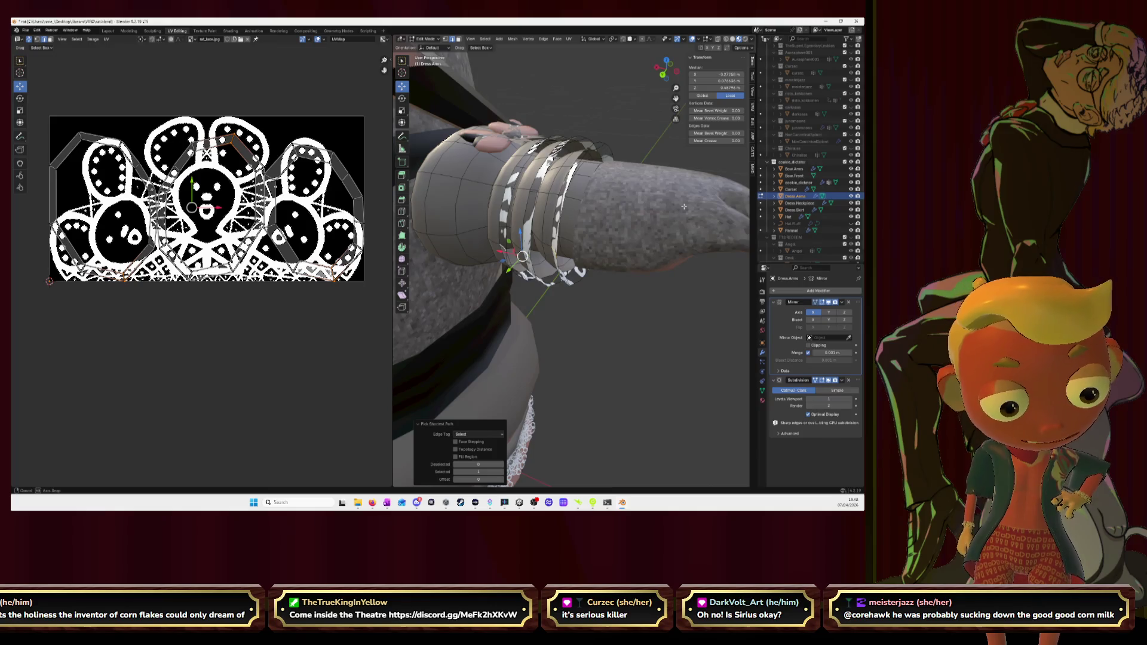
{"action": "key", "text": "ctrl+e"}
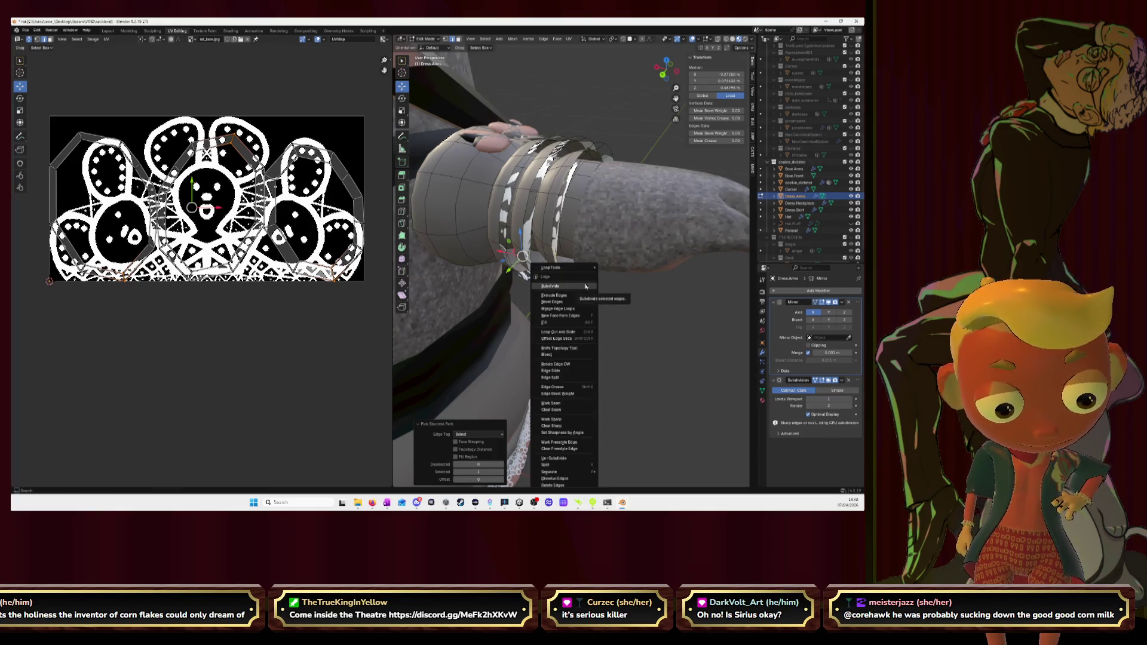
{"action": "left_click", "coordinate": [561, 407]}
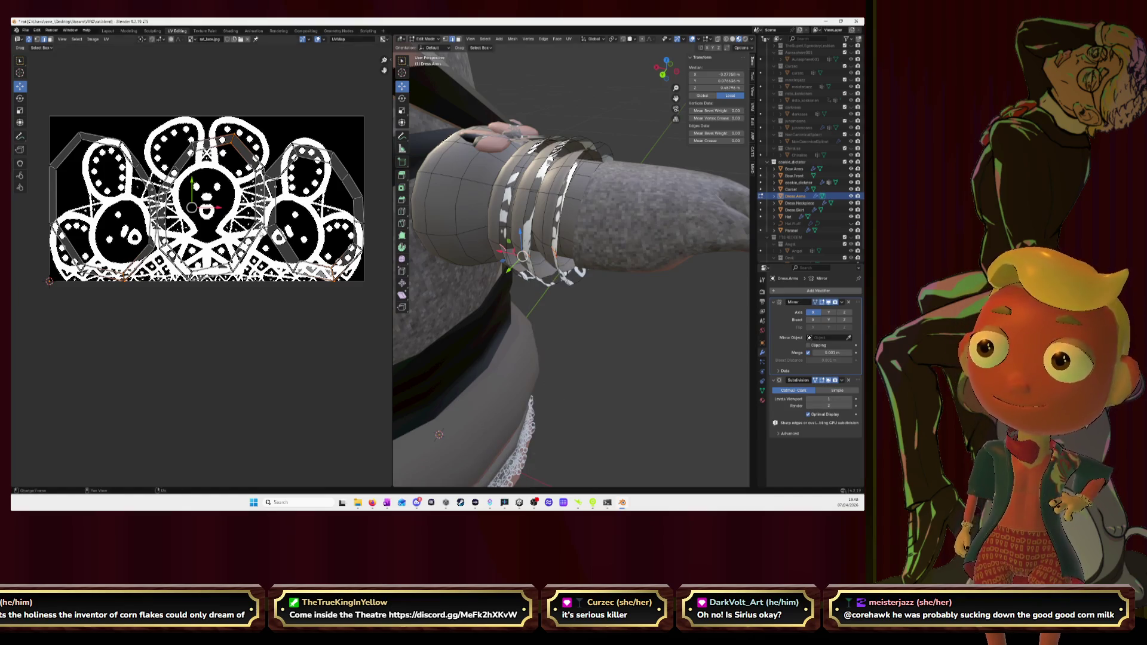
Step: Select the cuff's upper ring edge and align its UVs vertically
{"action": "left_click", "coordinate": [588, 159]}
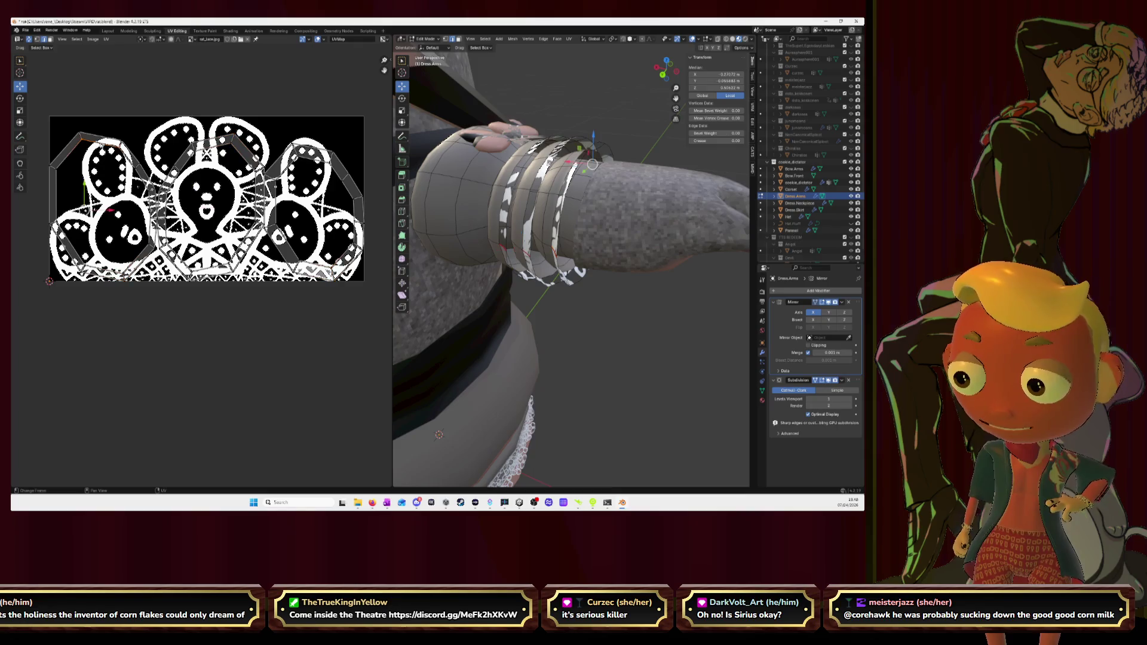
{"action": "key", "text": "u"}
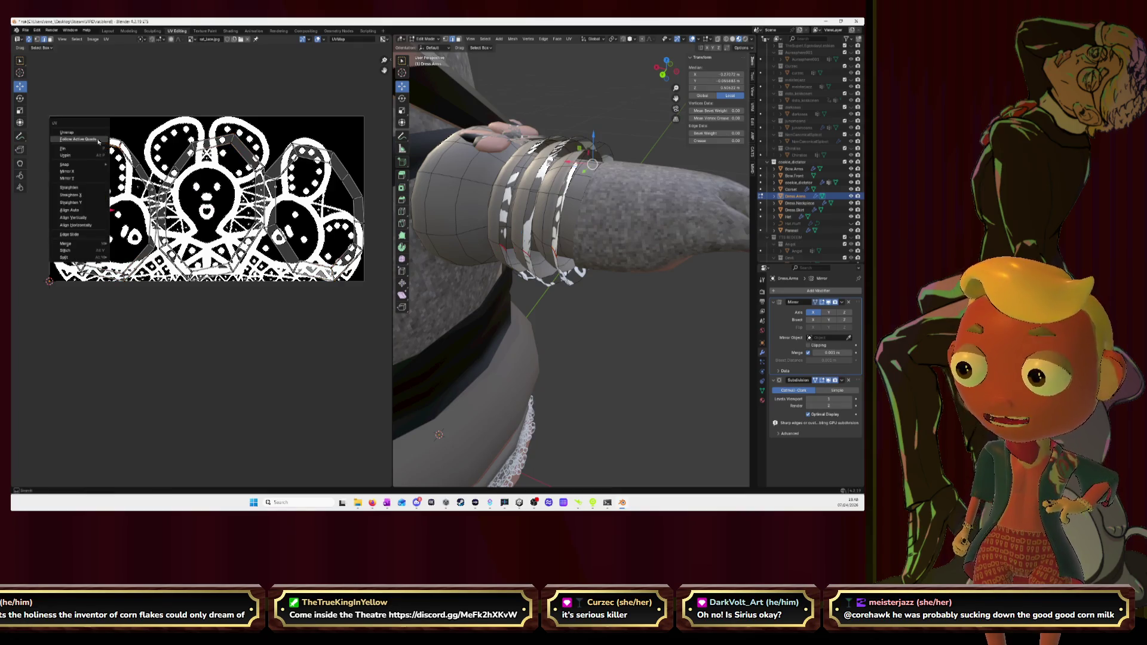
{"action": "left_click", "coordinate": [94, 216]}
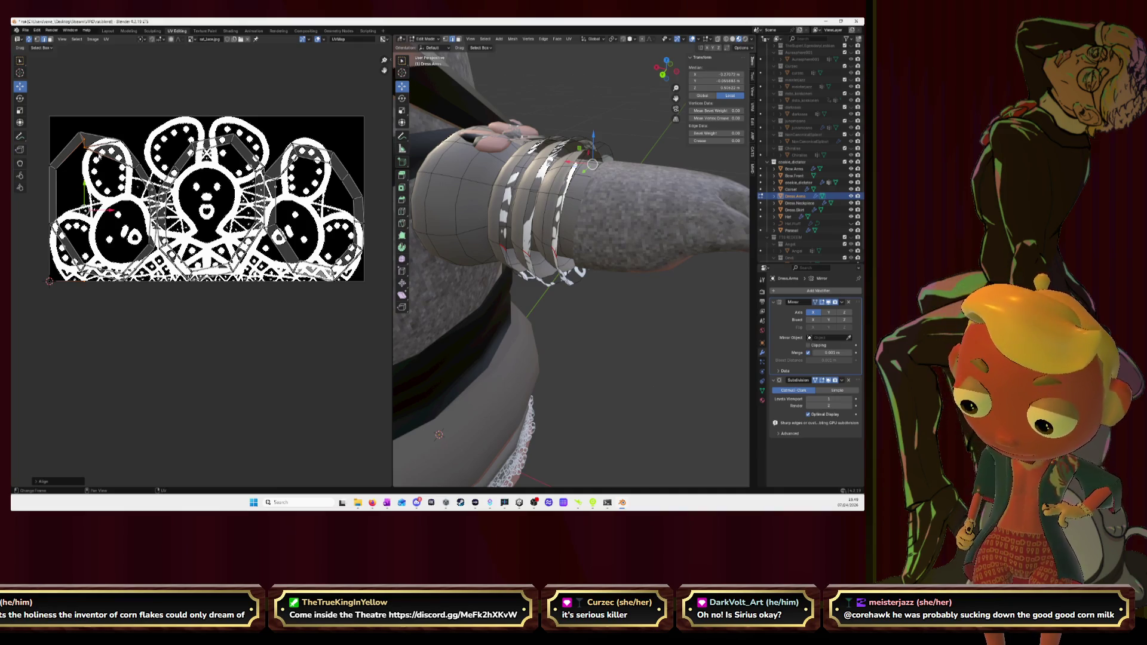
{"action": "key", "text": "ctrl"}
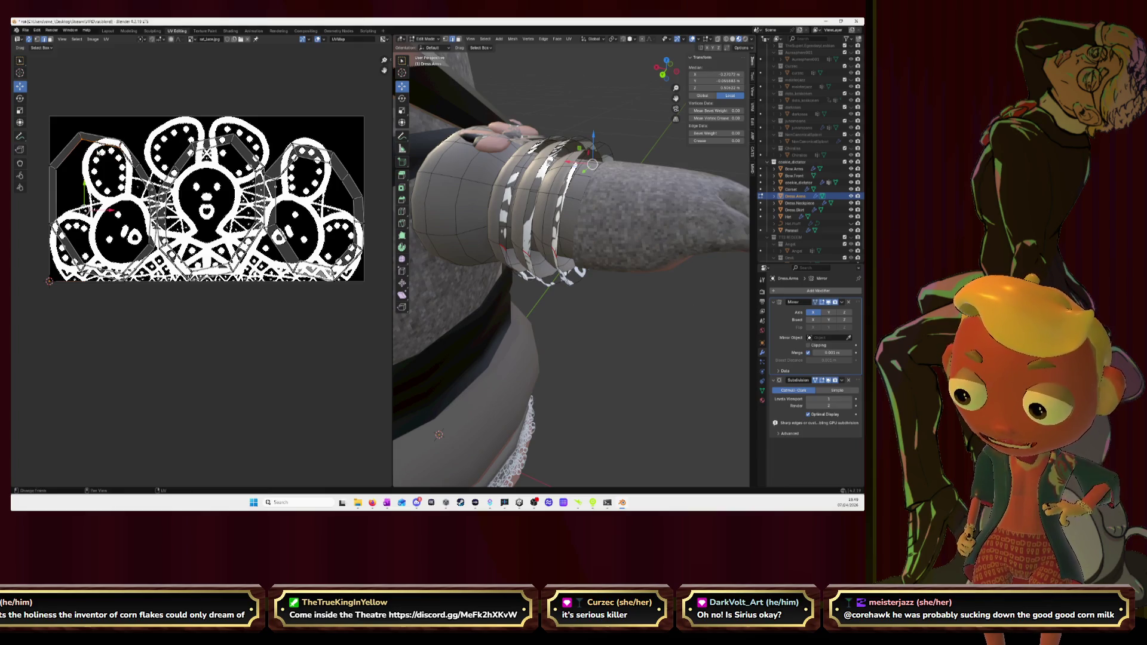
Step: Step the UV selection down the island's left edge using the Select menu options
{"action": "left_click", "coordinate": [76, 39]}
{"action": "left_click", "coordinate": [81, 108]}
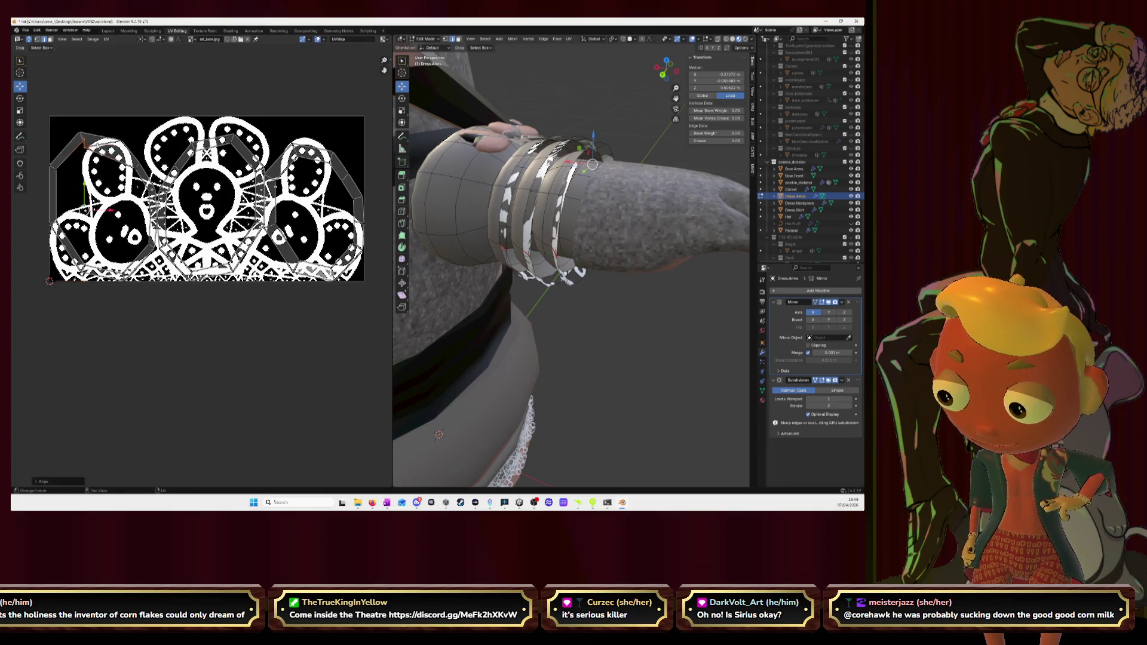
{"action": "left_click", "coordinate": [77, 38]}
{"action": "left_click", "coordinate": [80, 108]}
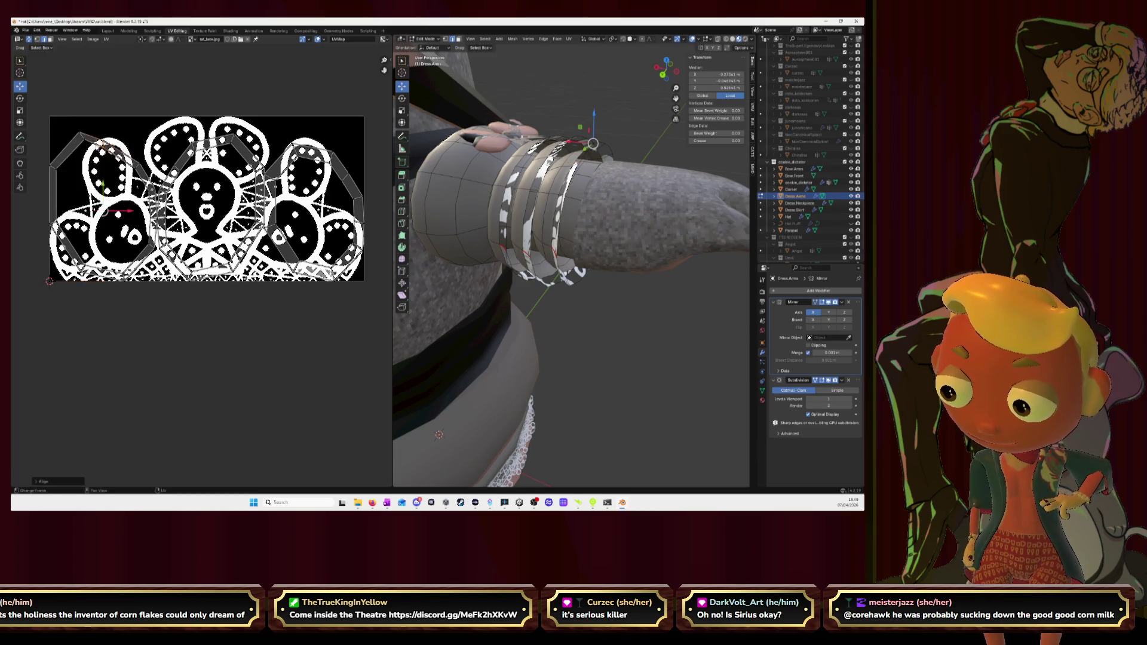
{"action": "left_click", "coordinate": [76, 38]}
{"action": "left_click", "coordinate": [81, 108]}
{"action": "left_click", "coordinate": [77, 39]}
{"action": "left_click", "coordinate": [82, 141]}
{"action": "left_click", "coordinate": [77, 39]}
{"action": "left_click", "coordinate": [82, 141]}
{"action": "left_click", "coordinate": [76, 38]}
{"action": "left_click", "coordinate": [82, 140]}
{"action": "key", "text": "shift+r"}
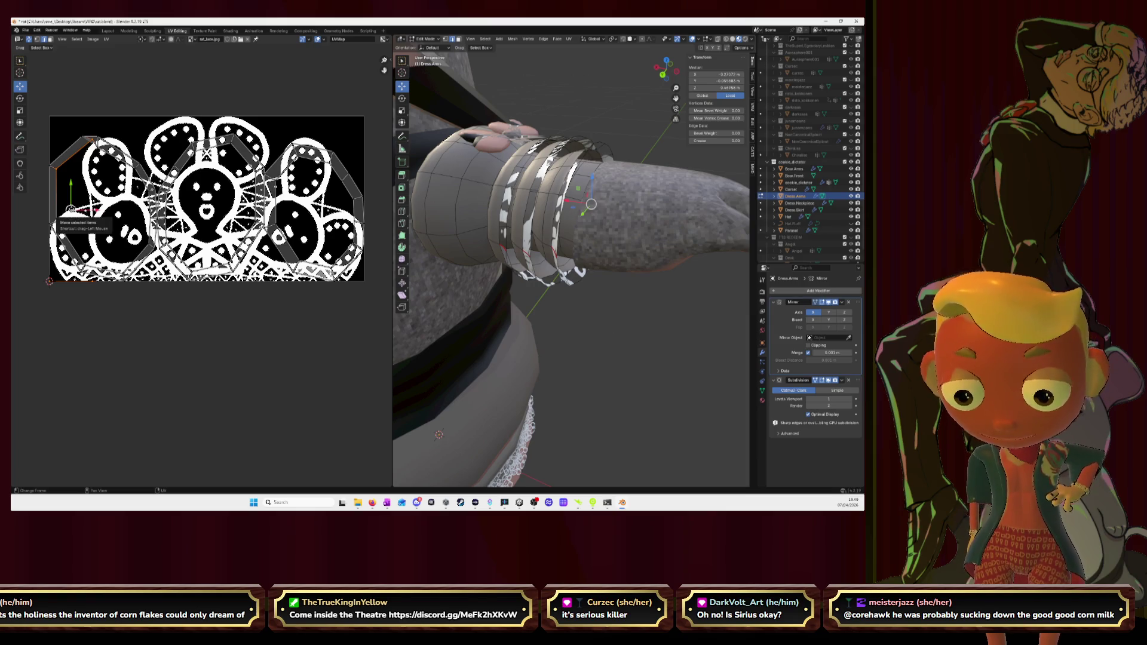
Step: Reposition individual cuff UV vertices by hand with G, undoing one misplaced move
{"action": "left_click_drag", "start_coordinate": [70, 210], "coordinate": [64, 236]}
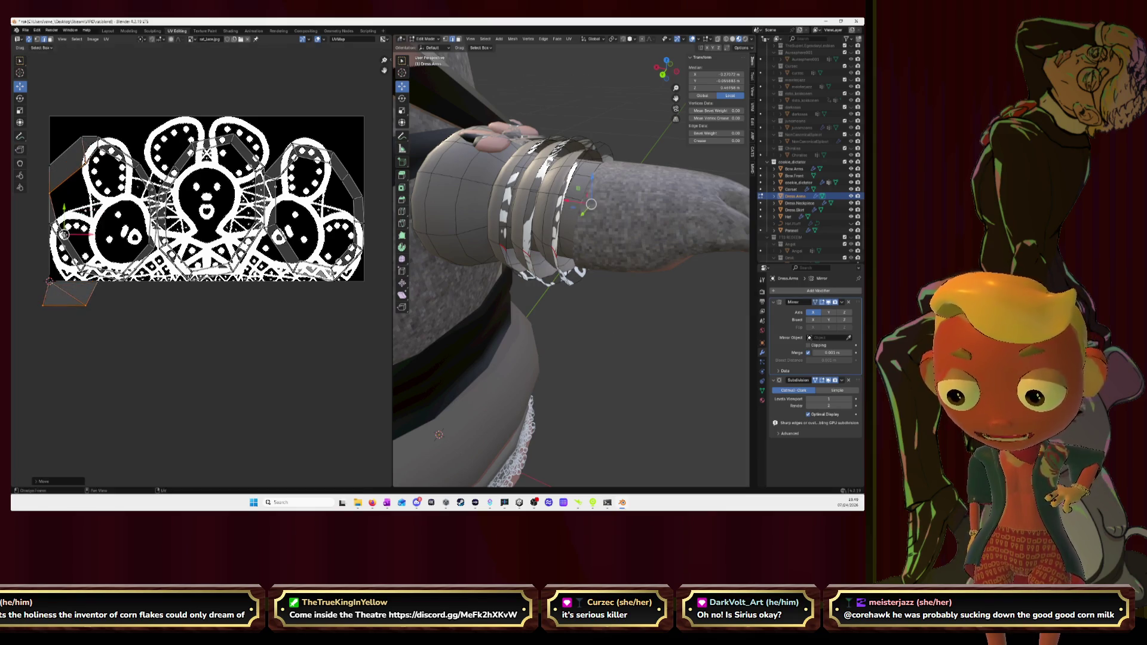
{"action": "key", "text": "ctrl+z"}
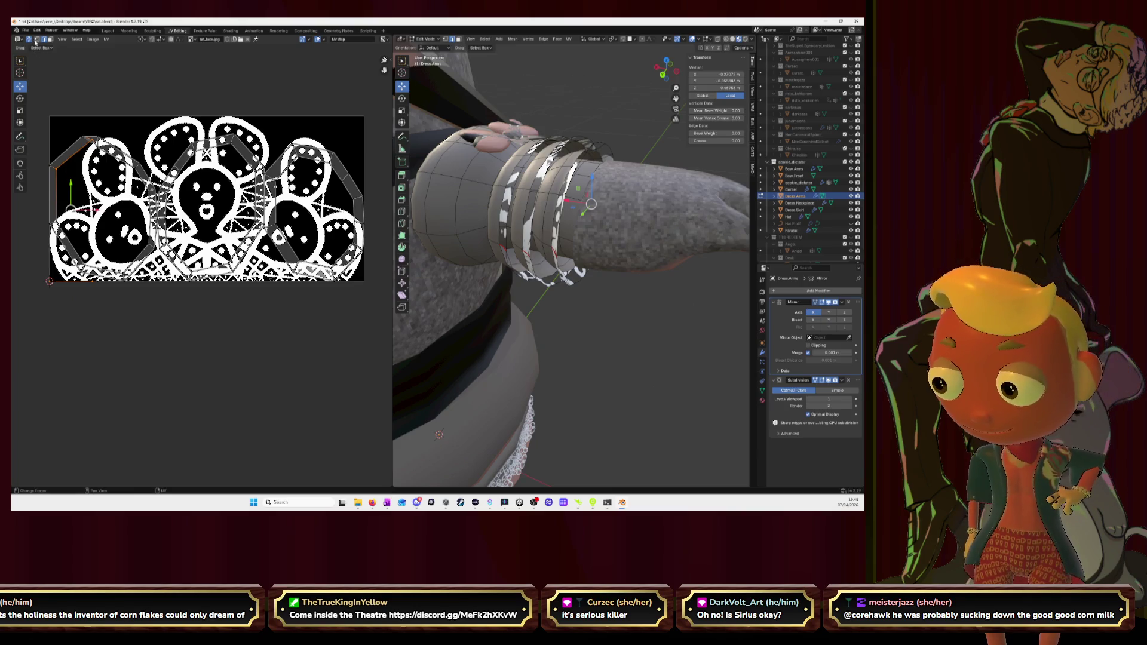
{"action": "left_click", "coordinate": [595, 183]}
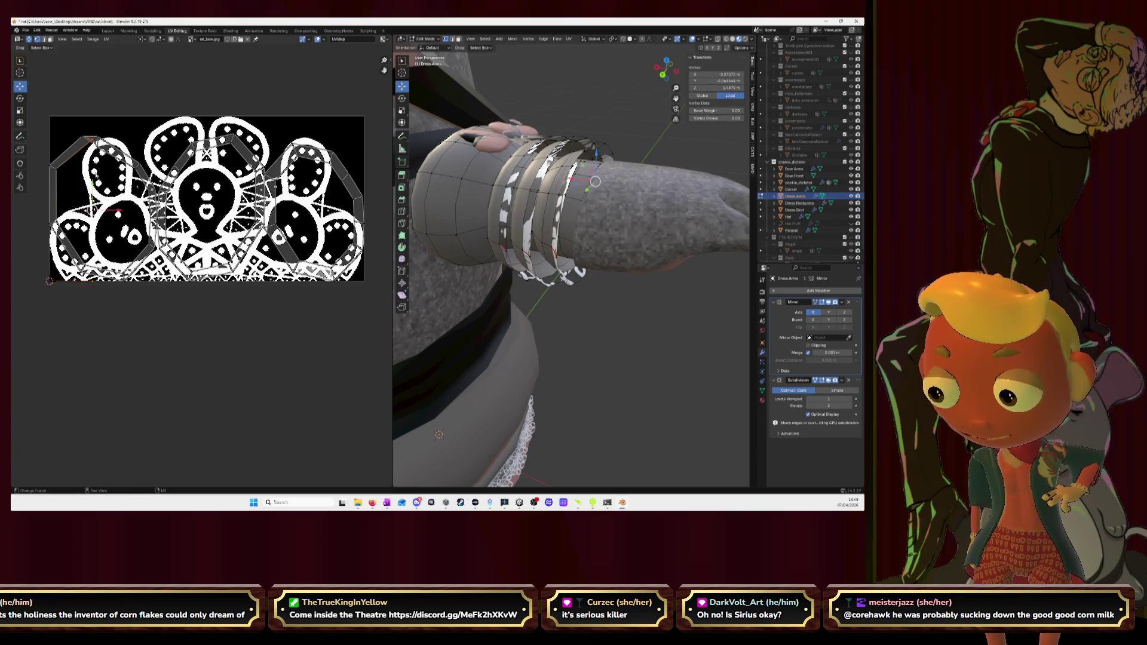
{"action": "left_click", "coordinate": [72, 190]}
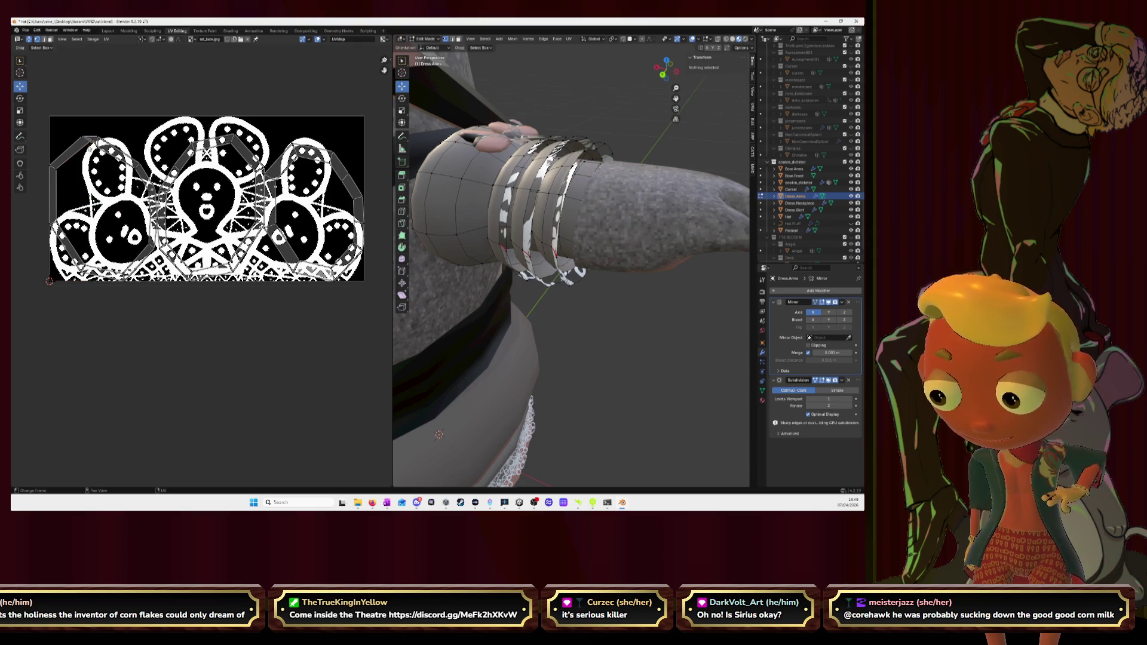
{"action": "left_click", "coordinate": [594, 183]}
{"action": "key", "text": "g"}
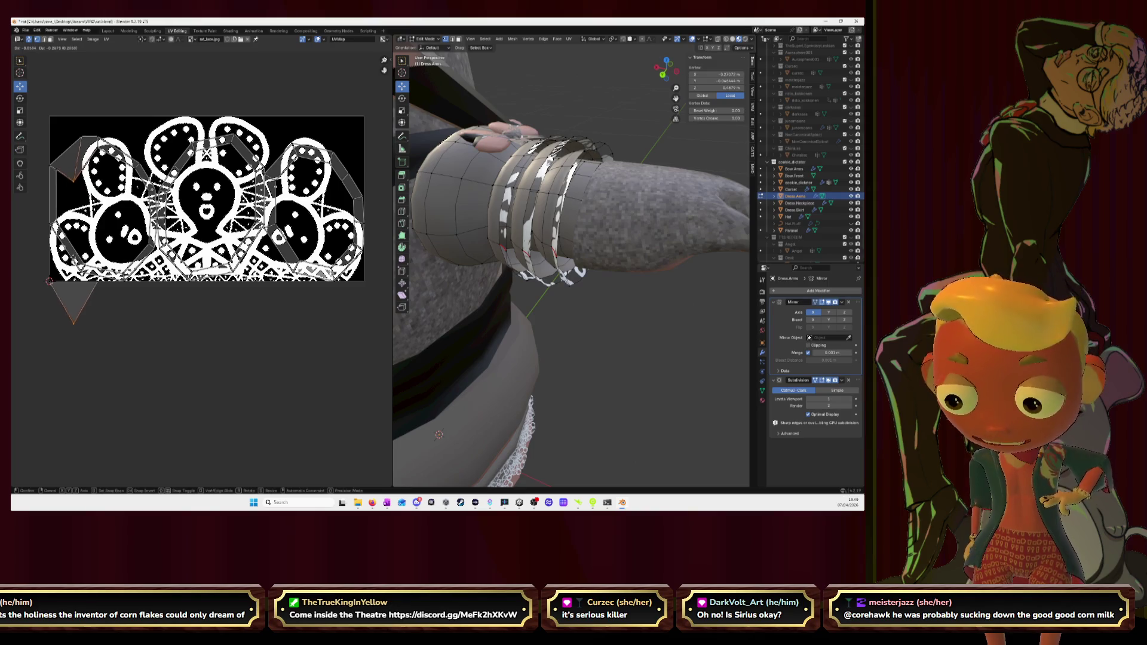
{"action": "left_click", "coordinate": [61, 154]}
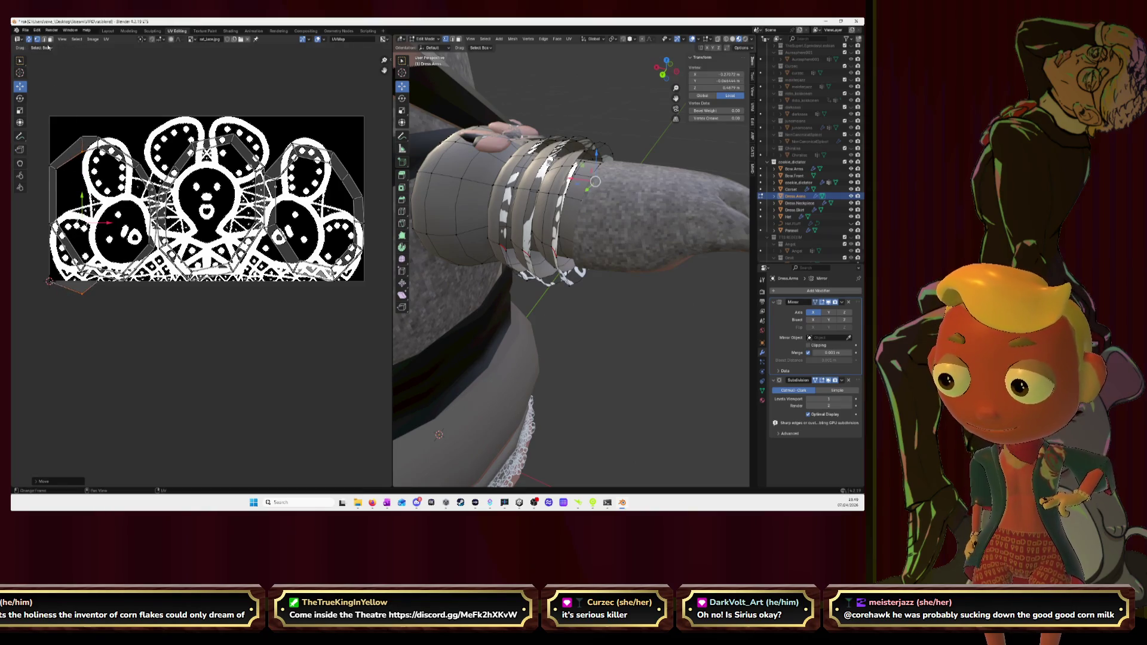
{"action": "left_click", "coordinate": [63, 72]}
{"action": "left_click", "coordinate": [90, 219]}
{"action": "right_click", "coordinate": [91, 151]}
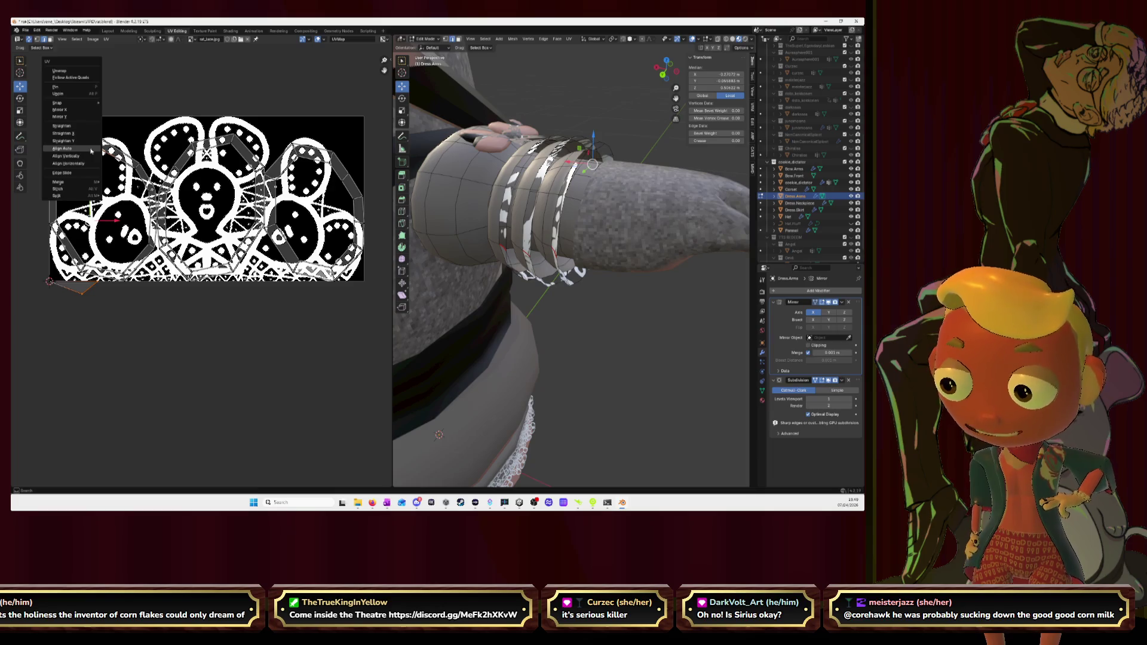
Step: Try Align Auto on the left-edge UVs, then undo back through the recent UV changes
{"action": "left_click", "coordinate": [90, 151]}
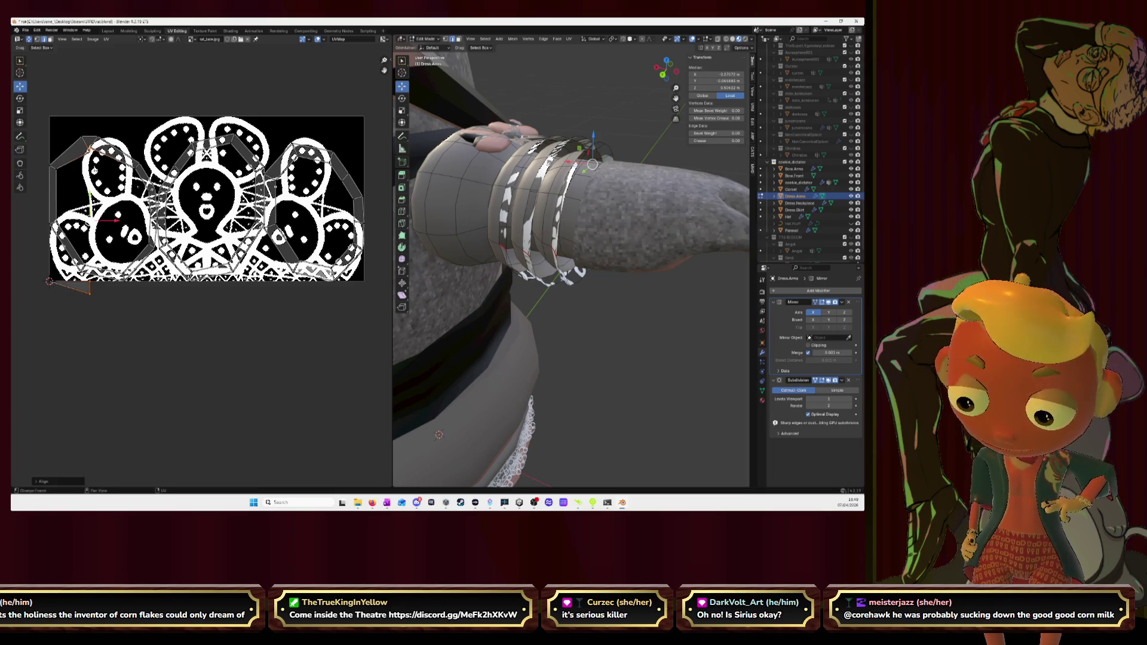
{"action": "key", "text": "ctrl+z"}
{"action": "key", "text": "ctrl+z"}
{"action": "key", "text": "ctrl+z"}
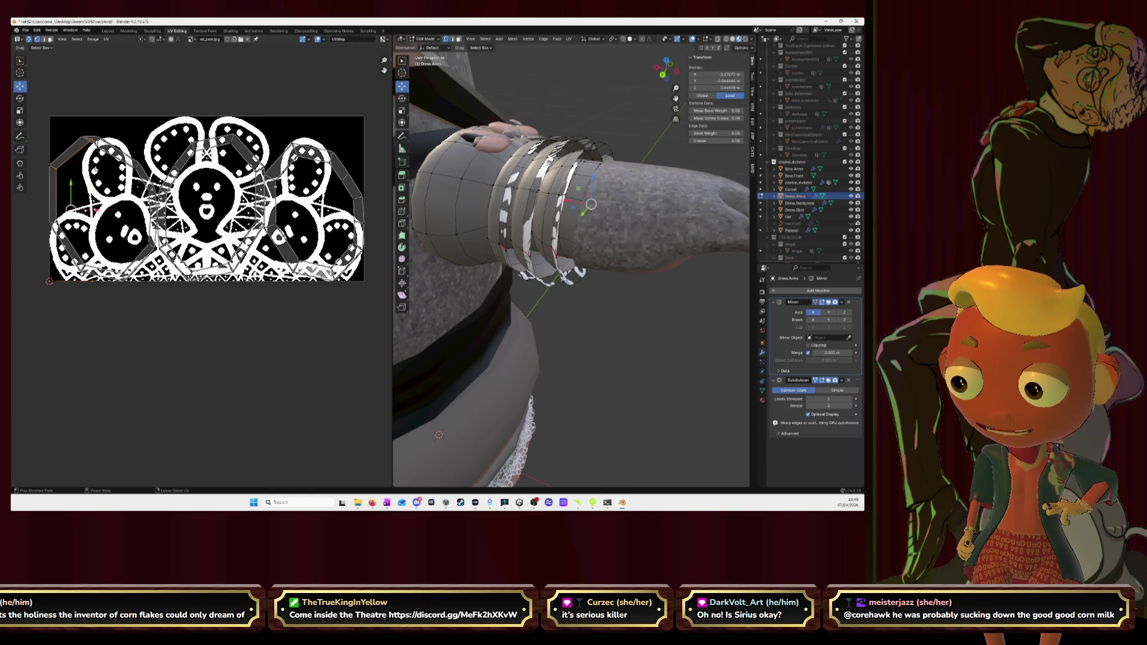
{"action": "key", "text": "ctrl+z"}
{"action": "key", "text": "ctrl+z"}
{"action": "key", "text": "ctrl+z"}
{"action": "key", "text": "ctrl+z"}
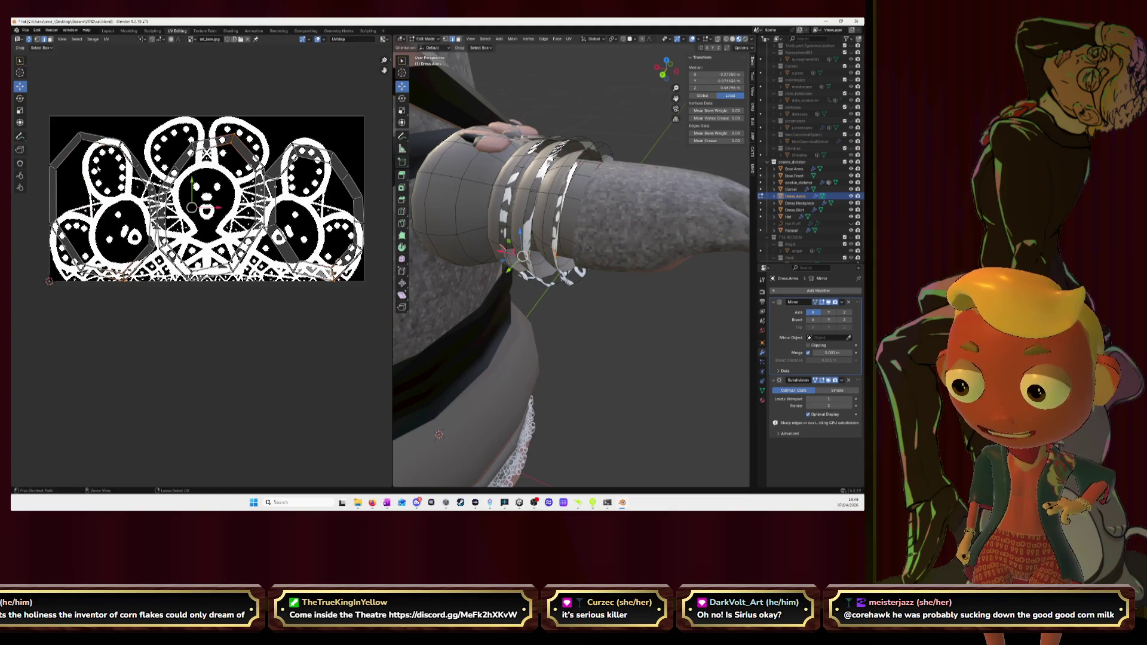
{"action": "key", "text": "ctrl+z"}
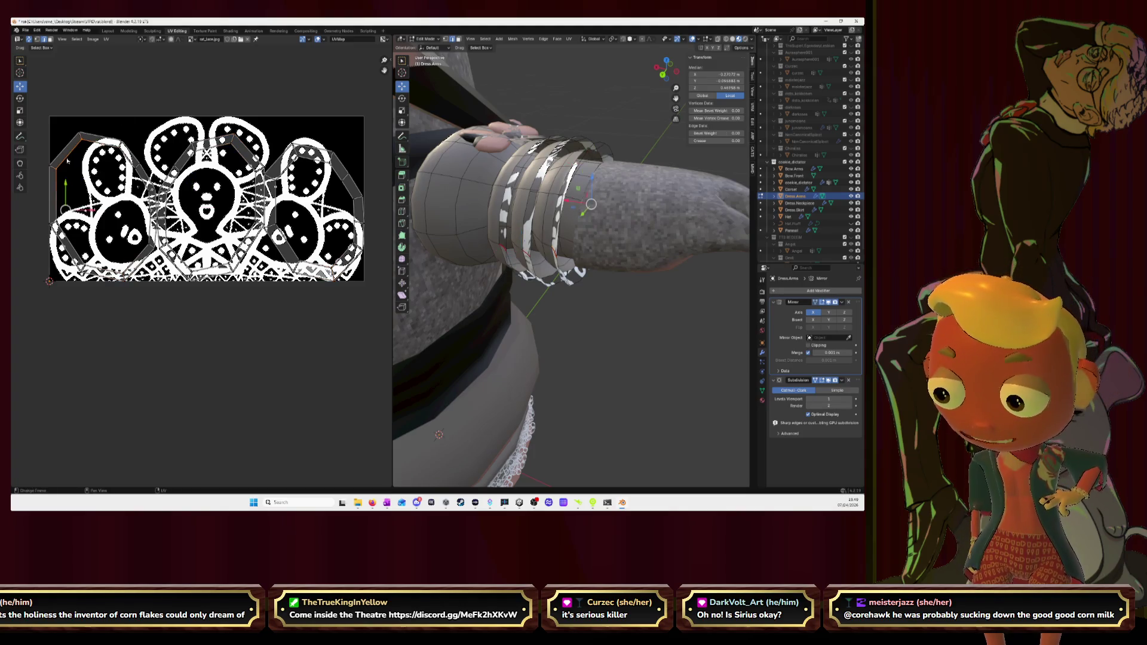
Step: Retry Align and Align Vertically from the U menu, undoing until the left edge lines up
{"action": "key", "text": "u"}
{"action": "left_click", "coordinate": [67, 161]}
{"action": "key", "text": "ctrl+z"}
{"action": "key", "text": "u"}
{"action": "left_click", "coordinate": [57, 168]}
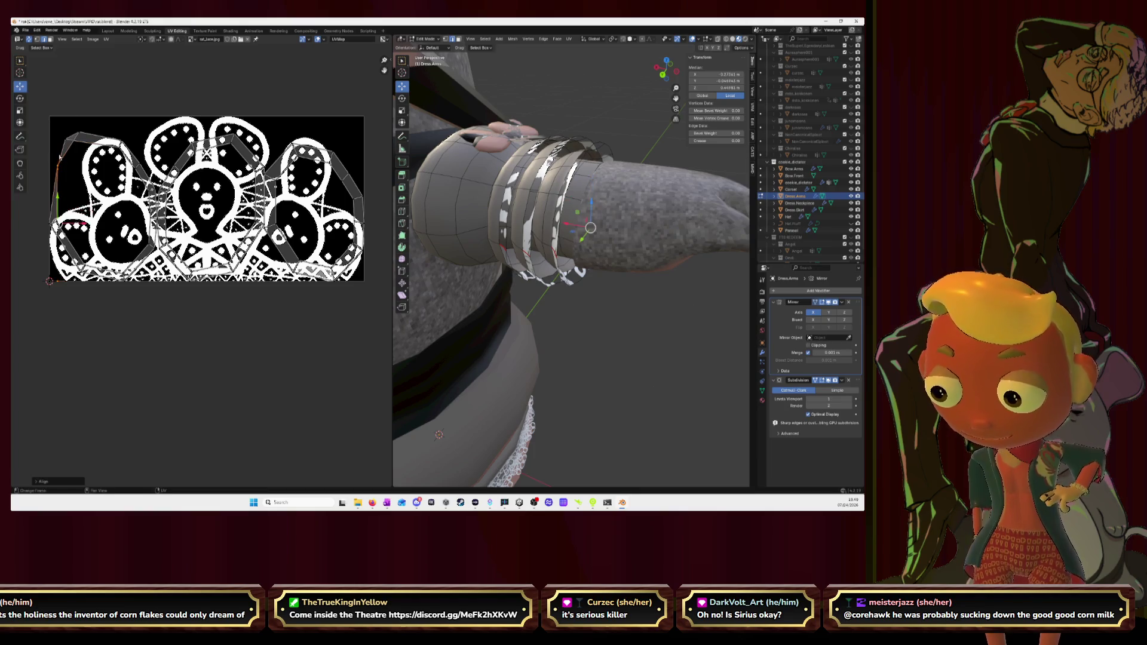
{"action": "key", "text": "ctrl+z"}
{"action": "key", "text": "u"}
{"action": "left_click", "coordinate": [62, 154]}
{"action": "key", "text": "ctrl+z"}
{"action": "key", "text": "u"}
{"action": "left_click", "coordinate": [63, 154]}
{"action": "key", "text": "ctrl+z"}
{"action": "key", "text": "u"}
{"action": "left_click", "coordinate": [68, 144]}
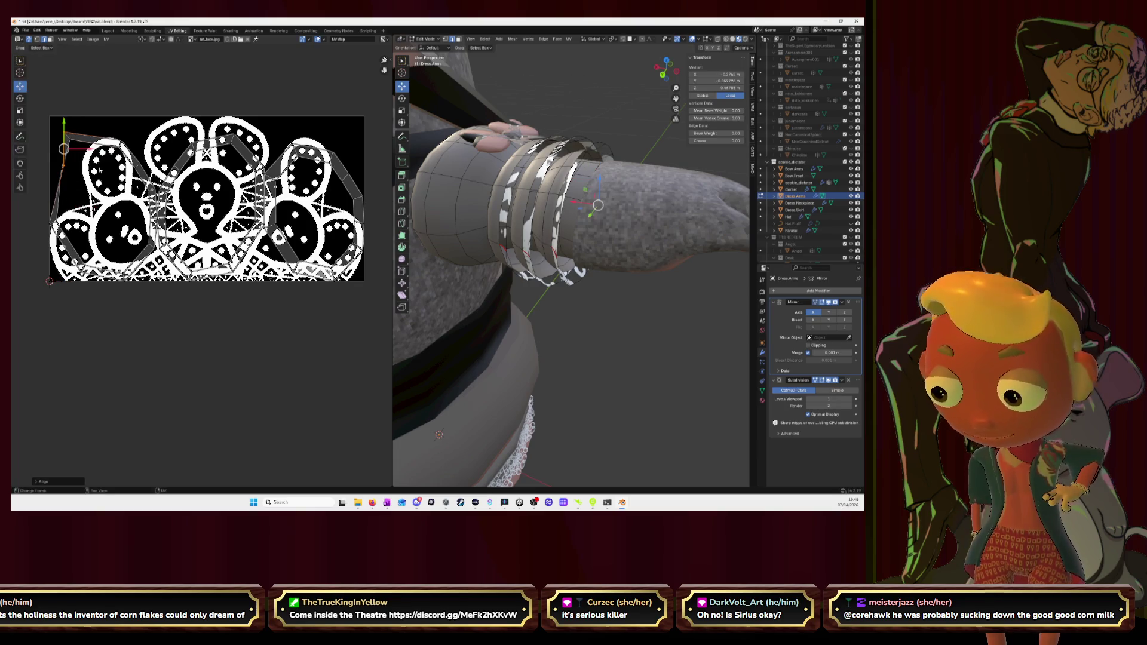
{"action": "key", "text": "ctrl+z"}
{"action": "key", "text": "u"}
{"action": "left_click", "coordinate": [69, 154]}
{"action": "key", "text": "ctrl+z"}
{"action": "key", "text": "u"}
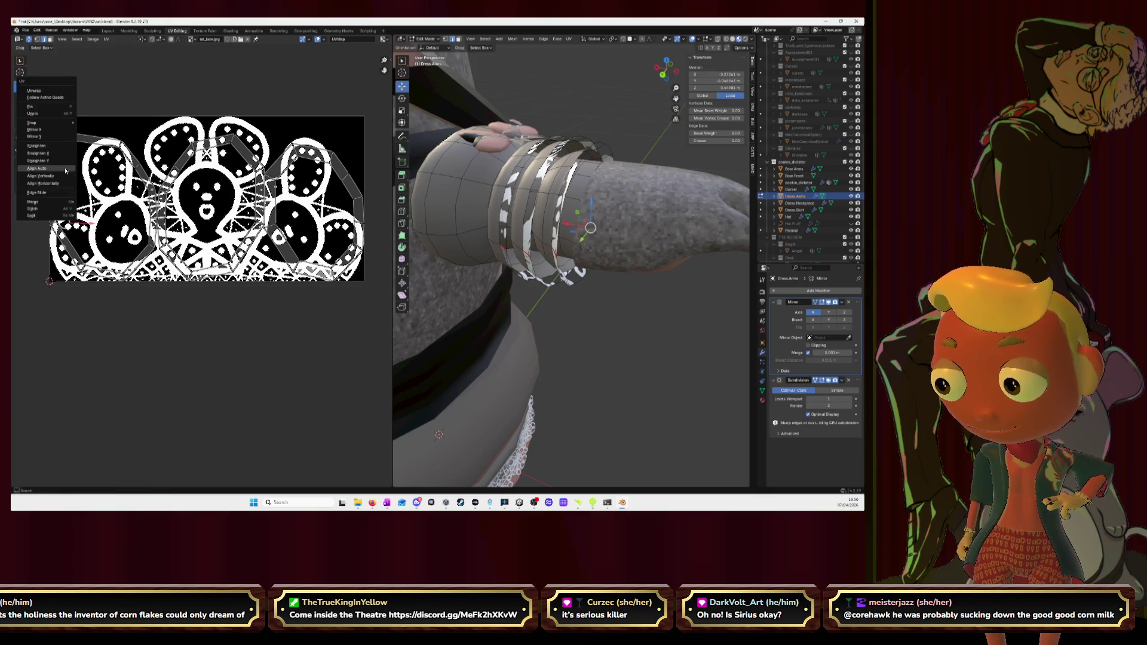
{"action": "left_click", "coordinate": [66, 170]}
Step: Reselect the island's left UV edges and straighten them with Align Auto, finishing with a horizontal align
{"action": "left_click", "coordinate": [79, 179]}
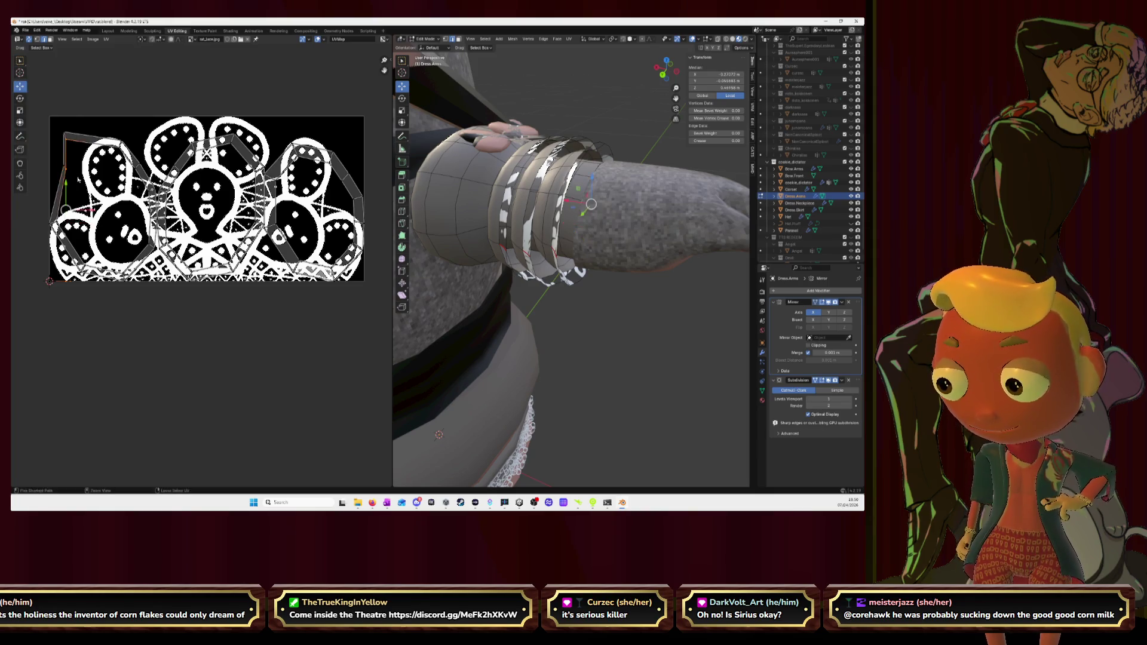
{"action": "left_click", "coordinate": [78, 180]}
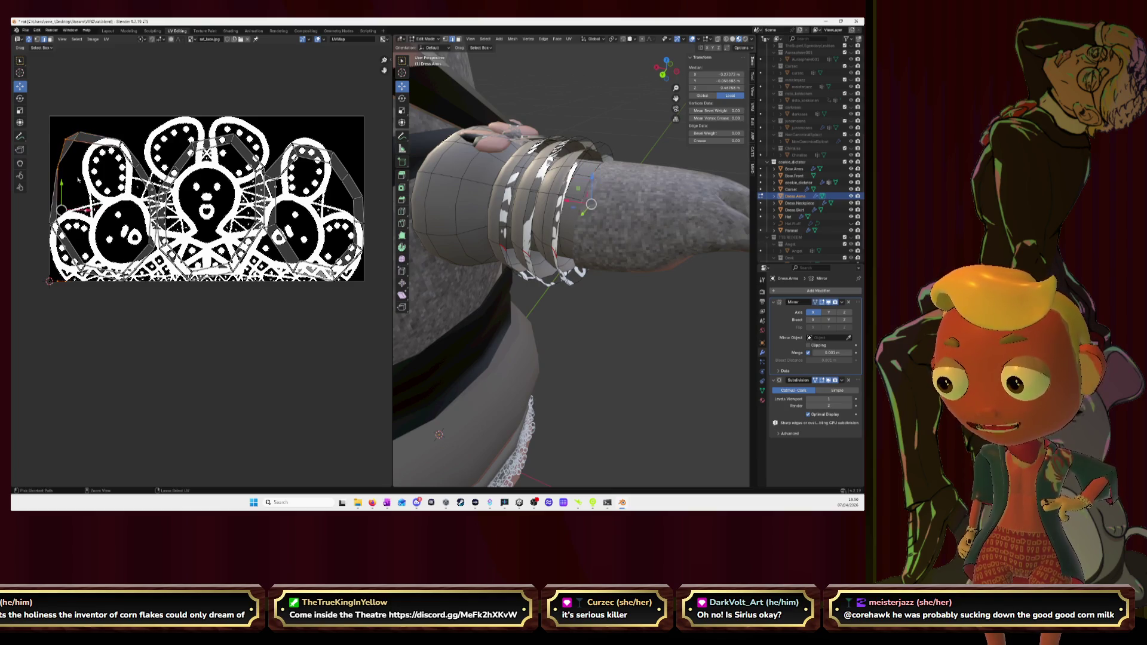
{"action": "left_click", "coordinate": [78, 180]}
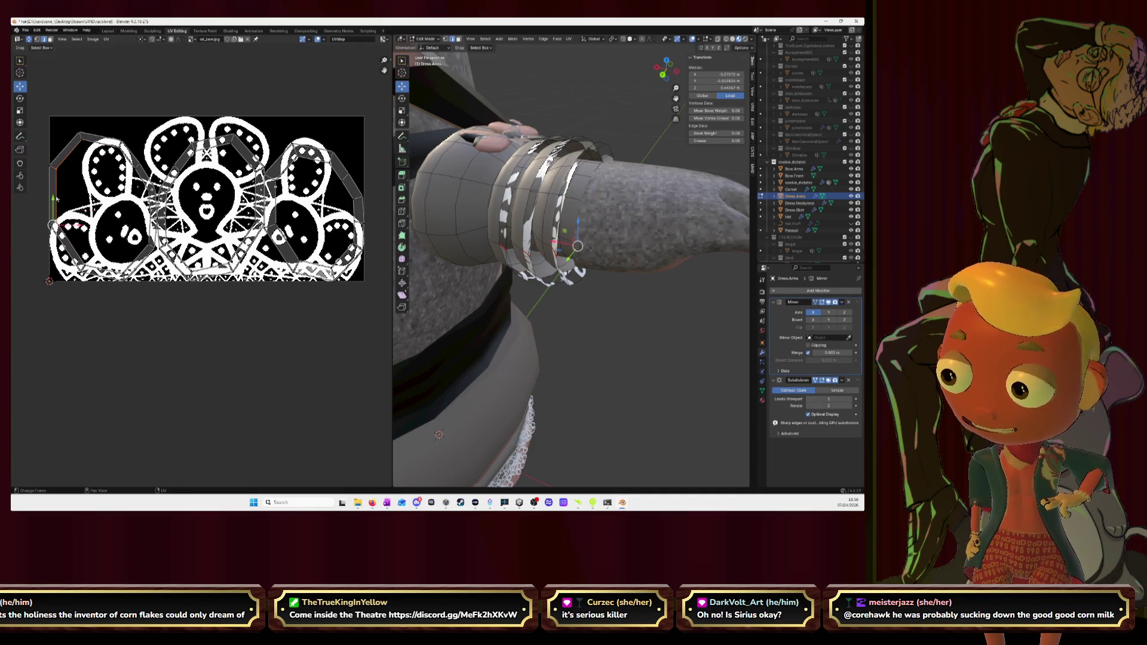
{"action": "right_click", "coordinate": [57, 198]}
{"action": "left_click", "coordinate": [57, 198]}
{"action": "right_click", "coordinate": [49, 197]}
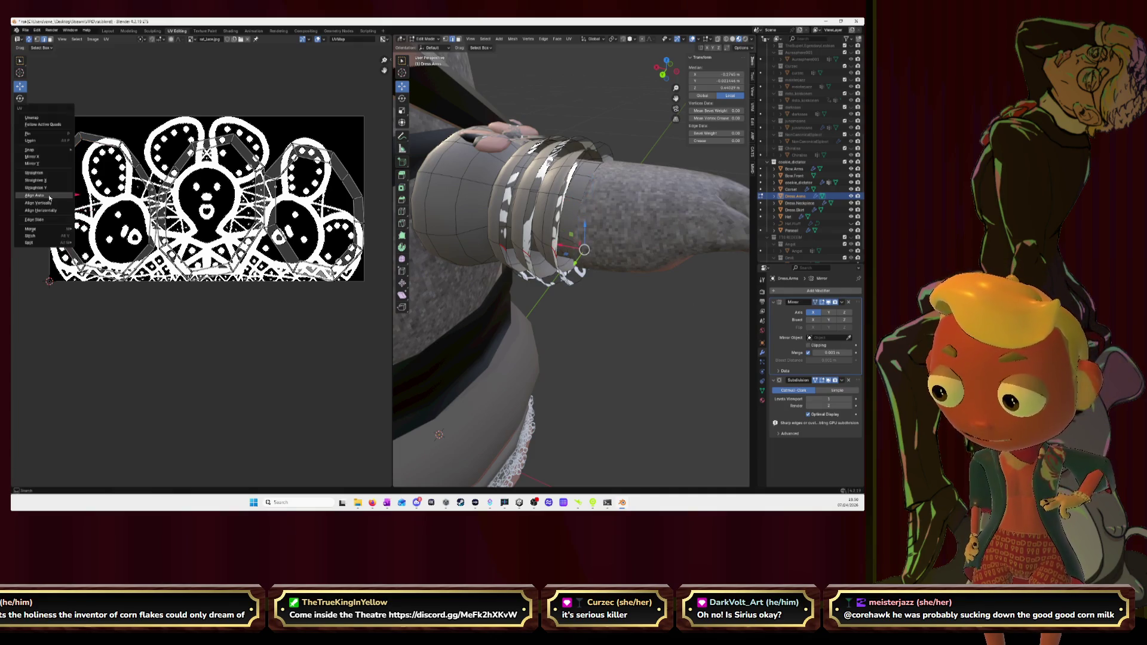
{"action": "left_click", "coordinate": [49, 195]}
{"action": "right_click", "coordinate": [50, 198]}
{"action": "left_click", "coordinate": [49, 197]}
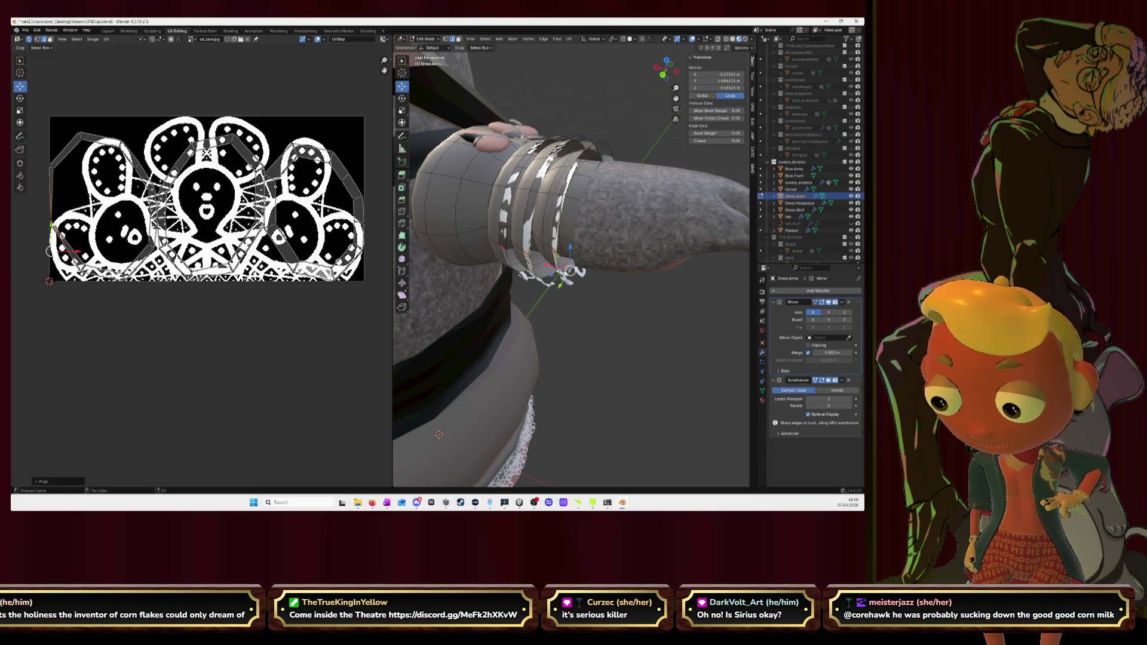
{"action": "right_click", "coordinate": [51, 225]}
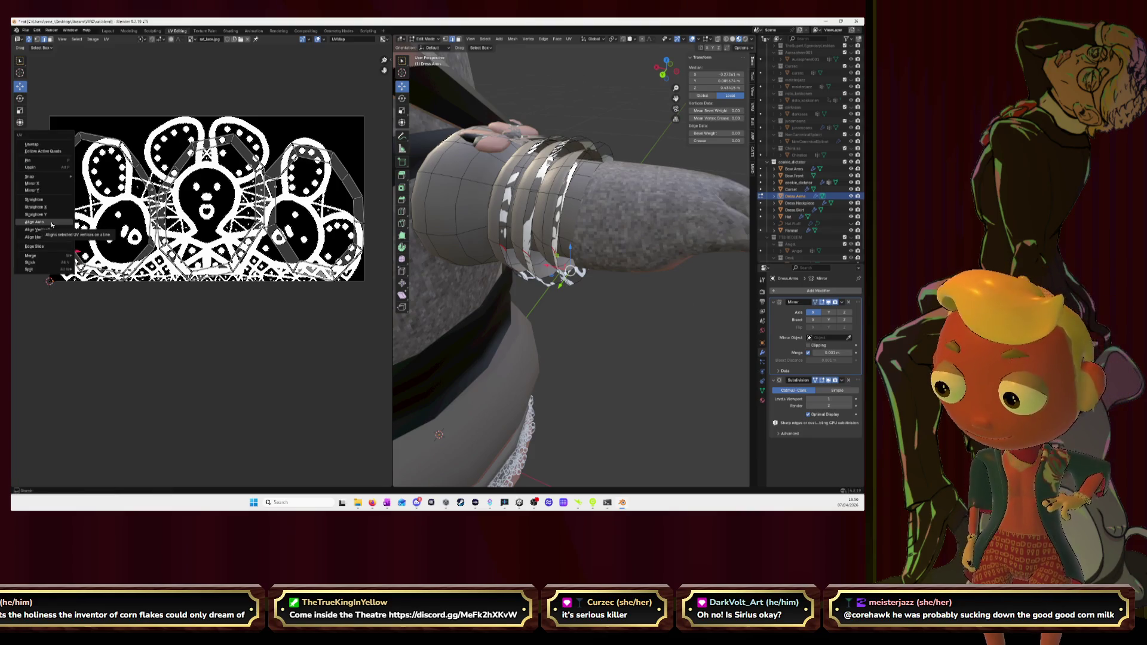
{"action": "left_click", "coordinate": [51, 224]}
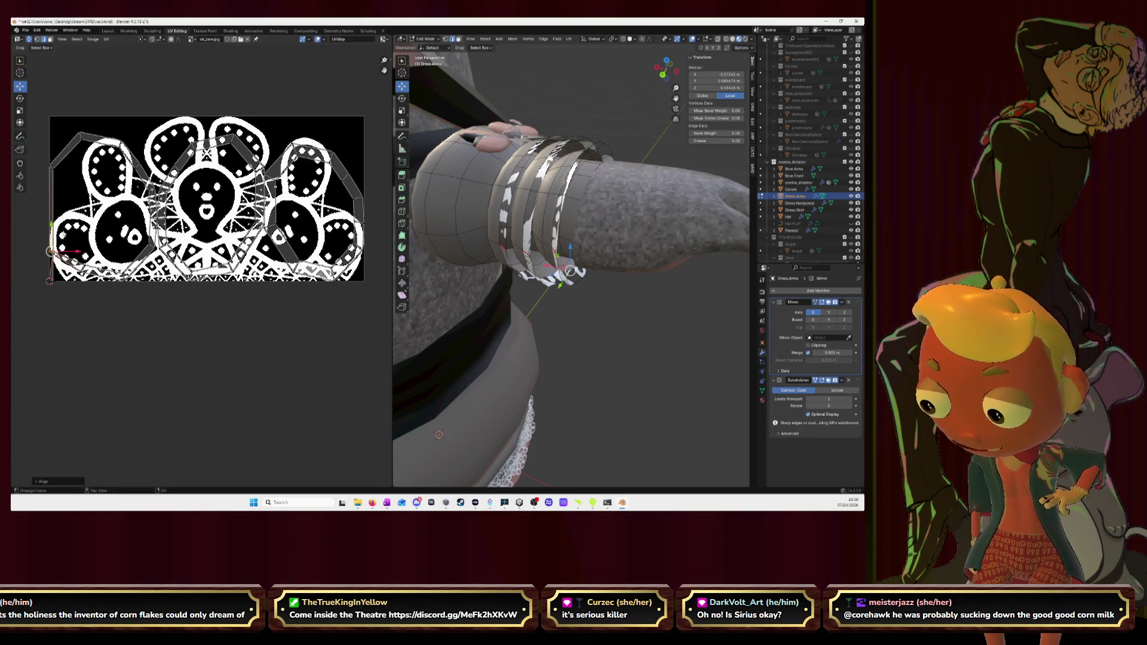
{"action": "right_click", "coordinate": [52, 171]}
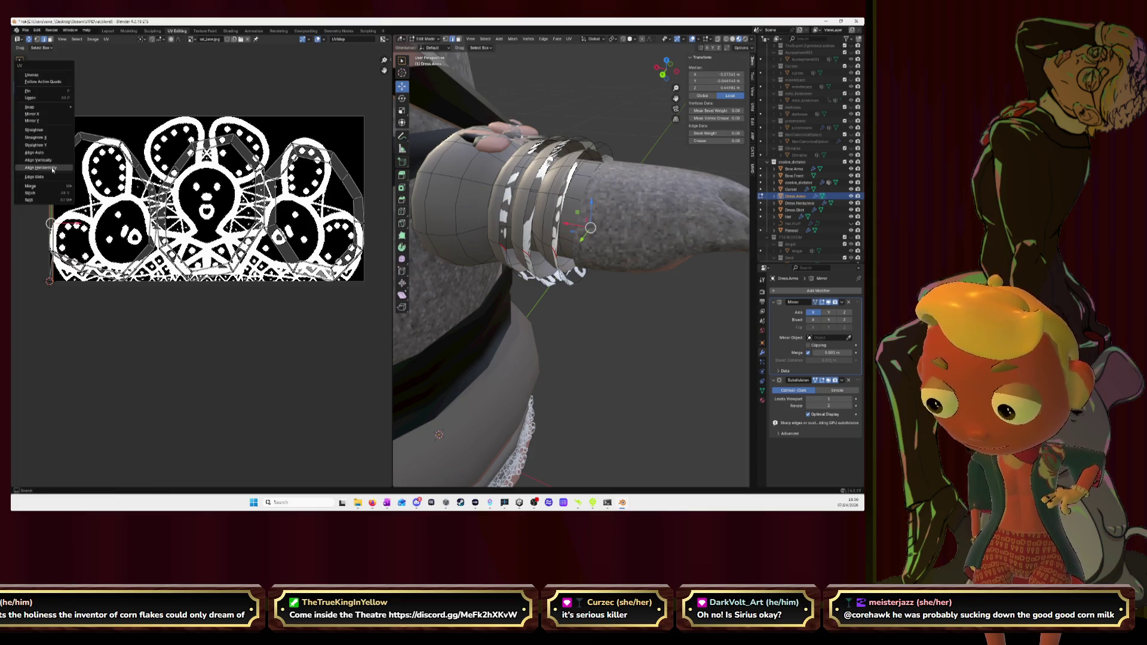
{"action": "left_click", "coordinate": [53, 170]}
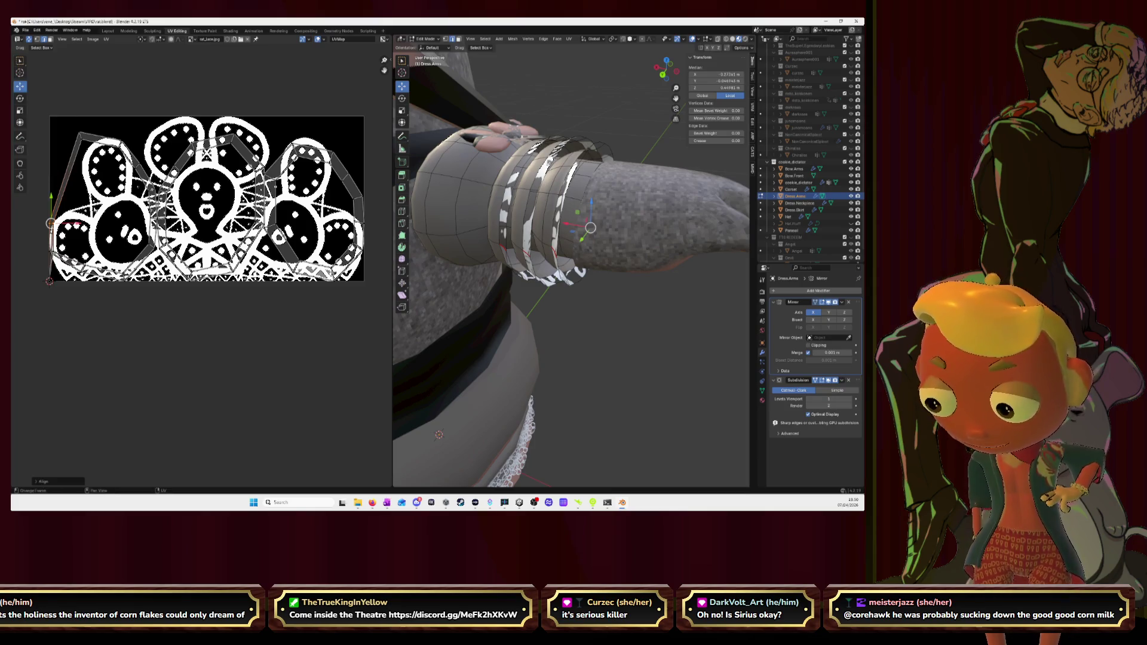
{"action": "scroll", "coordinate": [53, 225], "scroll_direction": "up", "scroll_amount": 1}
{"action": "scroll", "coordinate": [108, 225], "scroll_direction": "up", "scroll_amount": 2}
{"action": "scroll", "coordinate": [144, 223], "scroll_direction": "up", "scroll_amount": 2}
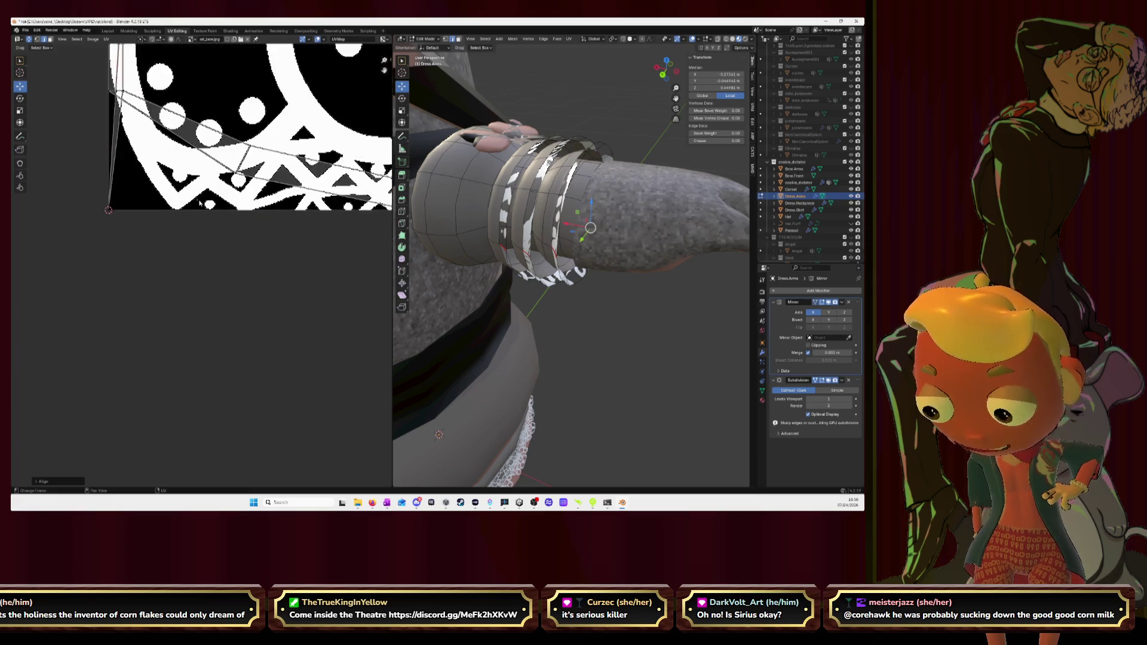
{"action": "scroll", "coordinate": [179, 221], "scroll_direction": "up", "scroll_amount": 2}
{"action": "scroll", "coordinate": [179, 222], "scroll_direction": "up", "scroll_amount": 2}
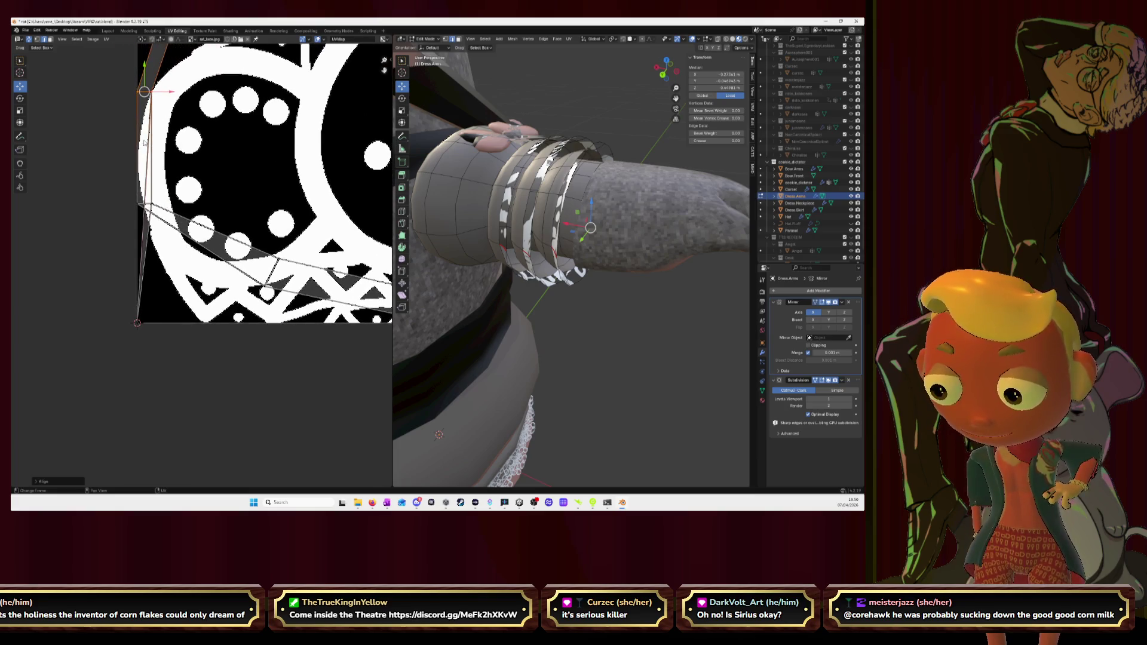
Step: Select the island's left UV edge and frame the cuff in the 3D view to check the lace bands
{"action": "left_click", "coordinate": [64, 56]}
{"action": "left_click", "coordinate": [138, 146]}
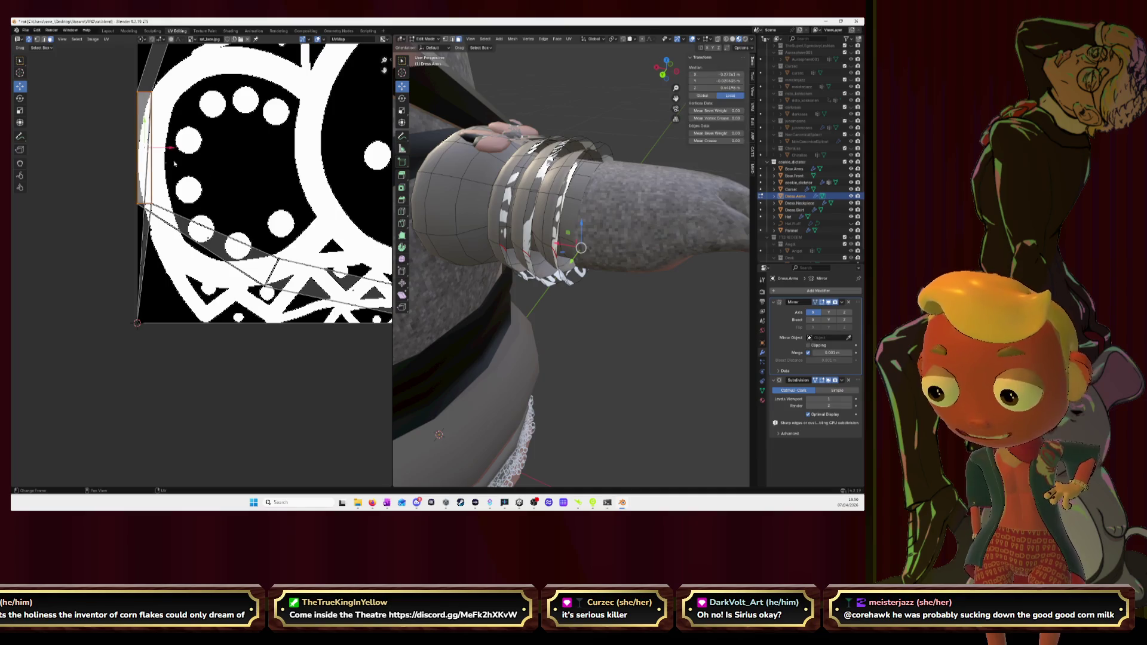
{"action": "mouse_move", "coordinate": [574, 269]}
{"action": "middle_mouse_down"}
{"action": "mouse_move", "coordinate": [538, 233]}
{"action": "mouse_move", "coordinate": [557, 194]}
{"action": "middle_mouse_up"}
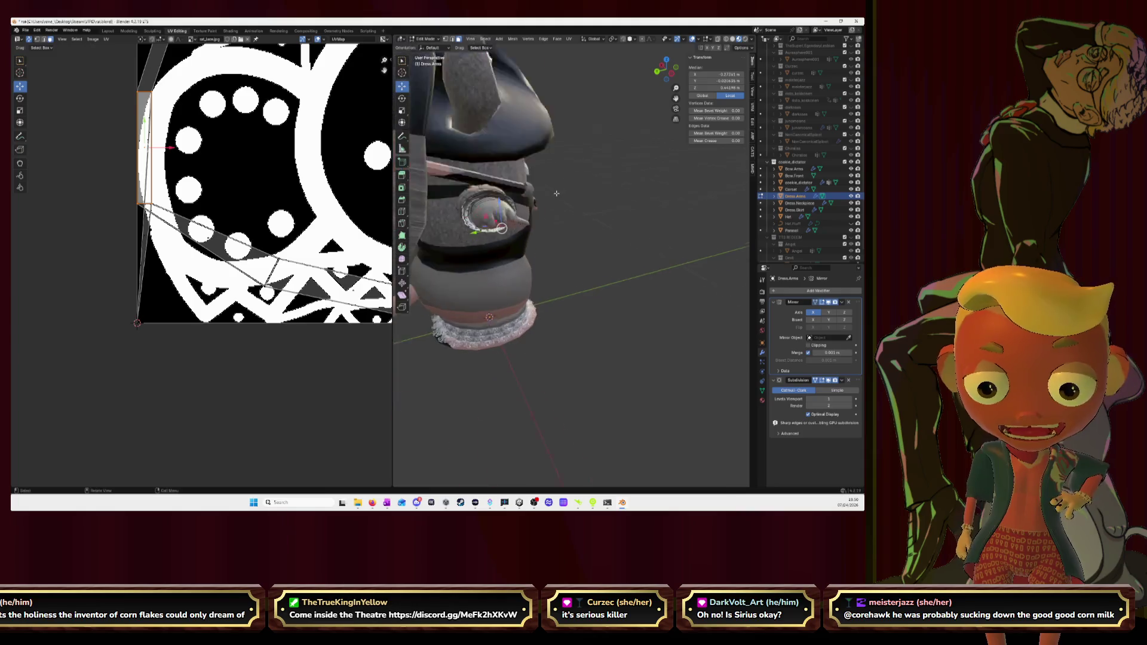
{"action": "key", "text": "KP_Decimal"}
{"action": "middle_click_drag", "start_coordinate": [529, 167], "coordinate": [554, 165]}
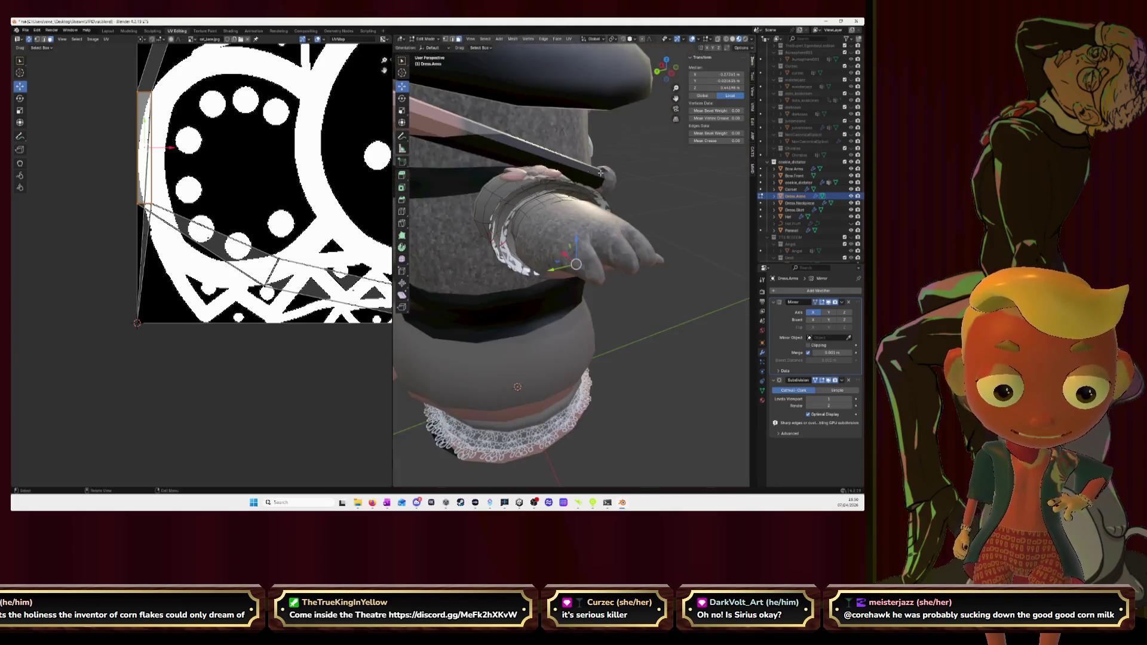
{"action": "scroll", "coordinate": [554, 163], "scroll_direction": "up", "scroll_amount": 2}
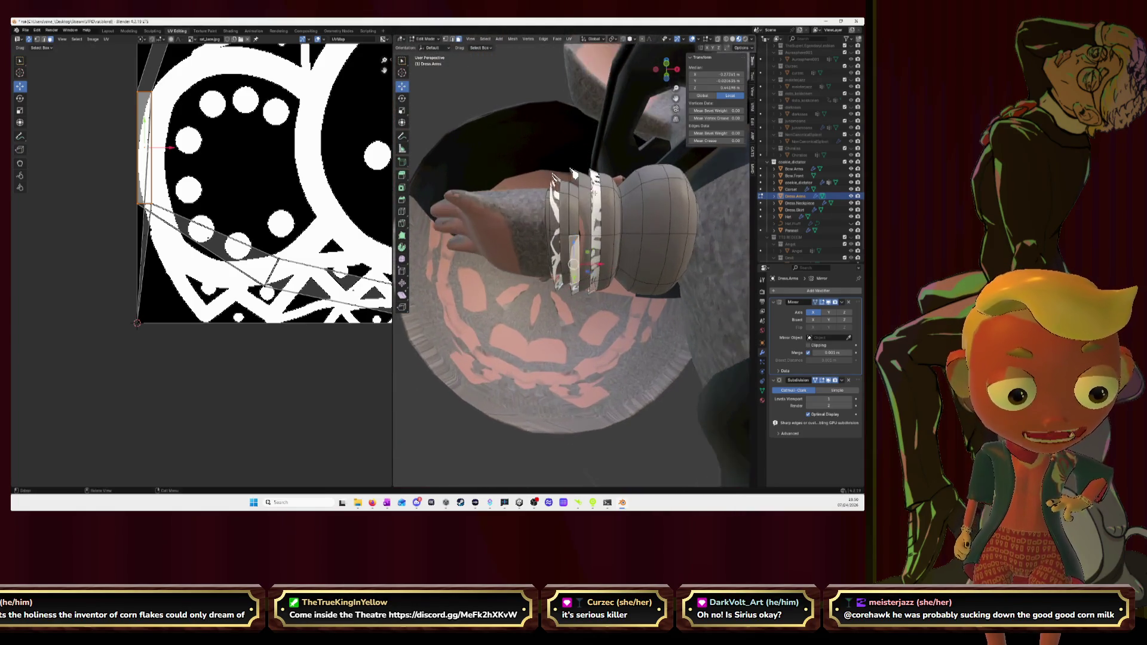
{"action": "scroll", "coordinate": [554, 165], "scroll_direction": "up", "scroll_amount": 1}
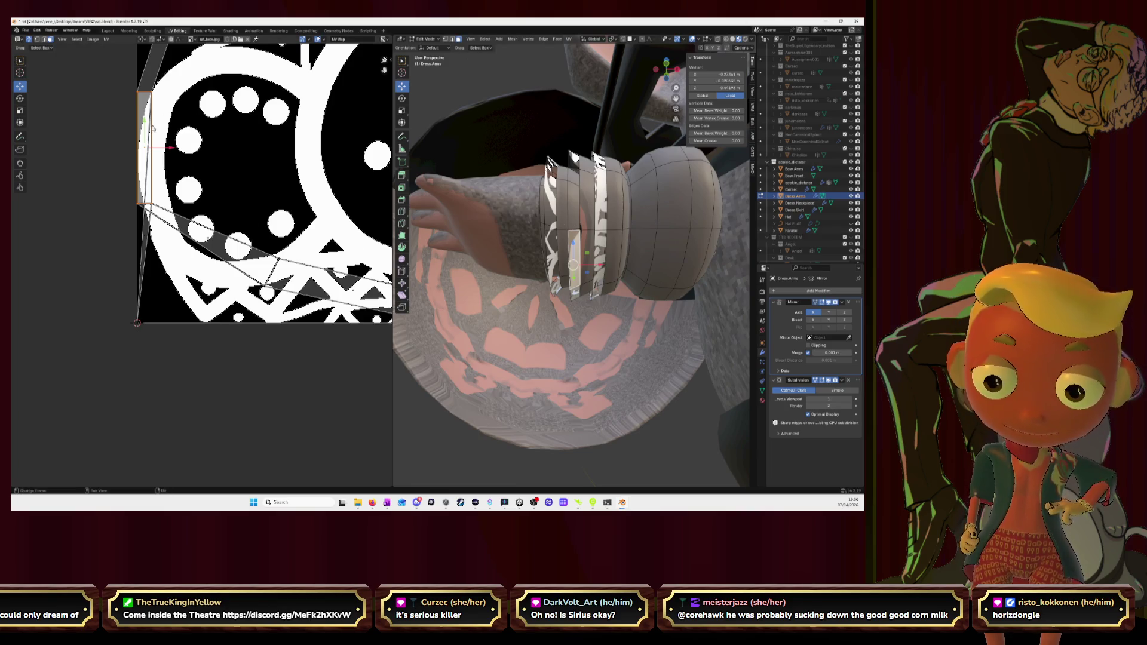
Step: Straighten another cuff band's UV island with Follow Active Quads, then switch to the recipe page
{"action": "key", "text": "l"}
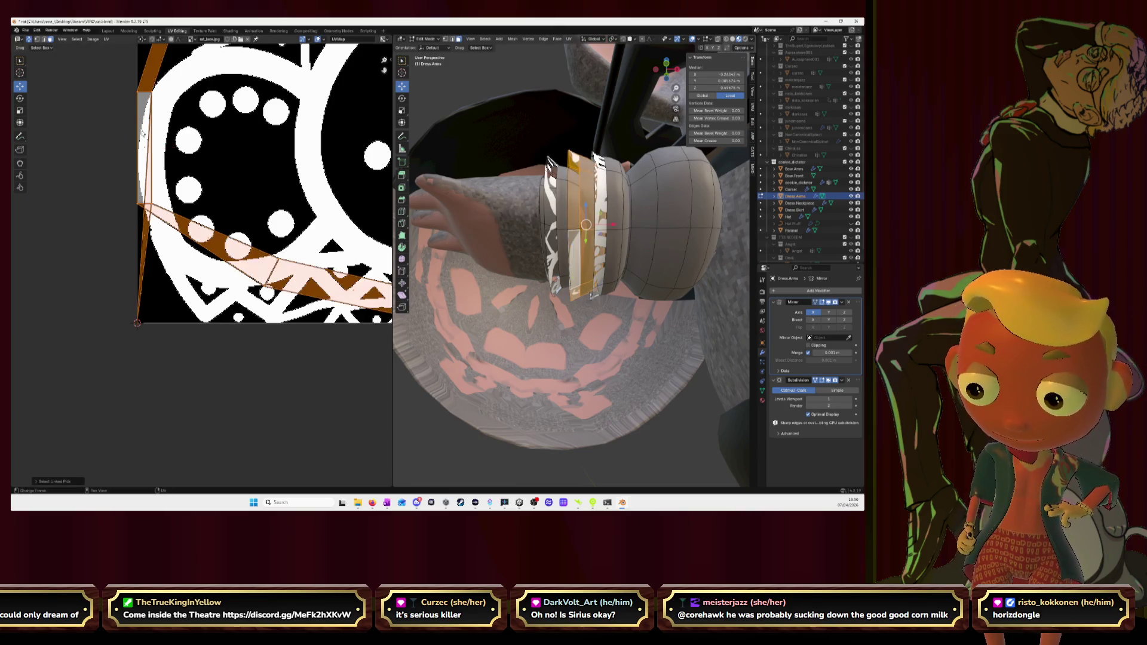
{"action": "key", "text": "u"}
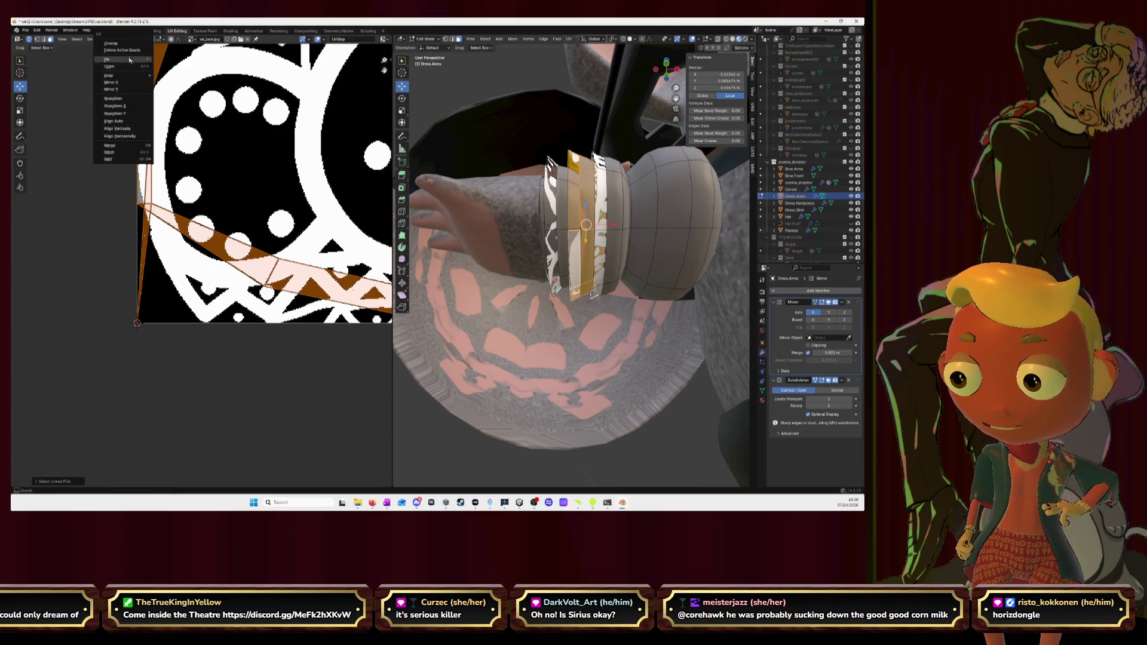
{"action": "left_click", "coordinate": [121, 50]}
{"action": "scroll", "coordinate": [176, 290], "scroll_direction": "down", "scroll_amount": 3}
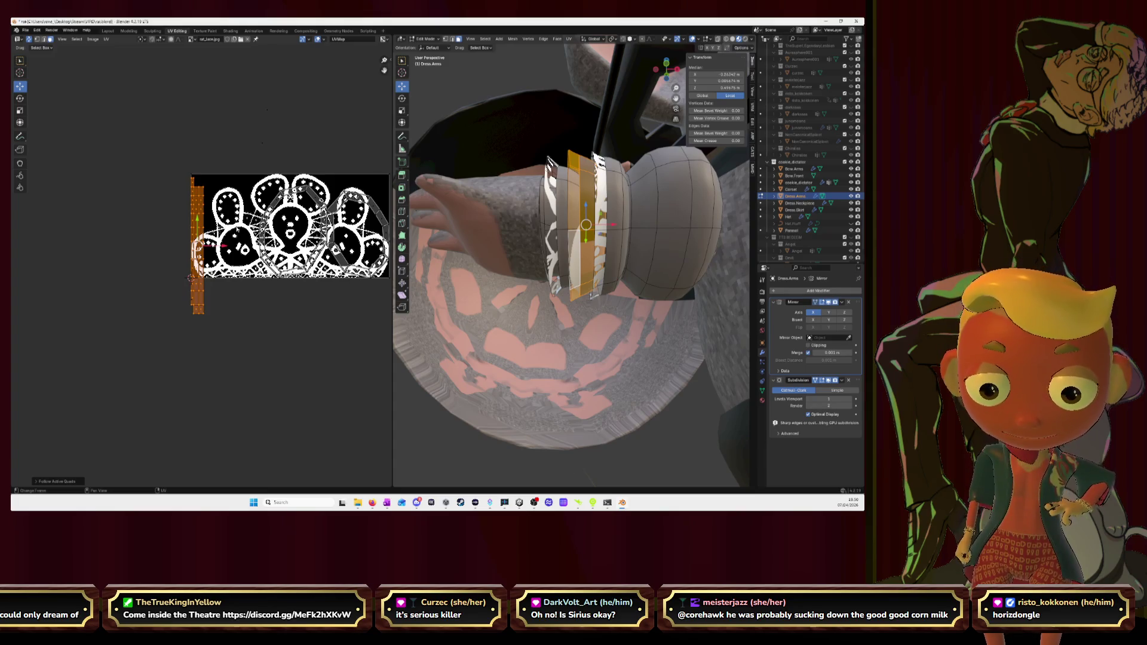
{"action": "middle_click_drag", "start_coordinate": [548, 162], "coordinate": [560, 200]}
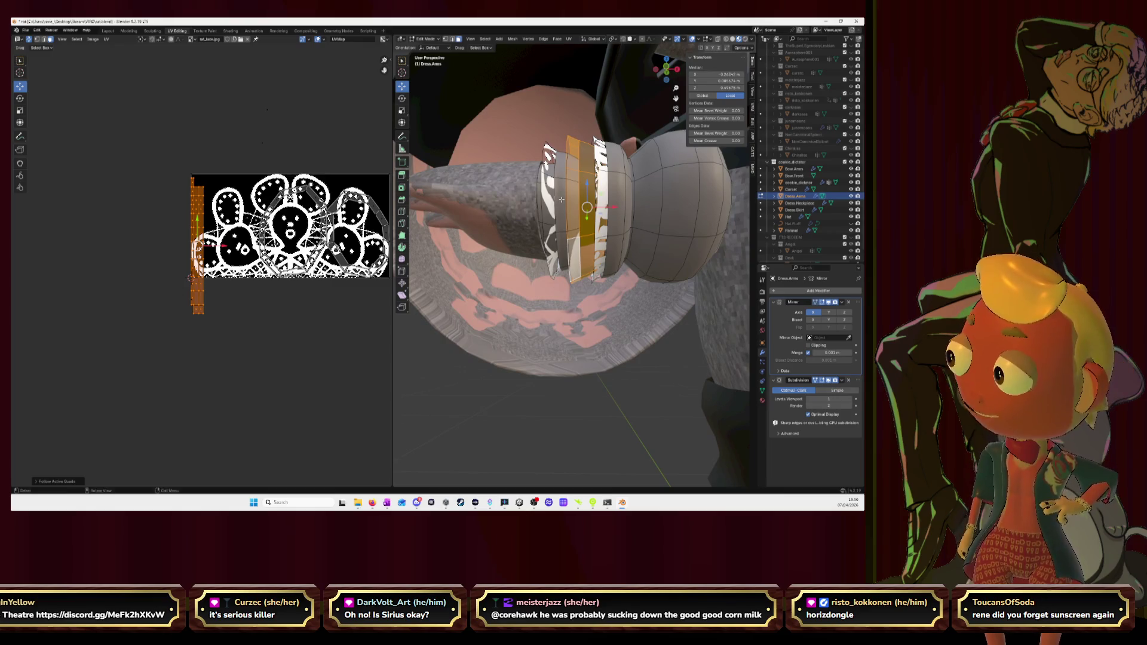
{"action": "key", "text": "alt+Tab"}
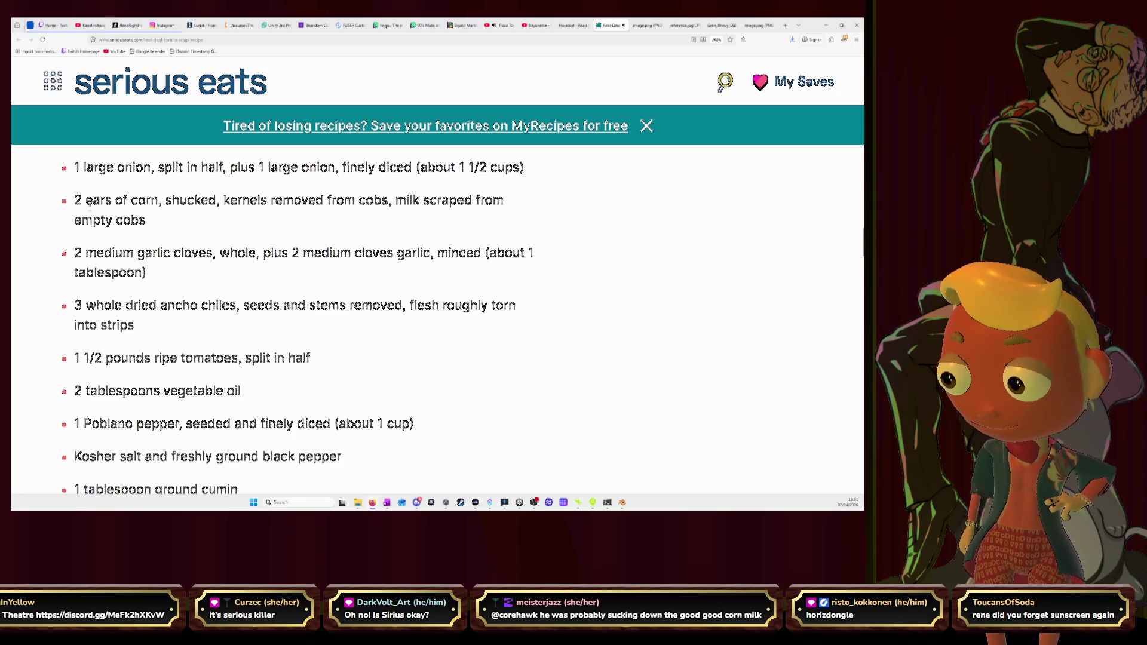
Step: Highlight the phrase 'milk scraped from empty cobs' in the corn ingredient line
{"action": "mouse_move", "coordinate": [74, 199]}
{"action": "left_mouse_down"}
{"action": "mouse_move", "coordinate": [377, 201]}
{"action": "mouse_move", "coordinate": [450, 222]}
{"action": "left_mouse_up"}
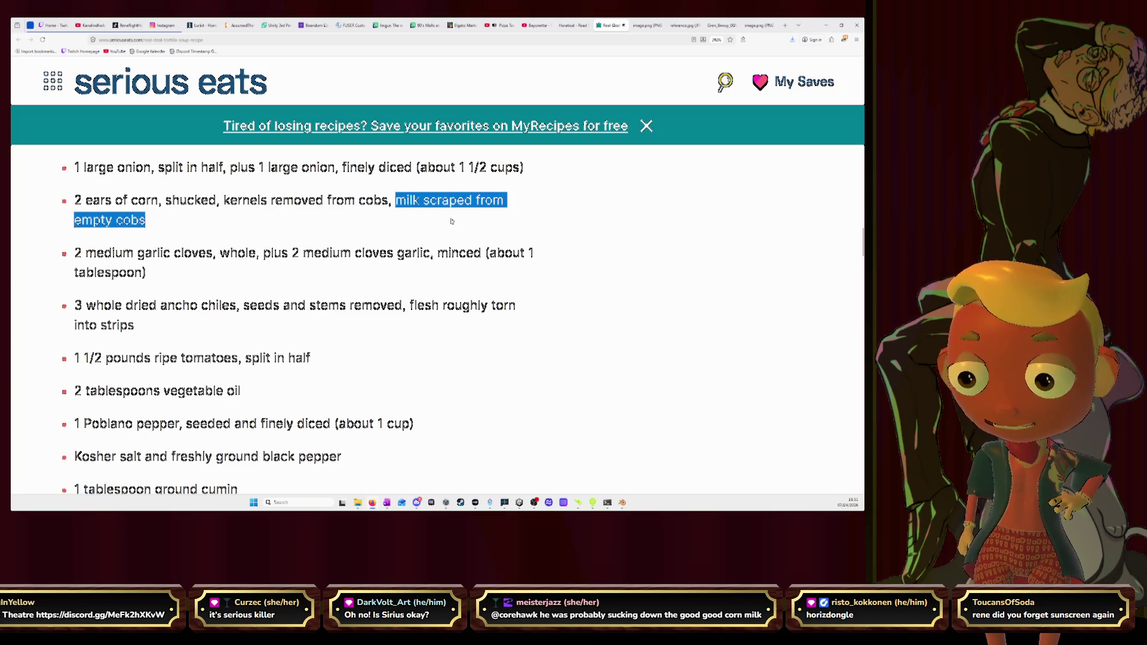
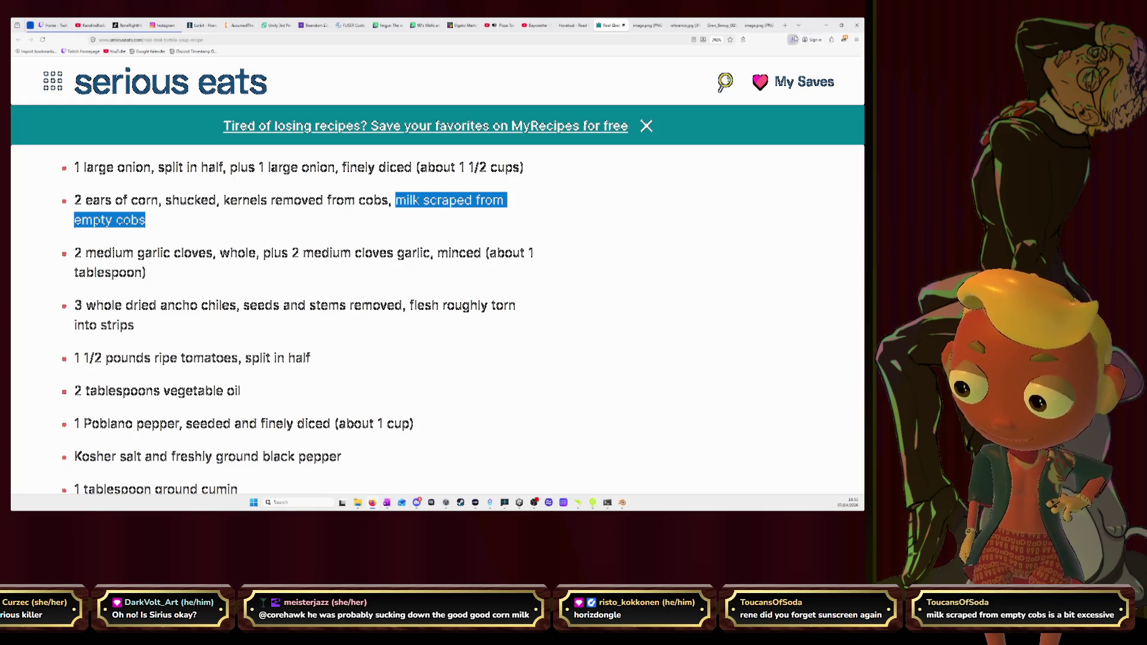
{"action": "scroll", "coordinate": [453, 242], "scroll_direction": "down", "scroll_amount": 2, "text": "ctrl"}
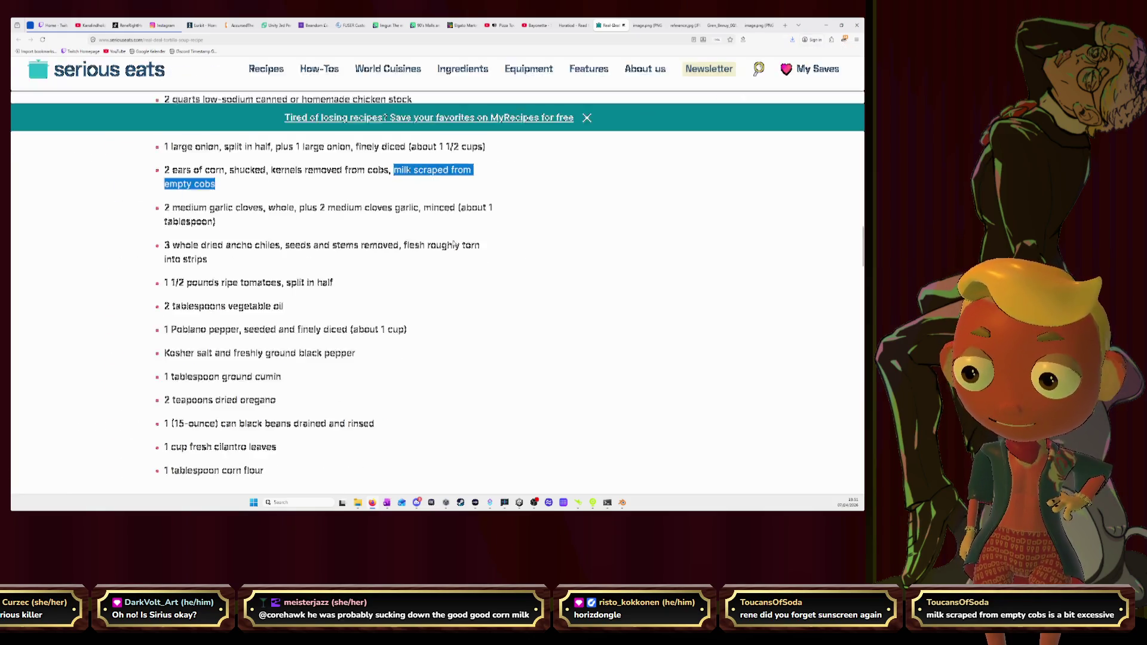
{"action": "scroll", "coordinate": [453, 242], "scroll_direction": "down", "scroll_amount": 1, "text": "ctrl"}
{"action": "scroll", "coordinate": [453, 243], "scroll_direction": "up", "scroll_amount": 3}
{"action": "scroll", "coordinate": [453, 242], "scroll_direction": "up", "scroll_amount": 3}
{"action": "scroll", "coordinate": [453, 243], "scroll_direction": "down", "scroll_amount": 4}
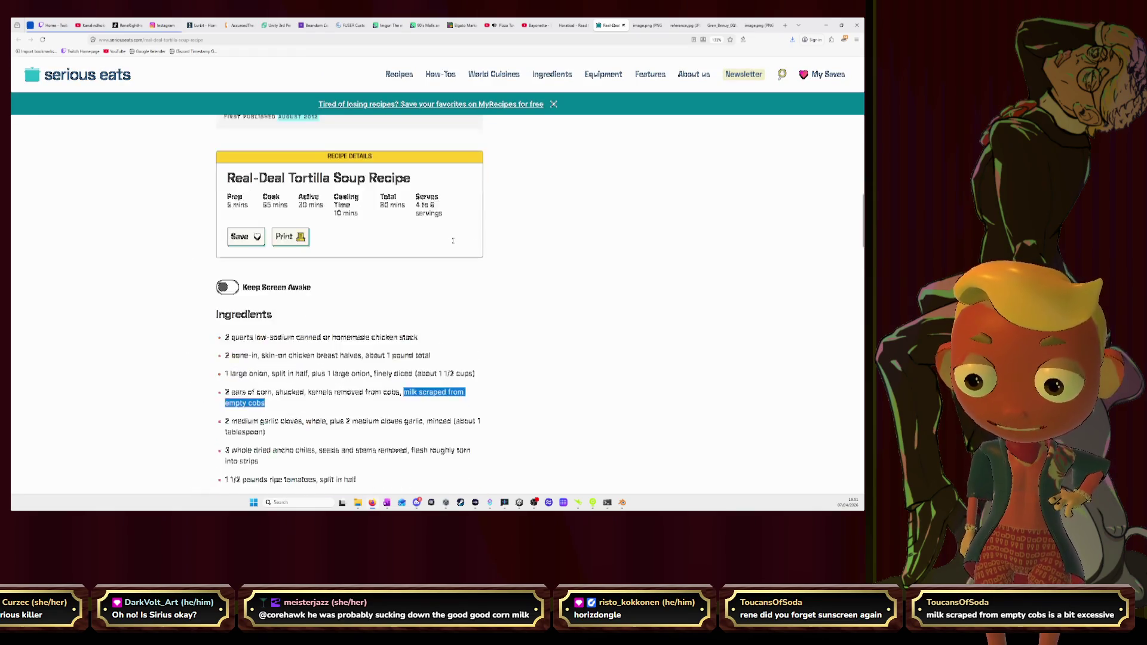
{"action": "scroll", "coordinate": [453, 239], "scroll_direction": "down", "scroll_amount": 3}
{"action": "scroll", "coordinate": [453, 240], "scroll_direction": "up", "scroll_amount": 3}
{"action": "scroll", "coordinate": [454, 242], "scroll_direction": "up", "scroll_amount": 1}
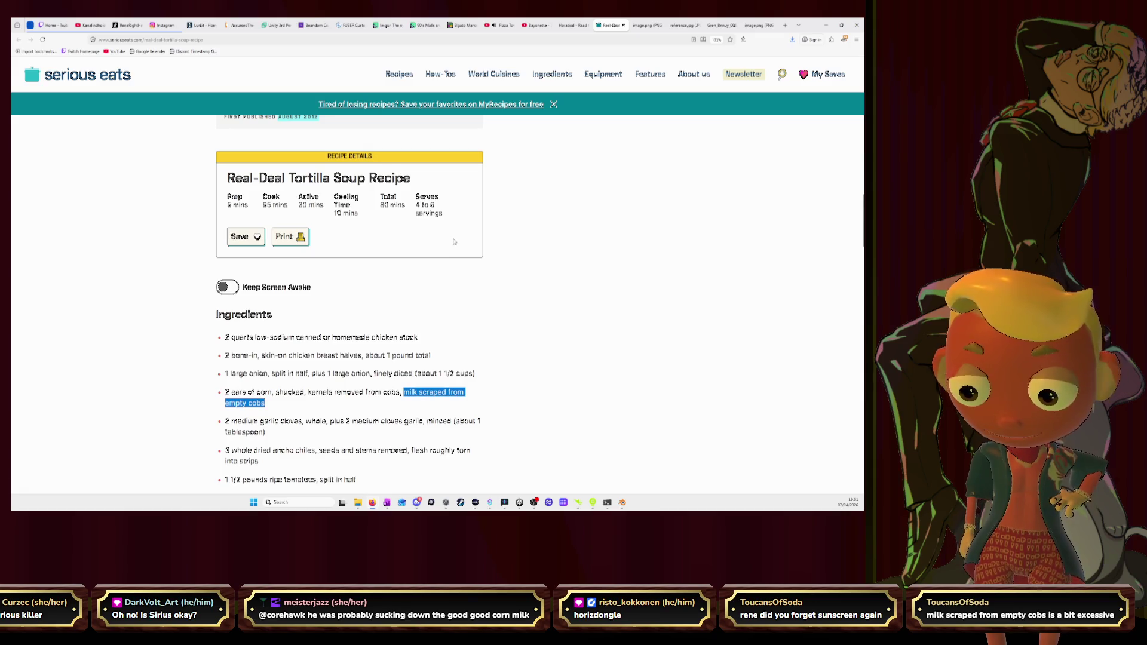
{"action": "scroll", "coordinate": [454, 243], "scroll_direction": "down", "scroll_amount": 2}
{"action": "scroll", "coordinate": [440, 211], "scroll_direction": "down", "scroll_amount": 2}
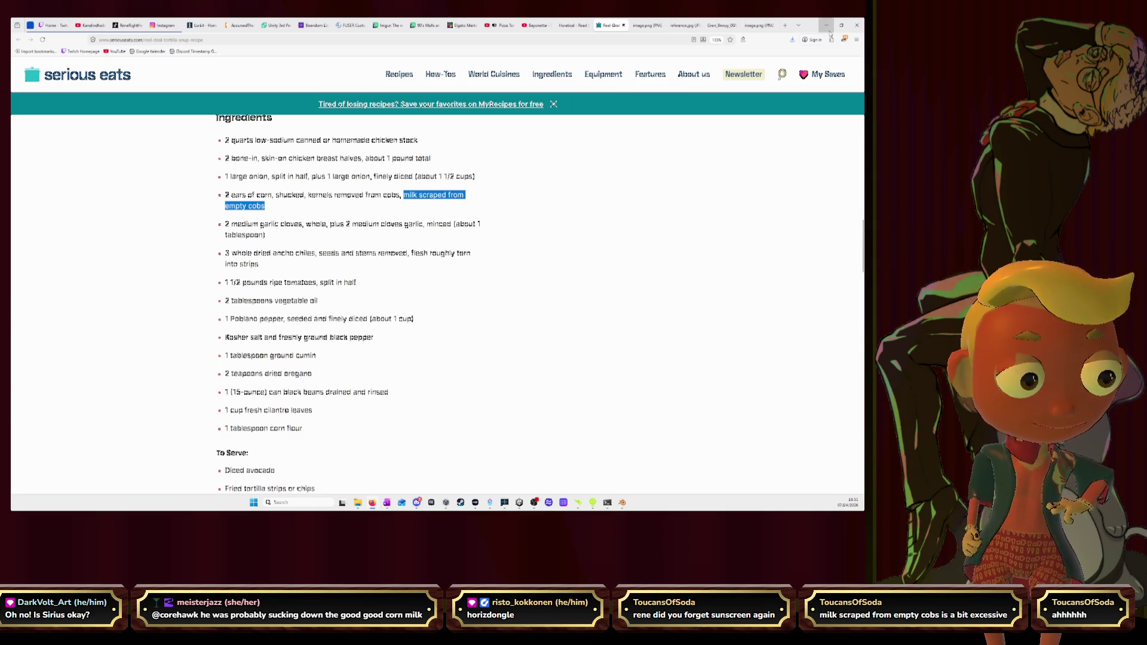
Step: Switch from the Firefox recipe page back to the Blender window
{"action": "key", "text": "alt+Tab"}
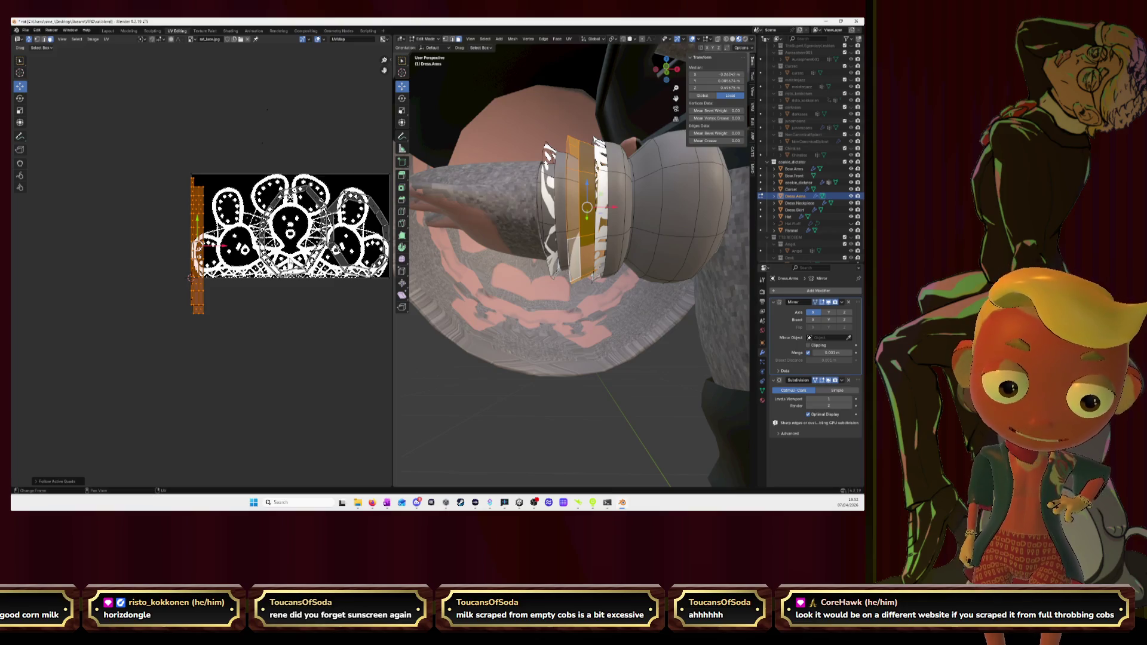
Step: Clear the selection and, in Edge select mode, pick an edge loop across the sleeve bands
{"action": "key", "text": "alt+a"}
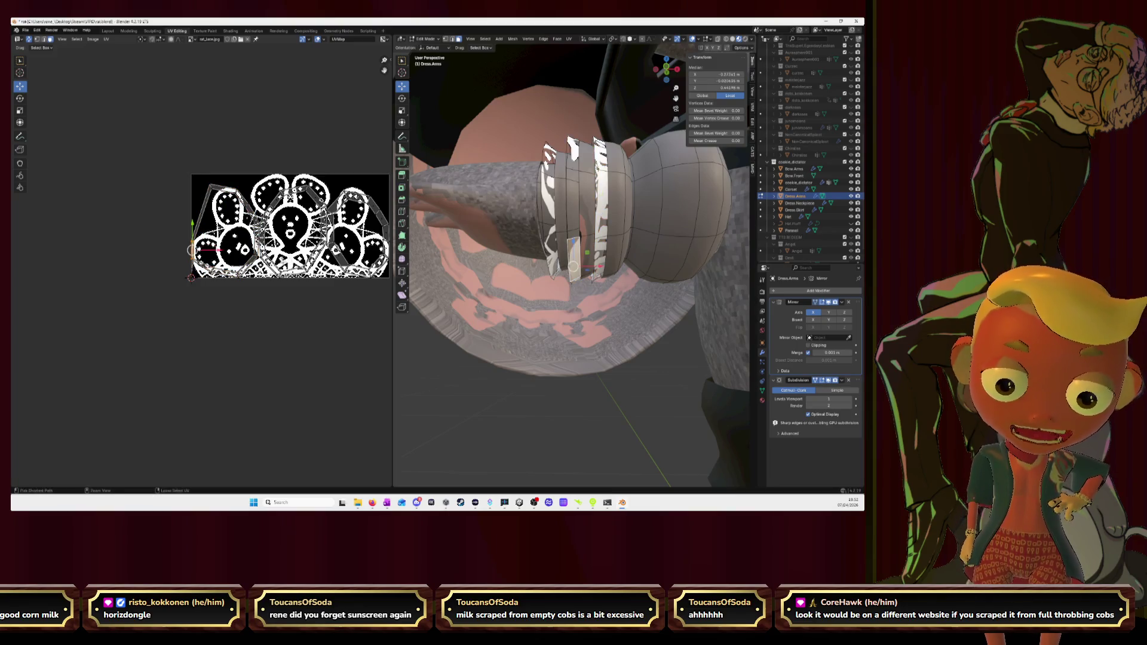
{"action": "scroll", "coordinate": [200, 271], "scroll_direction": "up", "scroll_amount": 1}
{"action": "scroll", "coordinate": [200, 271], "scroll_direction": "up", "scroll_amount": 2}
{"action": "mouse_move", "coordinate": [512, 249]}
{"action": "middle_mouse_down"}
{"action": "mouse_move", "coordinate": [566, 245]}
{"action": "mouse_move", "coordinate": [462, 145]}
{"action": "middle_mouse_up"}
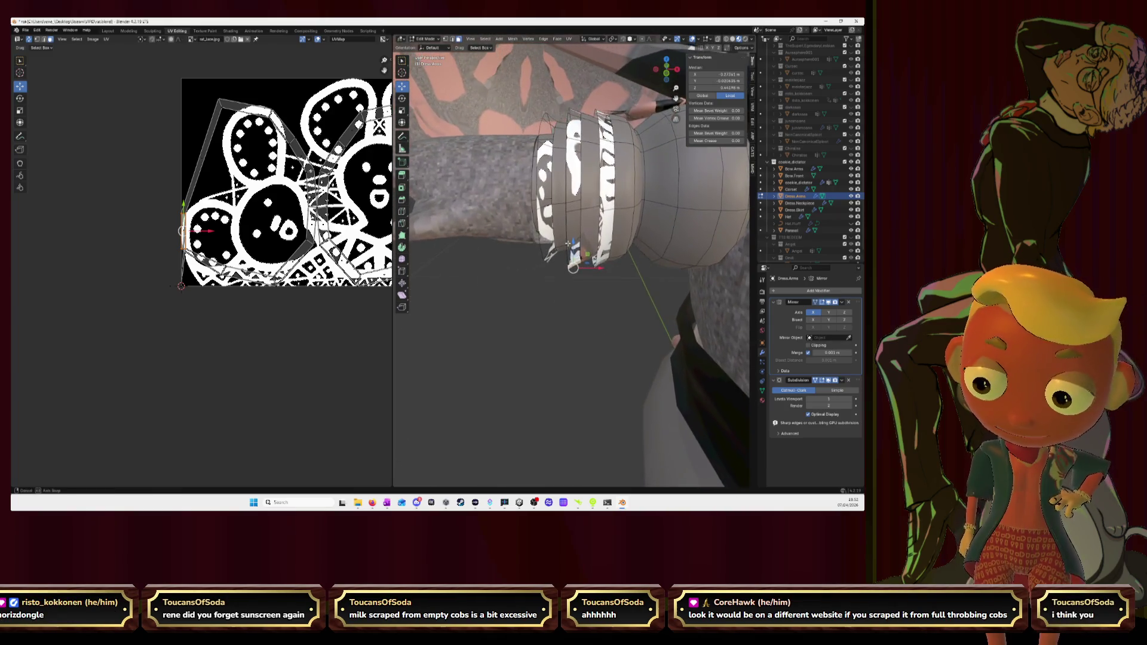
{"action": "left_click", "coordinate": [453, 40]}
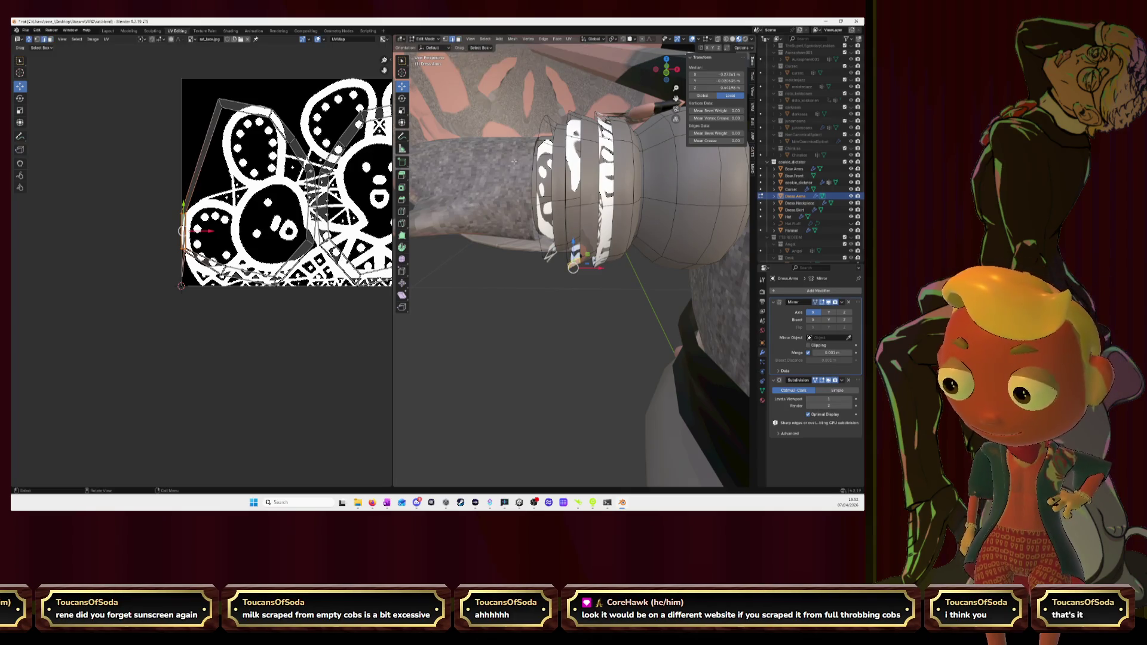
{"action": "left_click", "coordinate": [556, 180], "text": "alt"}
{"action": "mouse_move", "coordinate": [628, 224]}
{"action": "middle_mouse_down"}
{"action": "mouse_move", "coordinate": [662, 168]}
{"action": "mouse_move", "coordinate": [572, 174]}
{"action": "middle_mouse_up"}
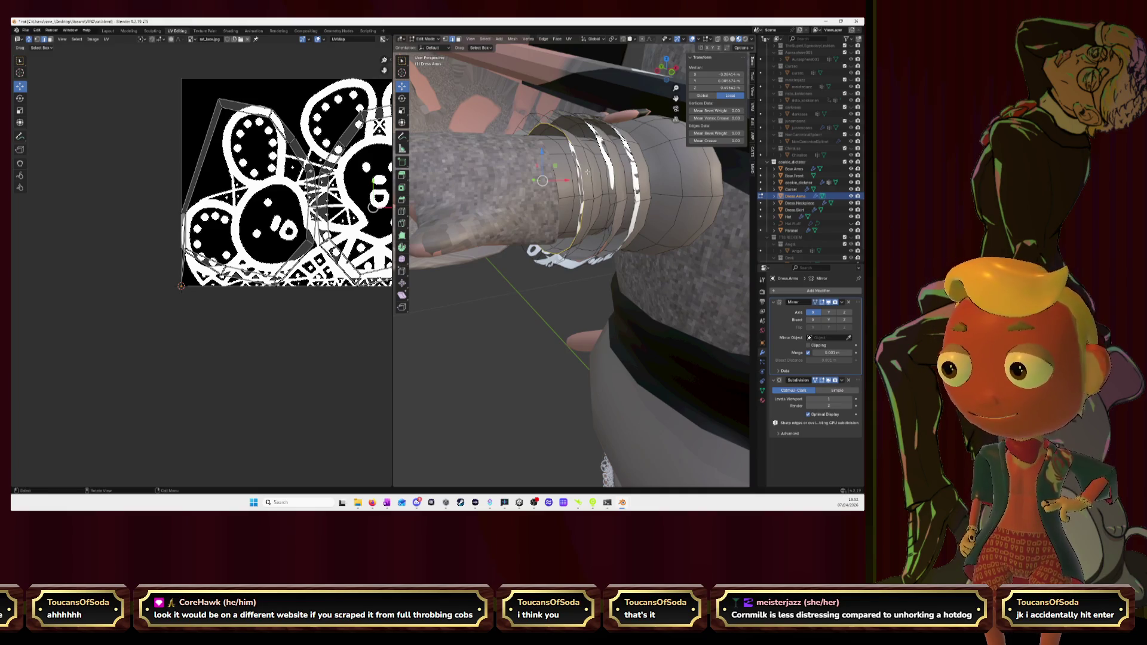
{"action": "middle_click_drag", "start_coordinate": [588, 172], "coordinate": [575, 171]}
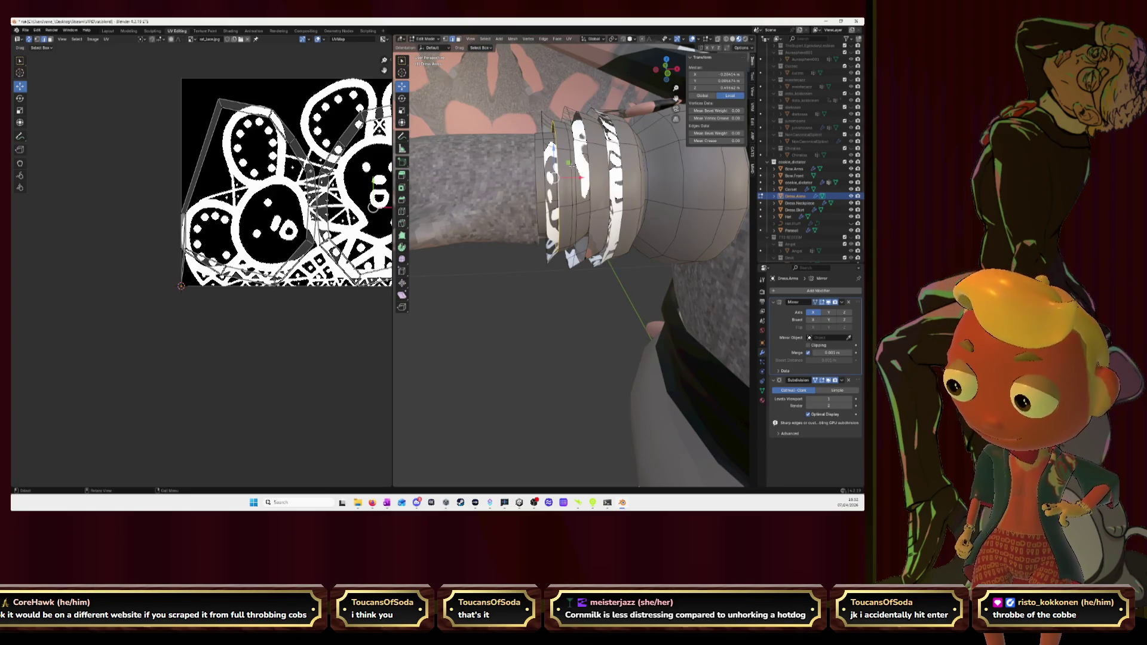
Step: Mark the selected edges crossing the sleeve's ring bands as UV seams
{"action": "right_click", "coordinate": [511, 346]}
{"action": "left_click", "coordinate": [511, 346]}
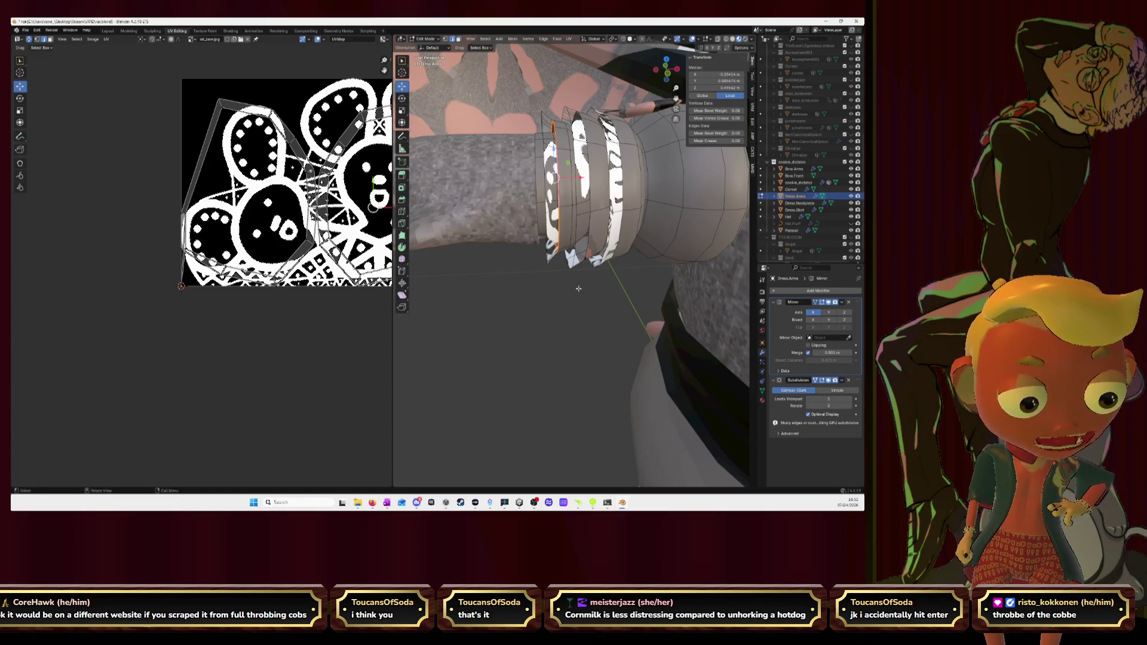
{"action": "right_click", "coordinate": [591, 182]}
{"action": "left_click", "coordinate": [590, 182]}
{"action": "right_click", "coordinate": [624, 181]}
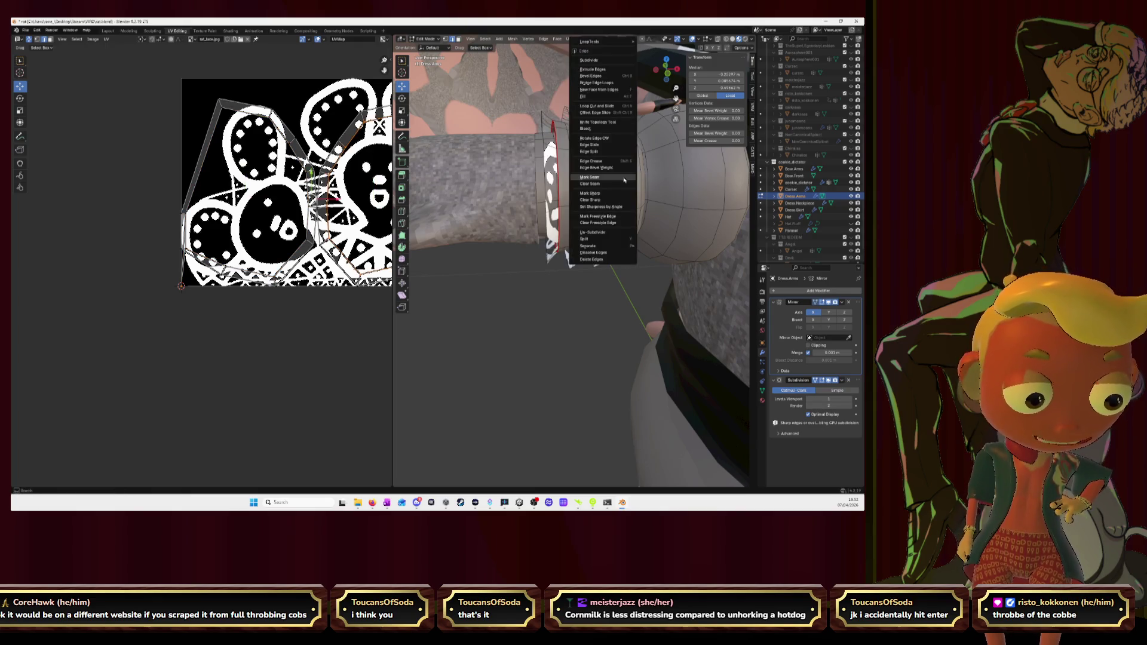
{"action": "left_click", "coordinate": [624, 180]}
Step: Deselect, inspect the arm from another angle, and drop a tried edge loop selection
{"action": "left_click", "coordinate": [556, 354]}
{"action": "middle_click_drag", "start_coordinate": [556, 353], "coordinate": [689, 416]}
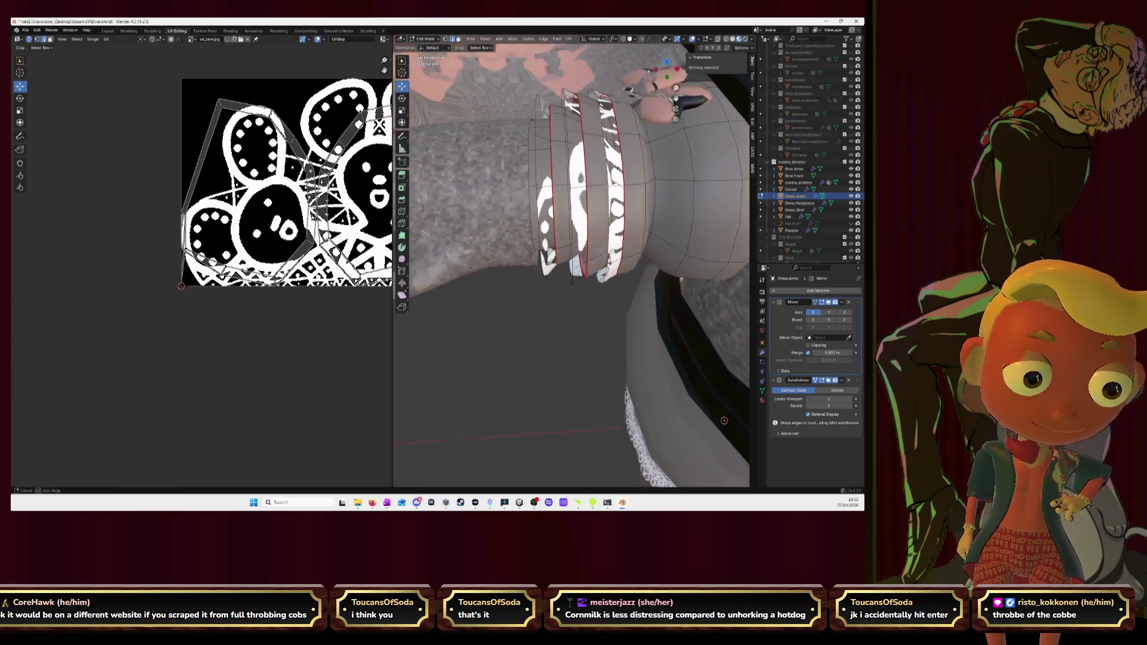
{"action": "middle_click_drag", "start_coordinate": [574, 269], "coordinate": [537, 287]}
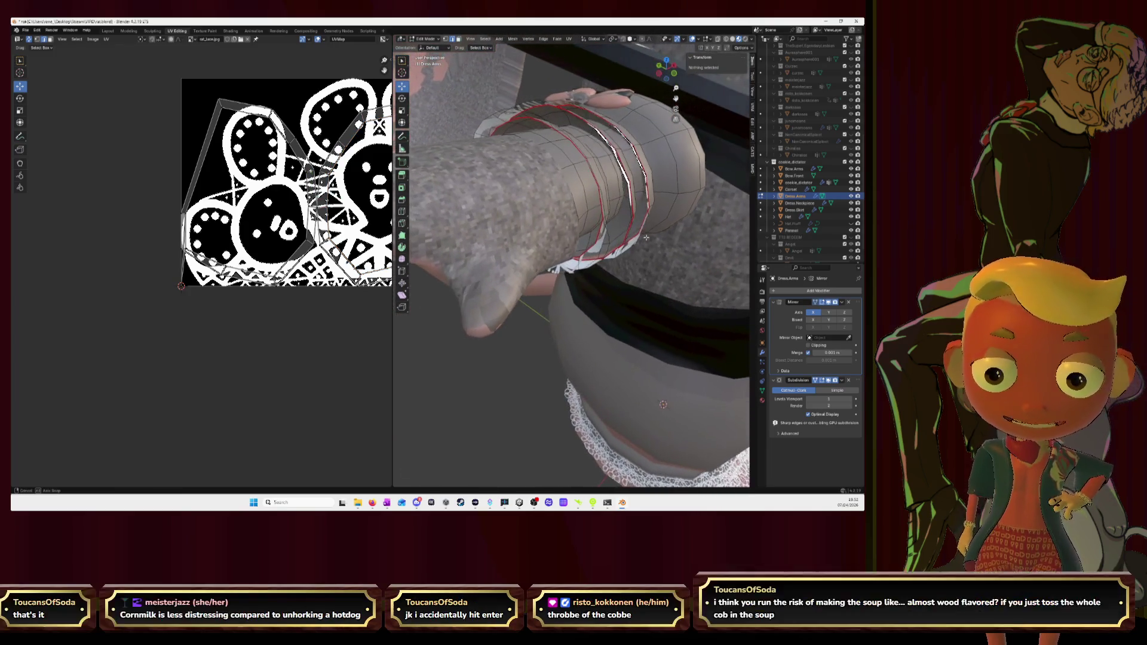
{"action": "left_click", "coordinate": [612, 258]}
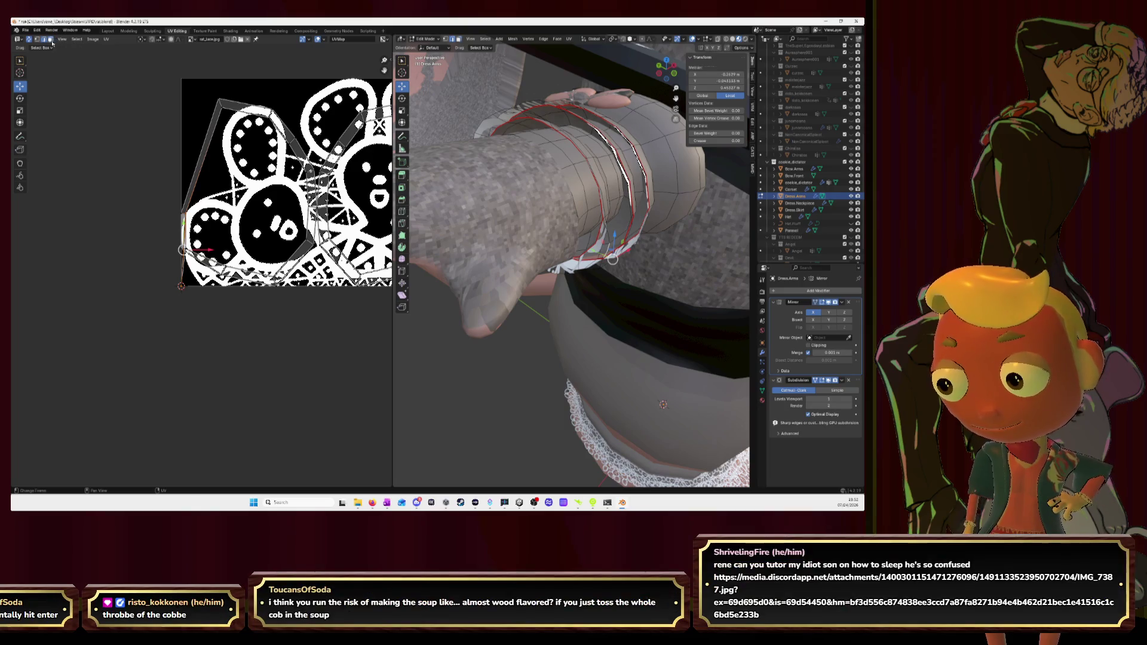
{"action": "left_click", "coordinate": [66, 160]}
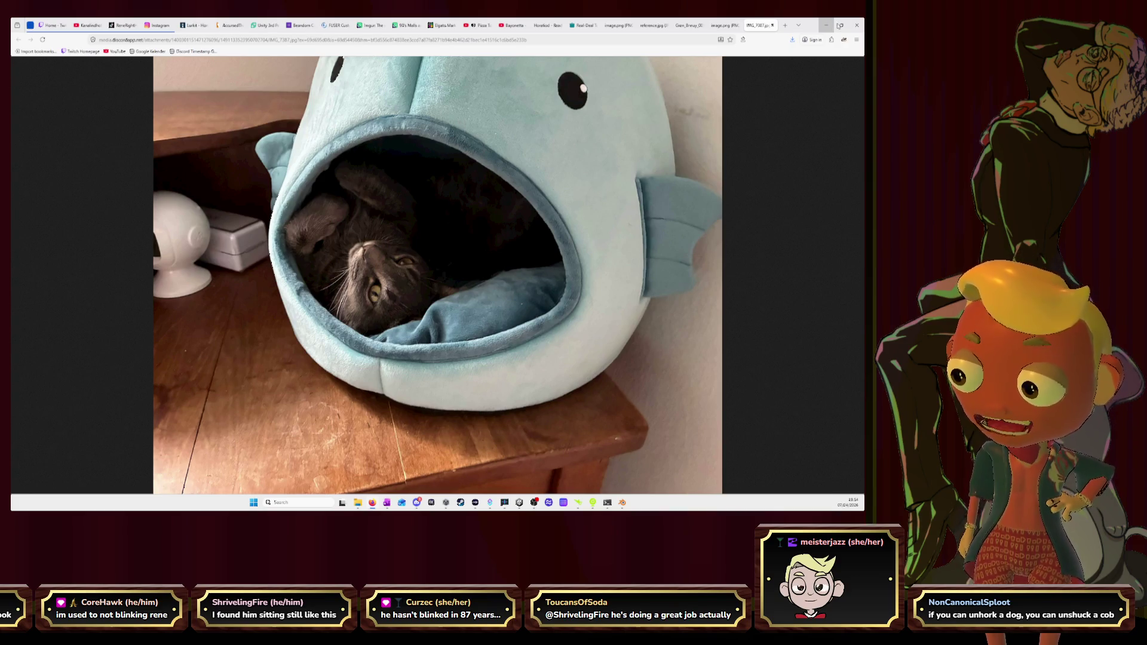
Step: Minimize the Firefox window so Blender shows again
{"action": "left_click", "coordinate": [826, 25]}
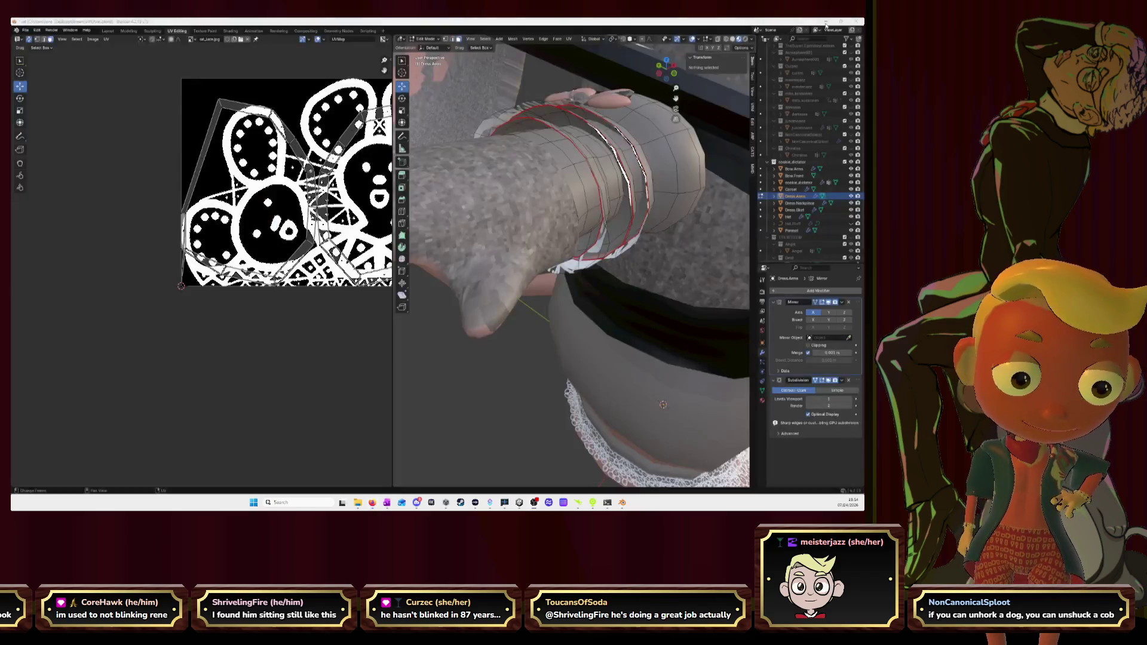
{"action": "scroll", "coordinate": [252, 208], "scroll_direction": "up", "scroll_amount": 2}
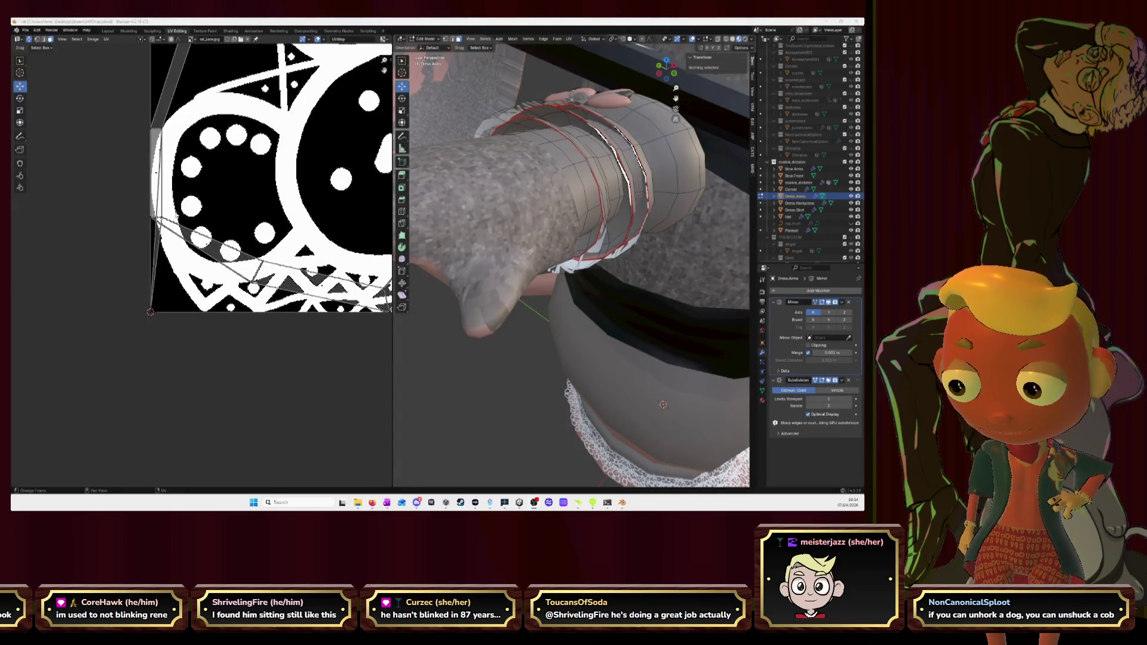
Step: Unwrap one sleeve band's face loop with Follow Active Quads into a straight UV strip
{"action": "left_click", "coordinate": [154, 171]}
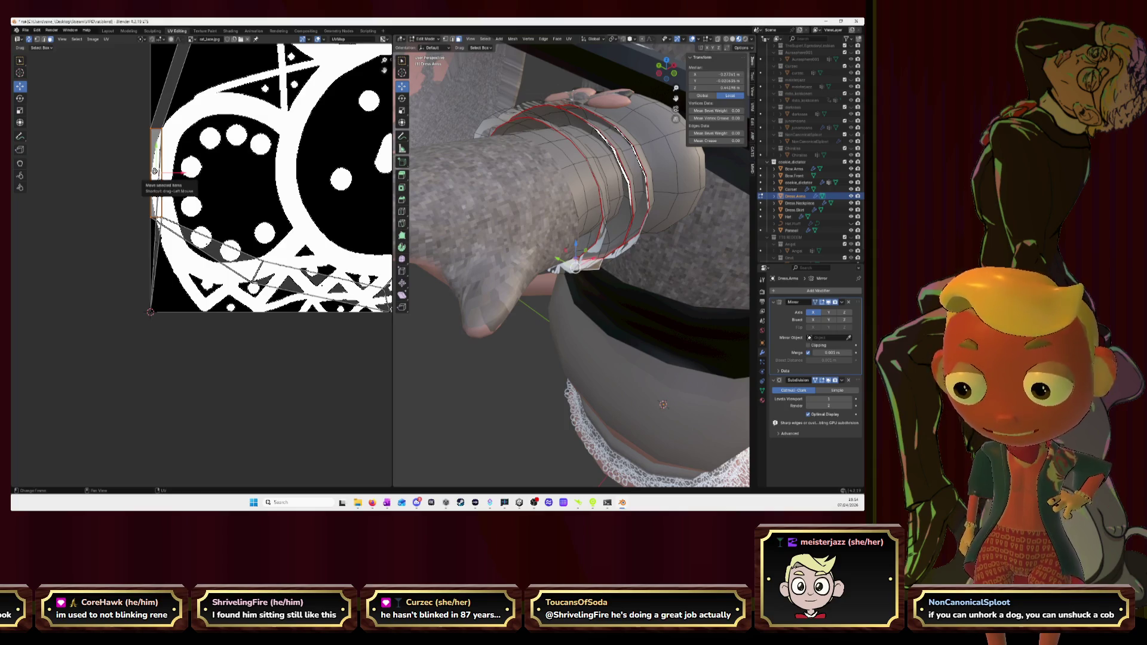
{"action": "key", "text": "l"}
{"action": "middle_click_drag", "start_coordinate": [574, 179], "coordinate": [600, 185]}
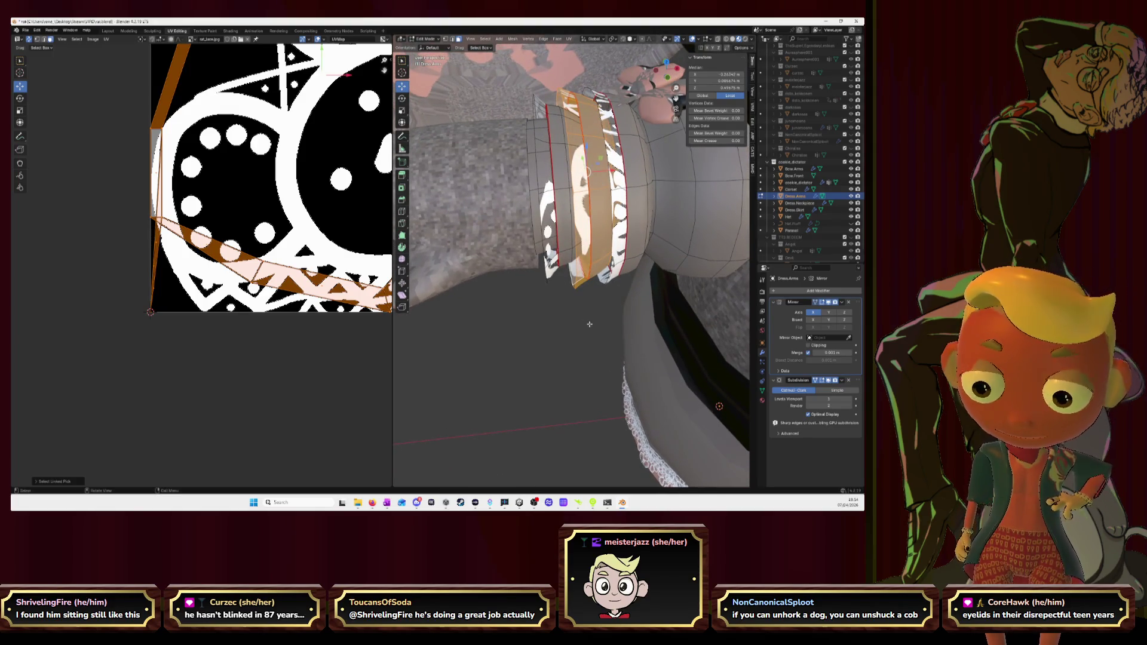
{"action": "key", "text": "alt+a"}
{"action": "left_click", "coordinate": [571, 134], "text": "alt"}
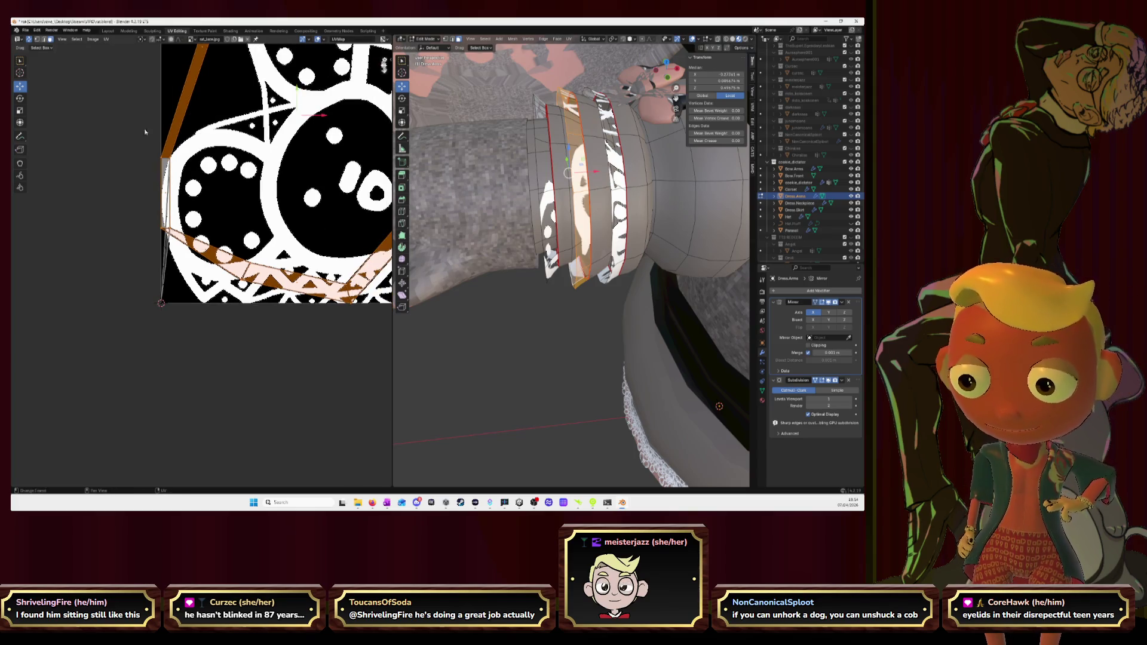
{"action": "key", "text": "u"}
{"action": "left_click", "coordinate": [211, 191]}
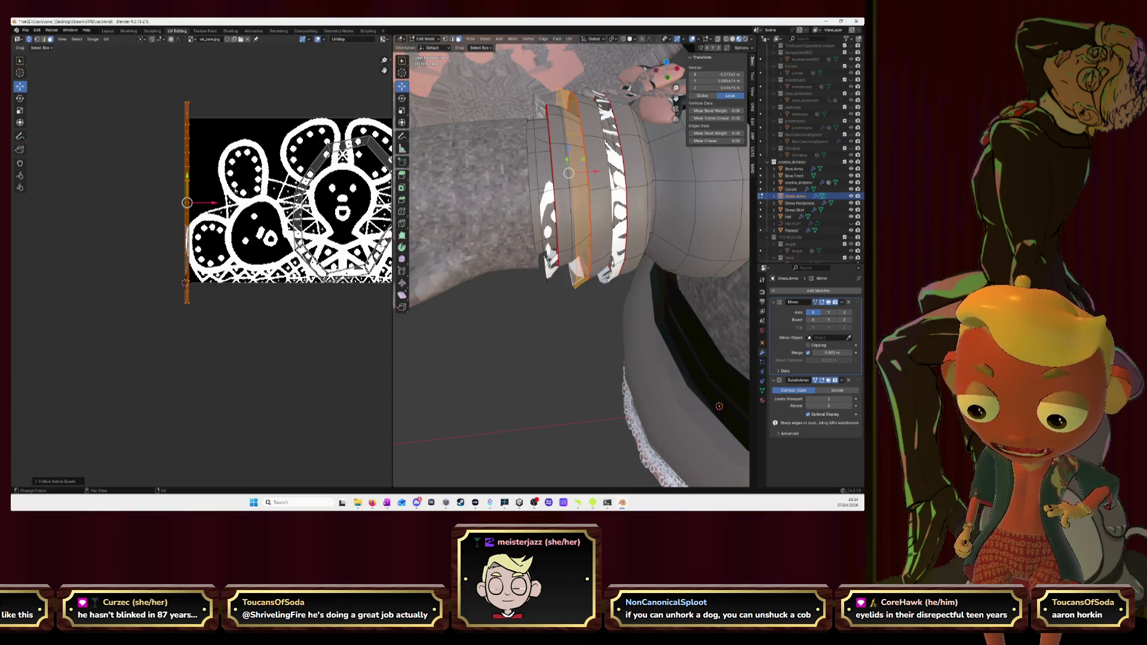
Step: Rotate the band's UV strip horizontal, stretch it wide and scale it to zero height on Y
{"action": "key", "text": "r"}
{"action": "key", "text": "Return"}
{"action": "scroll", "coordinate": [201, 264], "scroll_direction": "down", "scroll_amount": 1}
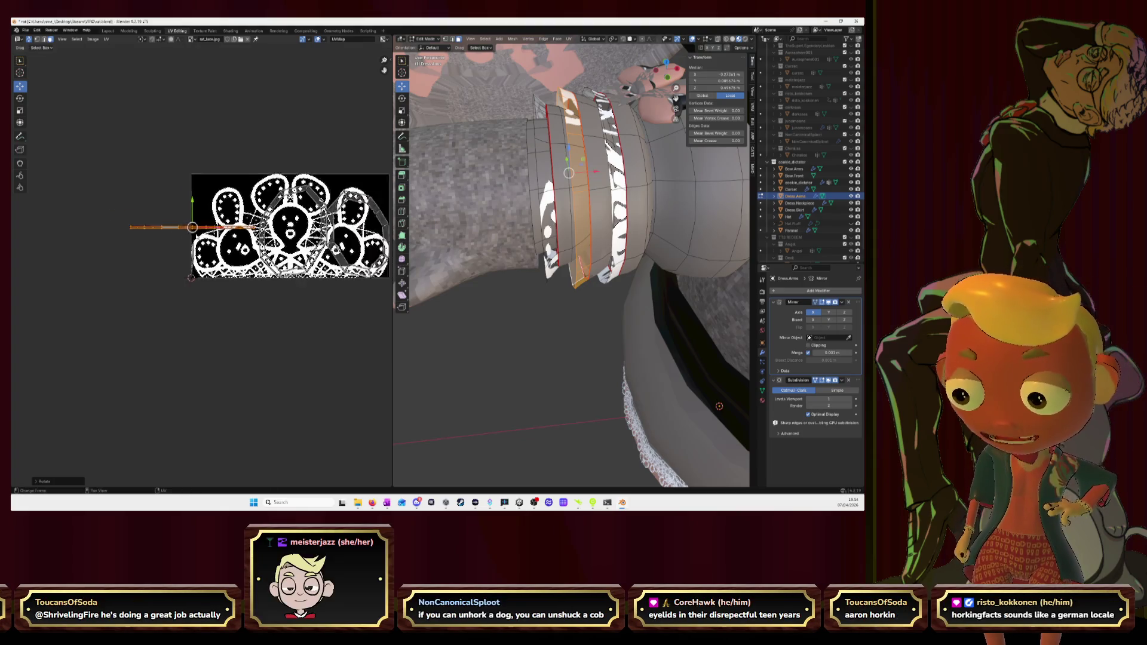
{"action": "scroll", "coordinate": [201, 264], "scroll_direction": "down", "scroll_amount": 2}
{"action": "key", "text": "s"}
{"action": "key", "text": "x"}
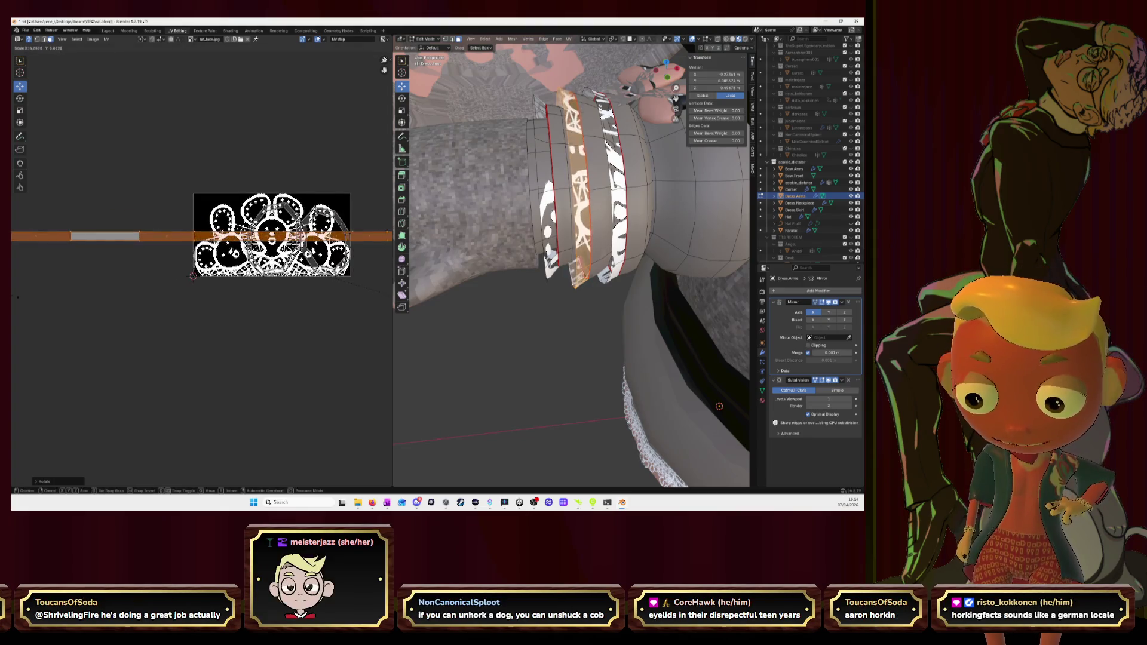
{"action": "key", "text": "x"}
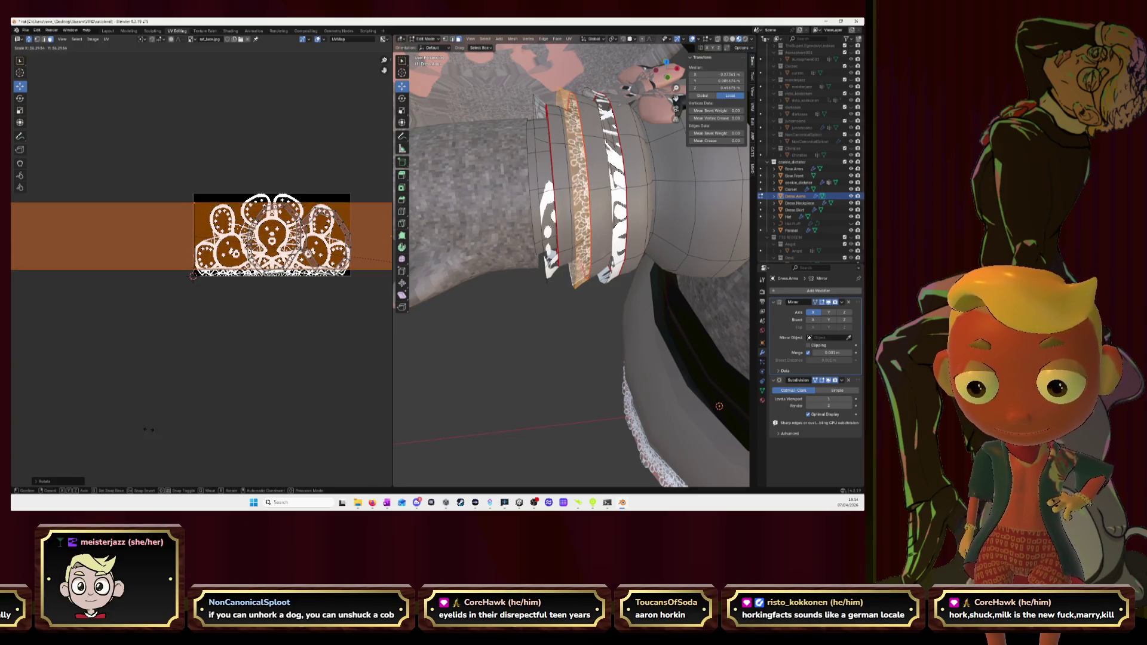
{"action": "left_click", "coordinate": [210, 452]}
{"action": "scroll", "coordinate": [238, 424], "scroll_direction": "down", "scroll_amount": 1}
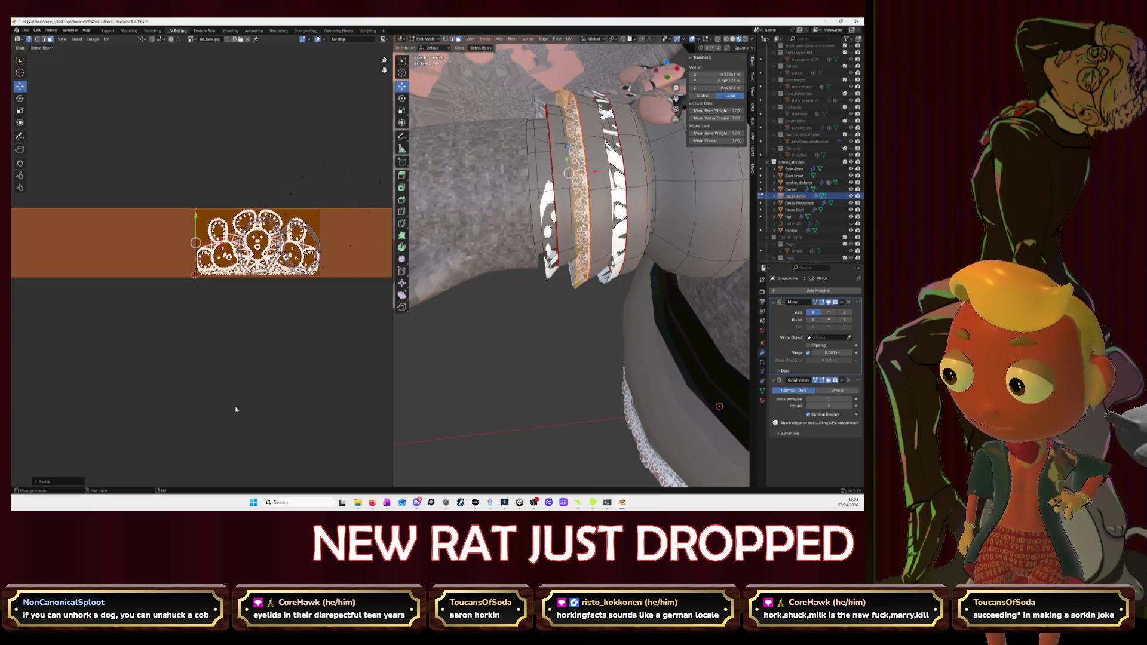
{"action": "scroll", "coordinate": [270, 390], "scroll_direction": "down", "scroll_amount": 1}
{"action": "key", "text": "s"}
{"action": "key", "text": "y"}
{"action": "key", "text": "0"}
{"action": "key", "text": "Return"}
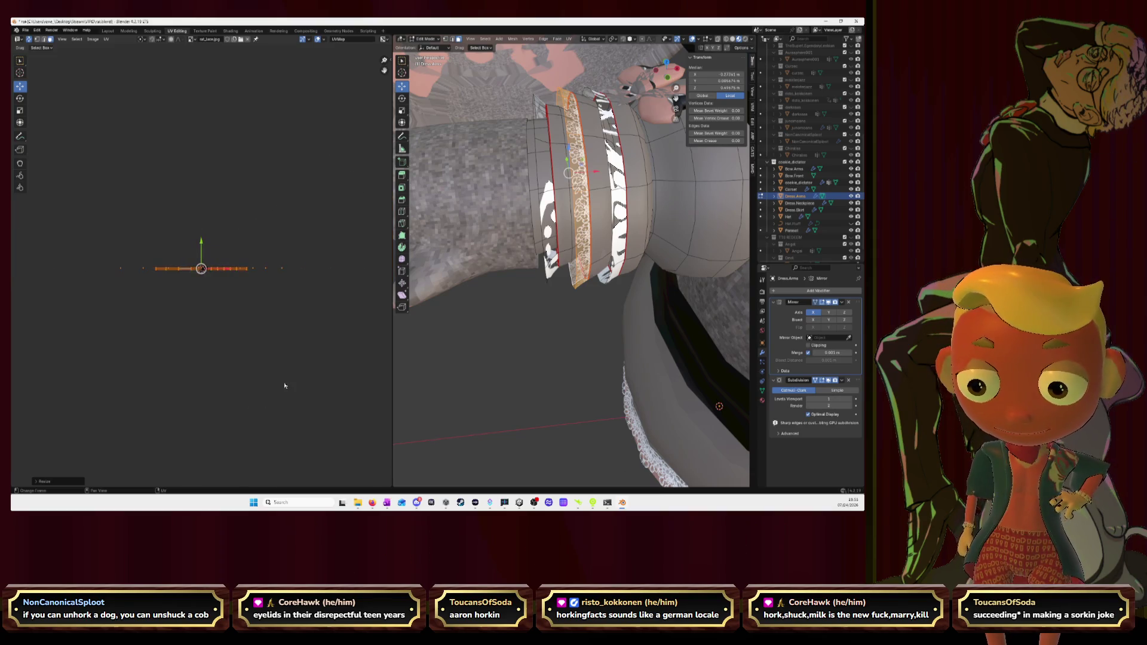
Step: Reselect the band's UV strip and shorten it horizontally
{"action": "left_click_drag", "start_coordinate": [330, 255], "coordinate": [380, 289]}
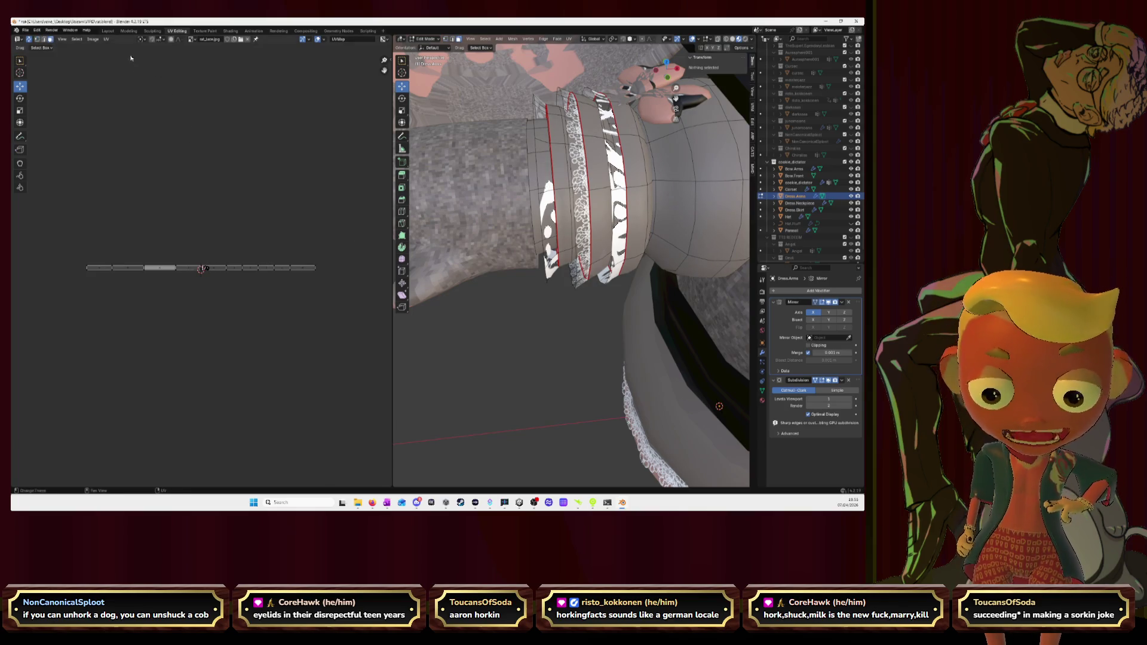
{"action": "key", "text": "a"}
{"action": "key", "text": "alt+a"}
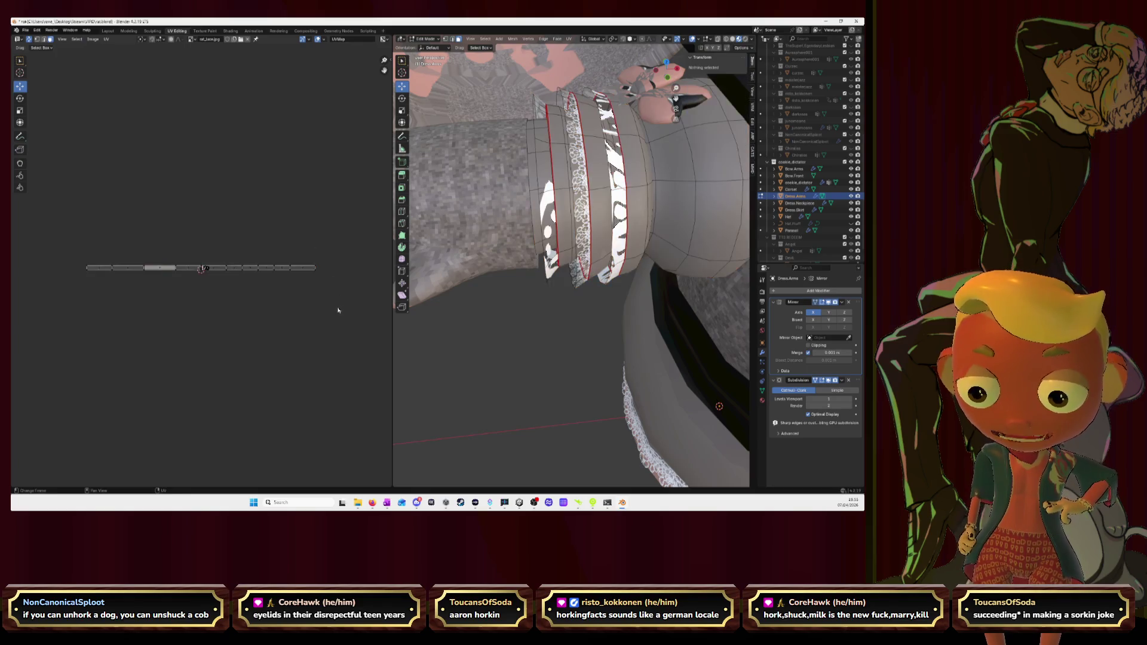
{"action": "scroll", "coordinate": [305, 305], "scroll_direction": "up", "scroll_amount": 5}
{"action": "scroll", "coordinate": [319, 301], "scroll_direction": "up", "scroll_amount": 3}
{"action": "scroll", "coordinate": [318, 300], "scroll_direction": "down", "scroll_amount": 3}
{"action": "scroll", "coordinate": [318, 301], "scroll_direction": "down", "scroll_amount": 2}
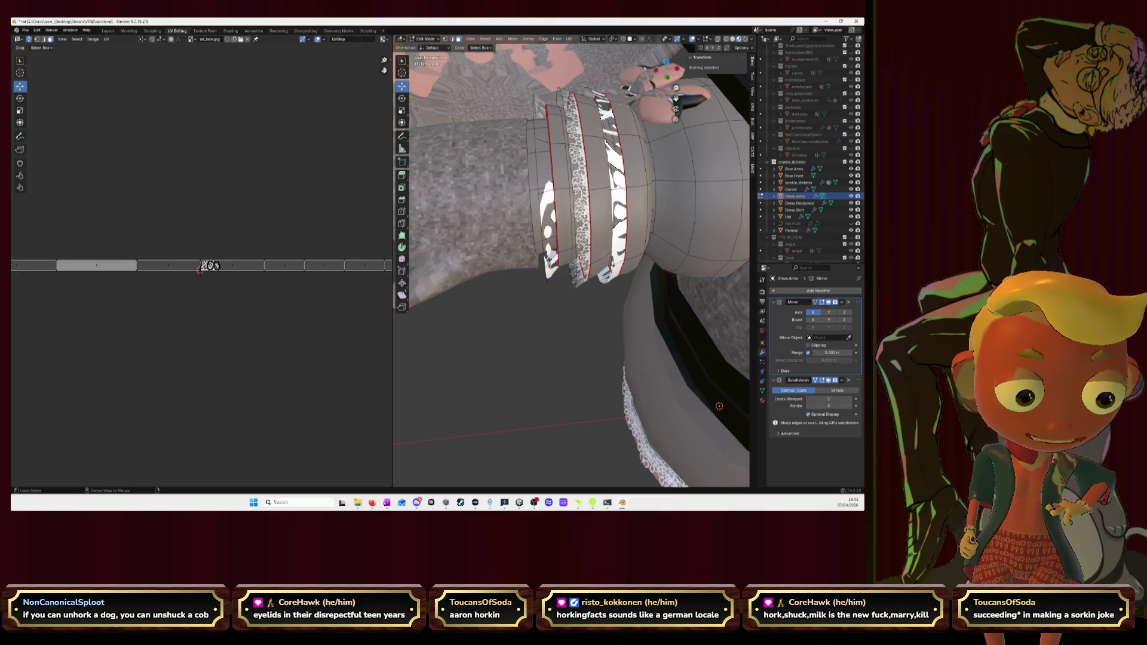
{"action": "left_click", "coordinate": [209, 266]}
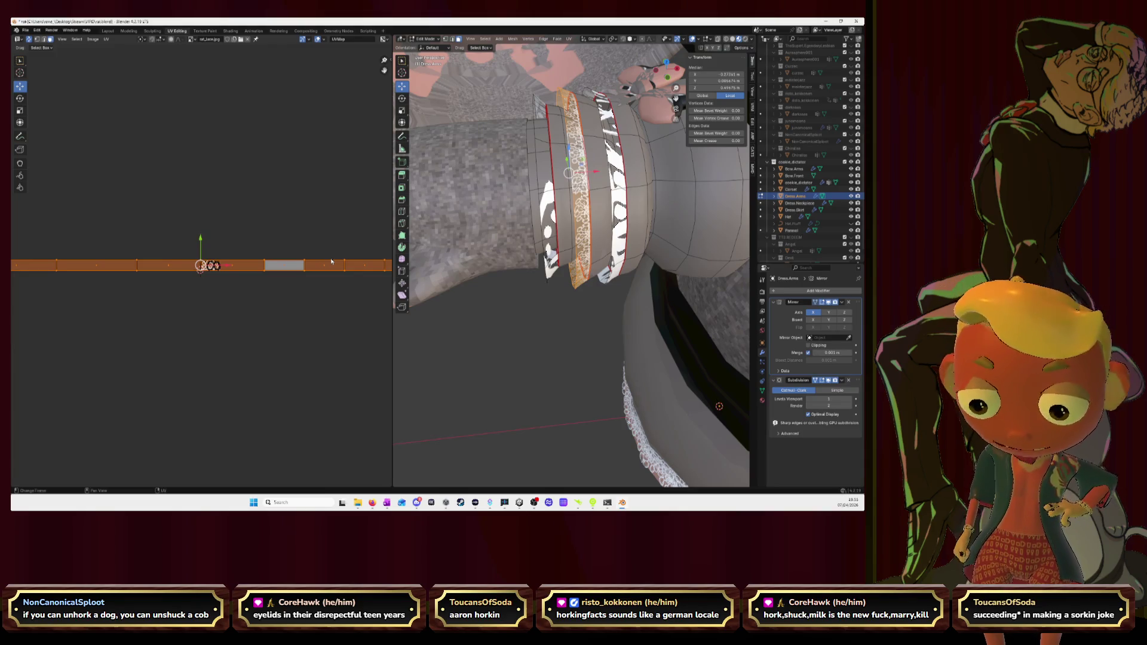
{"action": "key", "text": "s"}
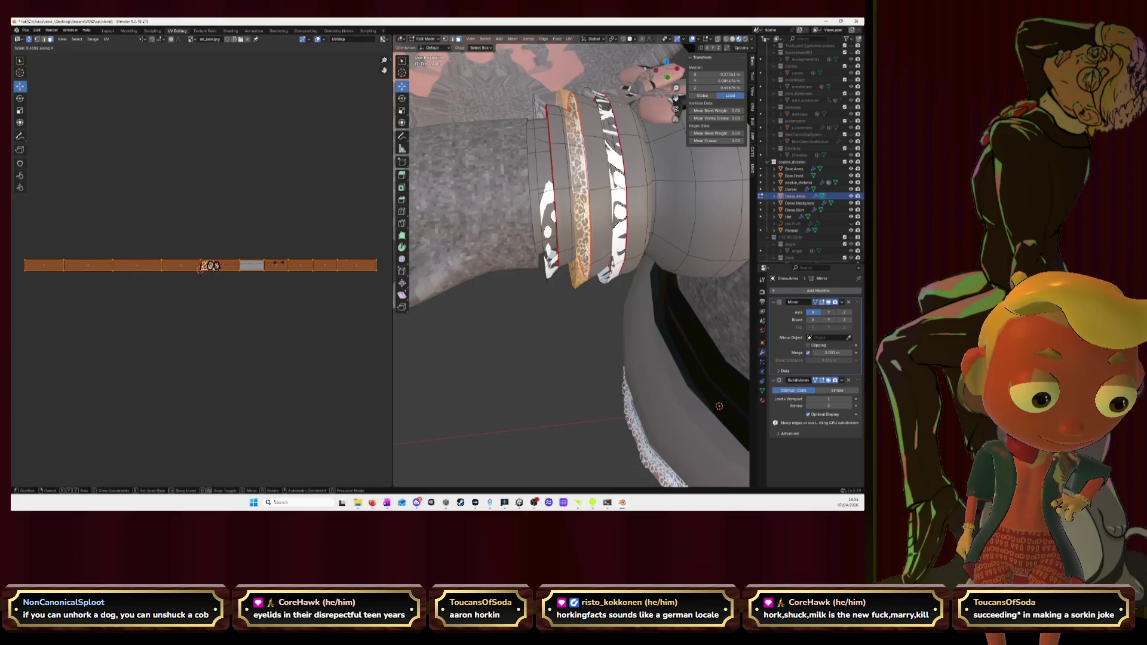
{"action": "left_click", "coordinate": [290, 285]}
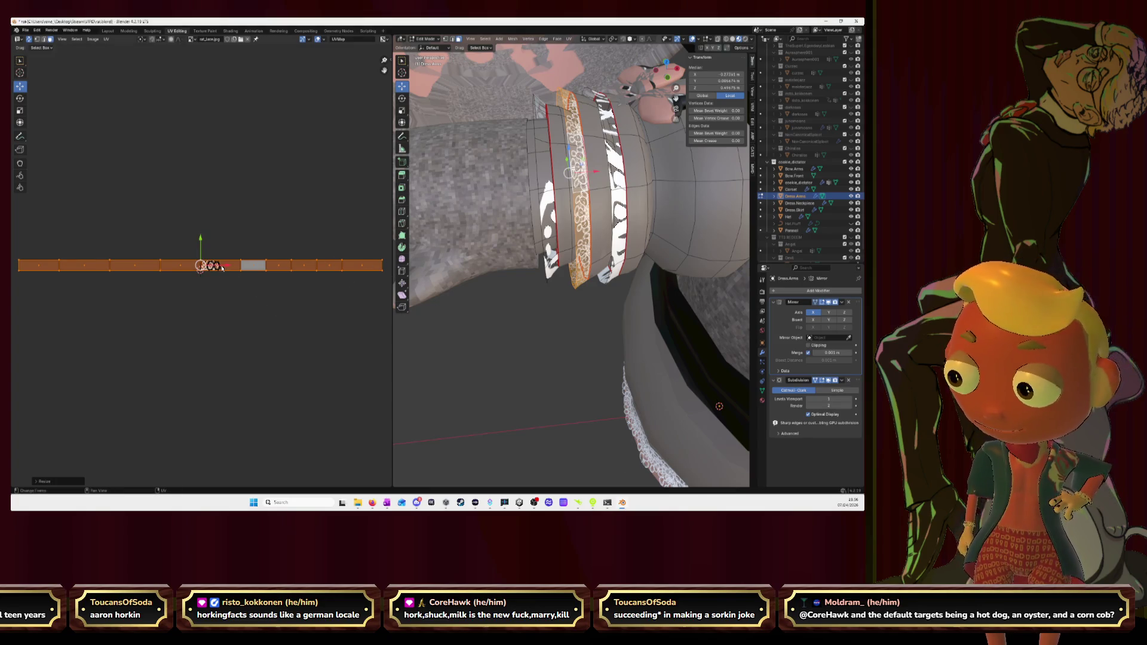
{"action": "scroll", "coordinate": [222, 268], "scroll_direction": "up", "scroll_amount": 3}
{"action": "scroll", "coordinate": [229, 258], "scroll_direction": "up", "scroll_amount": 2}
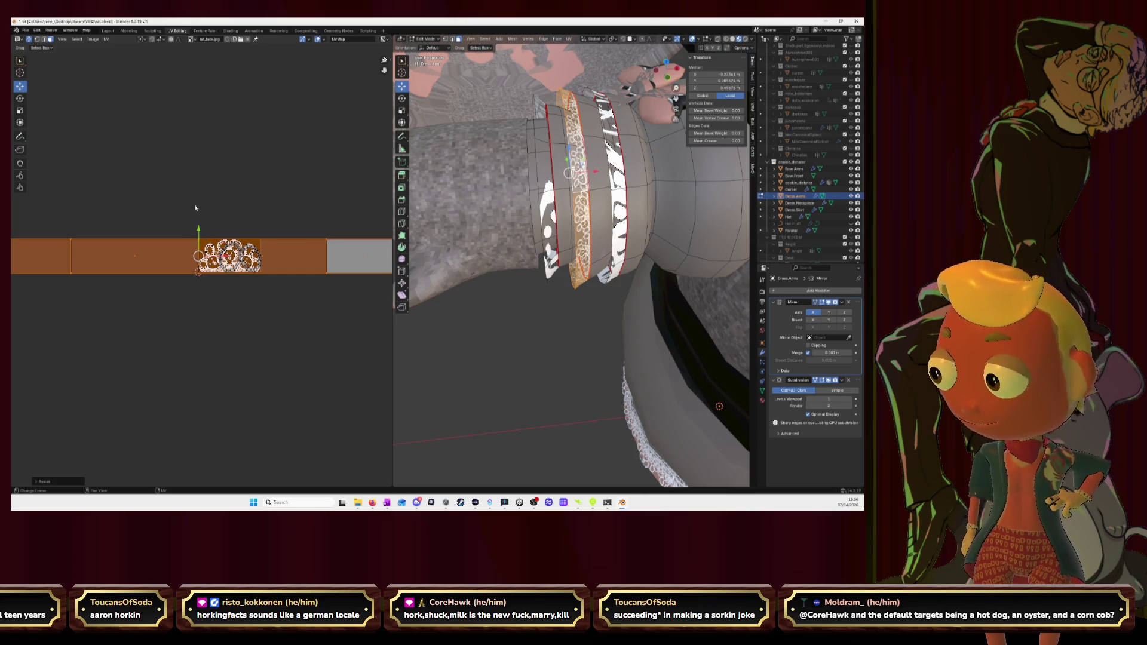
Step: Move the band's UV strip down beneath the lace image and select the motif's top UV edge
{"action": "key", "text": "g"}
{"action": "left_click", "coordinate": [197, 272]}
{"action": "scroll", "coordinate": [202, 278], "scroll_direction": "up", "scroll_amount": 4}
{"action": "scroll", "coordinate": [209, 287], "scroll_direction": "up", "scroll_amount": 3}
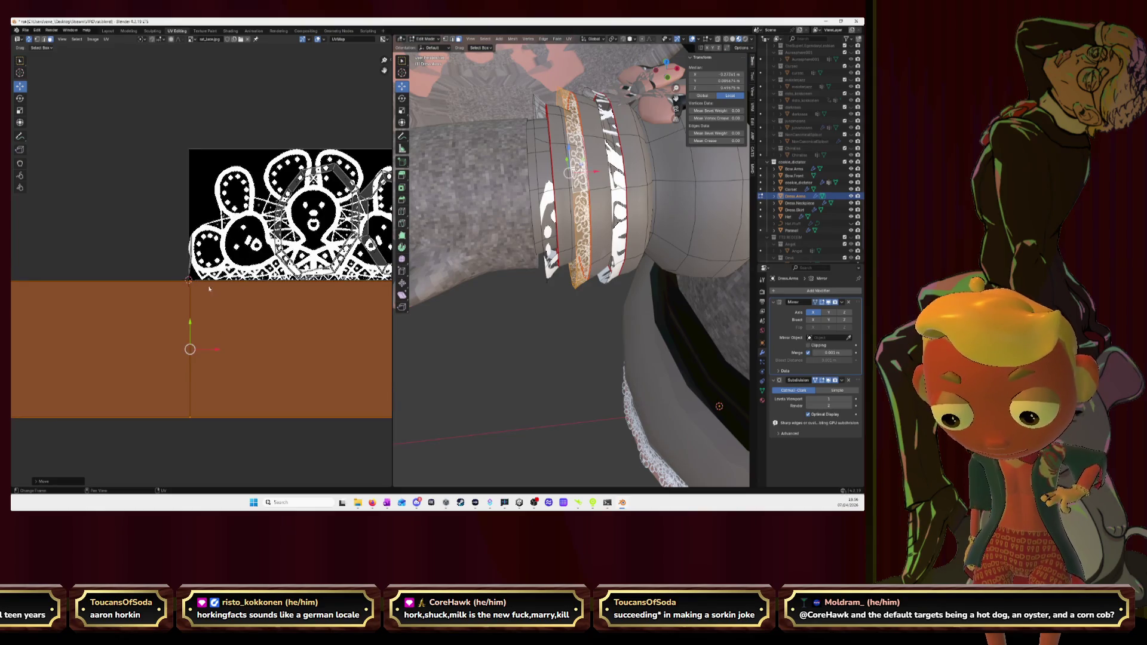
{"action": "left_click_drag", "start_coordinate": [189, 323], "coordinate": [189, 323]}
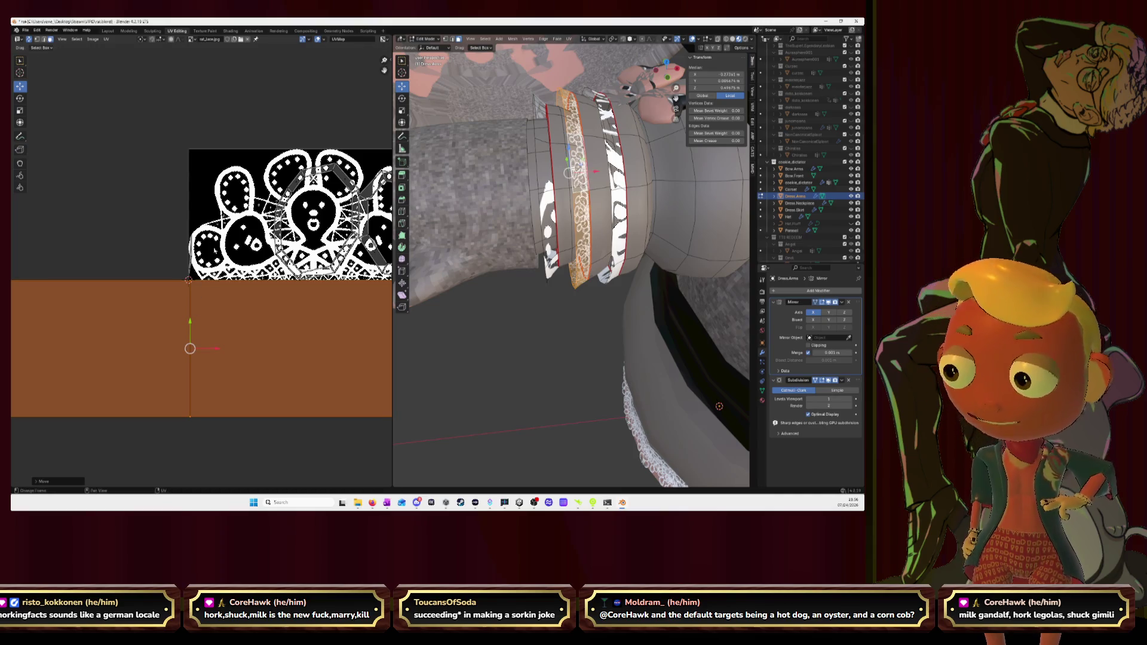
{"action": "scroll", "coordinate": [354, 240], "scroll_direction": "down", "scroll_amount": 3}
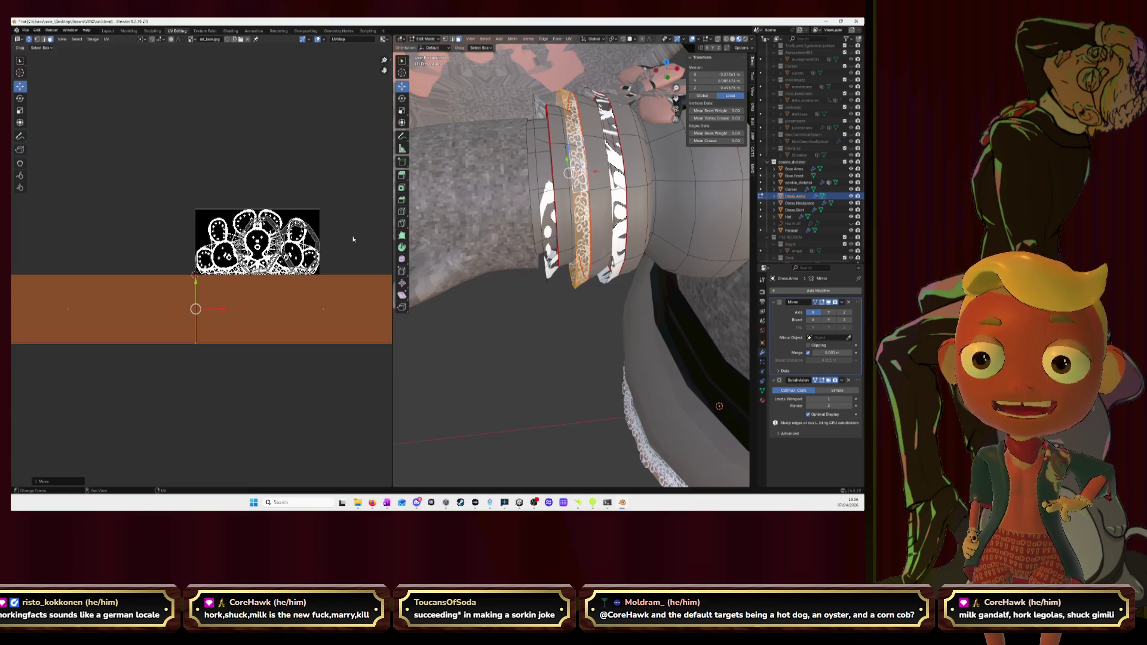
{"action": "scroll", "coordinate": [572, 260], "scroll_direction": "up", "scroll_amount": 2}
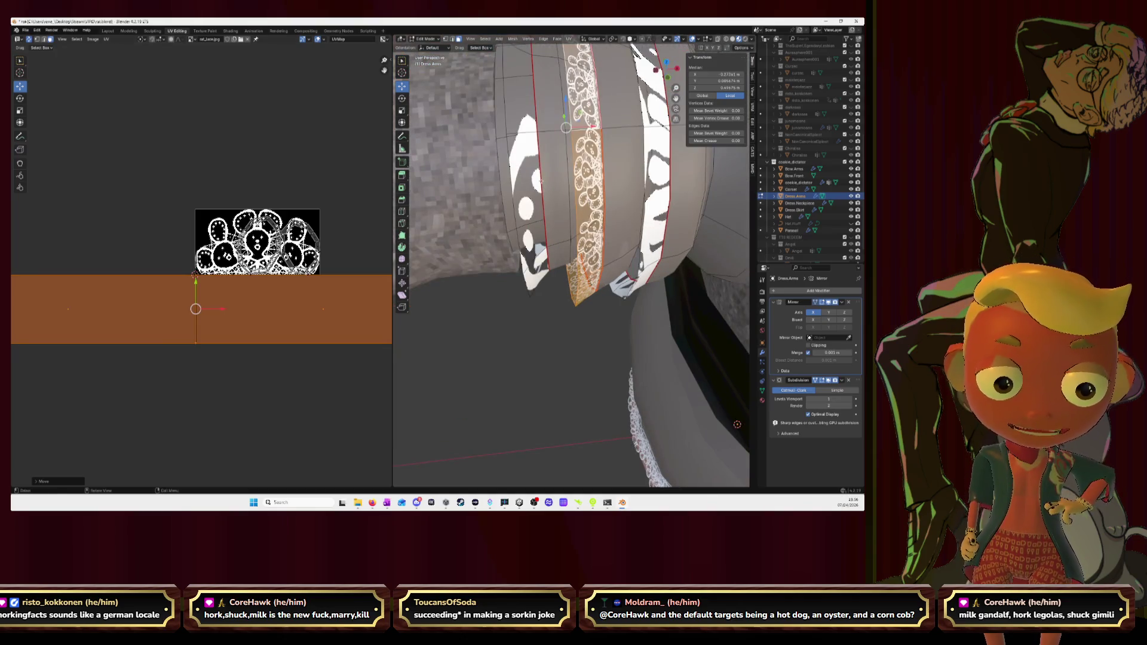
{"action": "scroll", "coordinate": [260, 238], "scroll_direction": "up", "scroll_amount": 3}
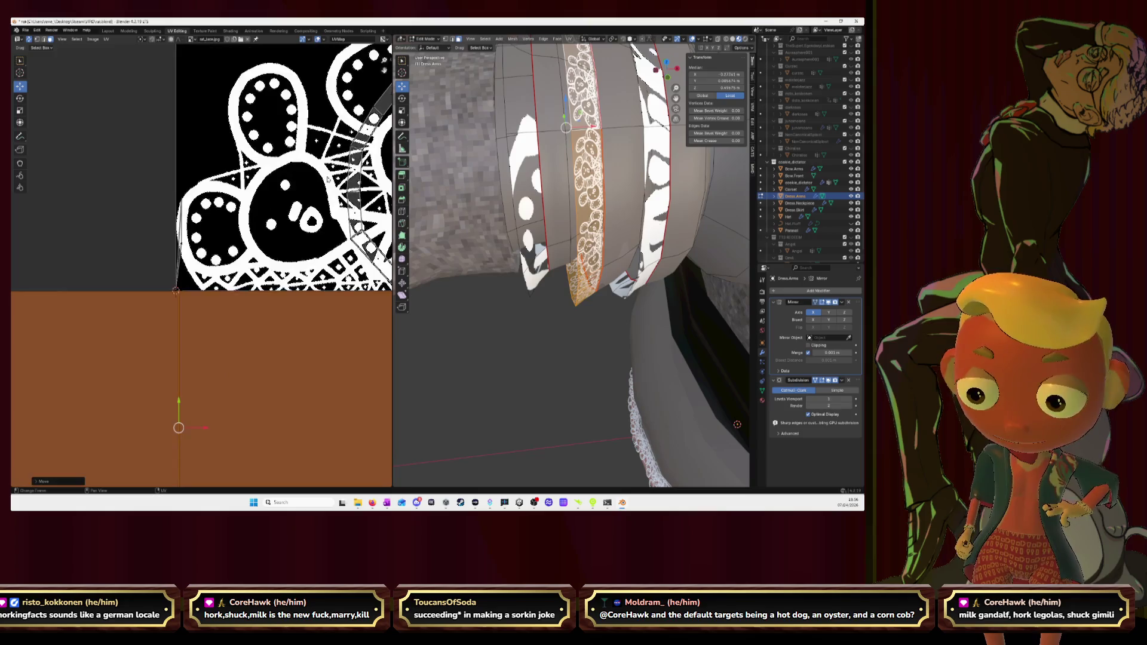
{"action": "scroll", "coordinate": [260, 238], "scroll_direction": "up", "scroll_amount": 2}
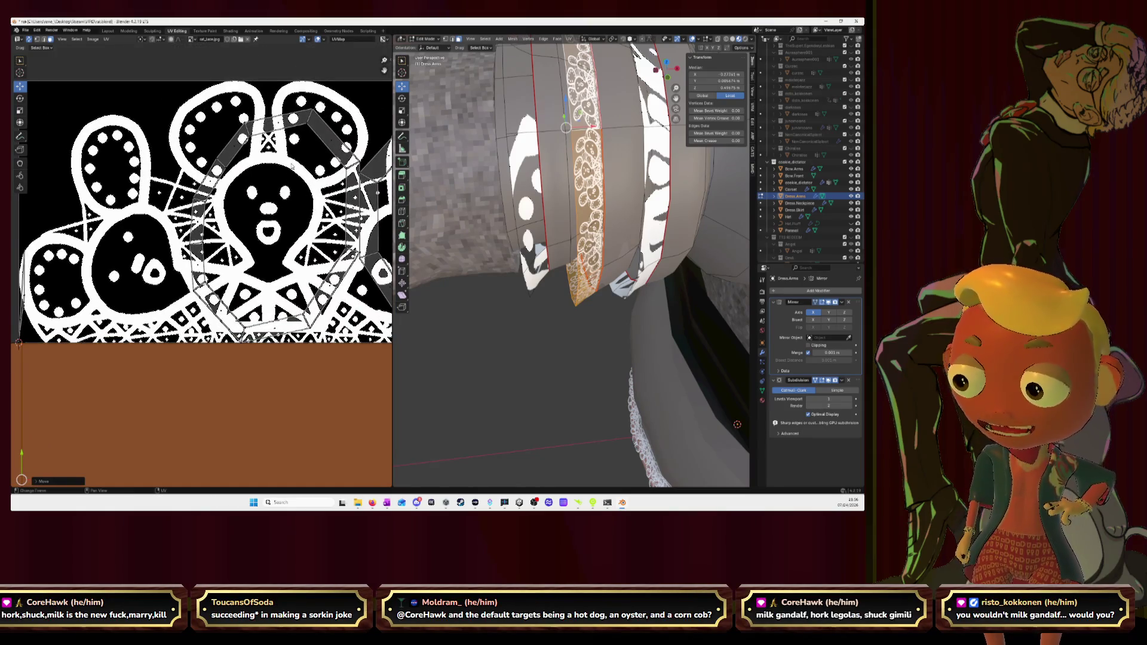
{"action": "left_click", "coordinate": [279, 123]}
{"action": "middle_click_drag", "start_coordinate": [269, 204], "coordinate": [260, 251]}
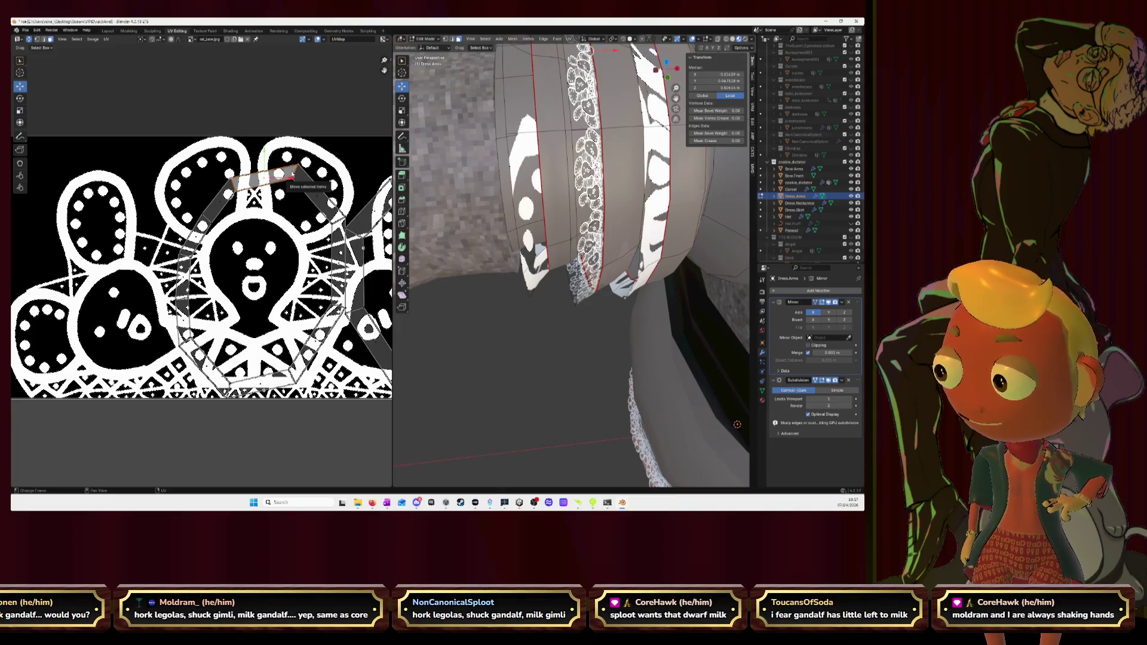
{"action": "middle_click_drag", "start_coordinate": [574, 224], "coordinate": [585, 109]}
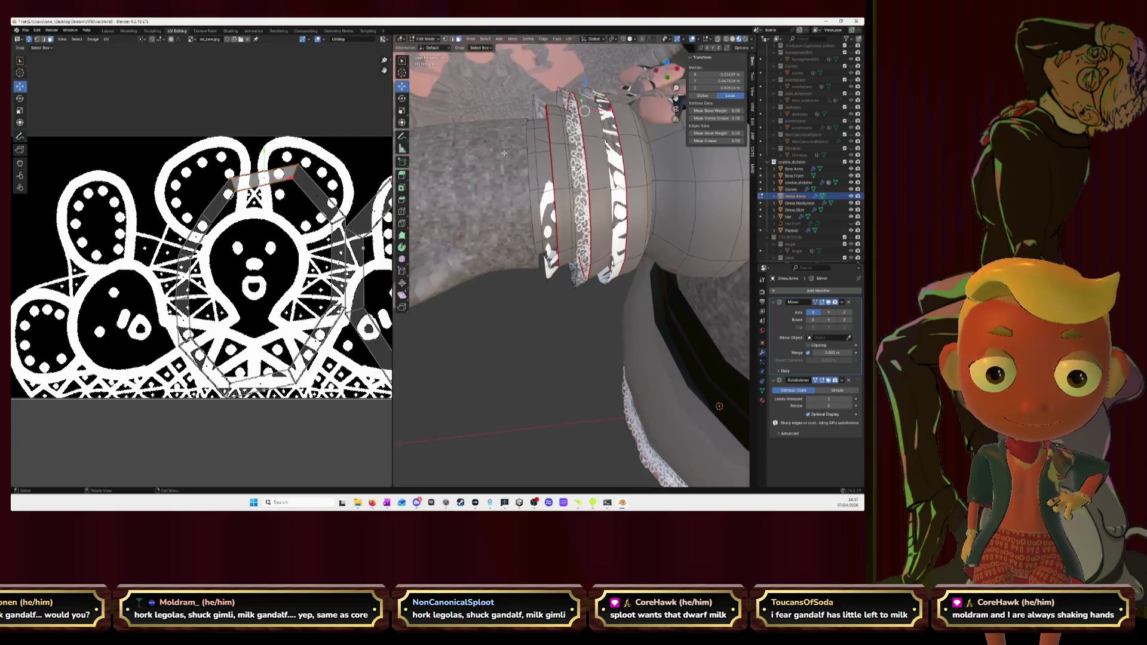
{"action": "scroll", "coordinate": [245, 167], "scroll_direction": "up", "scroll_amount": 1}
{"action": "scroll", "coordinate": [251, 175], "scroll_direction": "up", "scroll_amount": 1}
{"action": "scroll", "coordinate": [260, 184], "scroll_direction": "up", "scroll_amount": 1}
{"action": "scroll", "coordinate": [269, 193], "scroll_direction": "up", "scroll_amount": 1}
{"action": "scroll", "coordinate": [287, 198], "scroll_direction": "down", "scroll_amount": 3}
{"action": "scroll", "coordinate": [284, 204], "scroll_direction": "up", "scroll_amount": 1}
{"action": "scroll", "coordinate": [281, 213], "scroll_direction": "up", "scroll_amount": 2}
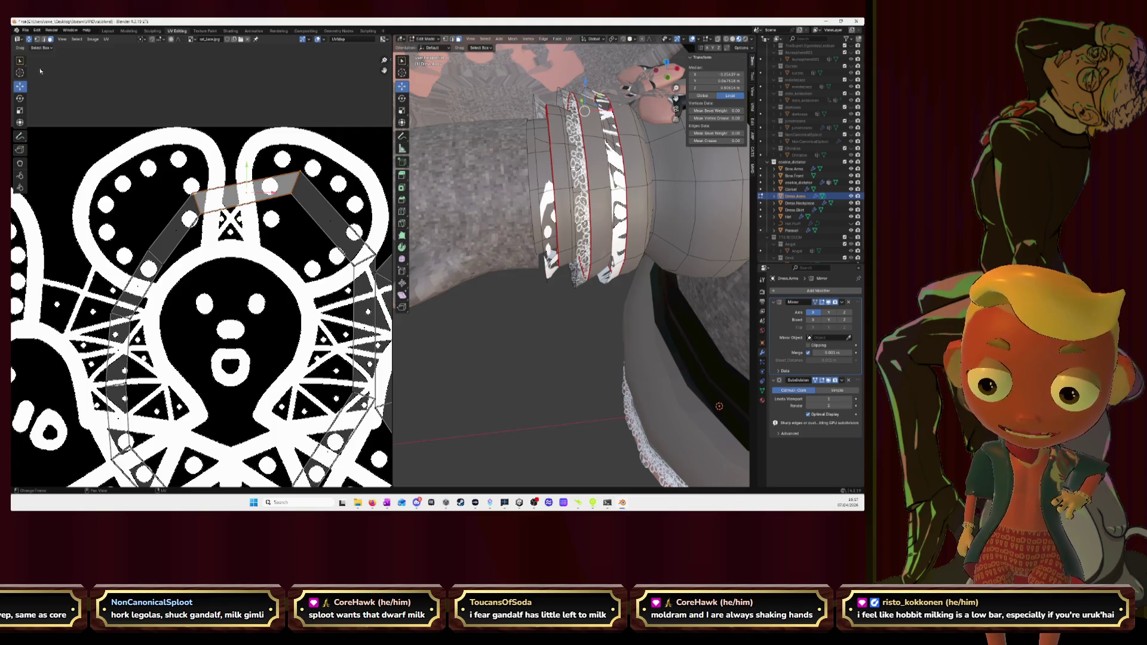
Step: Try Align Auto on the island, undo it, then align it vertically and its top edge horizontally
{"action": "right_click", "coordinate": [261, 205]}
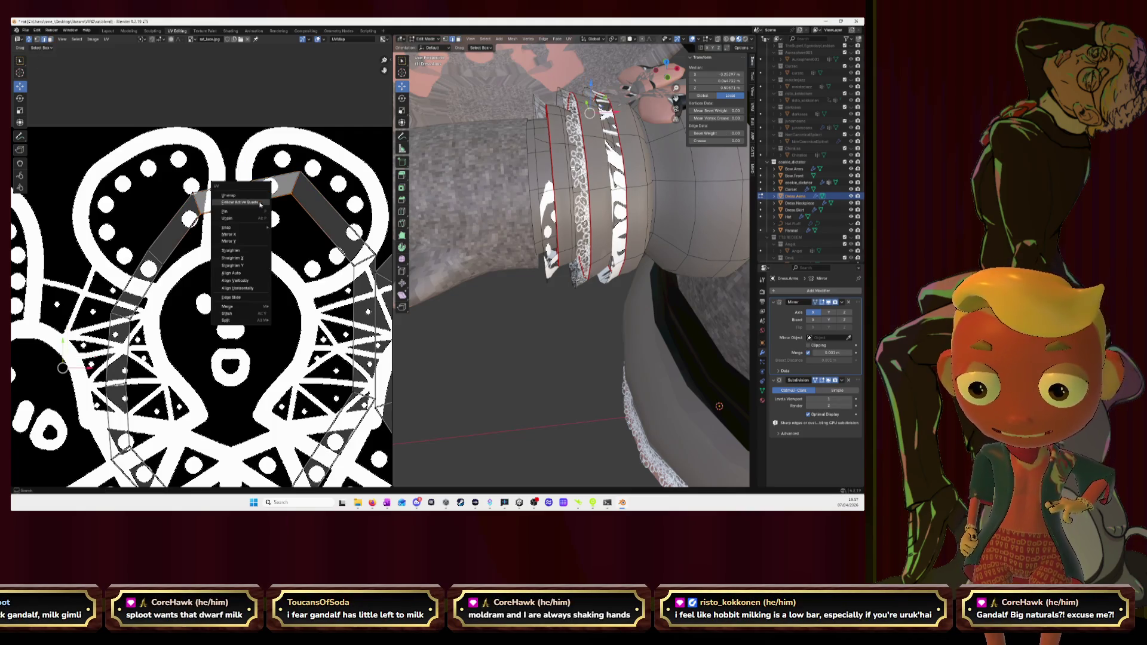
{"action": "left_click", "coordinate": [252, 274]}
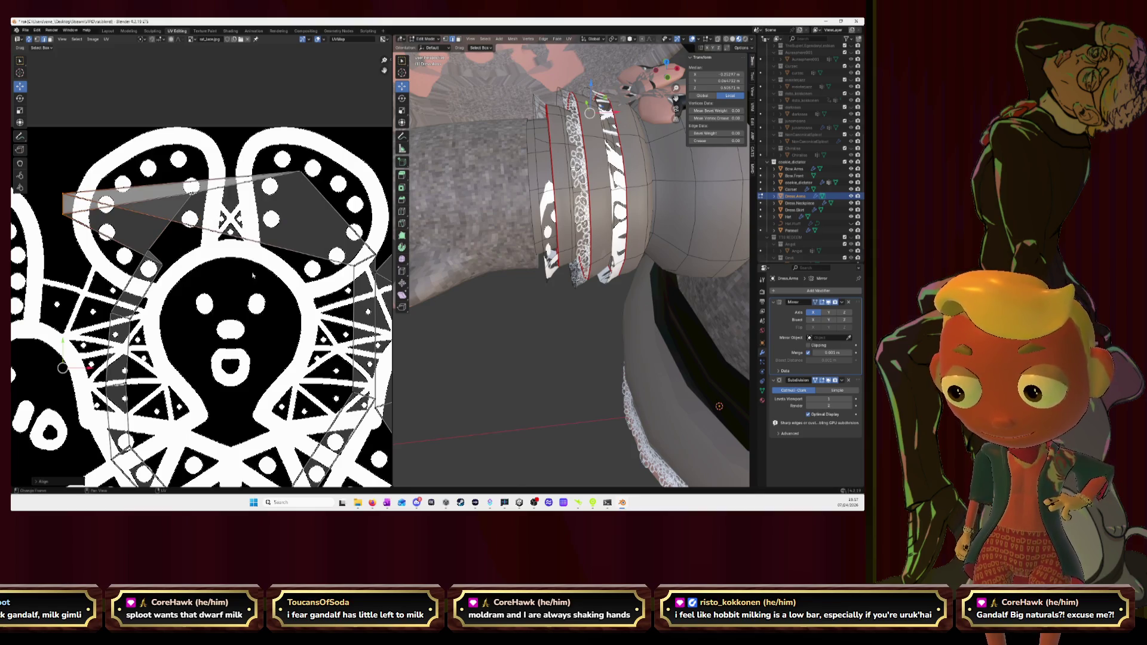
{"action": "key", "text": "ctrl+z"}
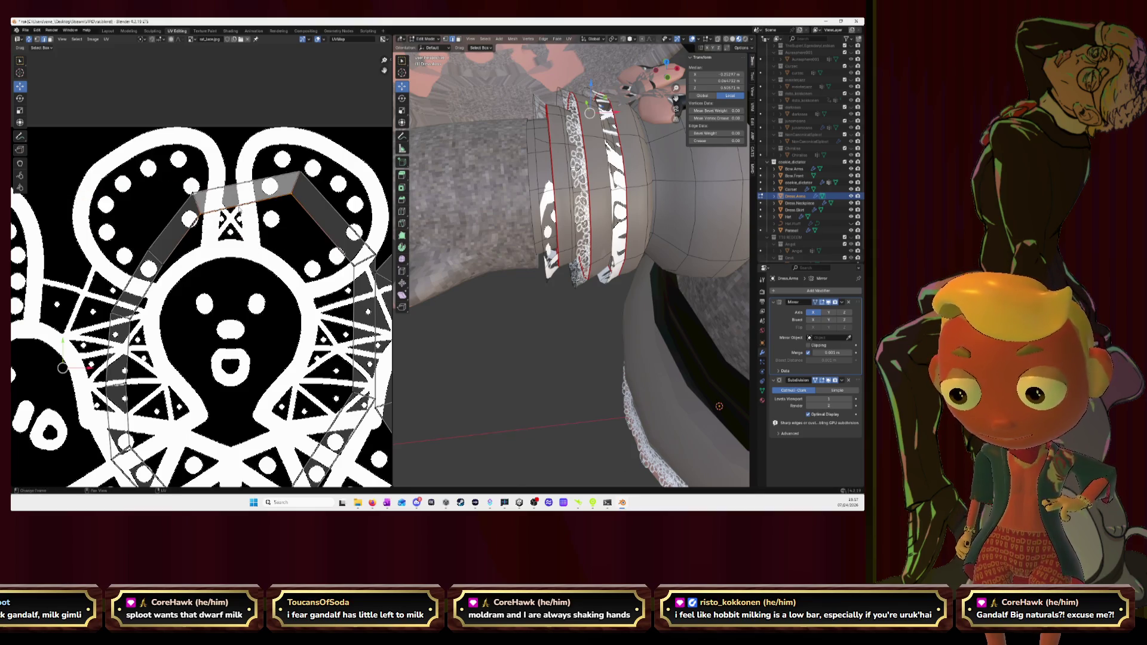
{"action": "right_click", "coordinate": [225, 208]}
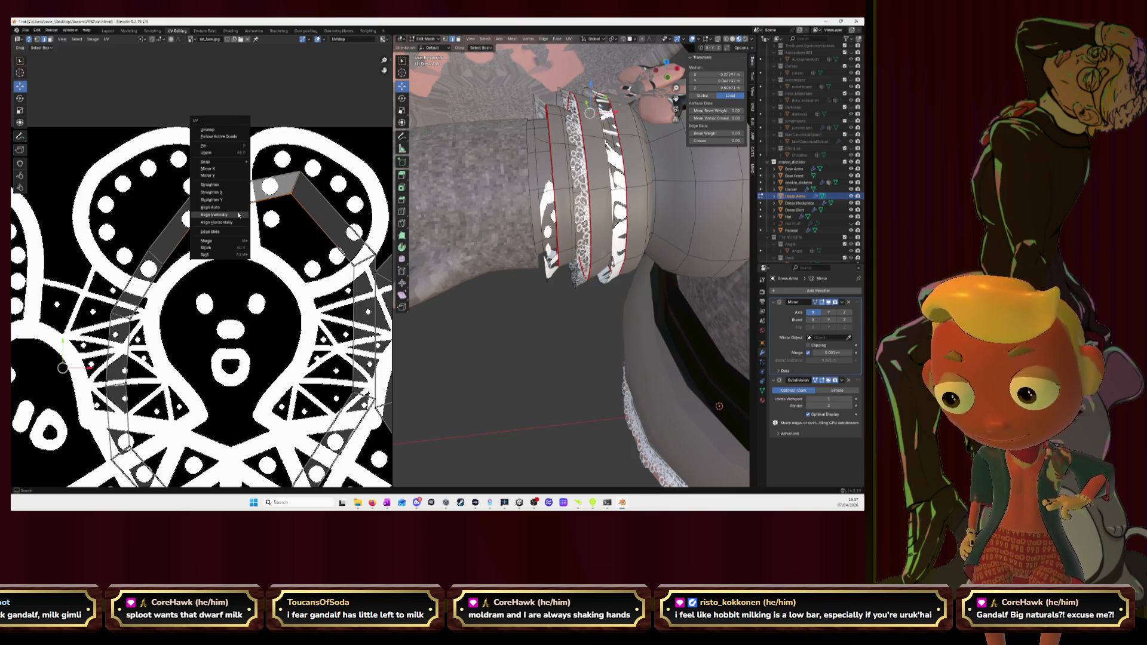
{"action": "left_click", "coordinate": [238, 216]}
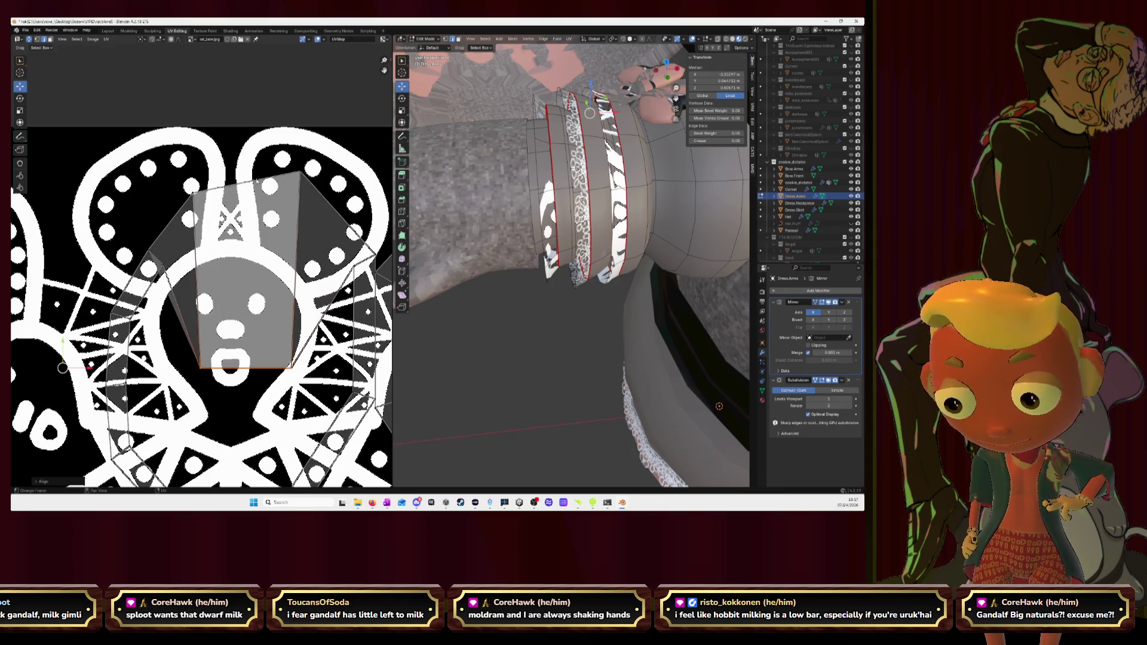
{"action": "right_click", "coordinate": [257, 179]}
{"action": "left_click", "coordinate": [258, 180]}
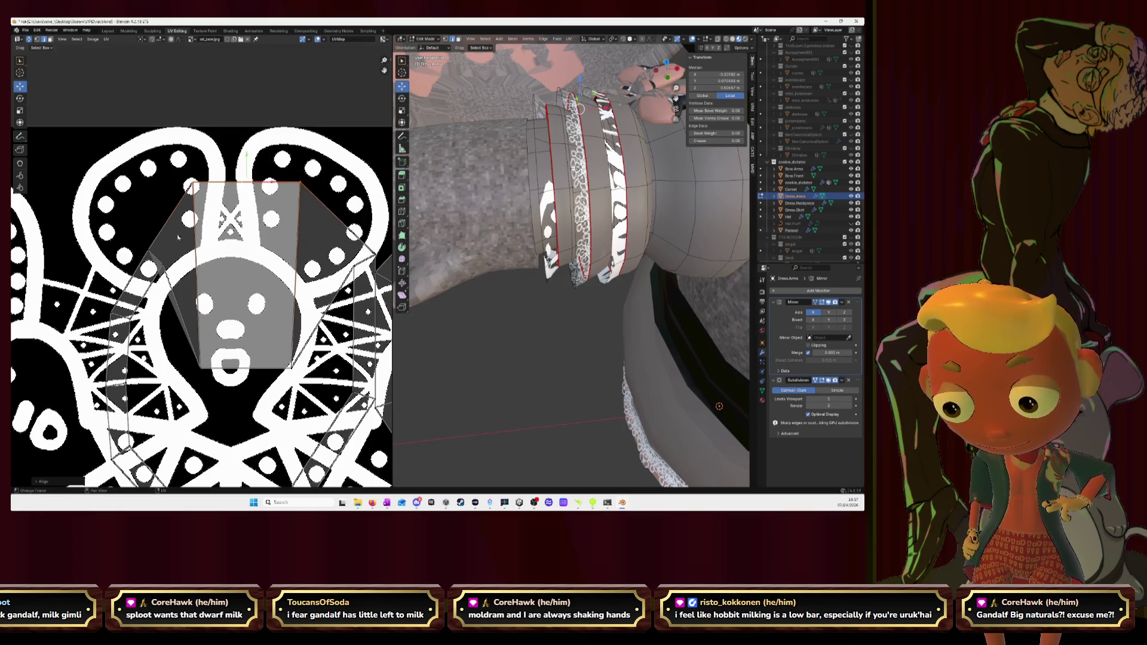
Step: Apply further alignments to straighten the island, then inspect the sleeve bands in the viewport
{"action": "right_click", "coordinate": [191, 185]}
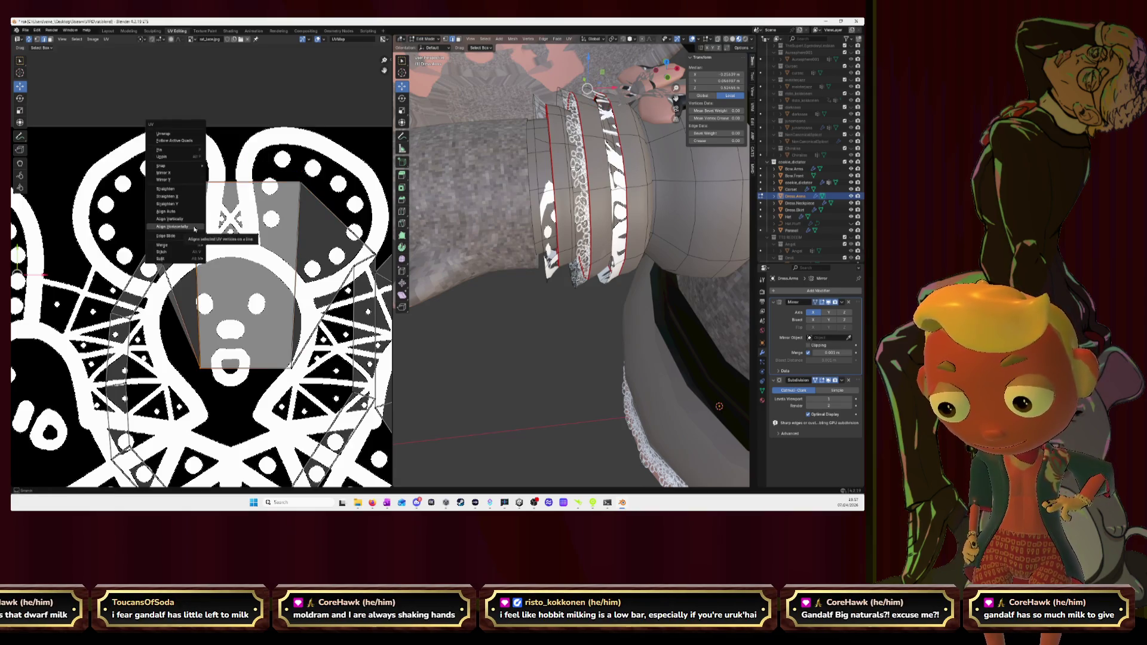
{"action": "left_click", "coordinate": [176, 225]}
{"action": "right_click", "coordinate": [298, 242]}
{"action": "left_click", "coordinate": [297, 242]}
{"action": "key", "text": "Home"}
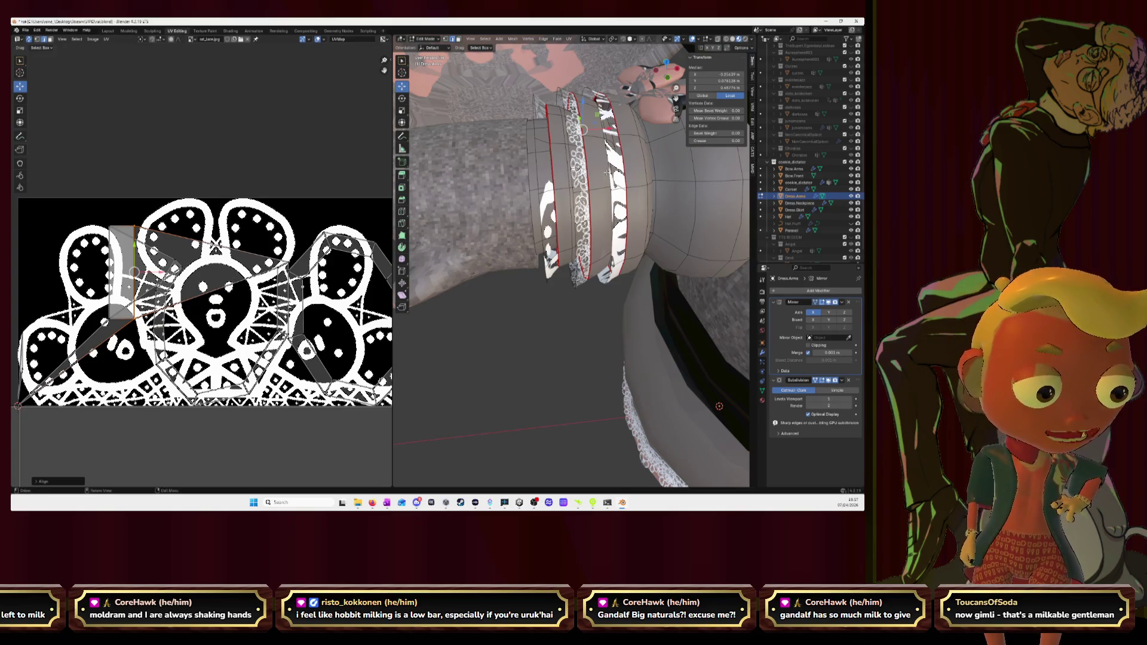
{"action": "middle_click_drag", "start_coordinate": [584, 130], "coordinate": [702, 261]}
{"action": "middle_click_drag", "start_coordinate": [583, 269], "coordinate": [628, 297]}
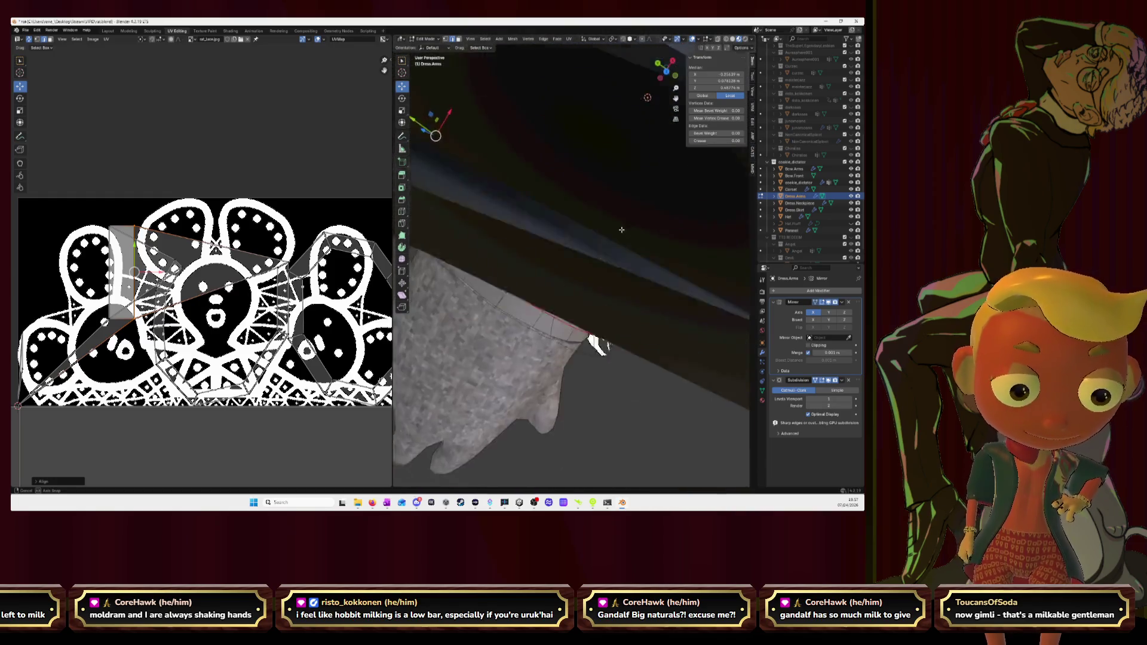
{"action": "middle_click_drag", "start_coordinate": [593, 179], "coordinate": [607, 192]}
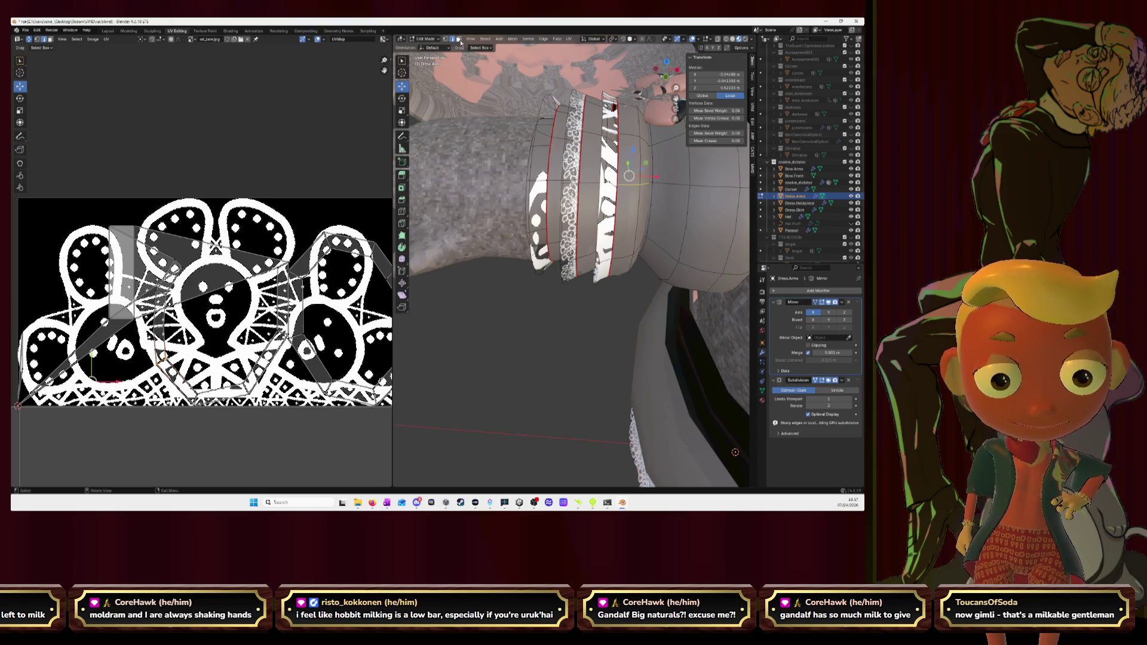
Step: Unwrap a second sleeve band with Follow Active Quads and start moving and shrinking its island onto the lace image
{"action": "key", "text": "alt+a"}
{"action": "left_click", "coordinate": [631, 176], "text": "alt"}
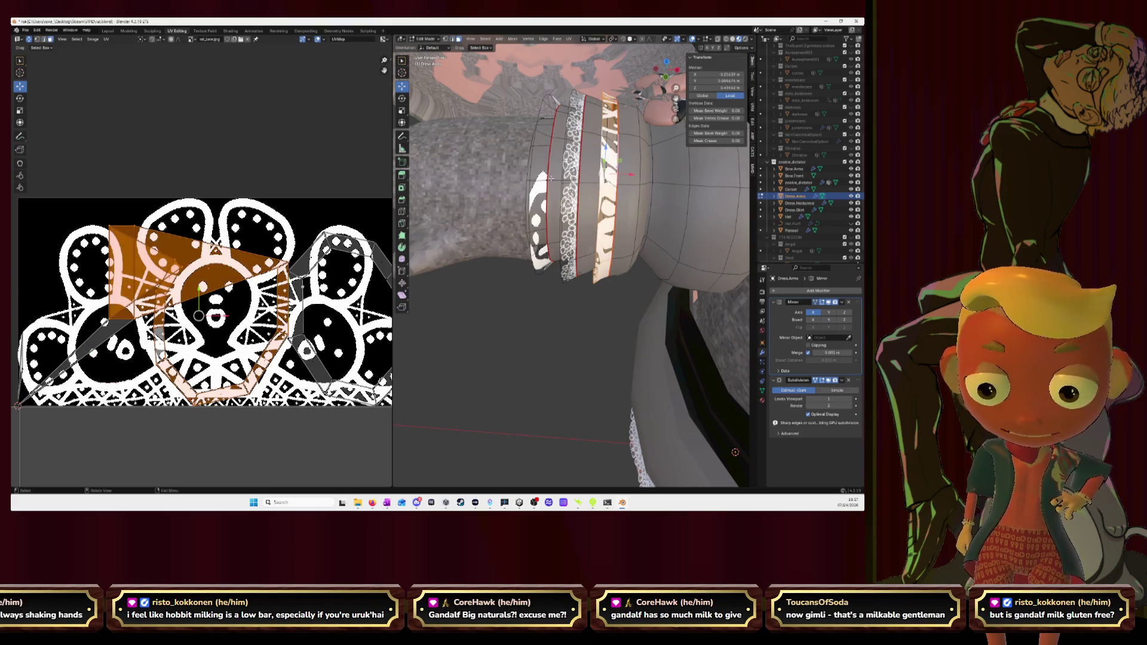
{"action": "left_click", "coordinate": [631, 175], "text": "shift"}
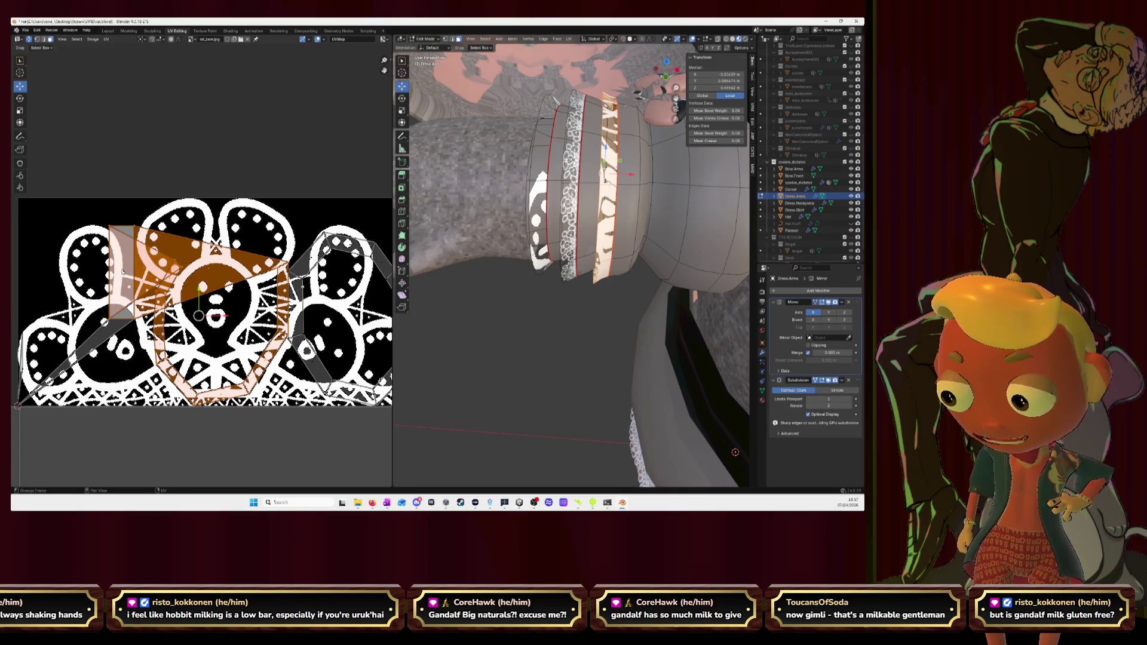
{"action": "key", "text": "u"}
{"action": "left_click", "coordinate": [103, 190]}
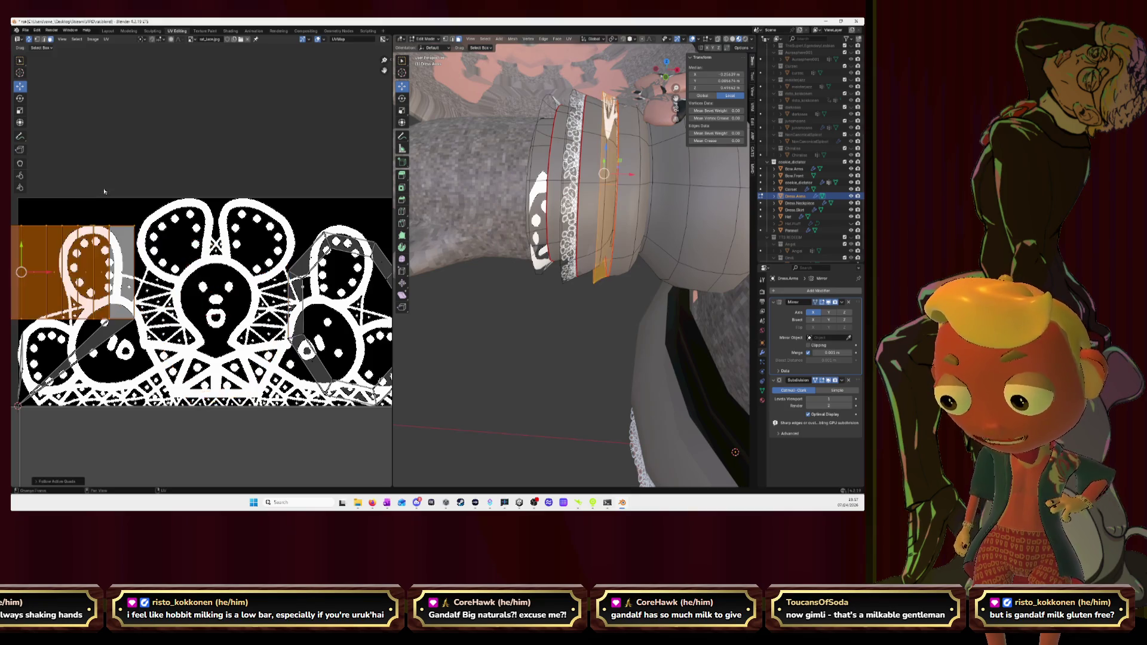
{"action": "scroll", "coordinate": [104, 191], "scroll_direction": "down", "scroll_amount": 2}
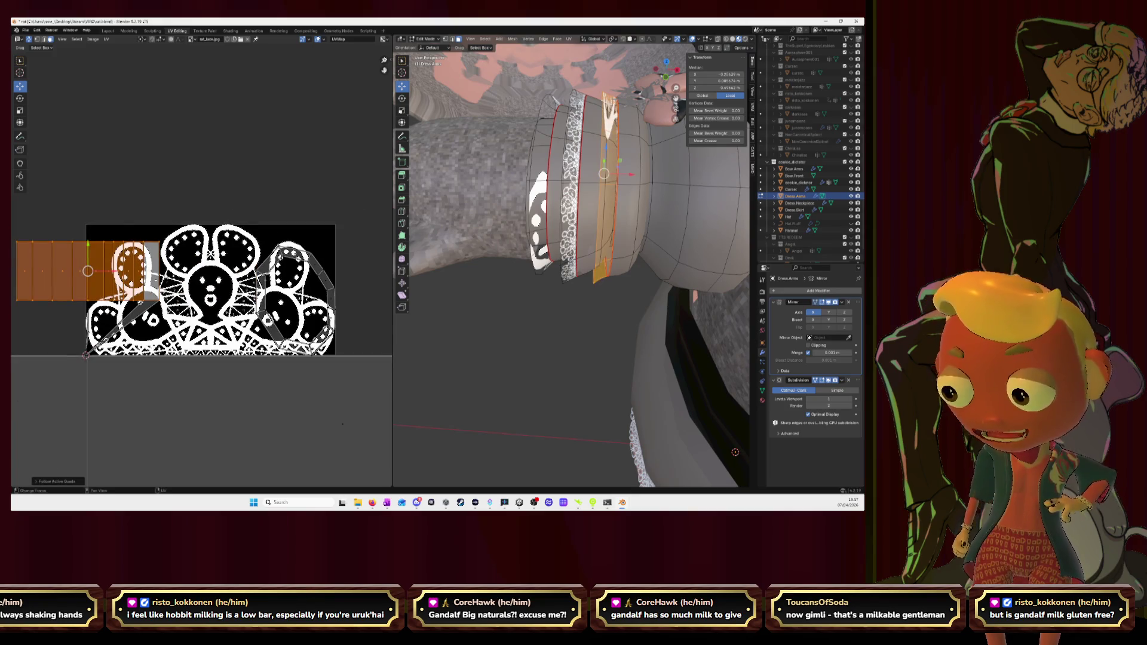
{"action": "scroll", "coordinate": [201, 271], "scroll_direction": "down", "scroll_amount": 2}
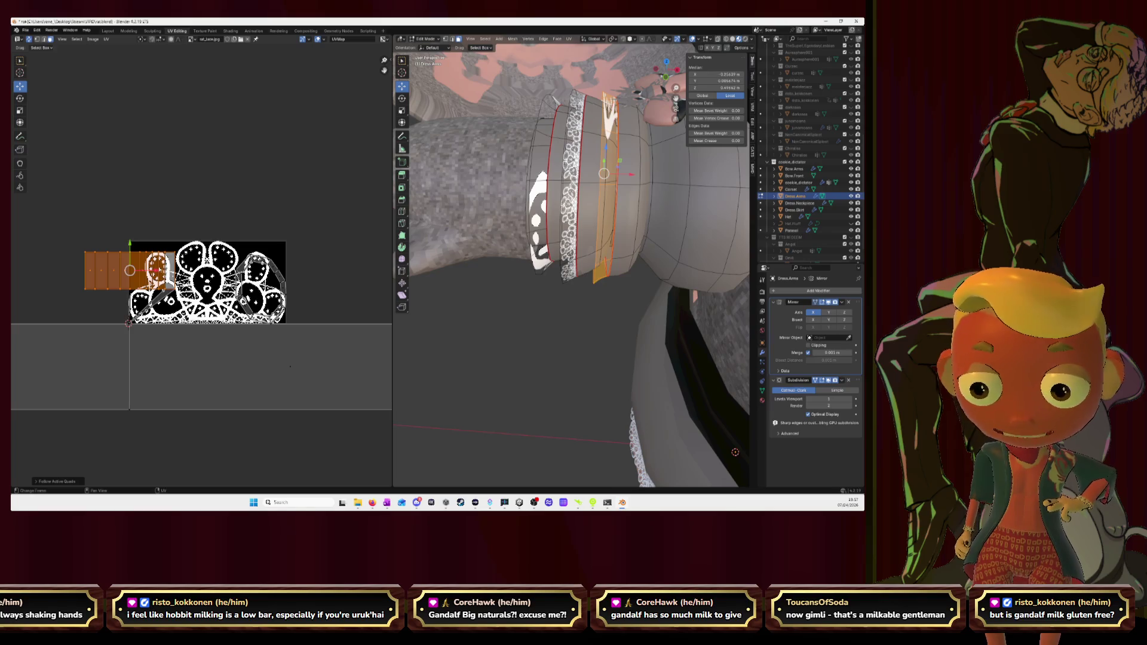
{"action": "key", "text": "g"}
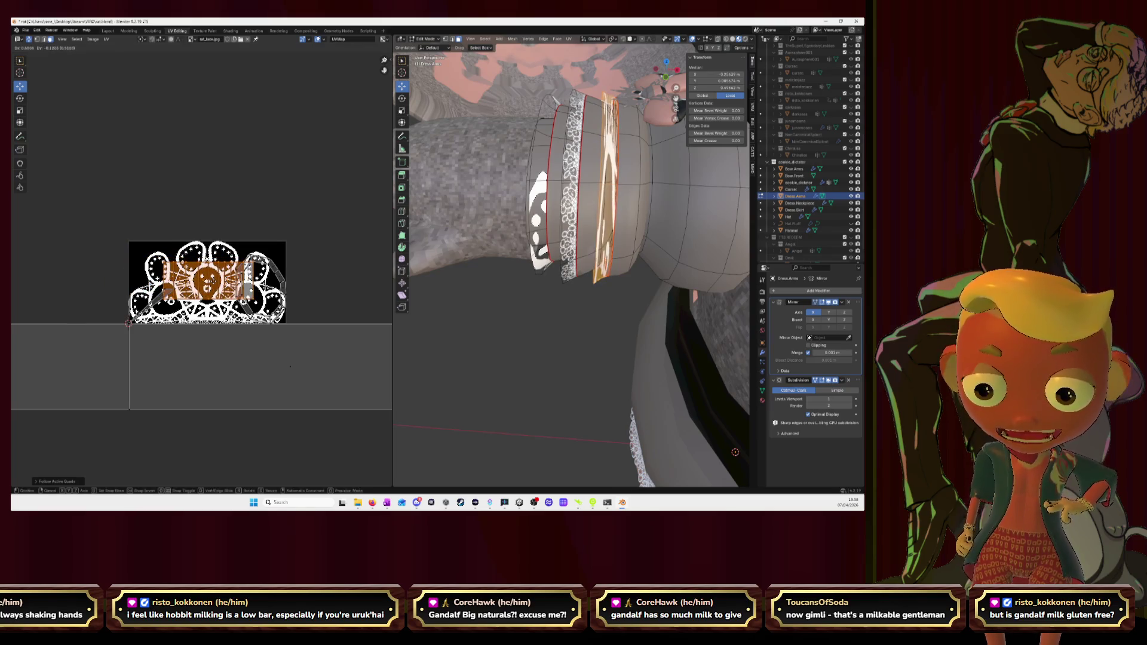
{"action": "key", "text": "s"}
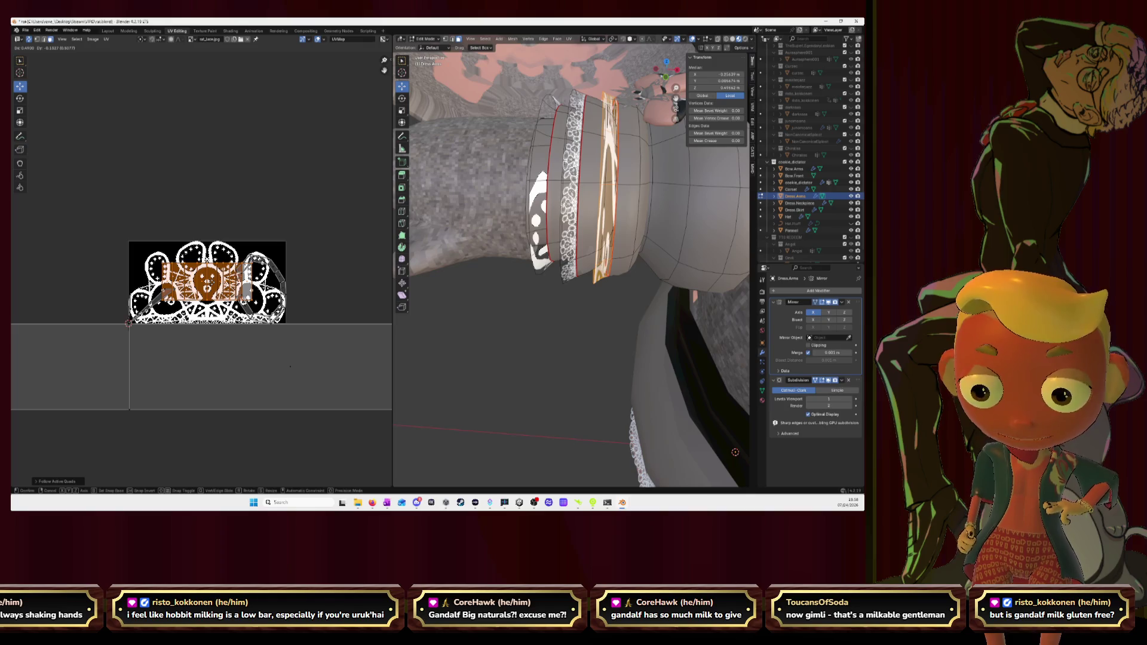
Step: Place and resize the second band's UV island over the lace motif
{"action": "left_click", "coordinate": [290, 366]}
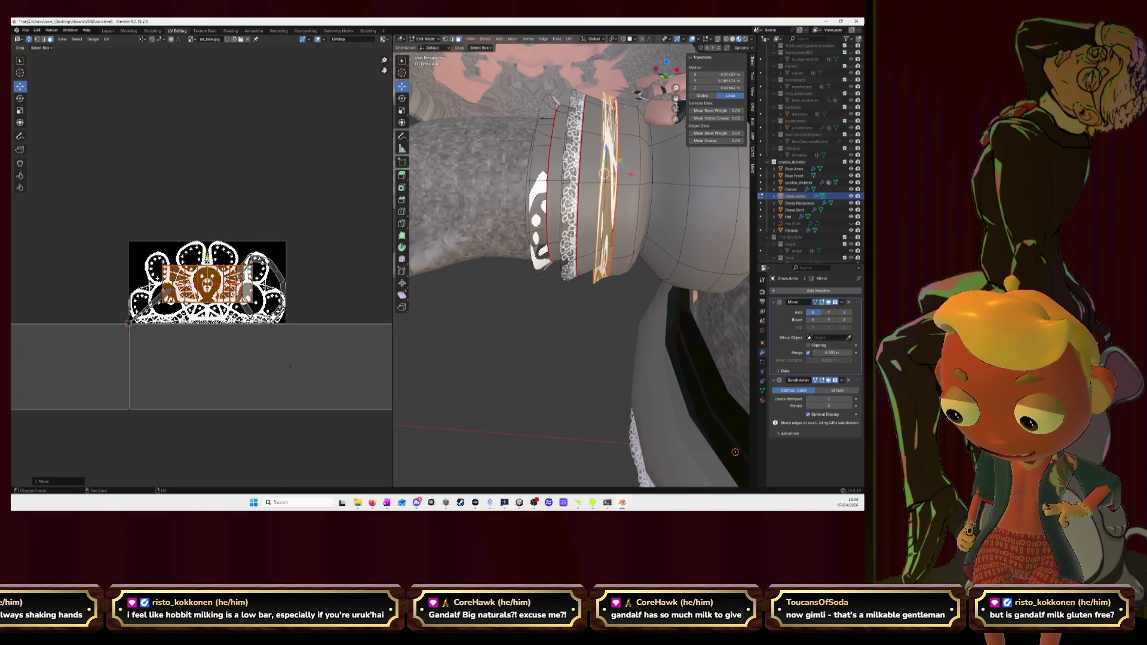
{"action": "key", "text": "s"}
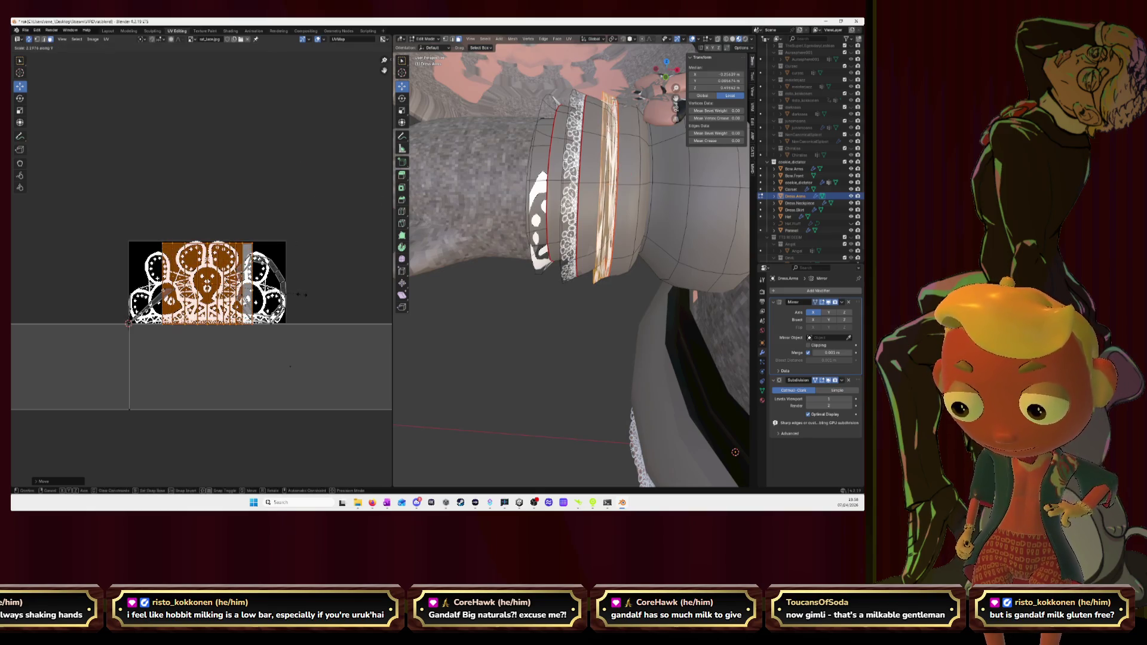
{"action": "left_click", "coordinate": [290, 366]}
{"action": "scroll", "coordinate": [289, 366], "scroll_direction": "up", "scroll_amount": 3}
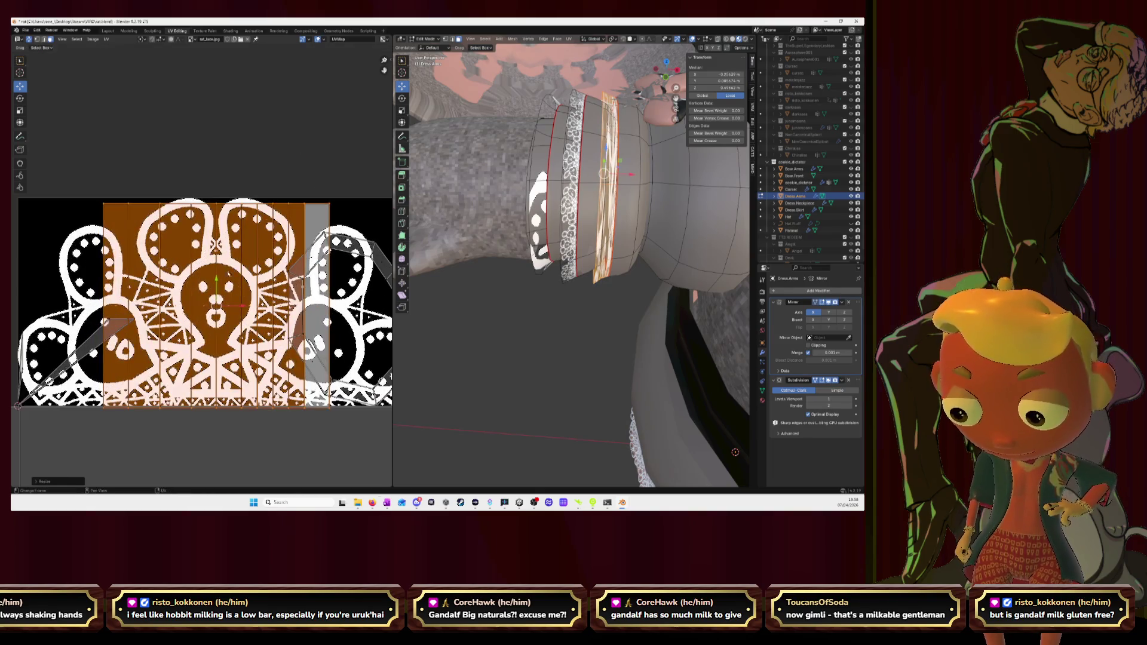
{"action": "key", "text": "g"}
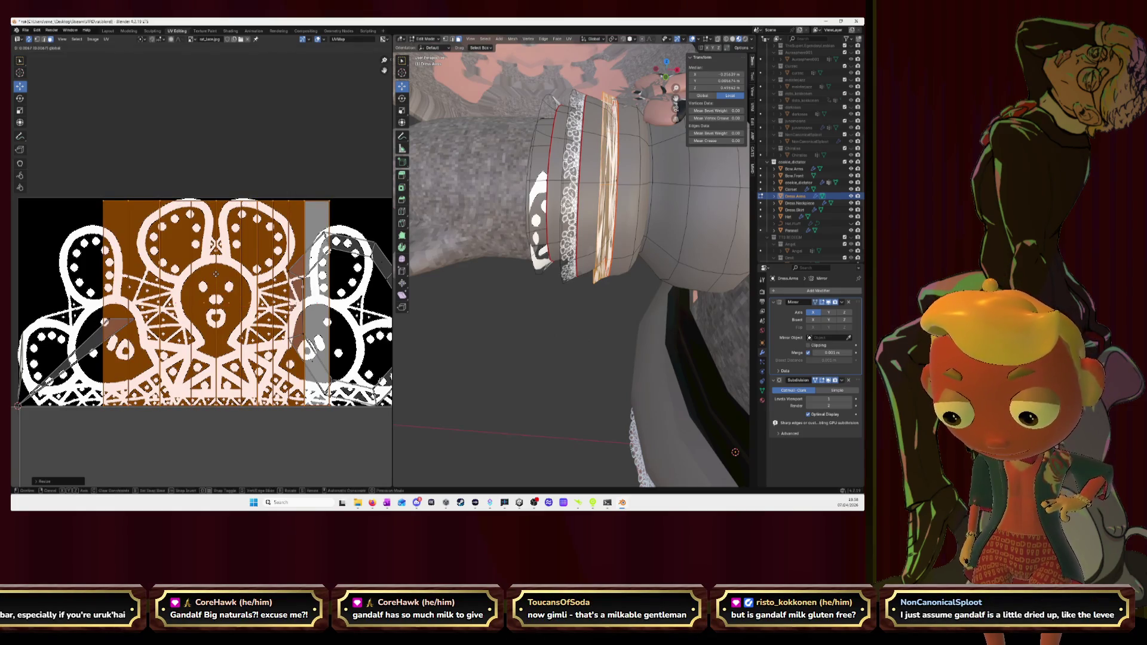
{"action": "key", "text": "Return"}
{"action": "key", "text": "s"}
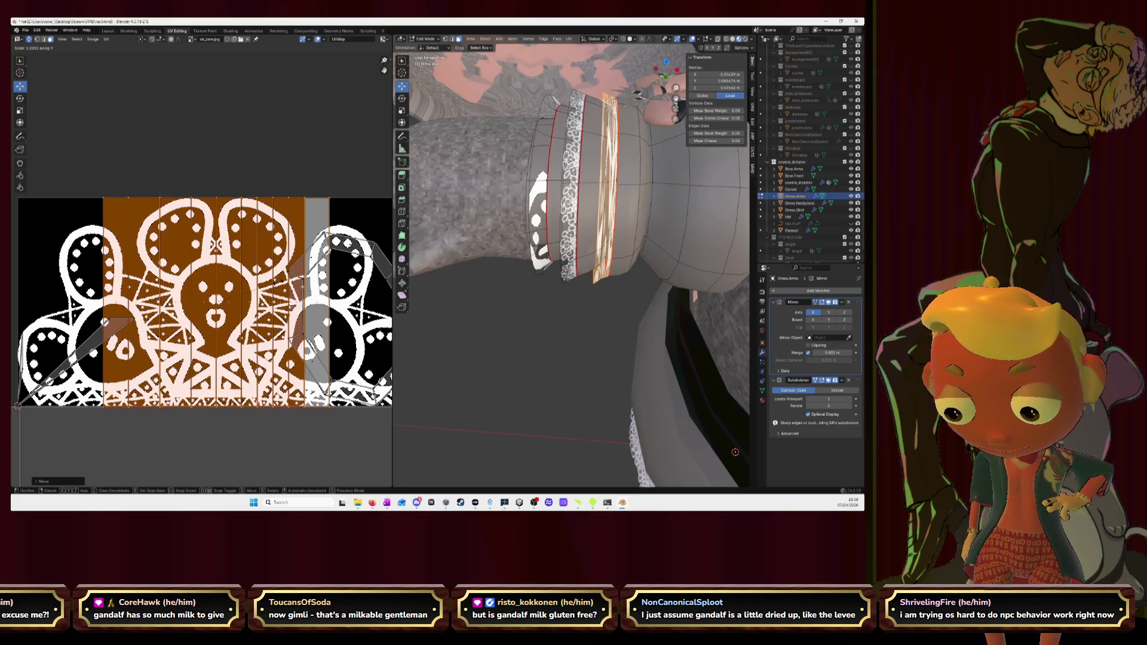
{"action": "key", "text": "Return"}
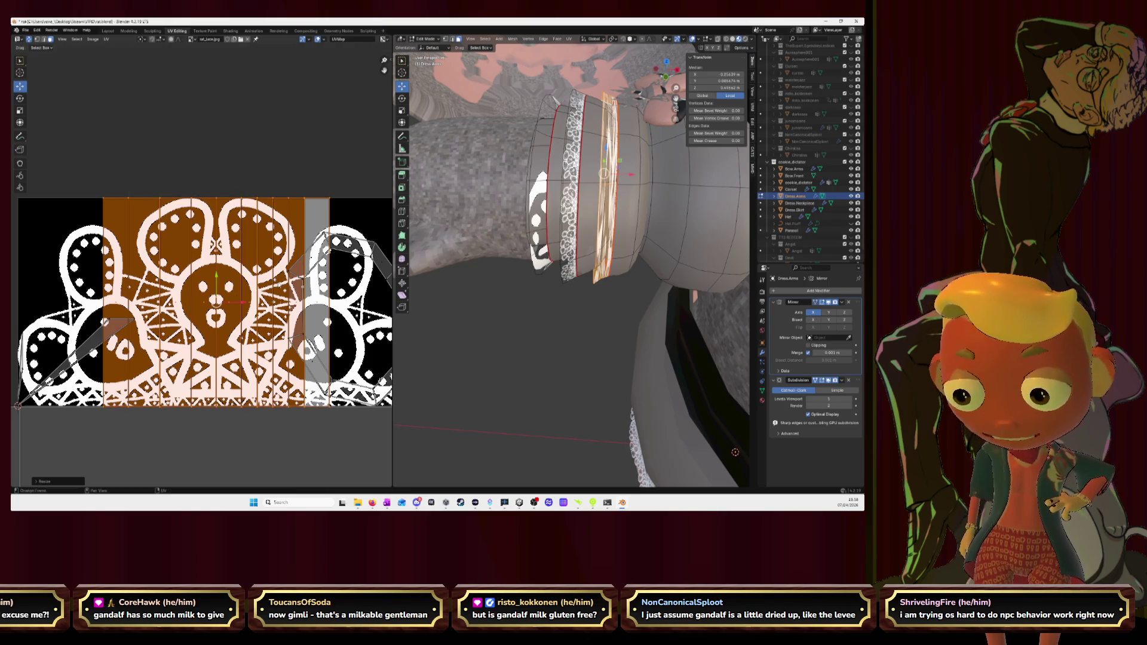
{"action": "scroll", "coordinate": [290, 367], "scroll_direction": "down", "scroll_amount": 4}
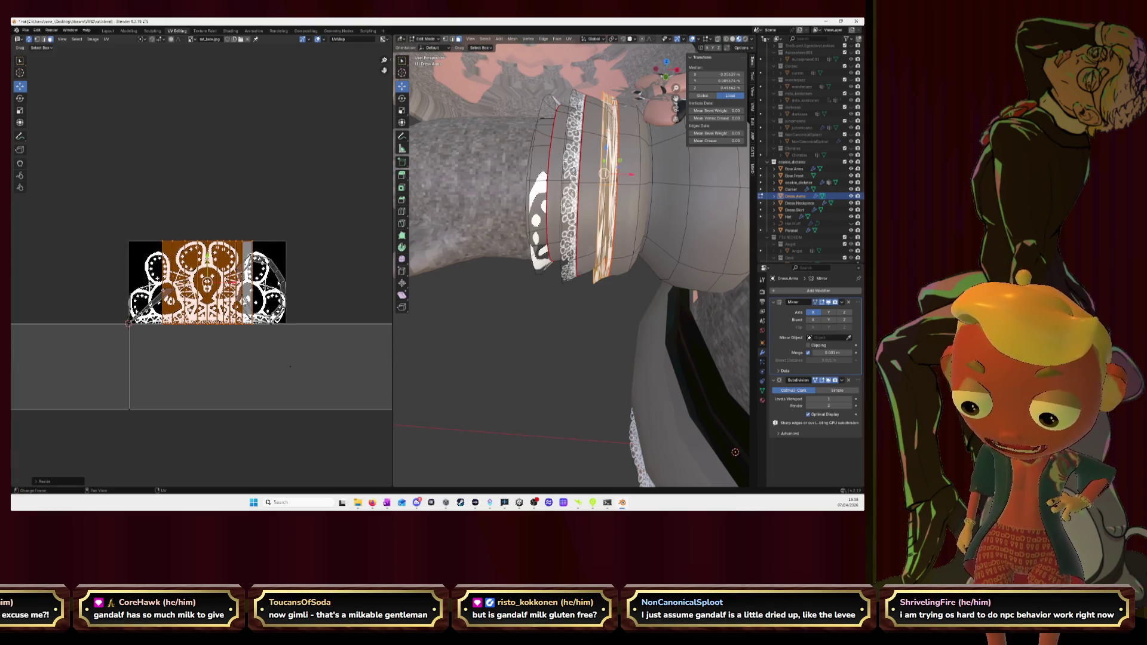
Step: Stretch the island wide along X across the lace texture
{"action": "key", "text": "s"}
{"action": "key", "text": "Escape"}
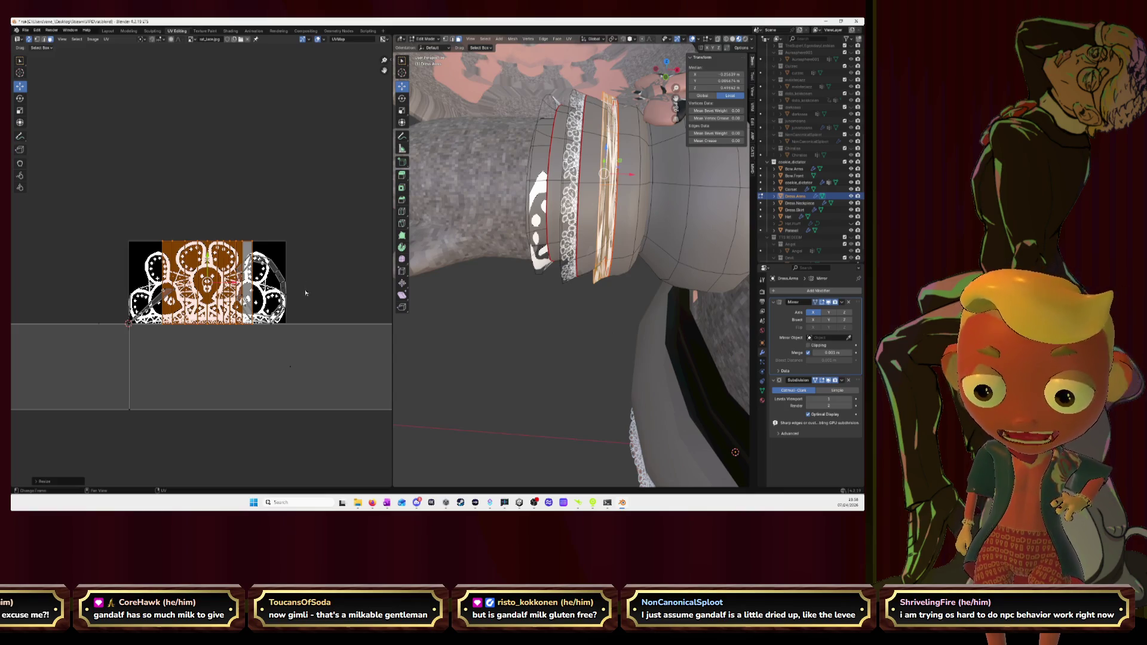
{"action": "key", "text": "s"}
{"action": "key", "text": "x"}
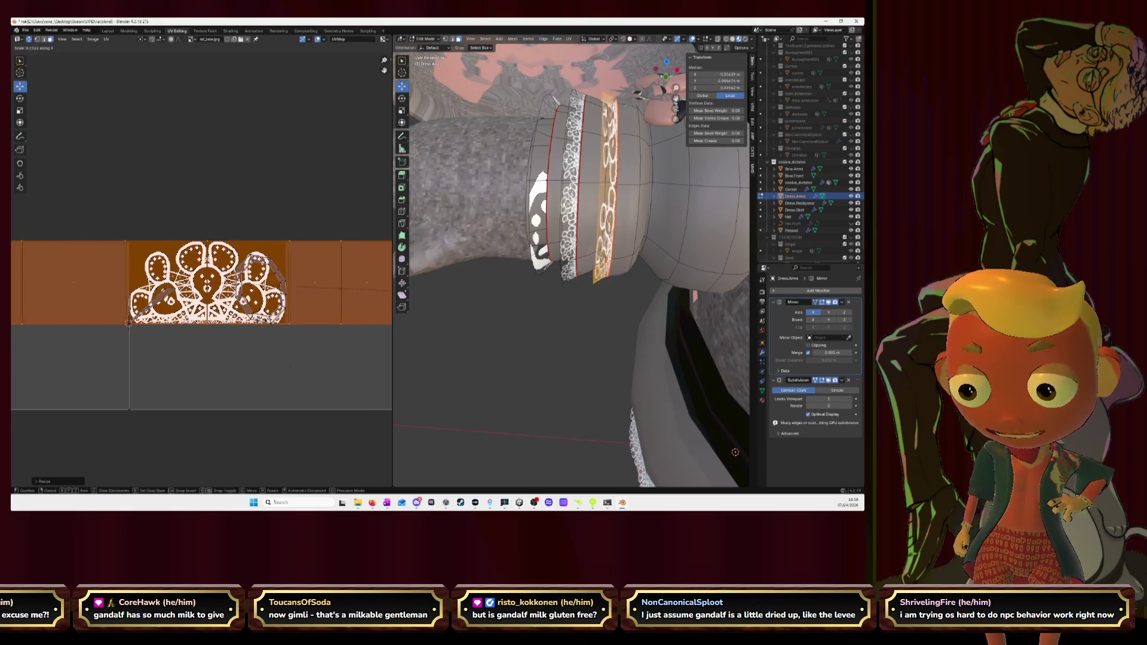
Step: Confirm the island's scale and stretch it wider along X in two passes
{"action": "left_click", "coordinate": [305, 341]}
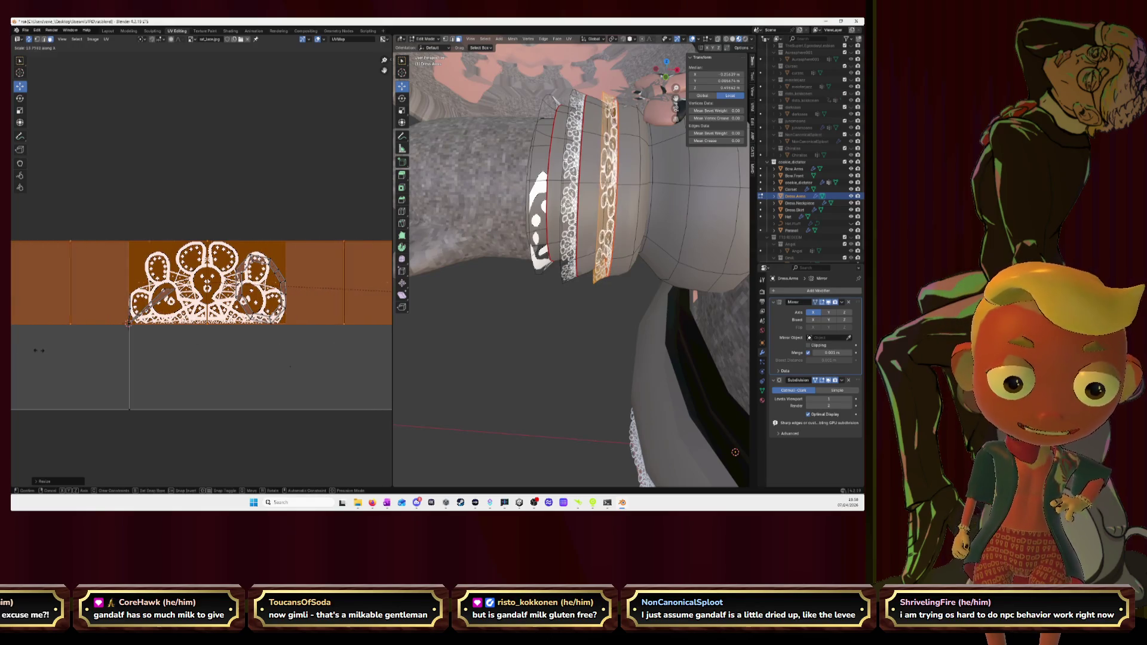
{"action": "scroll", "coordinate": [170, 347], "scroll_direction": "down", "scroll_amount": 5}
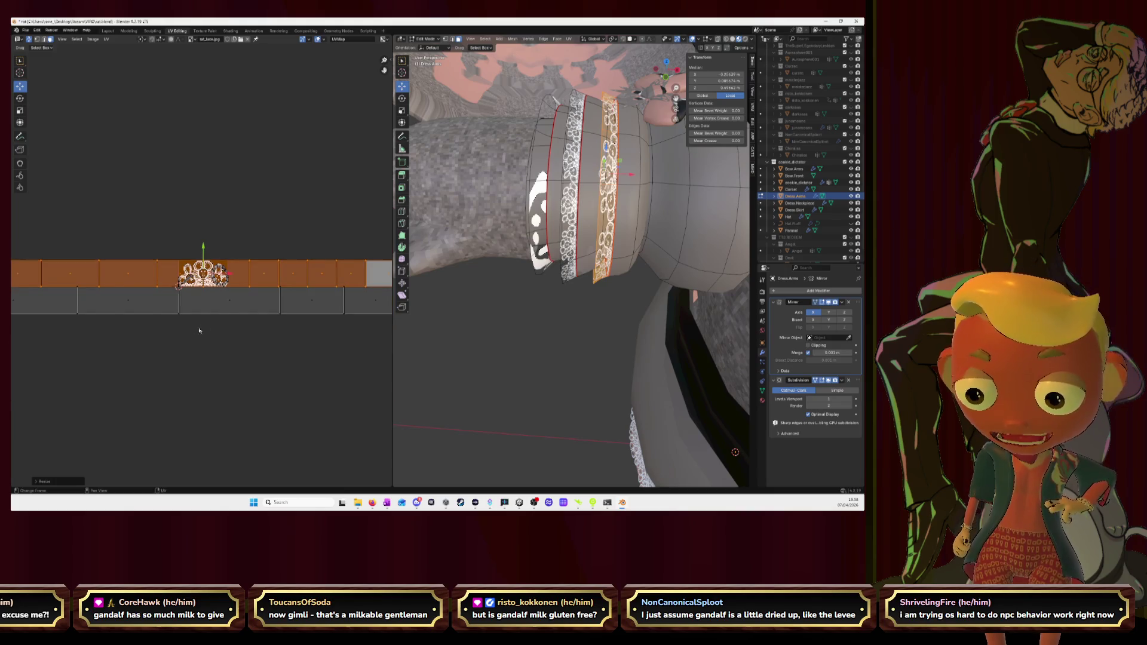
{"action": "key", "text": "s"}
{"action": "key", "text": "x"}
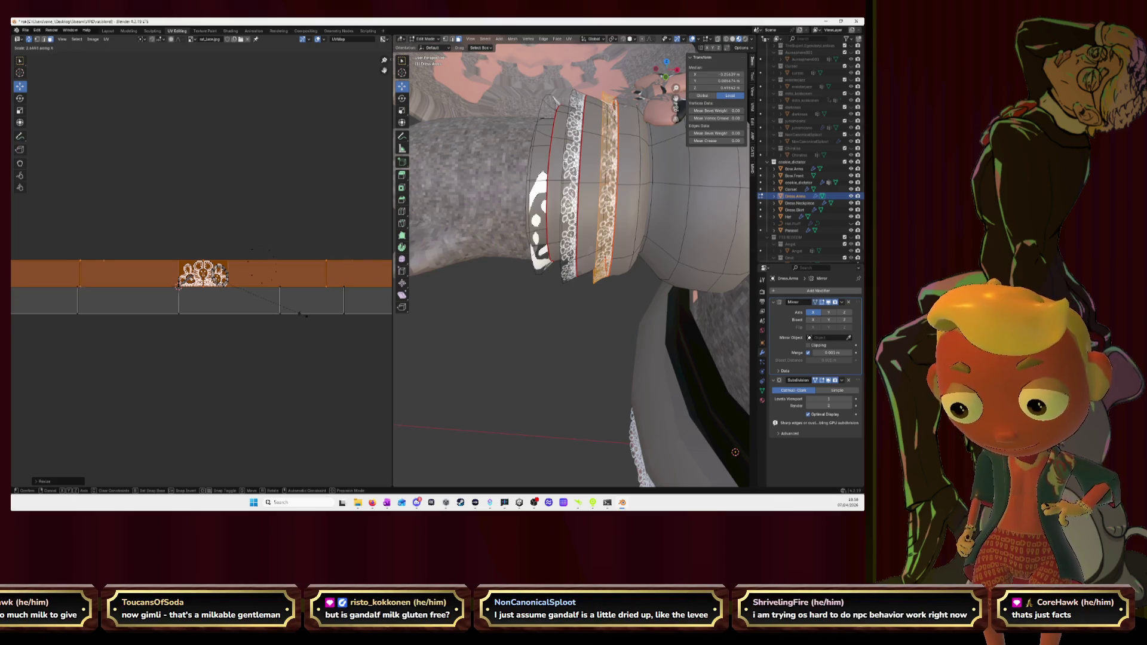
{"action": "left_click", "coordinate": [287, 310]}
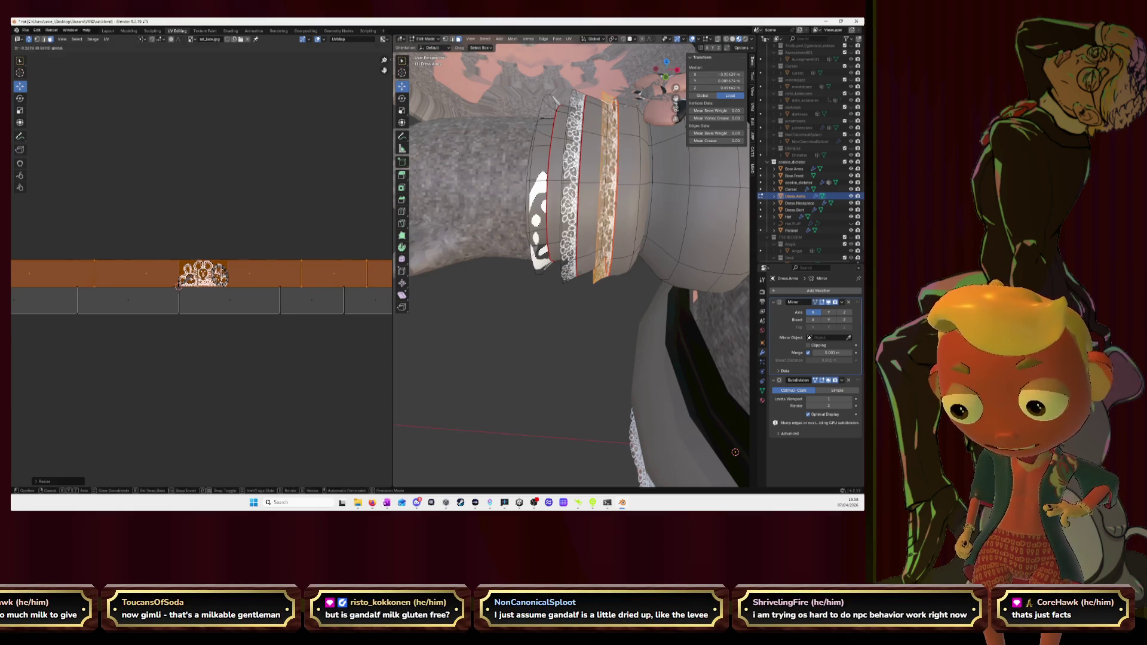
{"action": "key", "text": "s"}
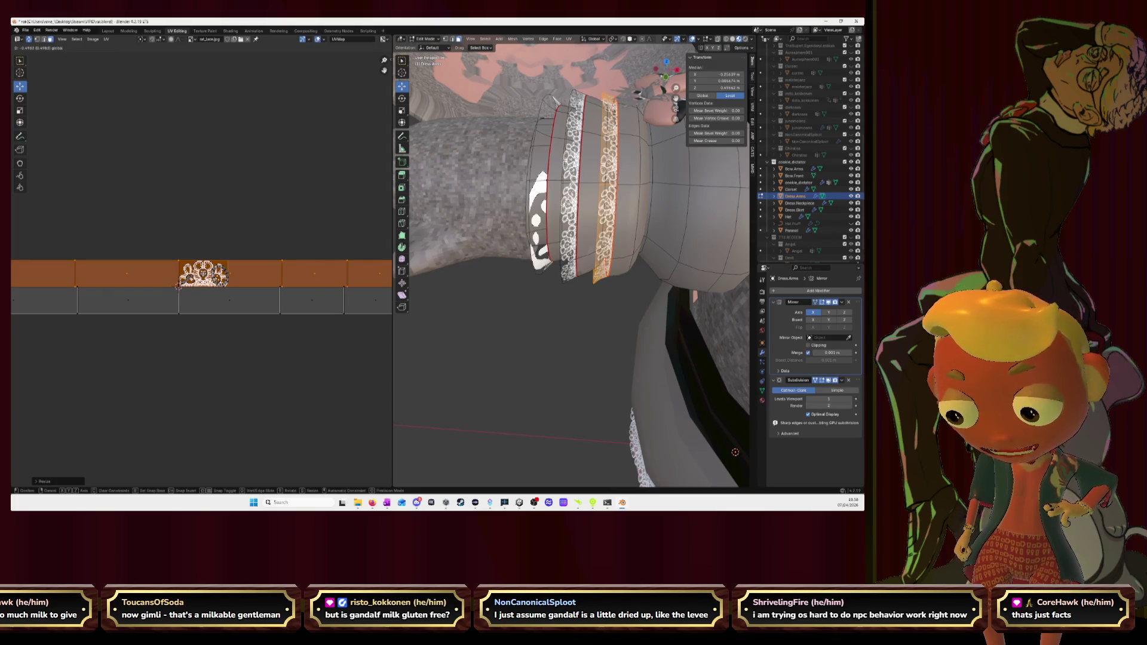
{"action": "key", "text": "x"}
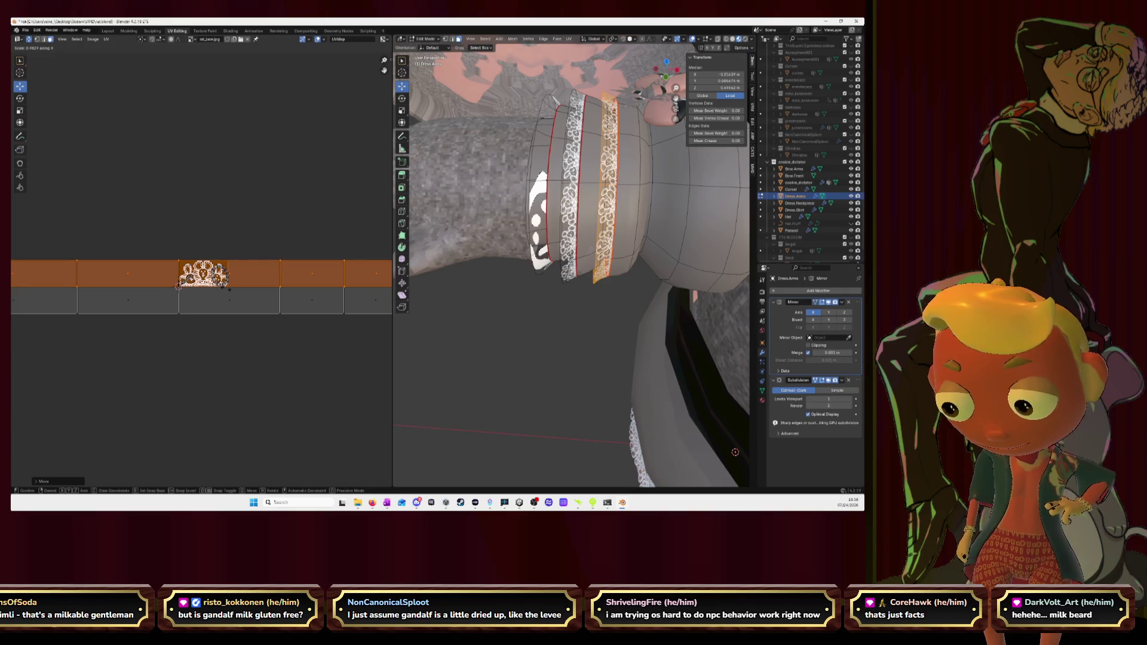
{"action": "left_click", "coordinate": [226, 288]}
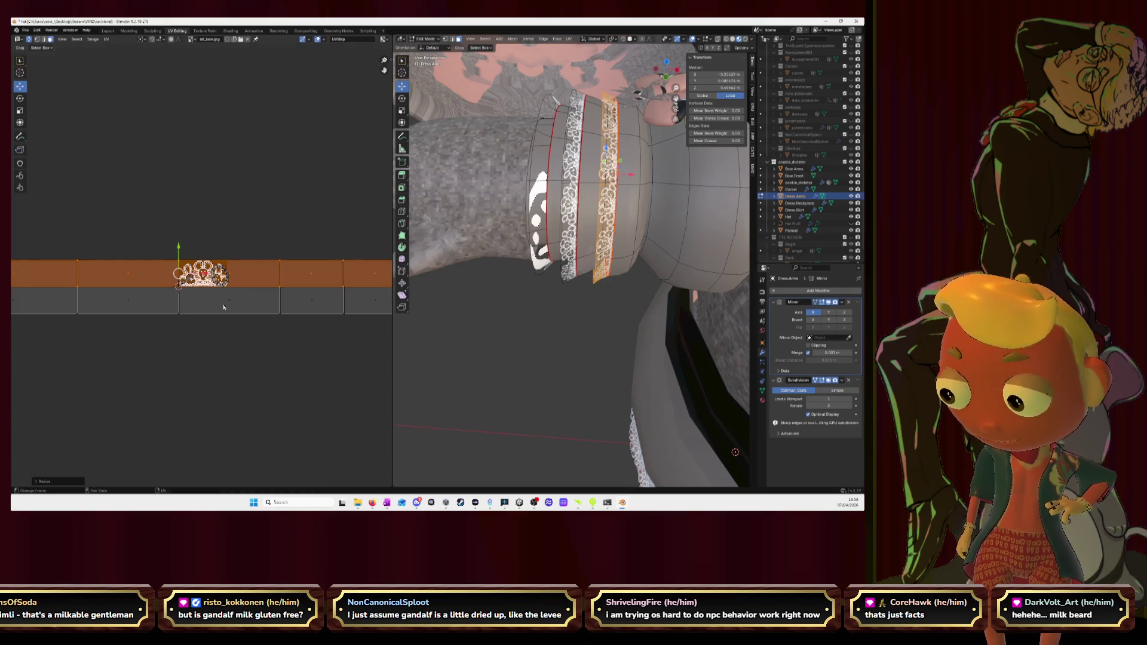
Step: Move the widened island straight up along Y and confirm its new position
{"action": "key", "text": "g"}
{"action": "key", "text": "y"}
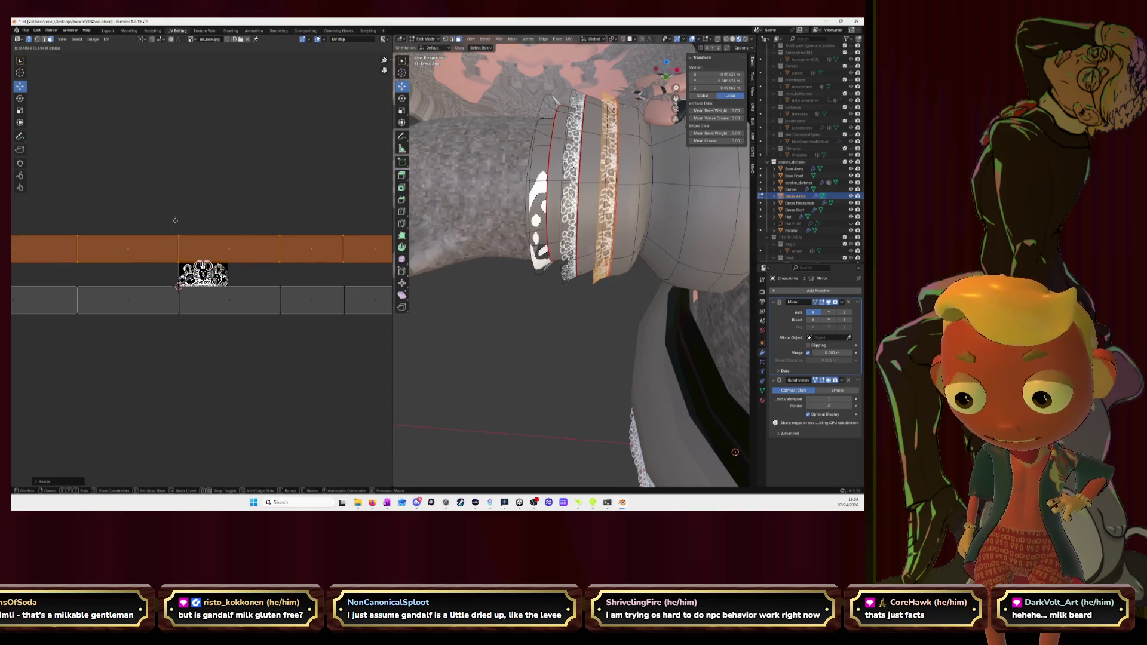
{"action": "left_click", "coordinate": [174, 218]}
{"action": "scroll", "coordinate": [174, 218], "scroll_direction": "up", "scroll_amount": 4}
{"action": "scroll", "coordinate": [174, 217], "scroll_direction": "up", "scroll_amount": 2}
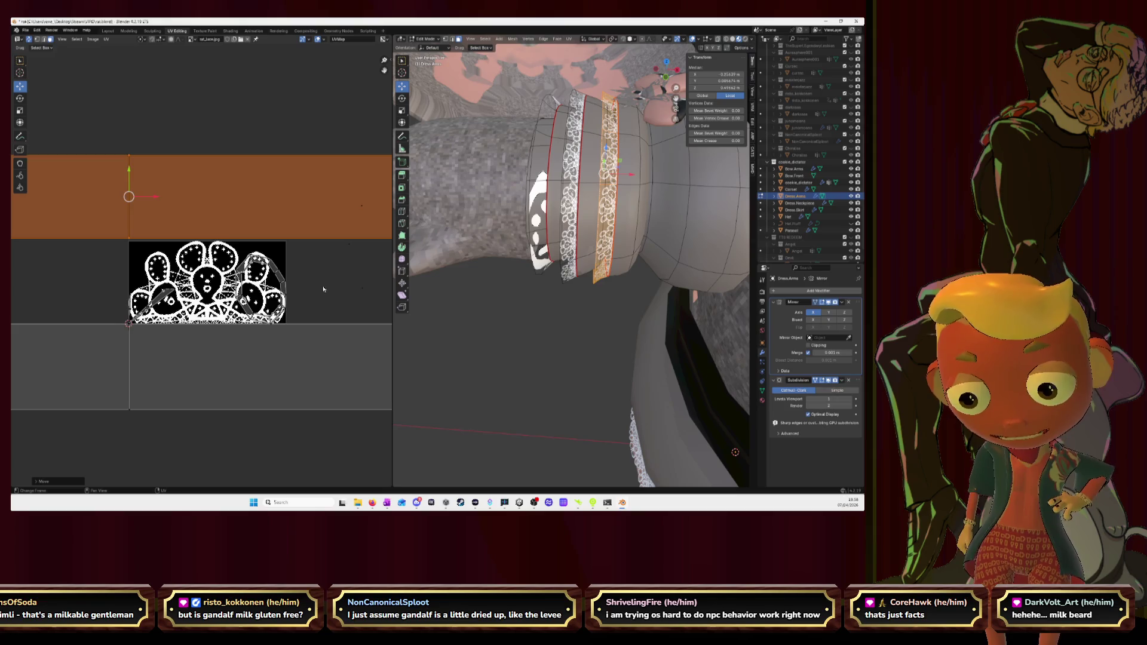
Step: Deselect the band's UV island and orbit the model toward the outer lace band
{"action": "middle_click_drag", "start_coordinate": [324, 290], "coordinate": [246, 282]}
{"action": "left_click", "coordinate": [246, 281]}
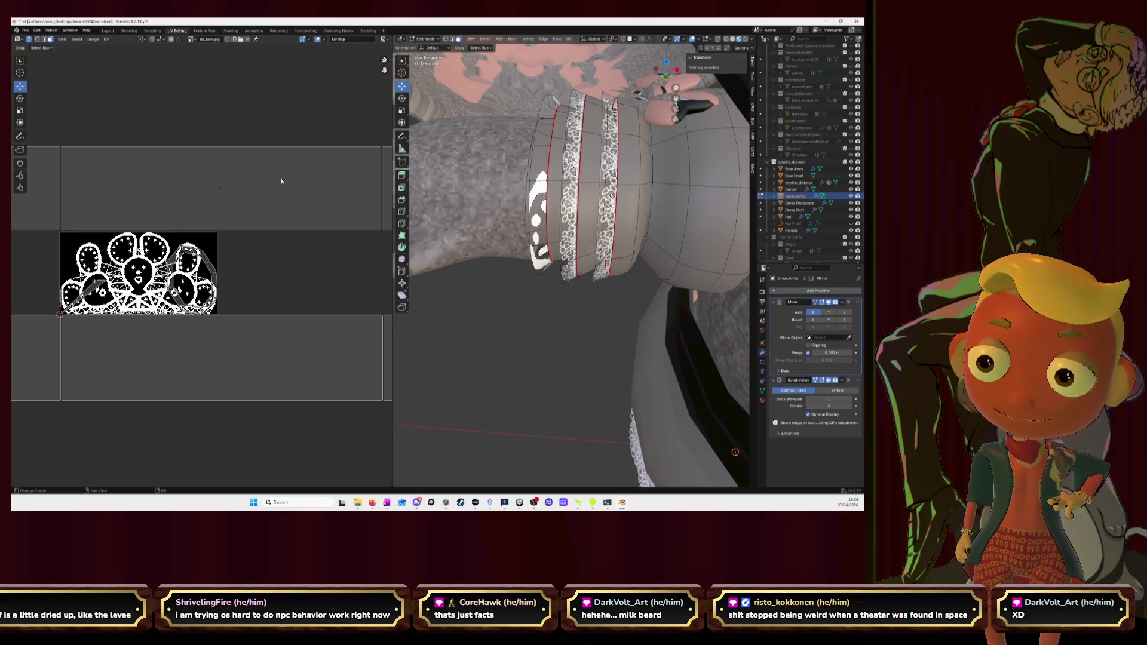
{"action": "mouse_move", "coordinate": [528, 183]}
{"action": "middle_mouse_down"}
{"action": "mouse_move", "coordinate": [562, 188]}
{"action": "mouse_move", "coordinate": [556, 179]}
{"action": "middle_mouse_up"}
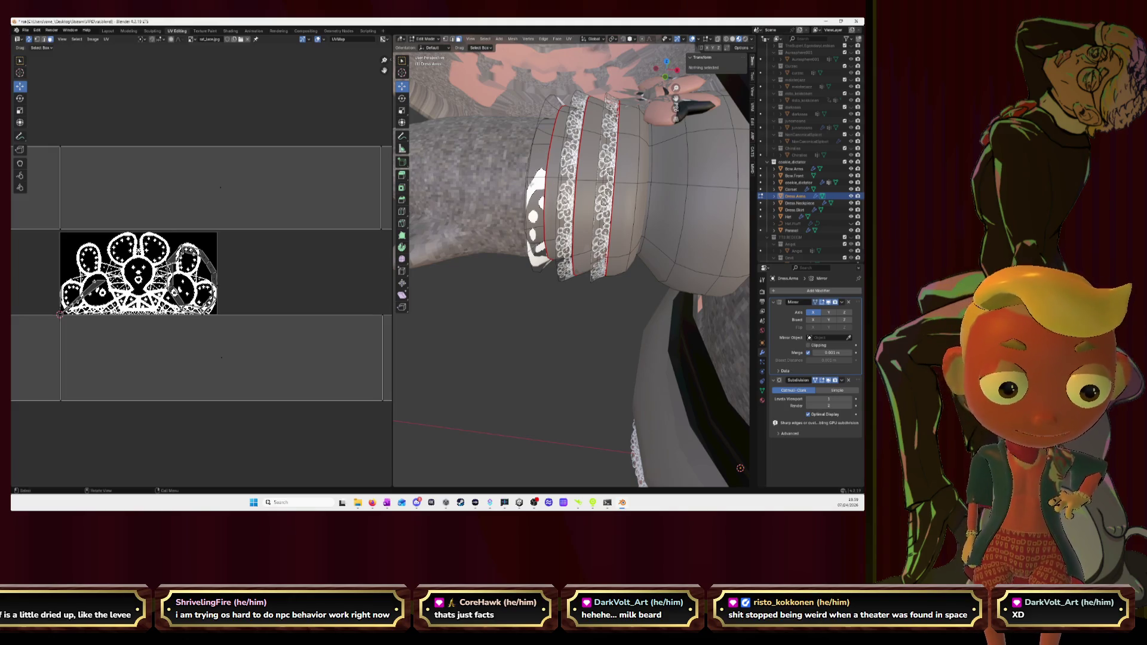
Step: Select the outer lace band and auto-align its first UV edges one by one
{"action": "key", "text": "l"}
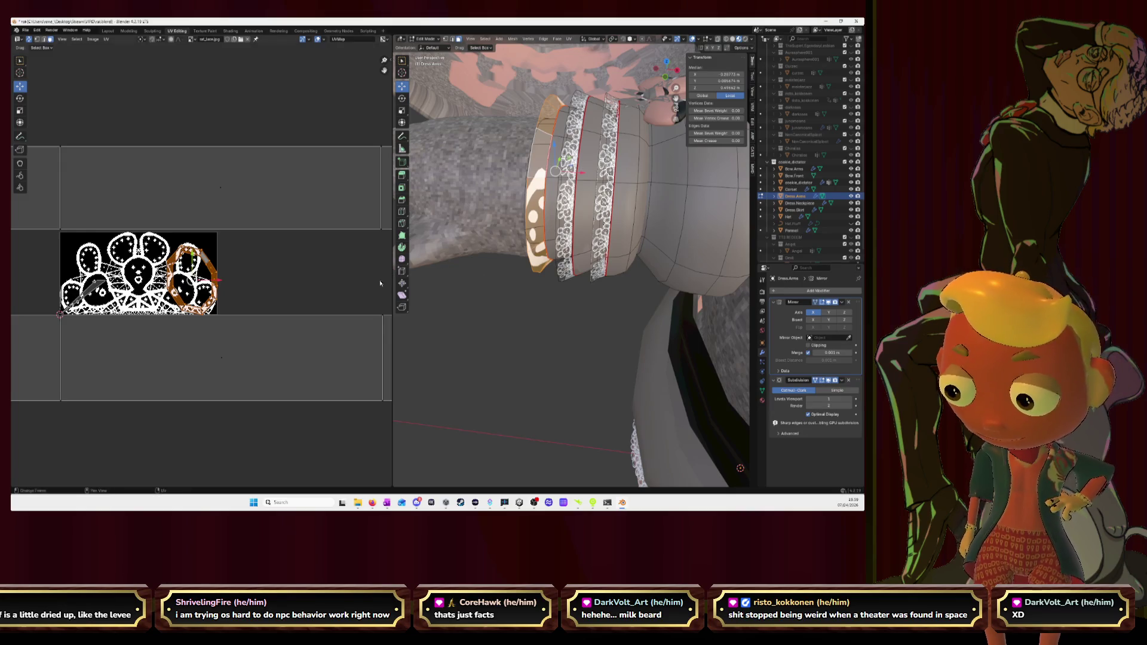
{"action": "scroll", "coordinate": [222, 292], "scroll_direction": "up", "scroll_amount": 2}
{"action": "scroll", "coordinate": [267, 277], "scroll_direction": "up", "scroll_amount": 1}
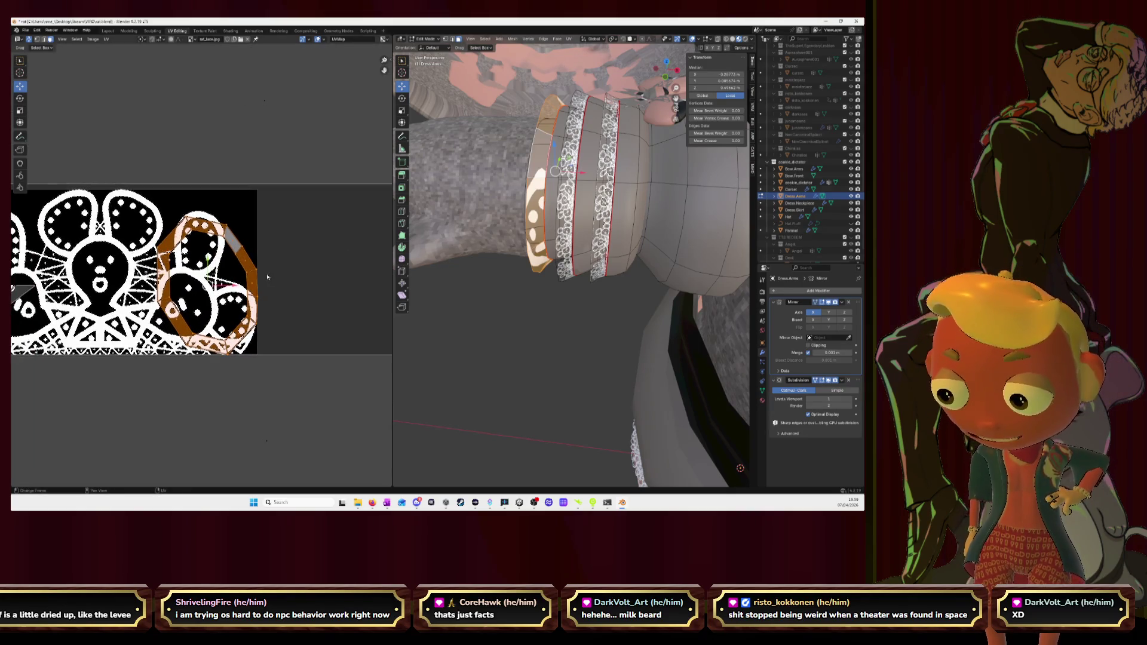
{"action": "scroll", "coordinate": [204, 264], "scroll_direction": "up", "scroll_amount": 3}
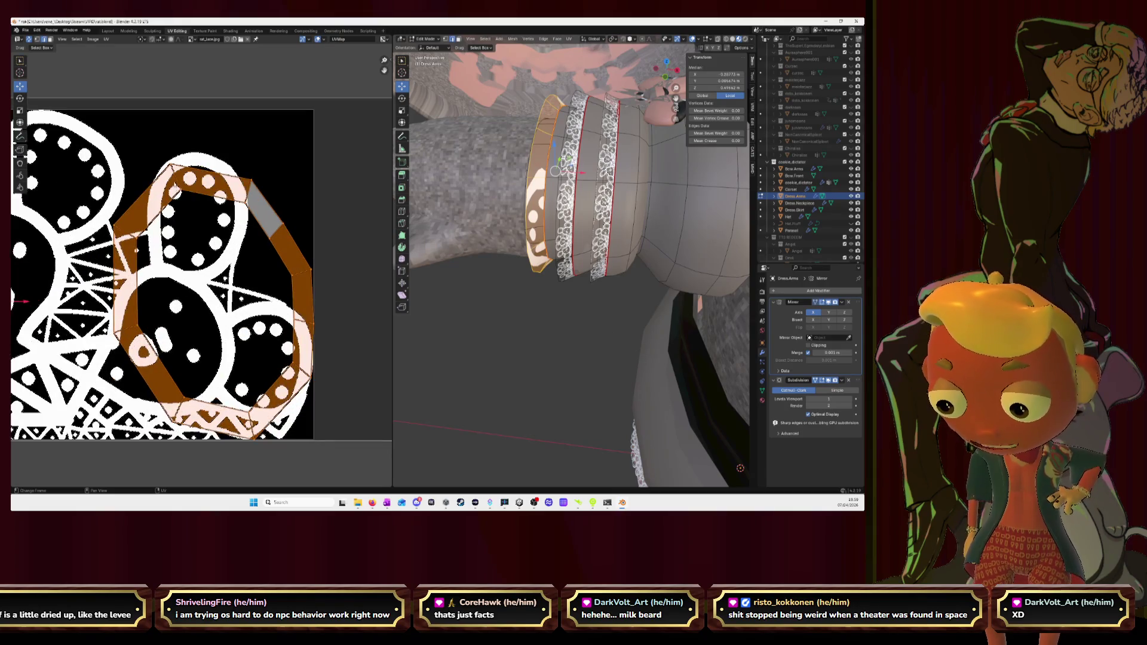
{"action": "left_click", "coordinate": [206, 200]}
{"action": "right_click", "coordinate": [210, 201]}
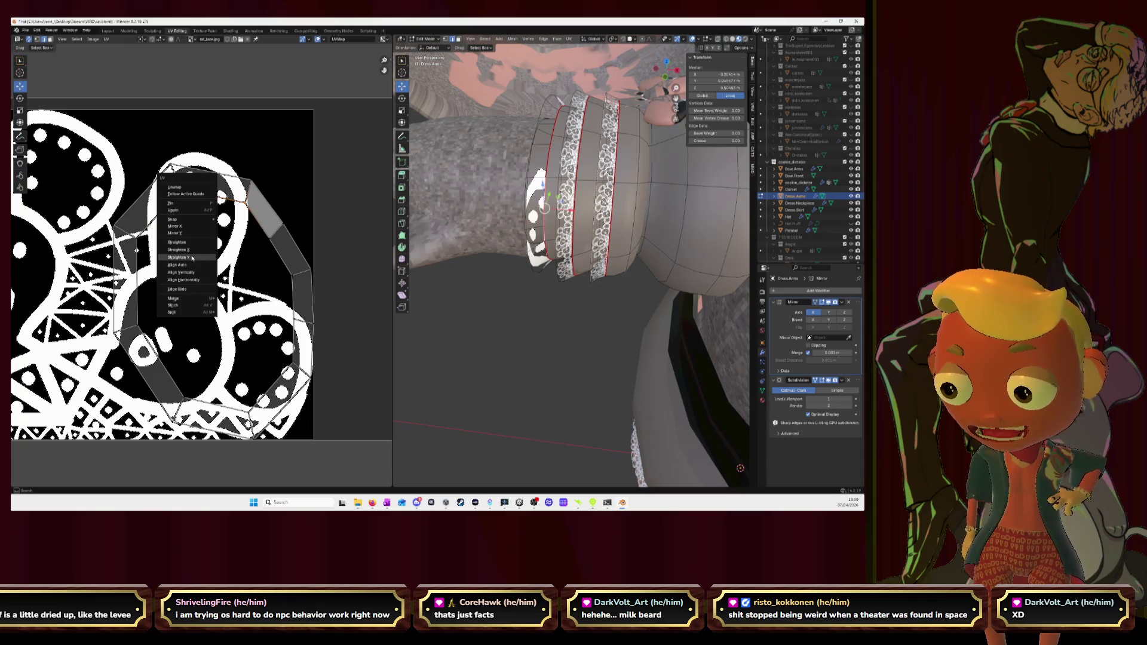
{"action": "left_click", "coordinate": [188, 268]}
{"action": "right_click", "coordinate": [216, 173]}
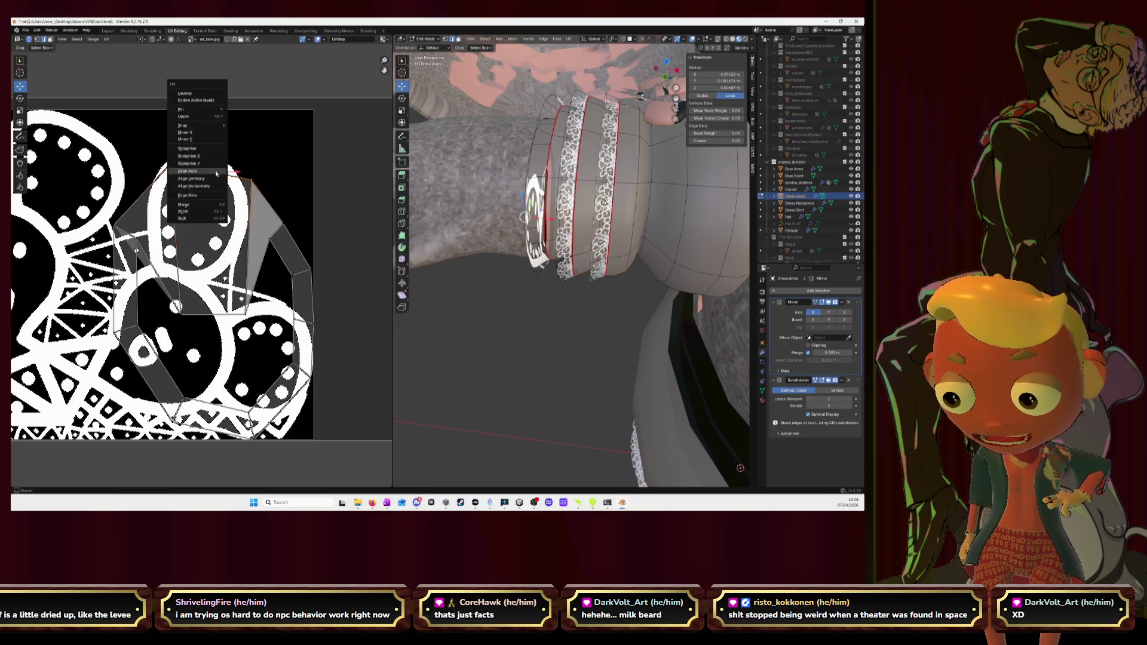
{"action": "left_click", "coordinate": [216, 174]}
{"action": "right_click", "coordinate": [175, 228]}
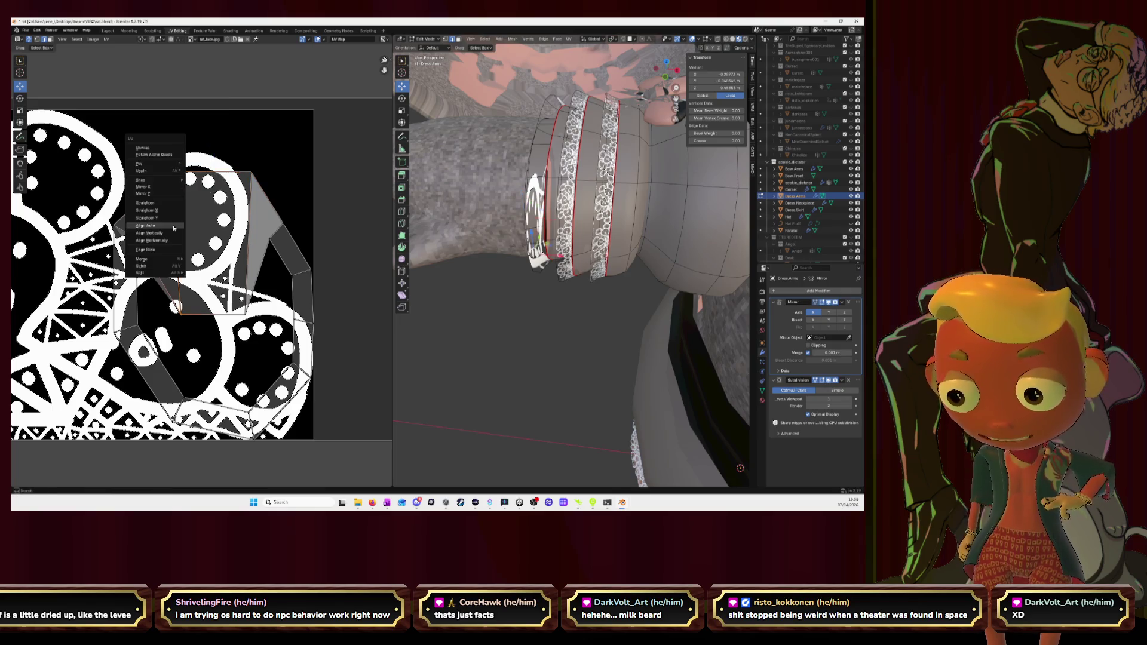
{"action": "left_click", "coordinate": [175, 228]}
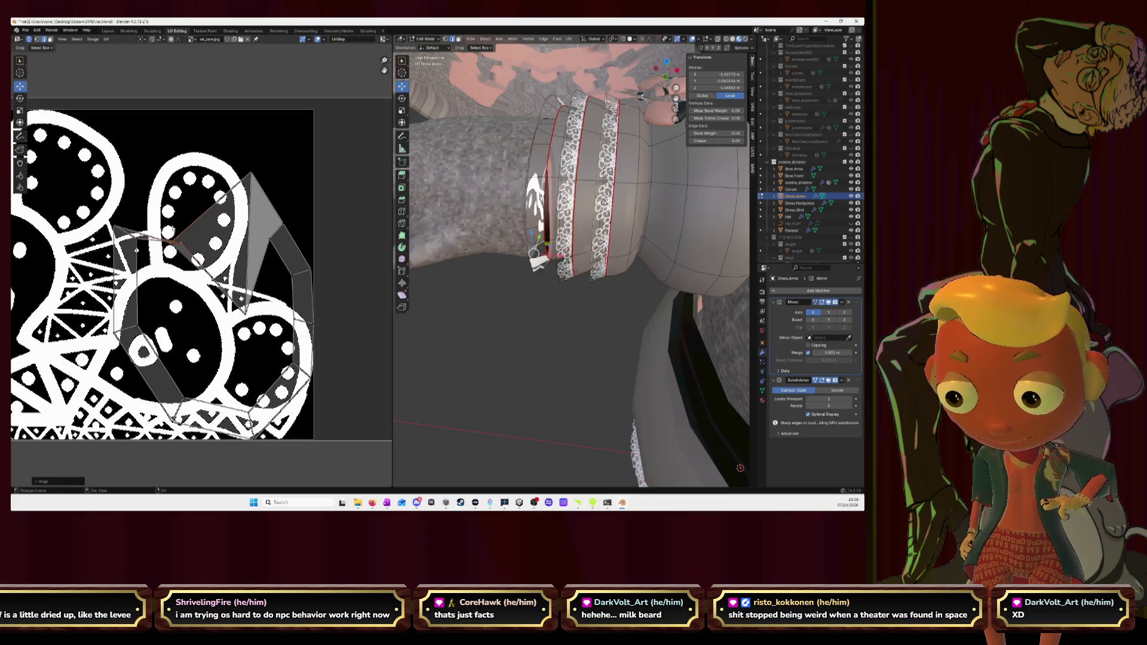
Step: Auto-align the remaining UV edges, then reselect the whole band in face mode
{"action": "left_click", "coordinate": [180, 300]}
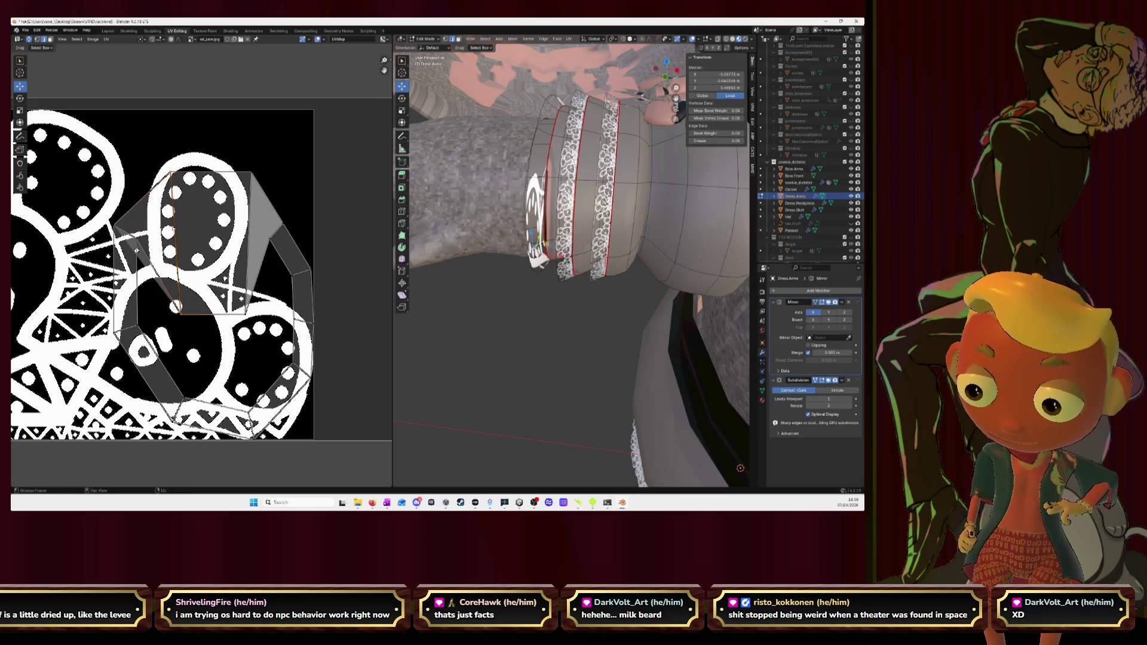
{"action": "right_click", "coordinate": [176, 234]}
{"action": "left_click", "coordinate": [174, 234]}
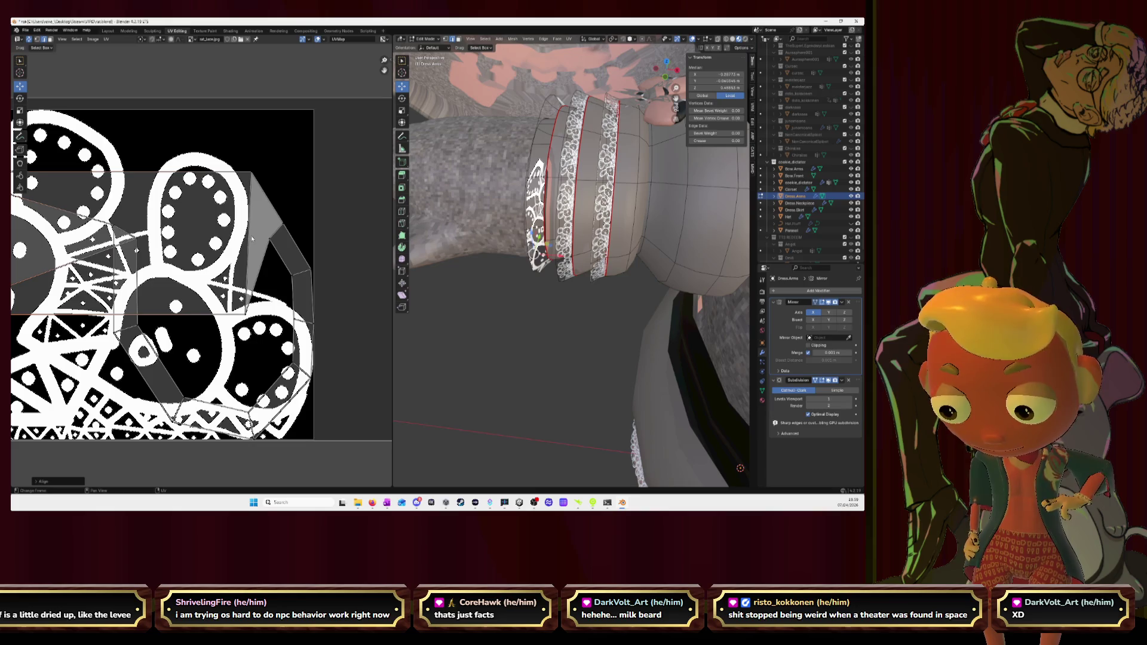
{"action": "right_click", "coordinate": [253, 238]}
{"action": "left_click", "coordinate": [252, 238]}
{"action": "scroll", "coordinate": [249, 237], "scroll_direction": "down", "scroll_amount": 4}
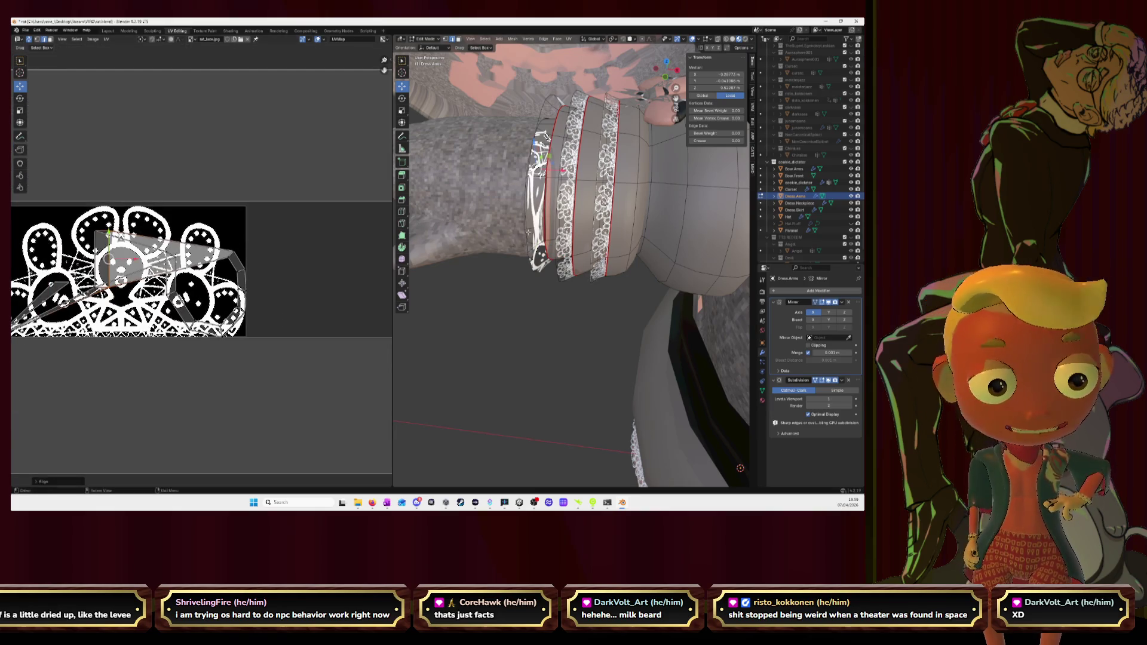
{"action": "key", "text": "3"}
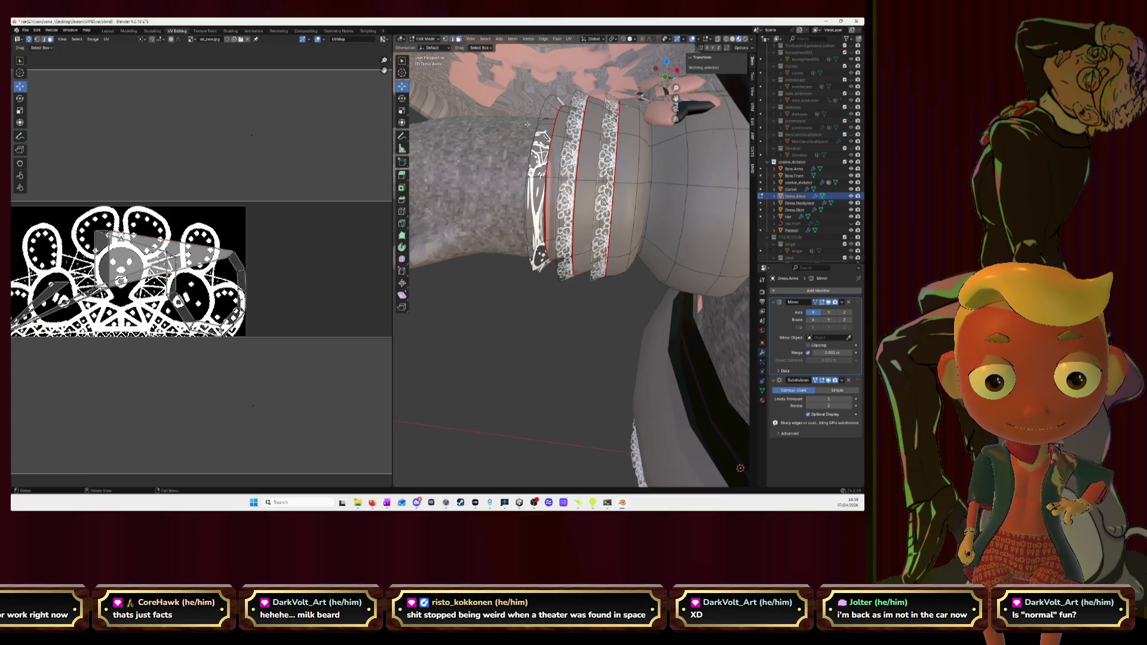
{"action": "key", "text": "l"}
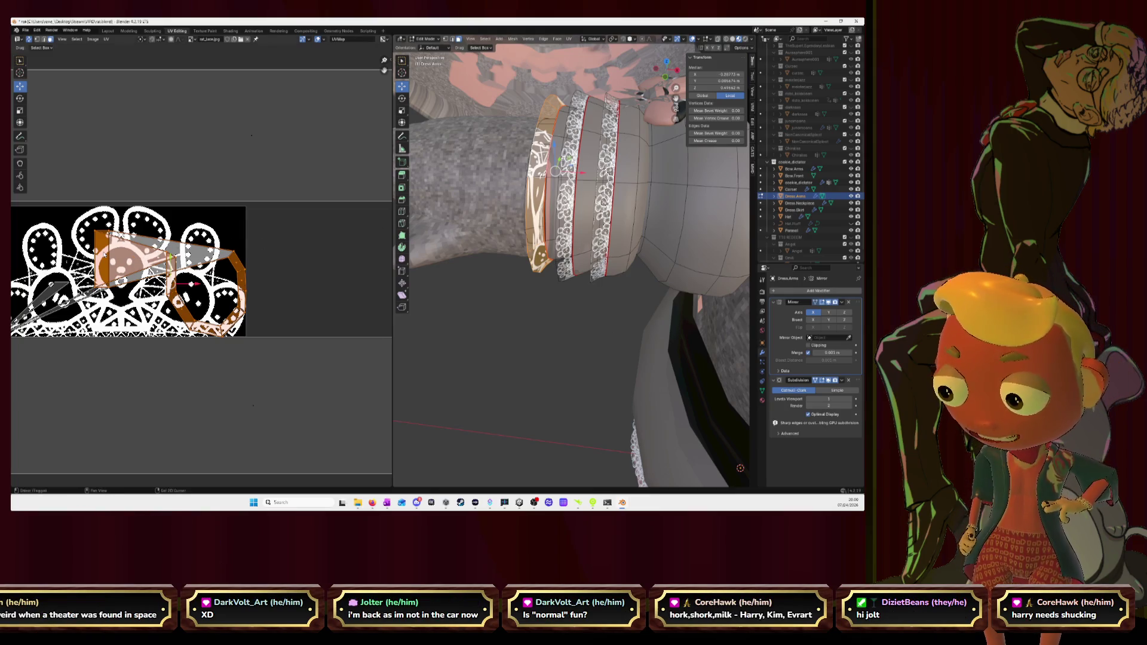
Step: Straighten the ring band's island into an even grid and shift it across the lace
{"action": "key", "text": "l"}
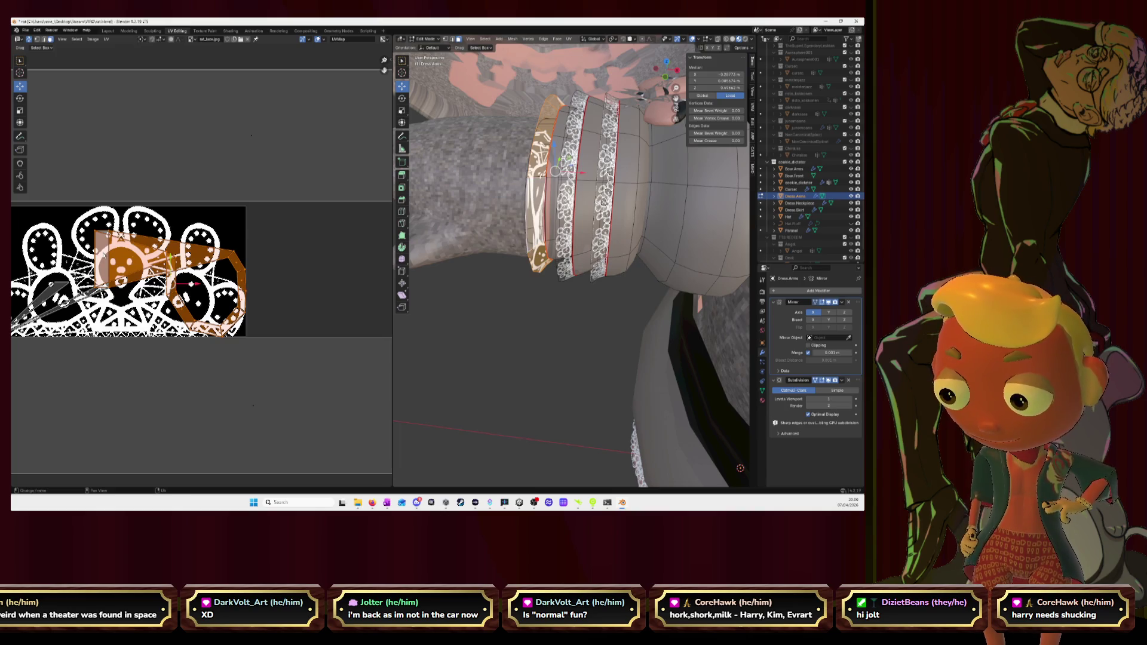
{"action": "right_click", "coordinate": [103, 255]}
{"action": "left_click", "coordinate": [85, 177]}
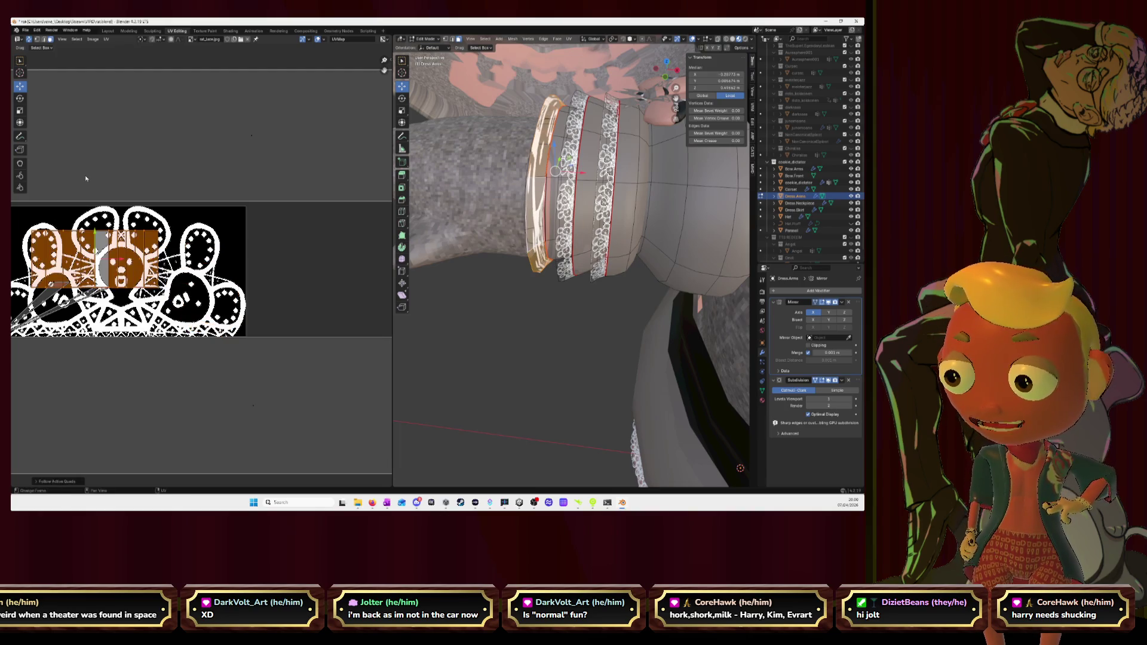
{"action": "scroll", "coordinate": [202, 269], "scroll_direction": "down", "scroll_amount": 1}
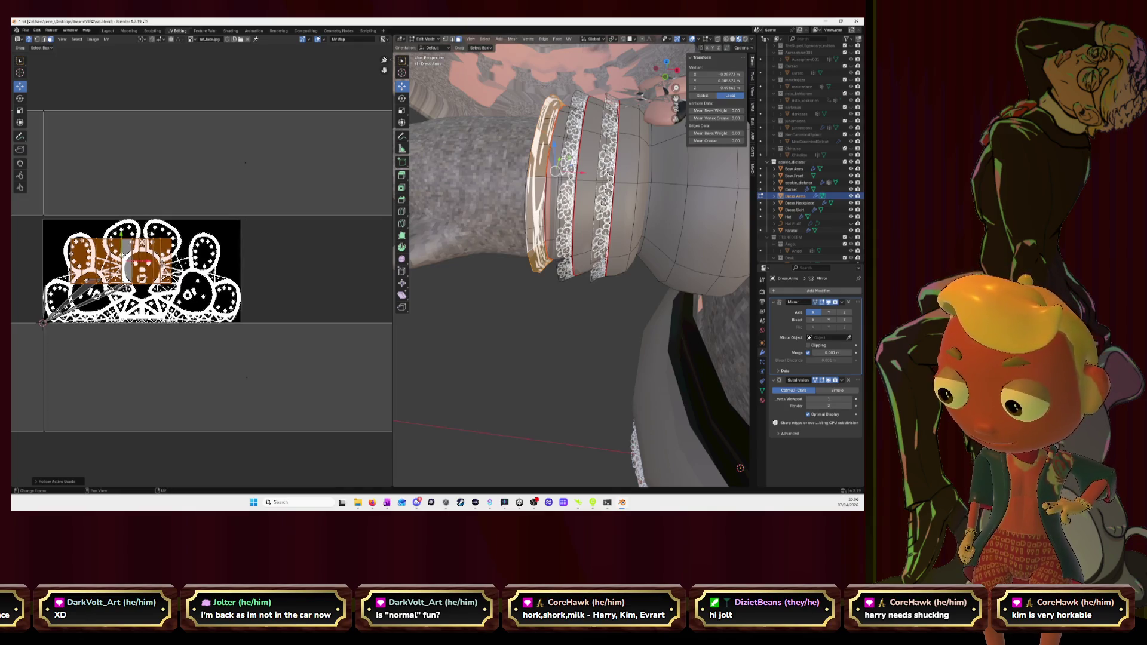
{"action": "middle_click_drag", "start_coordinate": [241, 163], "coordinate": [318, 161]}
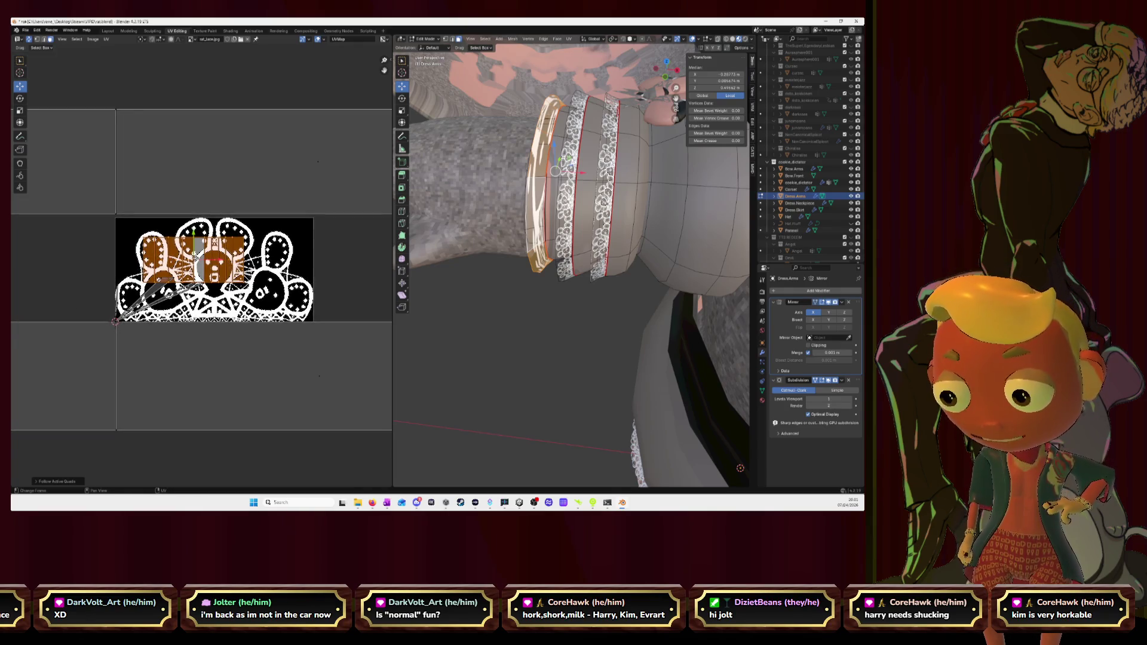
{"action": "key", "text": "g"}
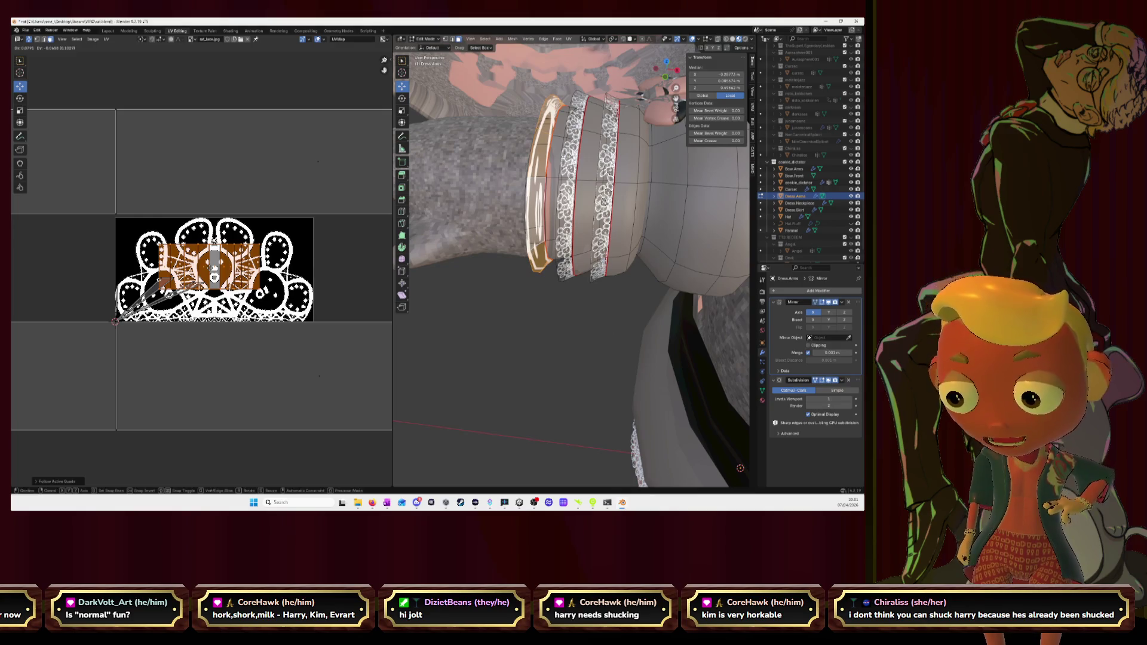
{"action": "left_click", "coordinate": [210, 274]}
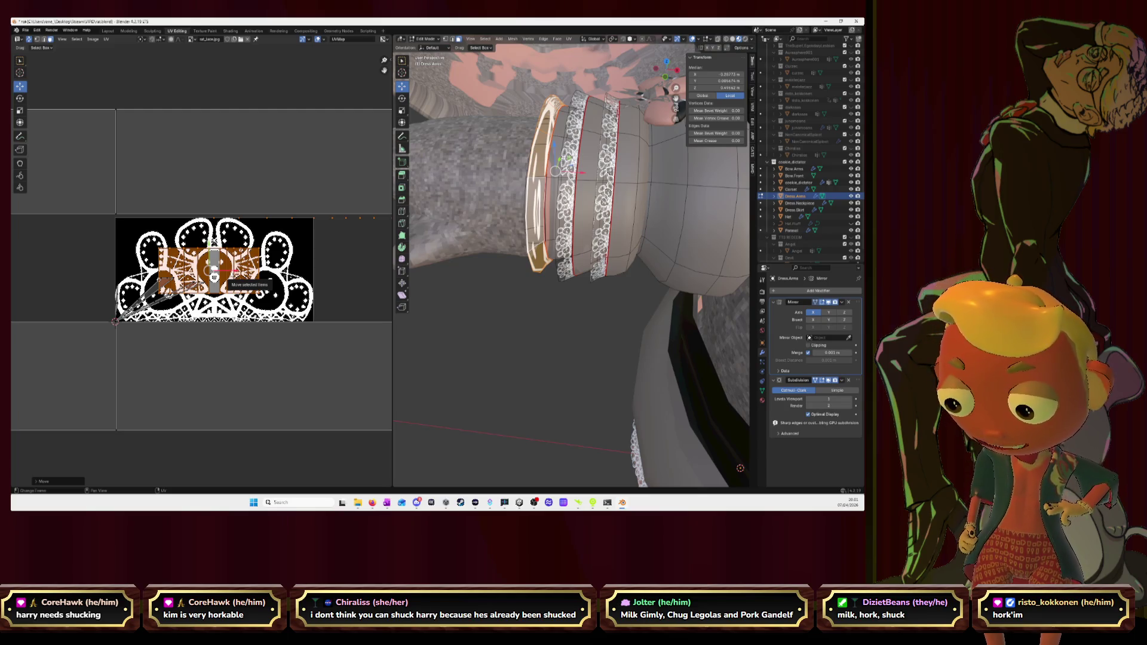
Step: Widen the ring band's island along X, slide it sideways and scale it taller
{"action": "key", "text": "s"}
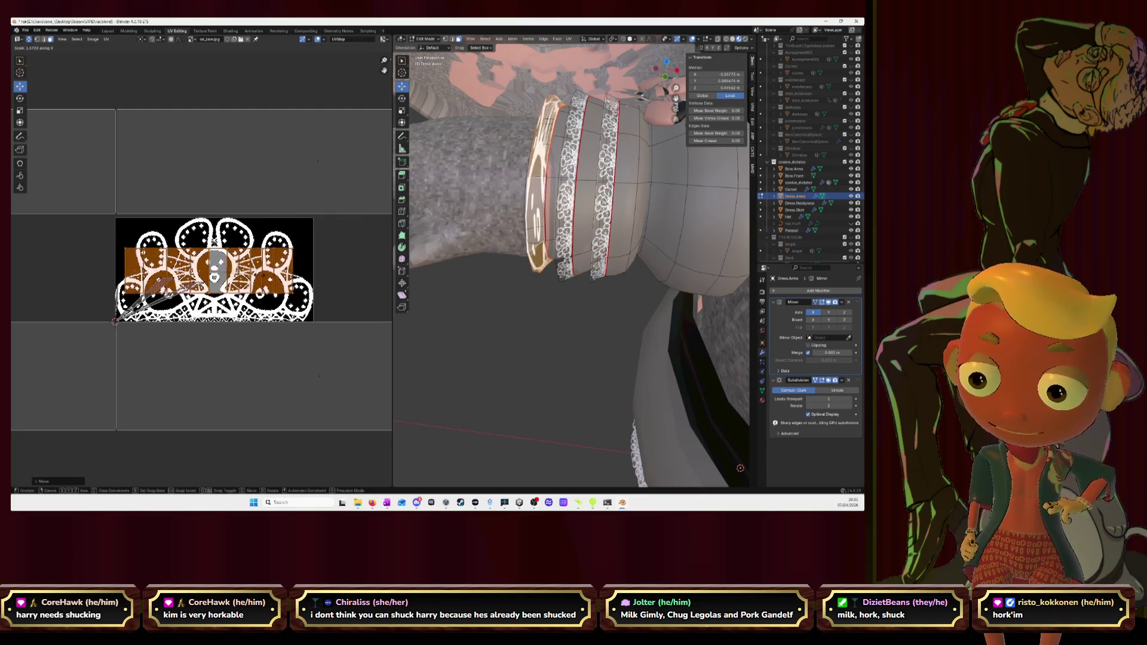
{"action": "key", "text": "x"}
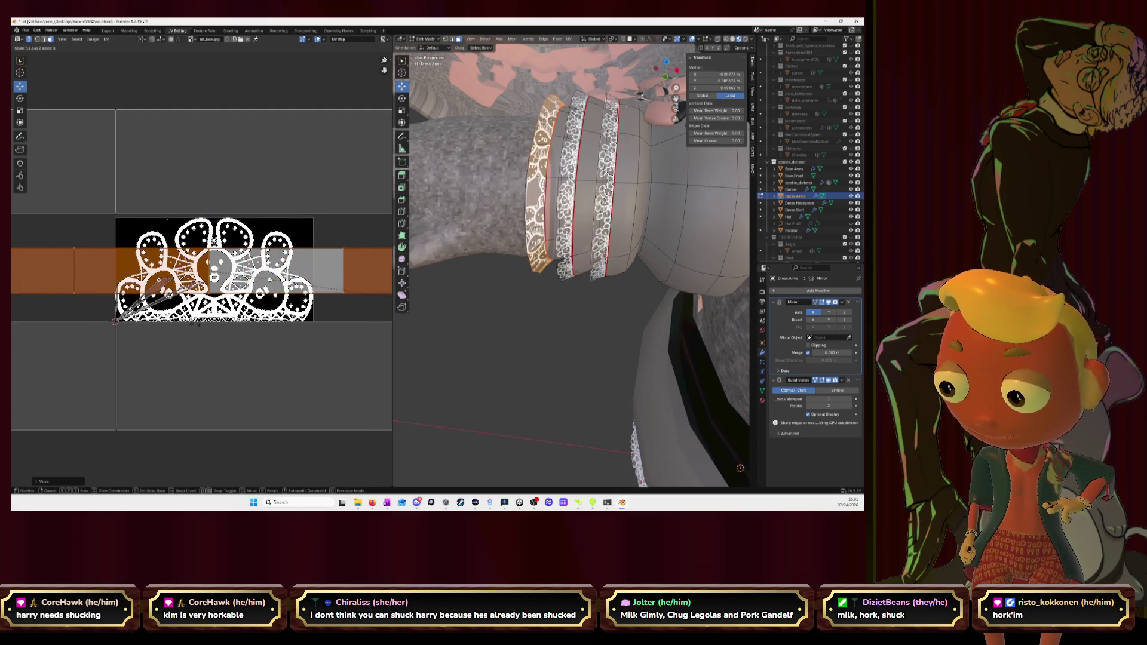
{"action": "left_click", "coordinate": [244, 328]}
{"action": "key", "text": "g"}
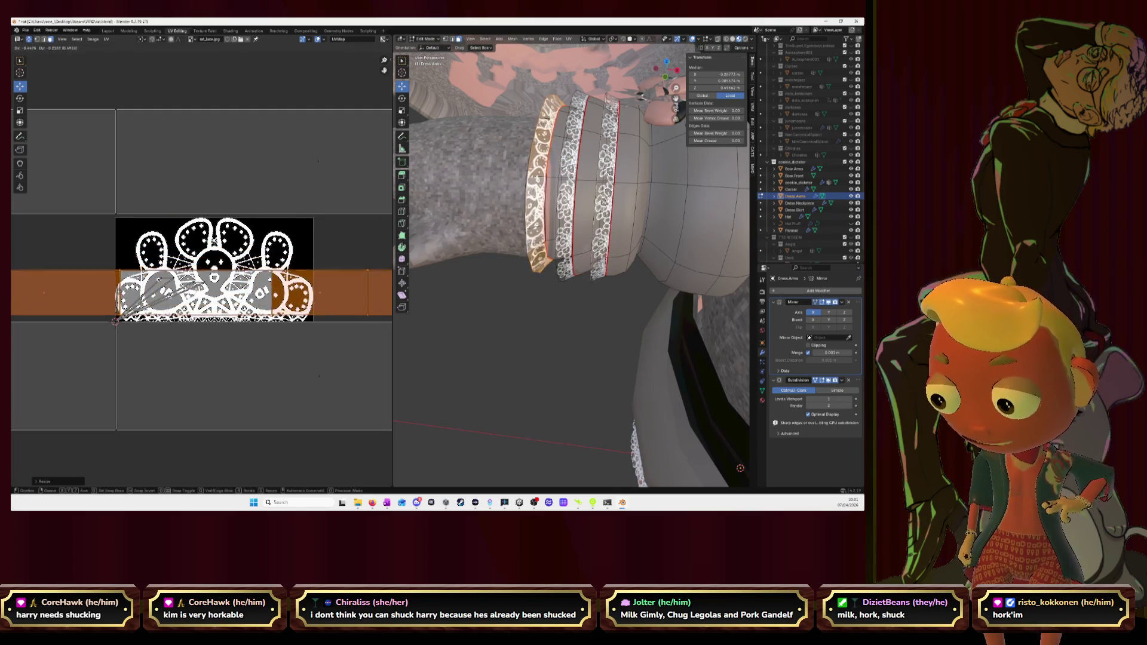
{"action": "left_click", "coordinate": [114, 269]}
{"action": "key", "text": "s"}
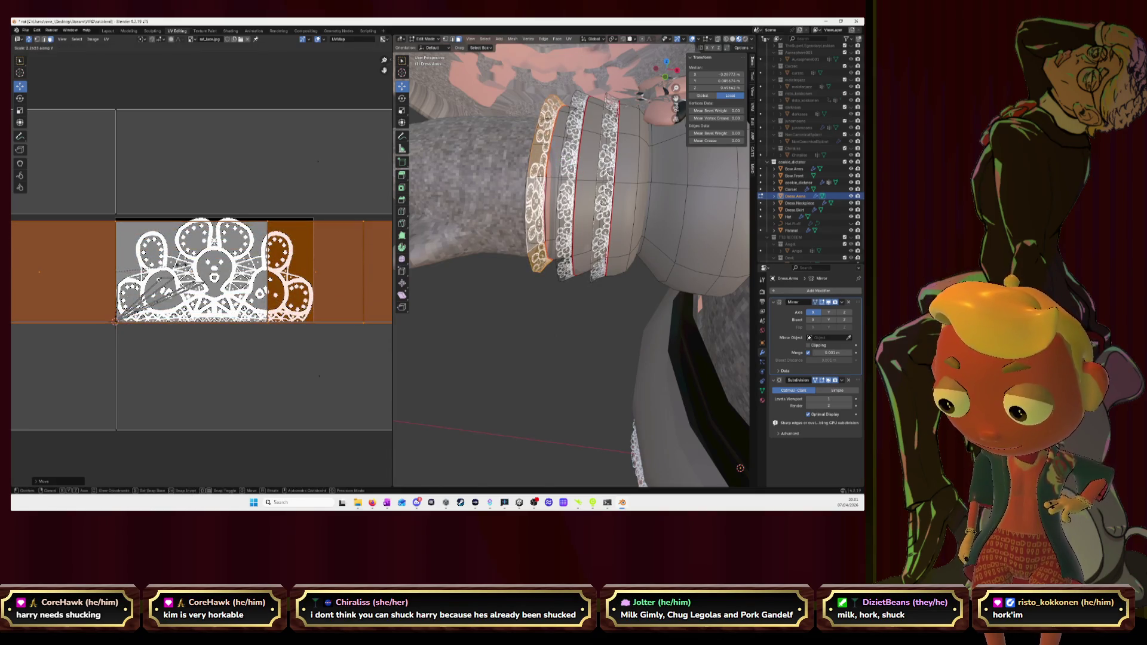
{"action": "left_click", "coordinate": [115, 271]}
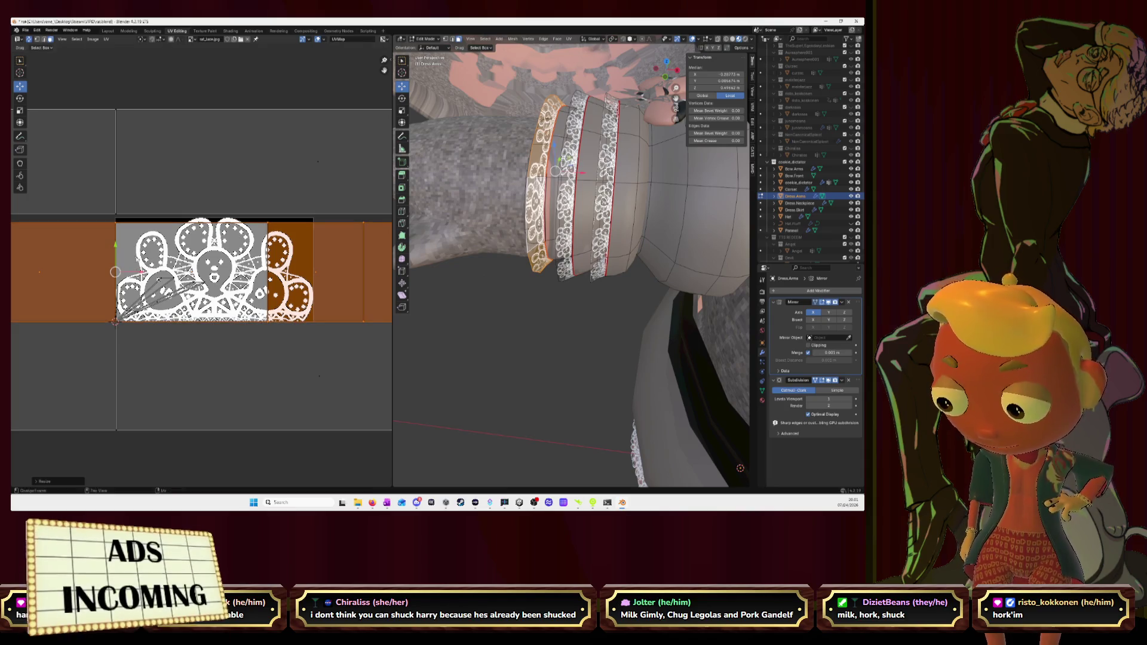
Step: Nudge the island upward twice to settle its position on the lace
{"action": "key", "text": "g"}
{"action": "left_click", "coordinate": [115, 244]}
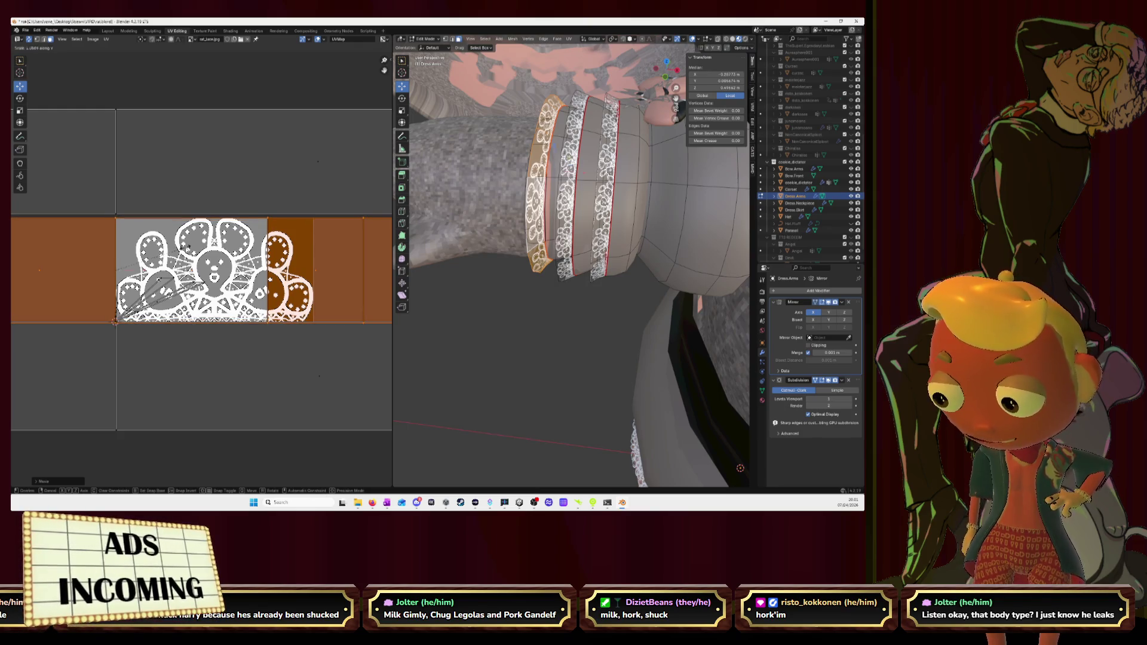
{"action": "key", "text": "g"}
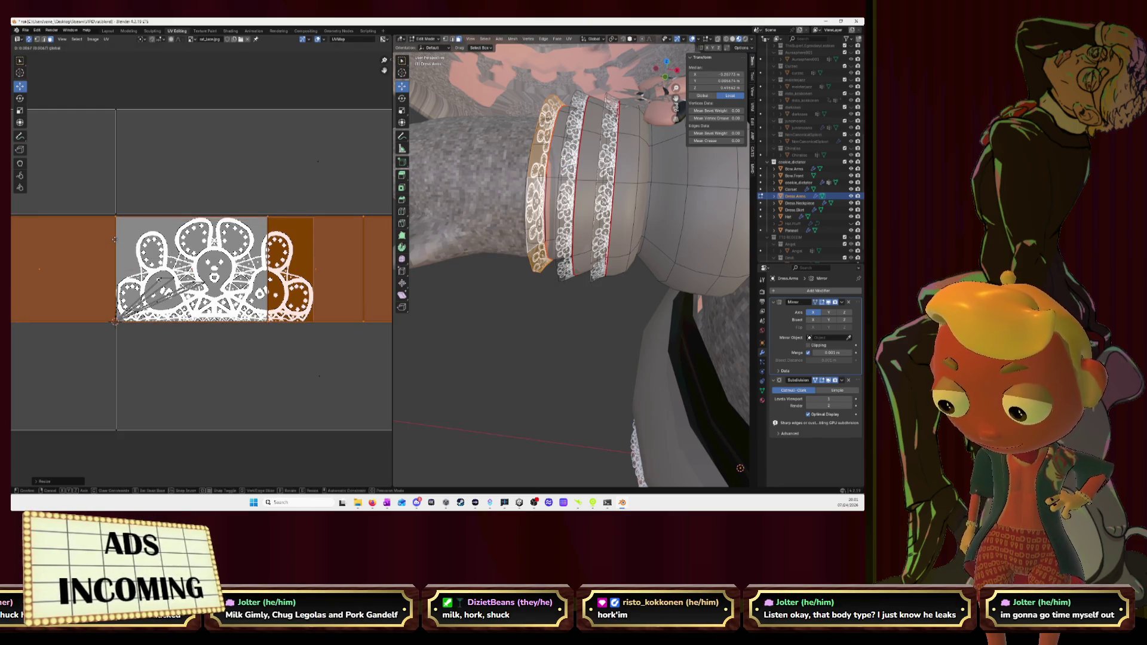
{"action": "left_click", "coordinate": [115, 241]}
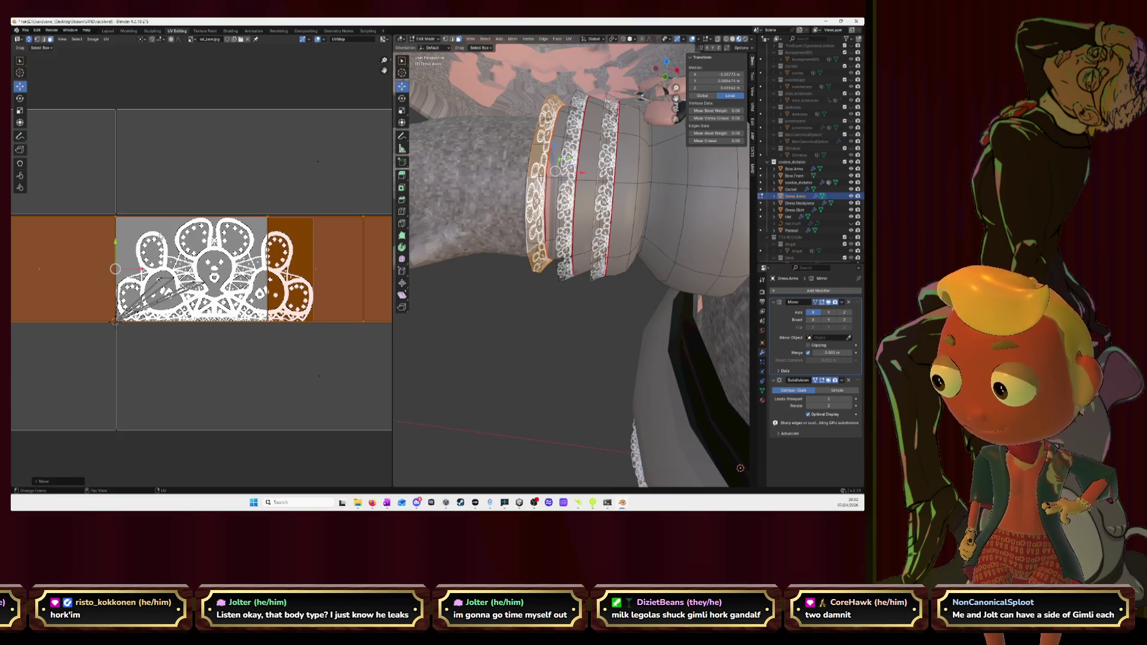
Step: Select the next band's linked UV faces, nudge them down and select the whole strip
{"action": "left_click", "coordinate": [265, 175]}
{"action": "key", "text": "l"}
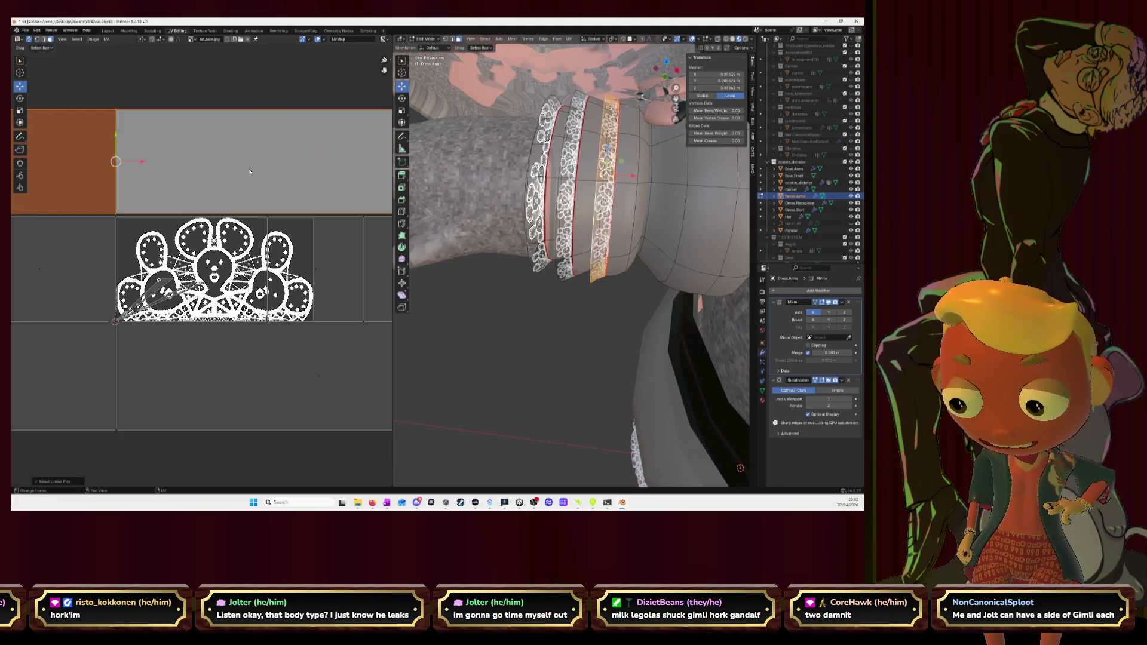
{"action": "left_click_drag", "start_coordinate": [116, 135], "coordinate": [116, 137]}
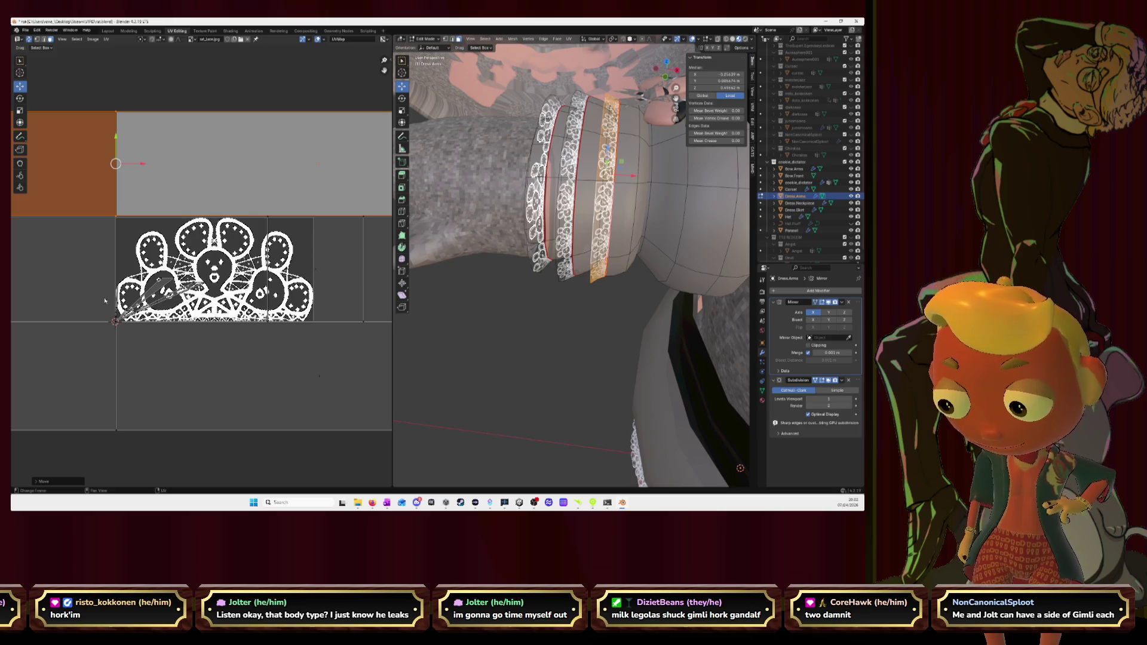
{"action": "scroll", "coordinate": [105, 300], "scroll_direction": "down", "scroll_amount": 5}
{"action": "left_click", "coordinate": [149, 273]}
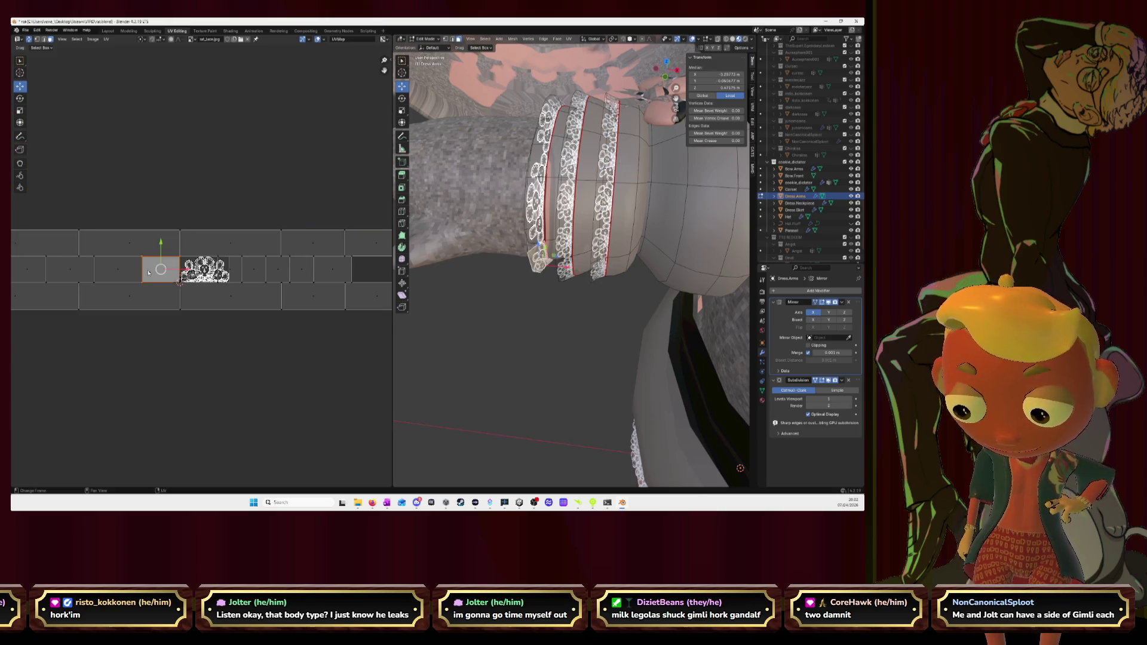
{"action": "key", "text": "l"}
{"action": "scroll", "coordinate": [148, 272], "scroll_direction": "up", "scroll_amount": 1}
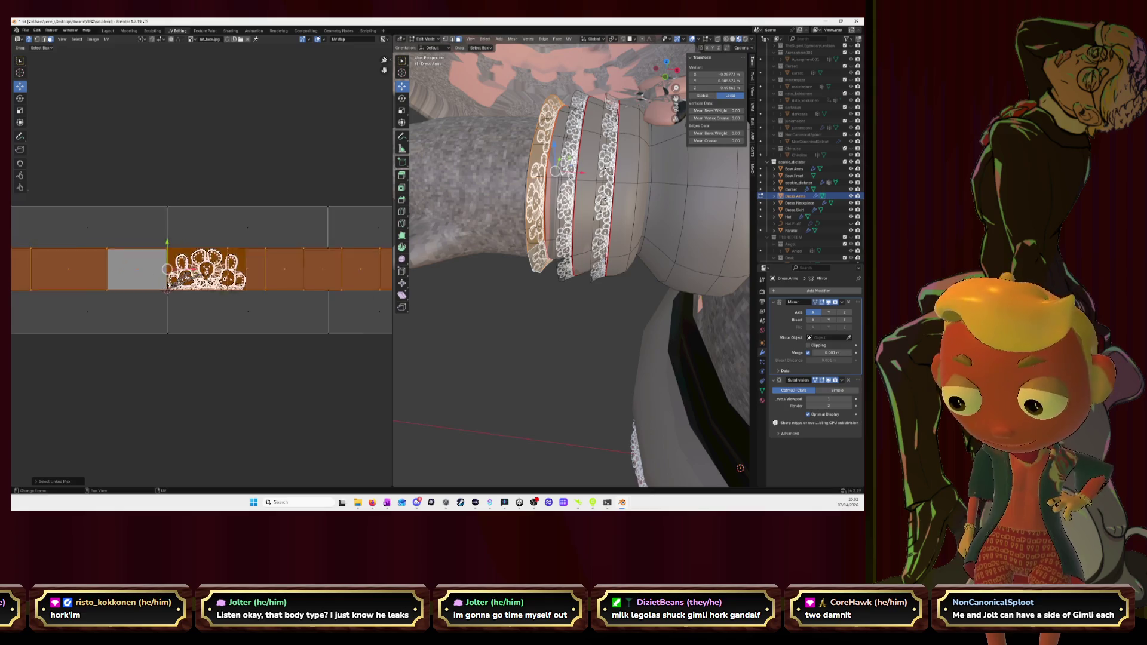
{"action": "scroll", "coordinate": [148, 273], "scroll_direction": "up", "scroll_amount": 4}
Step: Stretch the strip along X so the lace repeats around the band
{"action": "key", "text": "s"}
{"action": "key", "text": "x"}
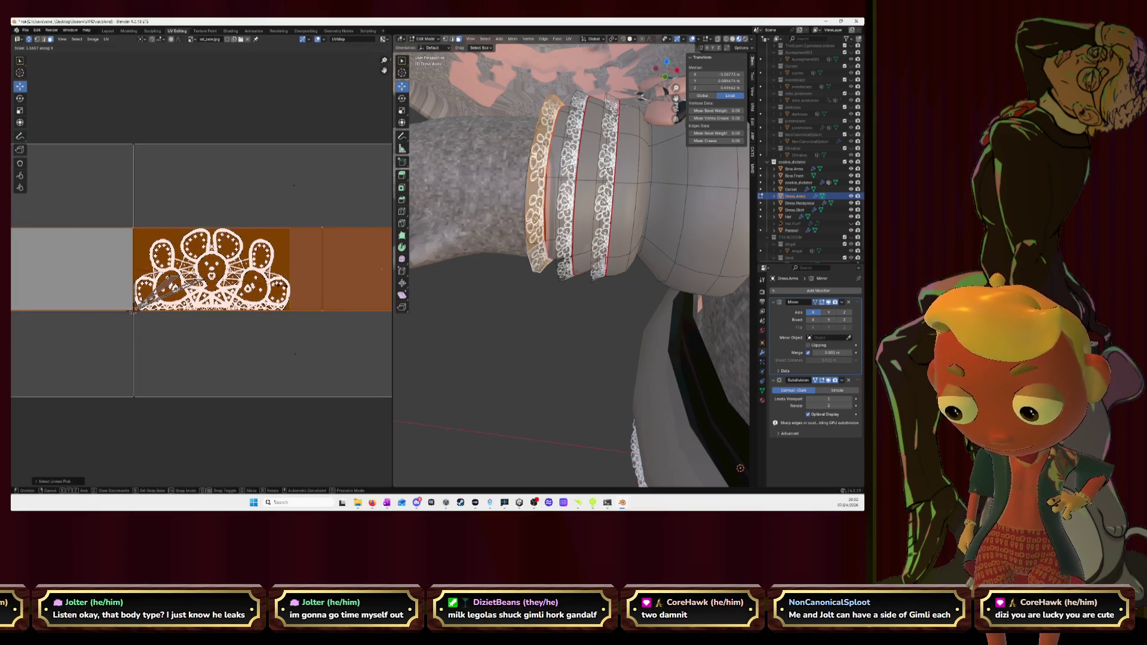
{"action": "scroll", "coordinate": [307, 289], "scroll_direction": "down", "scroll_amount": 3}
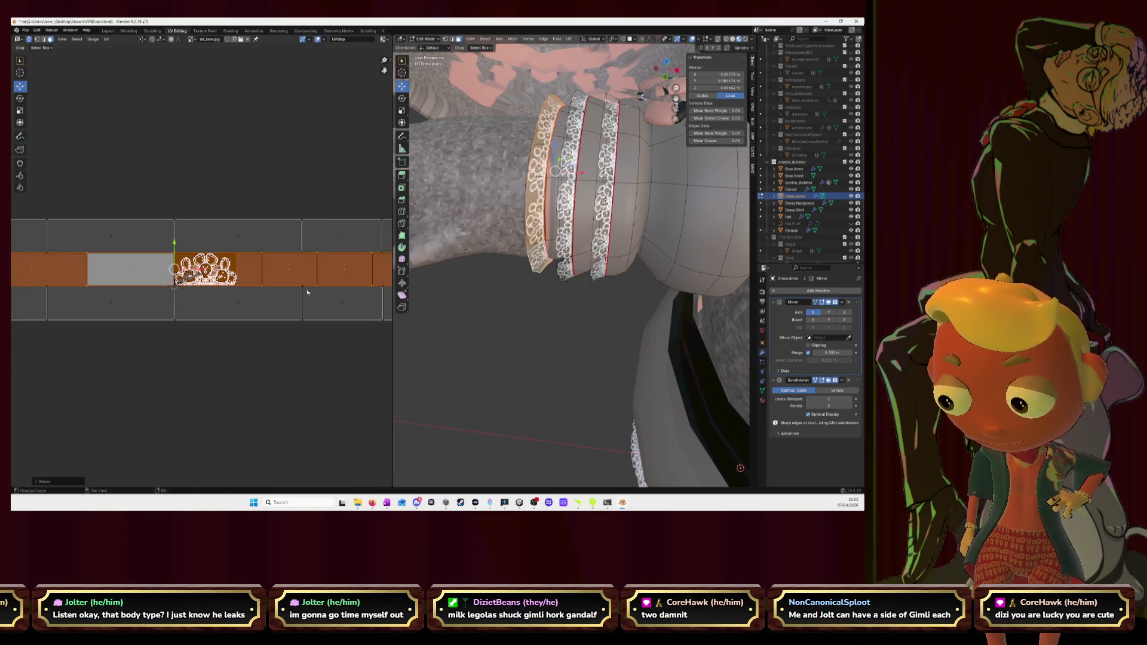
{"action": "left_click", "coordinate": [369, 293]}
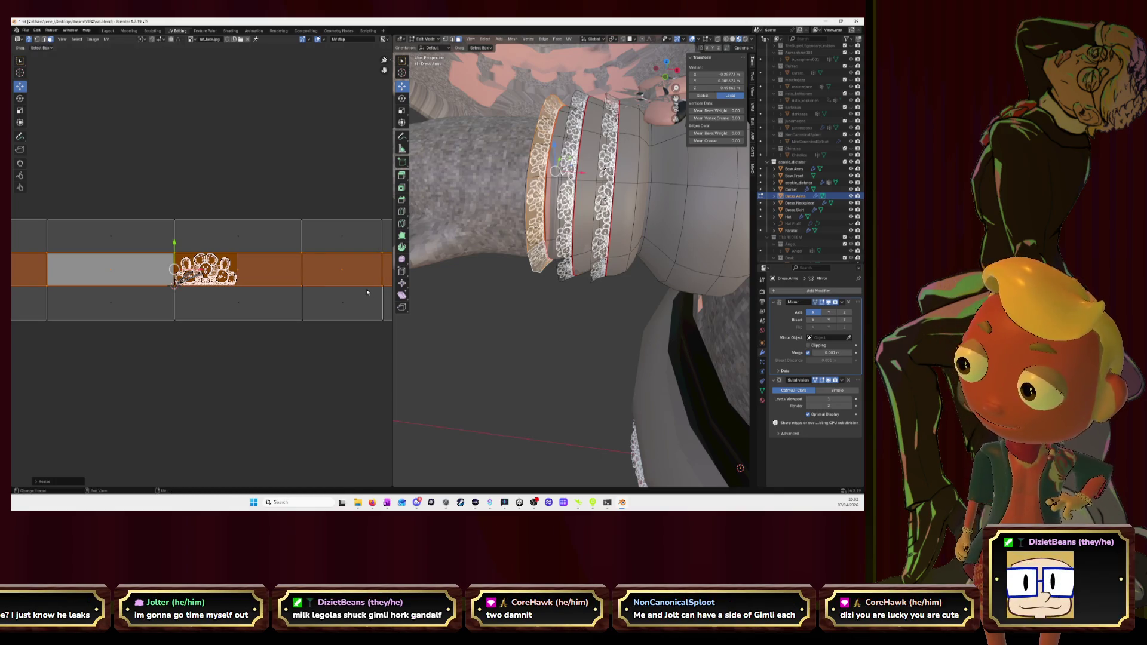
{"action": "scroll", "coordinate": [369, 294], "scroll_direction": "down", "scroll_amount": 2}
{"action": "scroll", "coordinate": [367, 291], "scroll_direction": "down", "scroll_amount": 2}
{"action": "scroll", "coordinate": [367, 292], "scroll_direction": "down", "scroll_amount": 2}
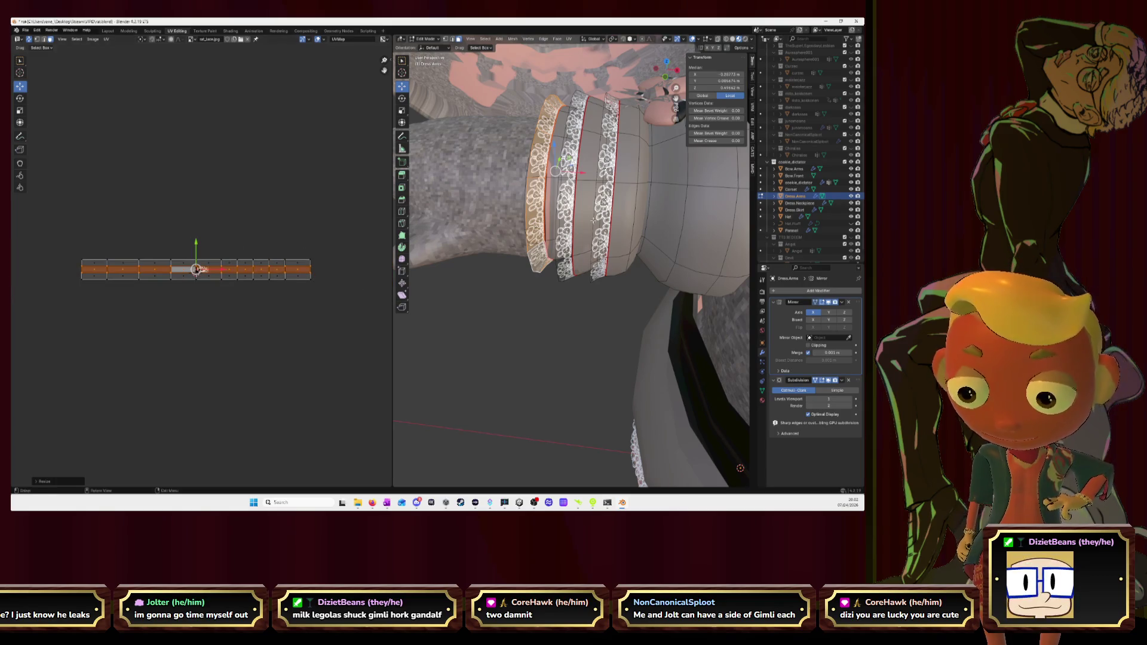
{"action": "mouse_move", "coordinate": [595, 220]}
{"action": "middle_mouse_down"}
{"action": "mouse_move", "coordinate": [695, 156]}
{"action": "mouse_move", "coordinate": [703, 164]}
{"action": "mouse_move", "coordinate": [668, 183]}
{"action": "middle_mouse_up"}
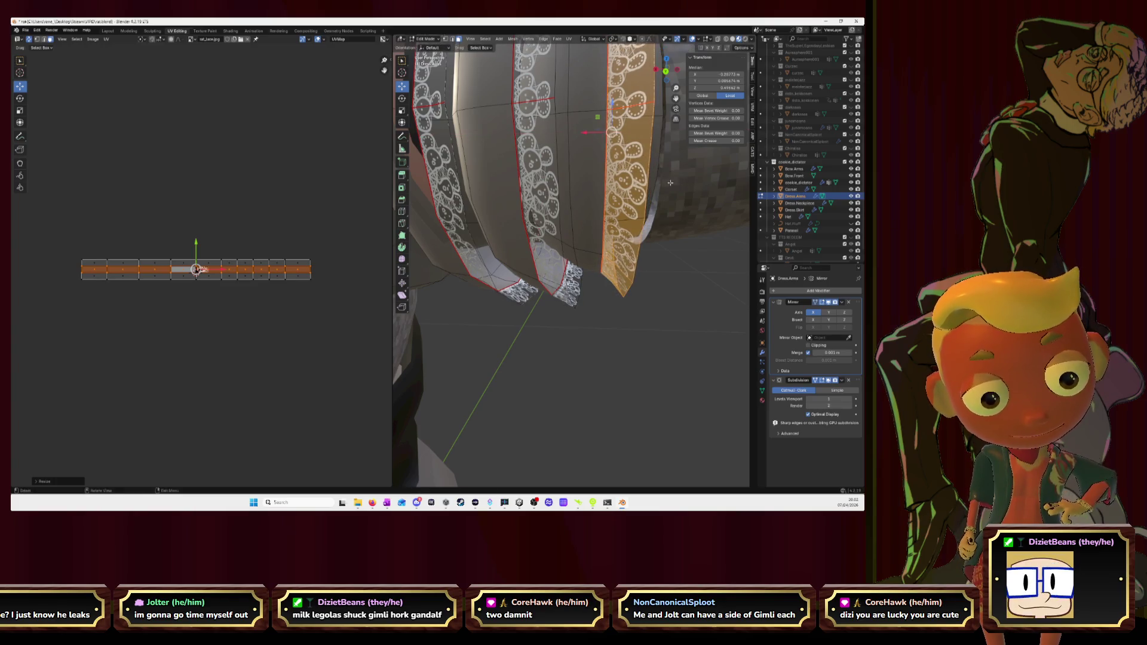
Step: Widen the UV strip slightly more, then switch to the browser's Twitch clip
{"action": "key", "text": "s"}
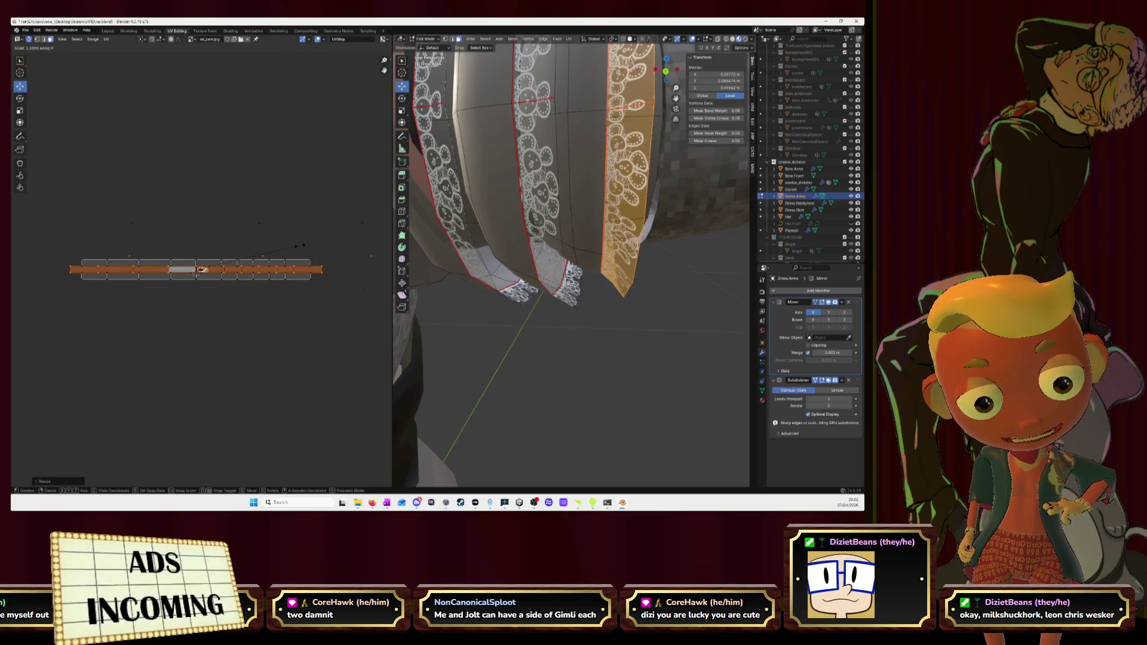
{"action": "left_click", "coordinate": [300, 249]}
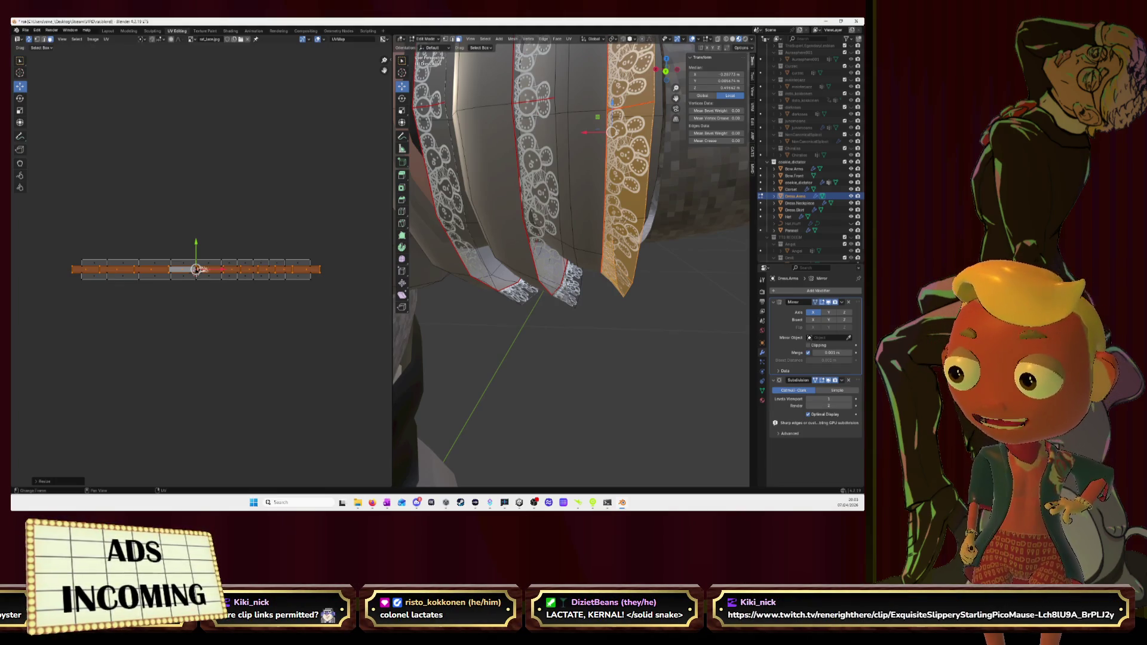
{"action": "key", "text": "alt+Tab"}
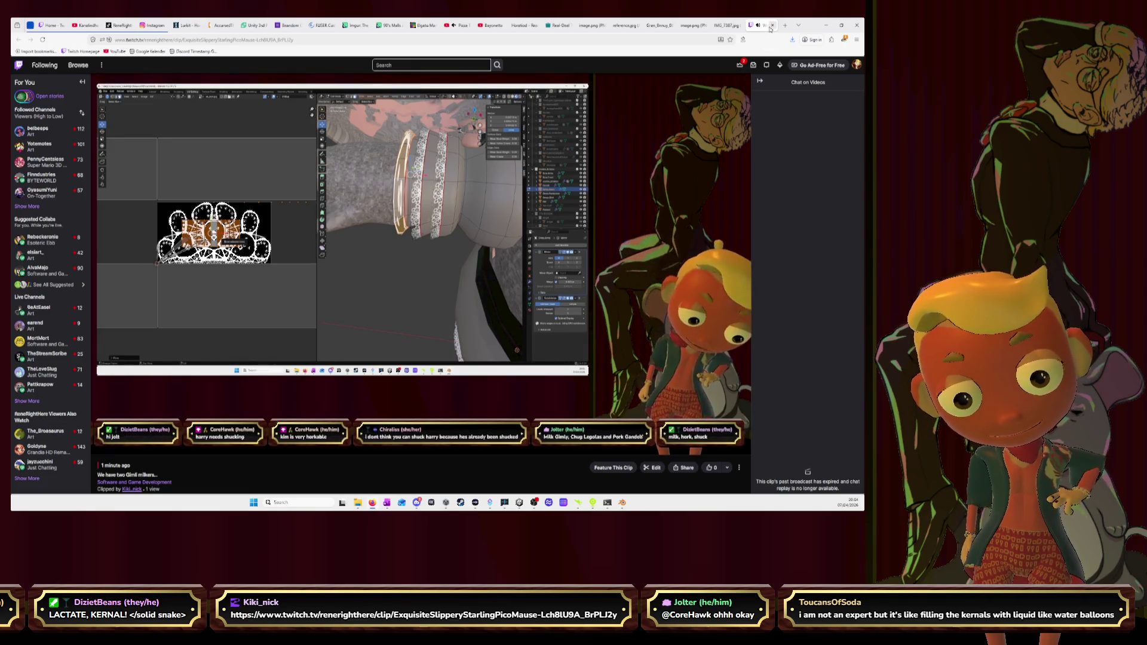
Step: Close the Twitch clip tab and return to the browser showing the cat photo
{"action": "left_click", "coordinate": [772, 25]}
{"action": "key", "text": "alt+Tab"}
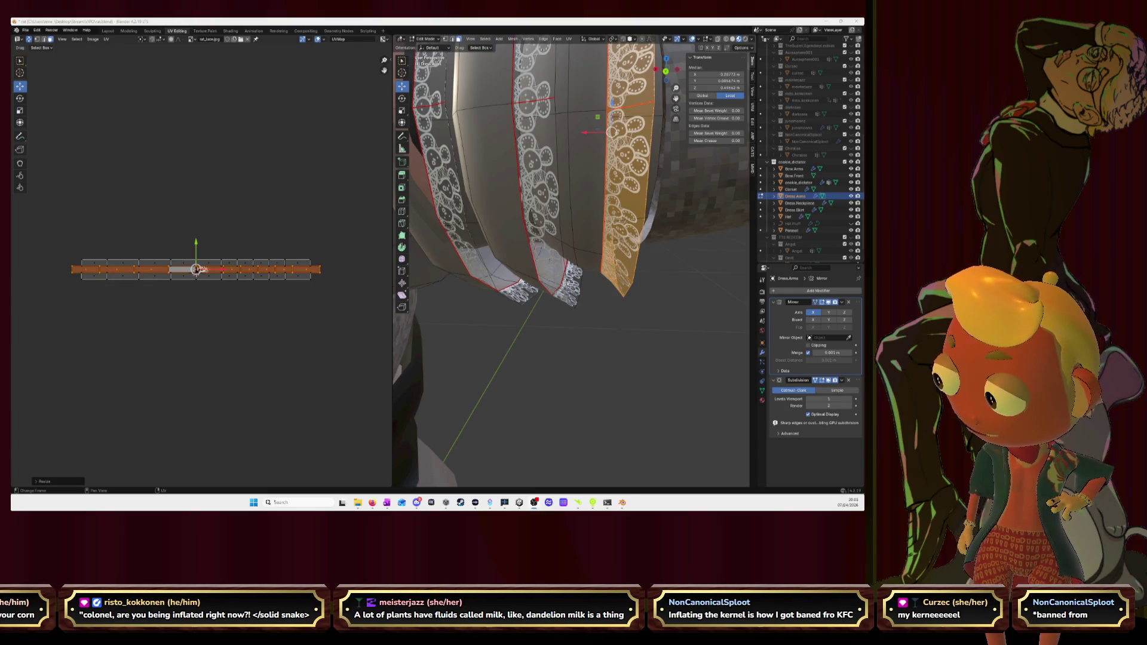
{"action": "key", "text": "alt+Tab"}
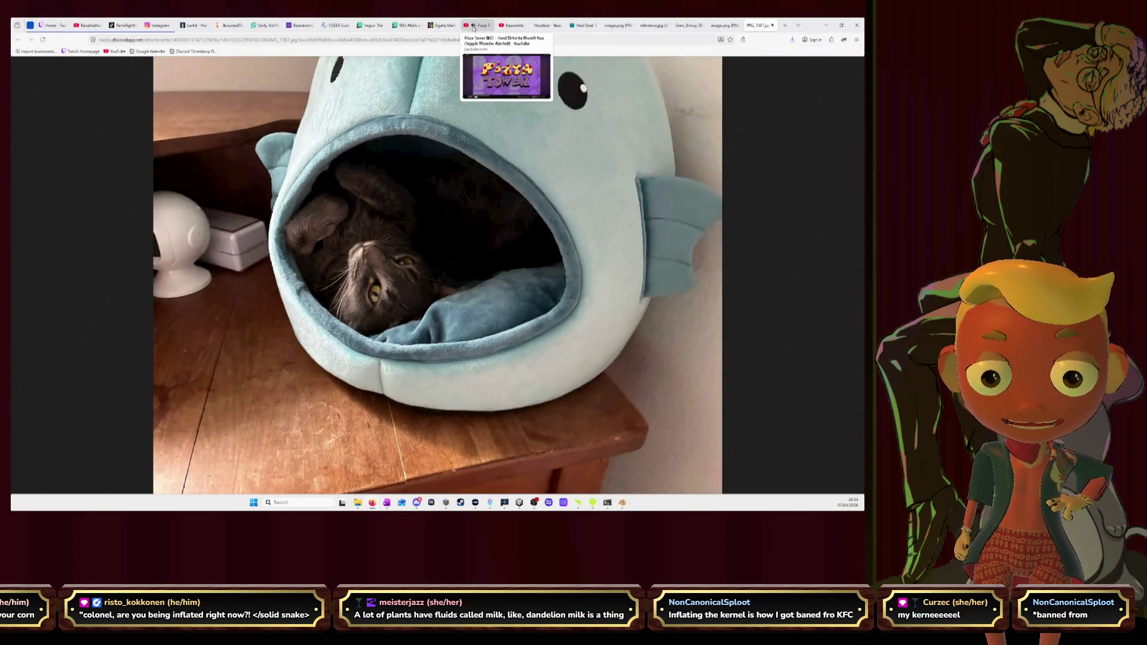
Step: Minimize the browser window so Blender's sleeve band scene shows again
{"action": "left_click", "coordinate": [826, 26]}
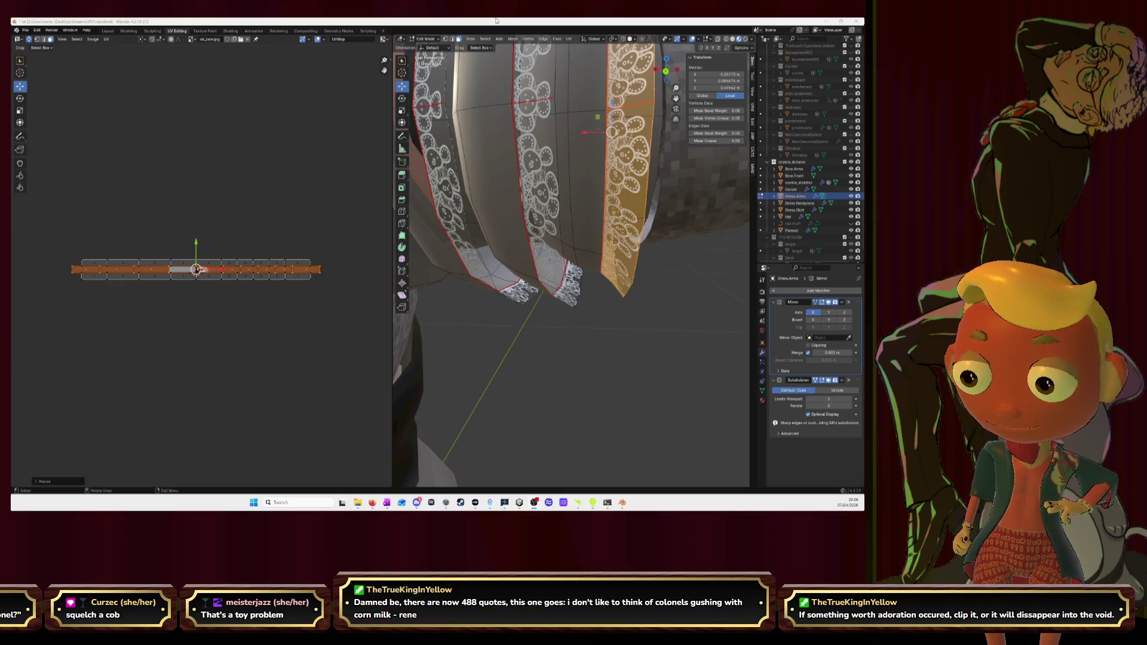
Step: Orbit to view the lace arm bands from the side, then switch to Firefox
{"action": "middle_click_drag", "start_coordinate": [589, 167], "coordinate": [542, 212]}
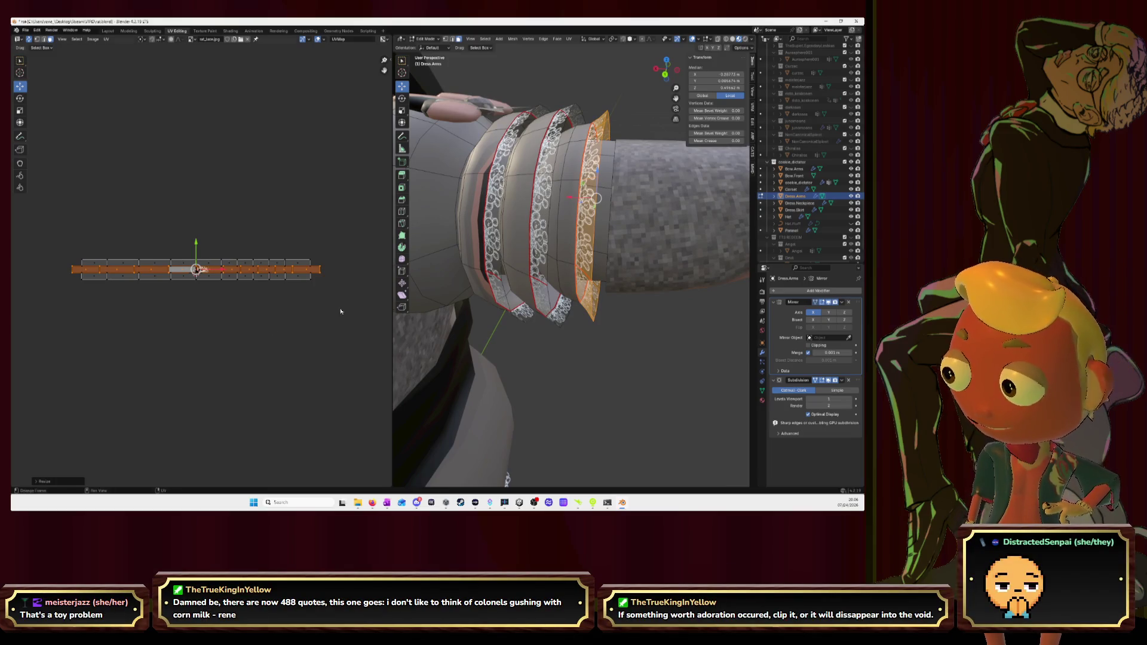
{"action": "key", "text": "alt+Tab"}
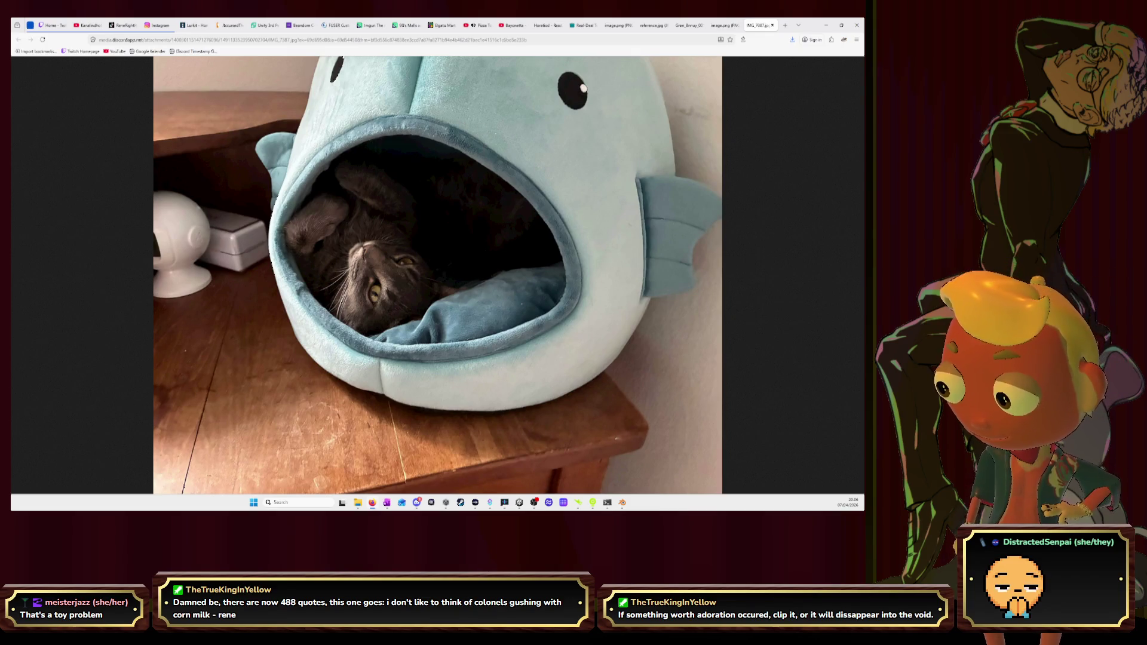
Step: Show the PDF comic's Horatiod title page full screen in Firefox
{"action": "left_click", "coordinate": [545, 25]}
{"action": "scroll", "coordinate": [527, 234], "scroll_direction": "down", "scroll_amount": 5}
{"action": "scroll", "coordinate": [527, 238], "scroll_direction": "down", "scroll_amount": 5}
{"action": "scroll", "coordinate": [527, 237], "scroll_direction": "up", "scroll_amount": 5}
{"action": "scroll", "coordinate": [528, 236], "scroll_direction": "up", "scroll_amount": 5}
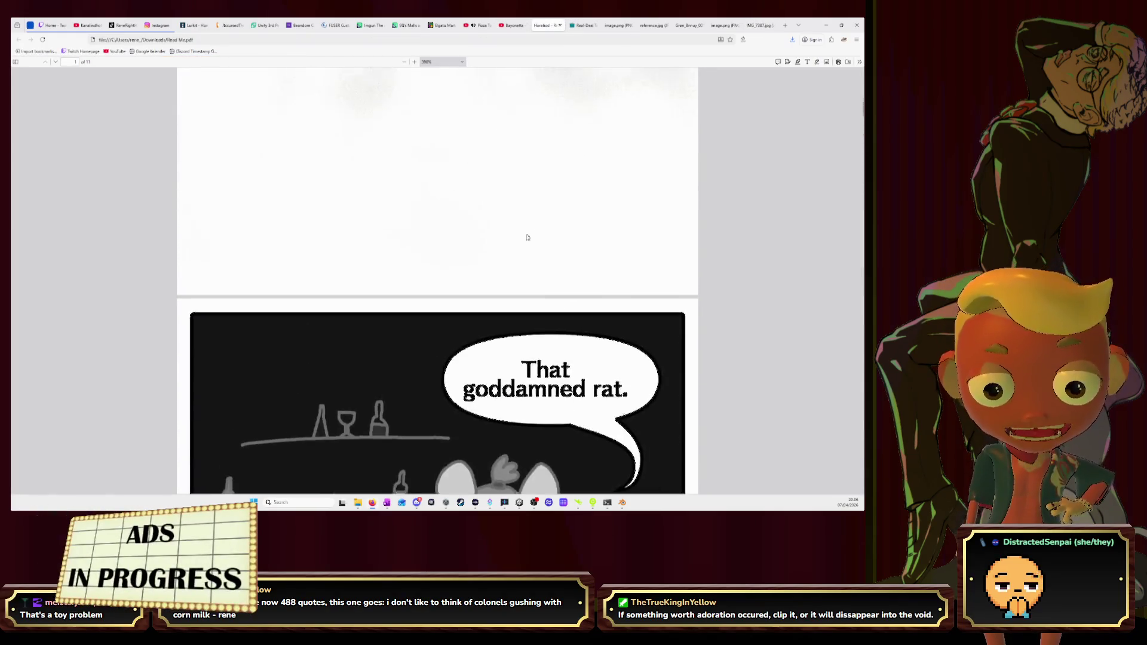
{"action": "scroll", "coordinate": [527, 237], "scroll_direction": "up", "scroll_amount": 5}
{"action": "scroll", "coordinate": [527, 238], "scroll_direction": "up", "scroll_amount": 2}
{"action": "scroll", "coordinate": [528, 237], "scroll_direction": "down", "scroll_amount": 2}
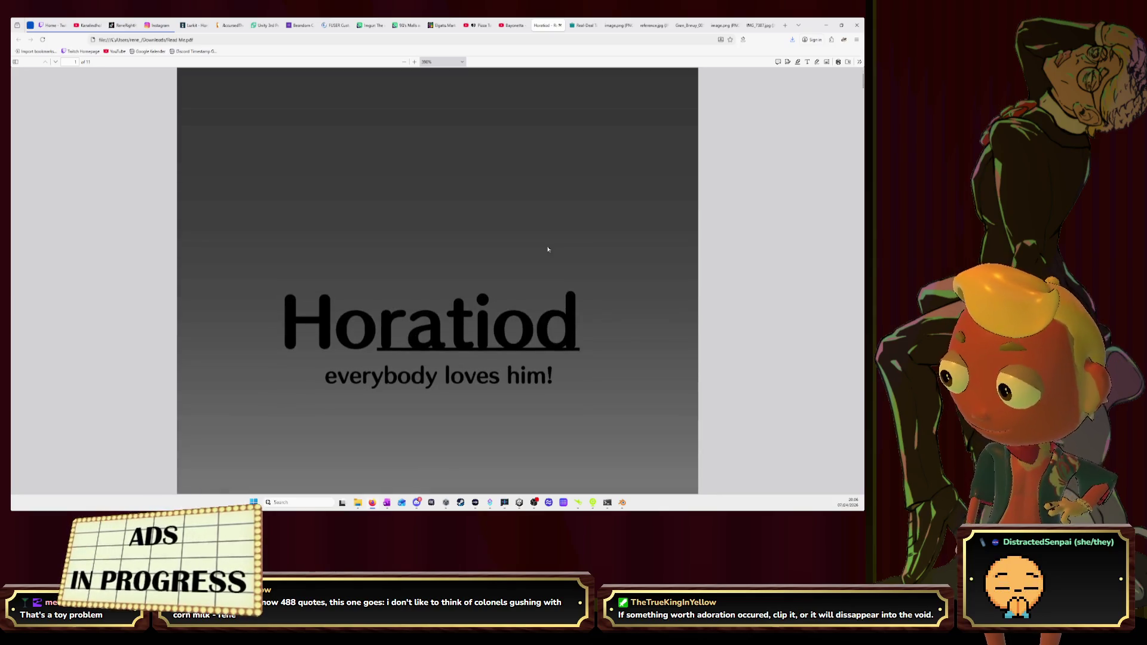
{"action": "key", "text": "F11"}
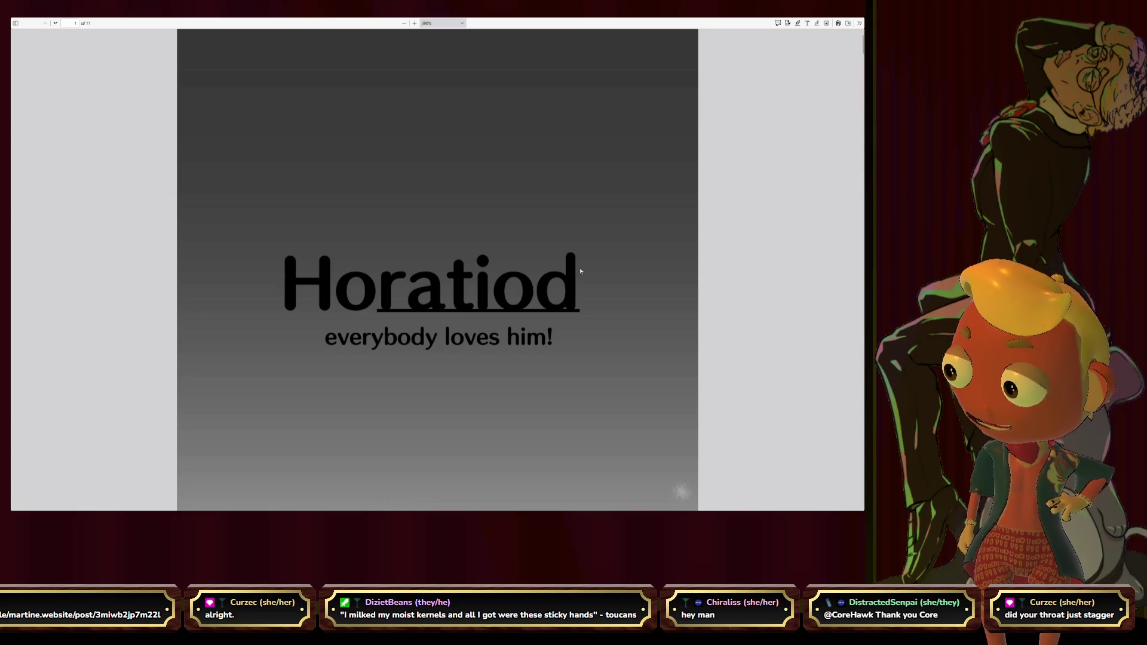
{"action": "scroll", "coordinate": [581, 271], "scroll_direction": "down", "scroll_amount": 1}
{"action": "scroll", "coordinate": [581, 272], "scroll_direction": "down", "scroll_amount": 2}
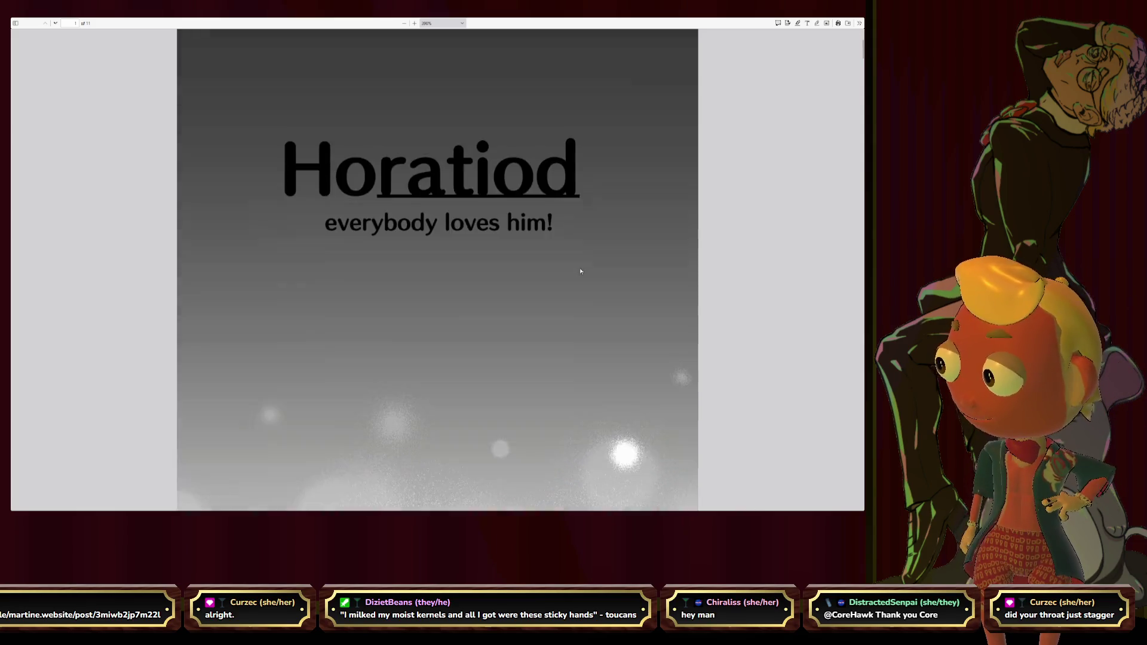
{"action": "scroll", "coordinate": [581, 272], "scroll_direction": "down", "scroll_amount": 3}
{"action": "scroll", "coordinate": [580, 272], "scroll_direction": "down", "scroll_amount": 1}
{"action": "scroll", "coordinate": [579, 272], "scroll_direction": "down", "scroll_amount": 3}
{"action": "scroll", "coordinate": [579, 272], "scroll_direction": "down", "scroll_amount": 2}
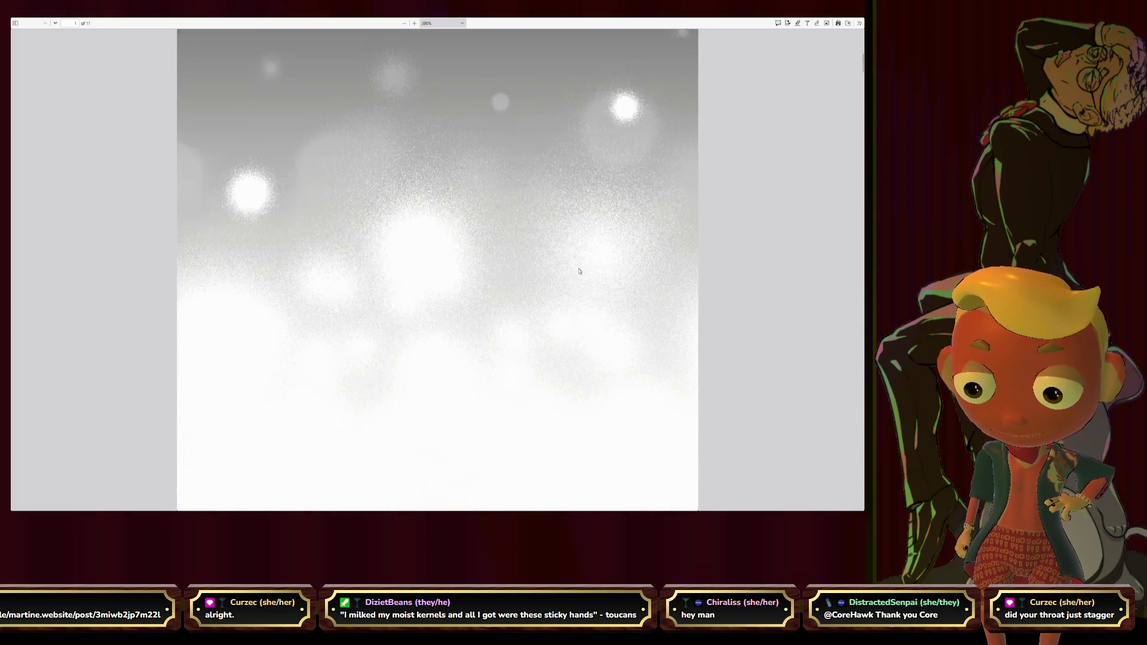
{"action": "scroll", "coordinate": [579, 271], "scroll_direction": "down", "scroll_amount": 4}
{"action": "scroll", "coordinate": [579, 271], "scroll_direction": "down", "scroll_amount": 1}
{"action": "scroll", "coordinate": [579, 272], "scroll_direction": "down", "scroll_amount": 4}
{"action": "scroll", "coordinate": [628, 278], "scroll_direction": "down", "scroll_amount": 1}
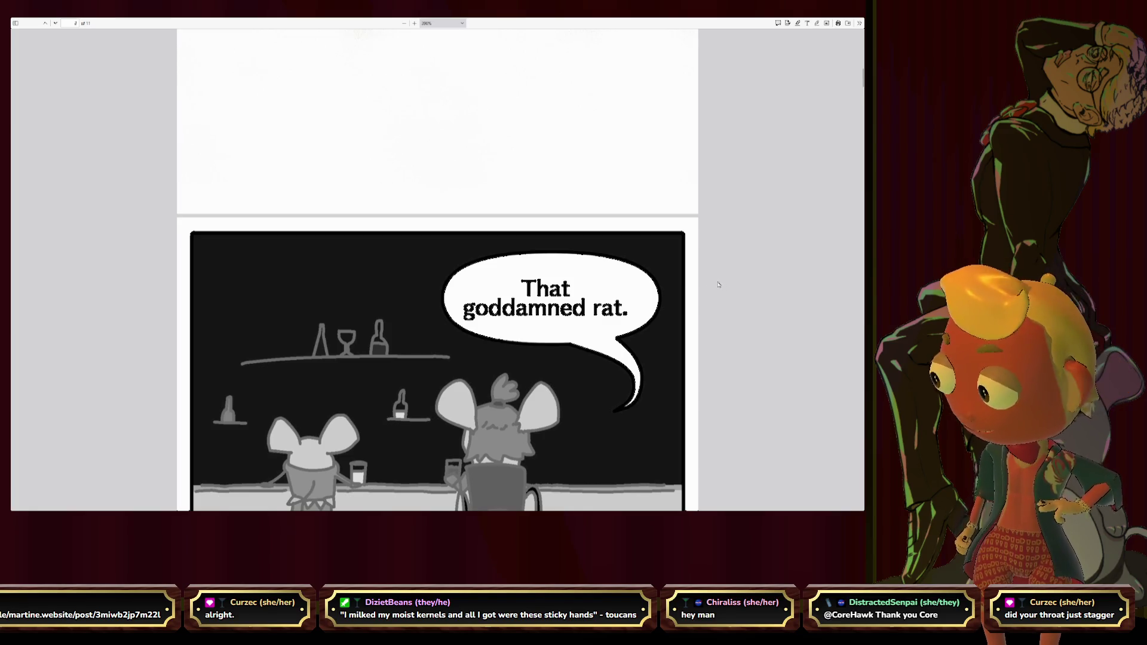
{"action": "scroll", "coordinate": [716, 287], "scroll_direction": "down", "scroll_amount": 3}
{"action": "scroll", "coordinate": [719, 285], "scroll_direction": "down", "scroll_amount": 3}
{"action": "scroll", "coordinate": [718, 285], "scroll_direction": "down", "scroll_amount": 2}
{"action": "scroll", "coordinate": [718, 286], "scroll_direction": "down", "scroll_amount": 1}
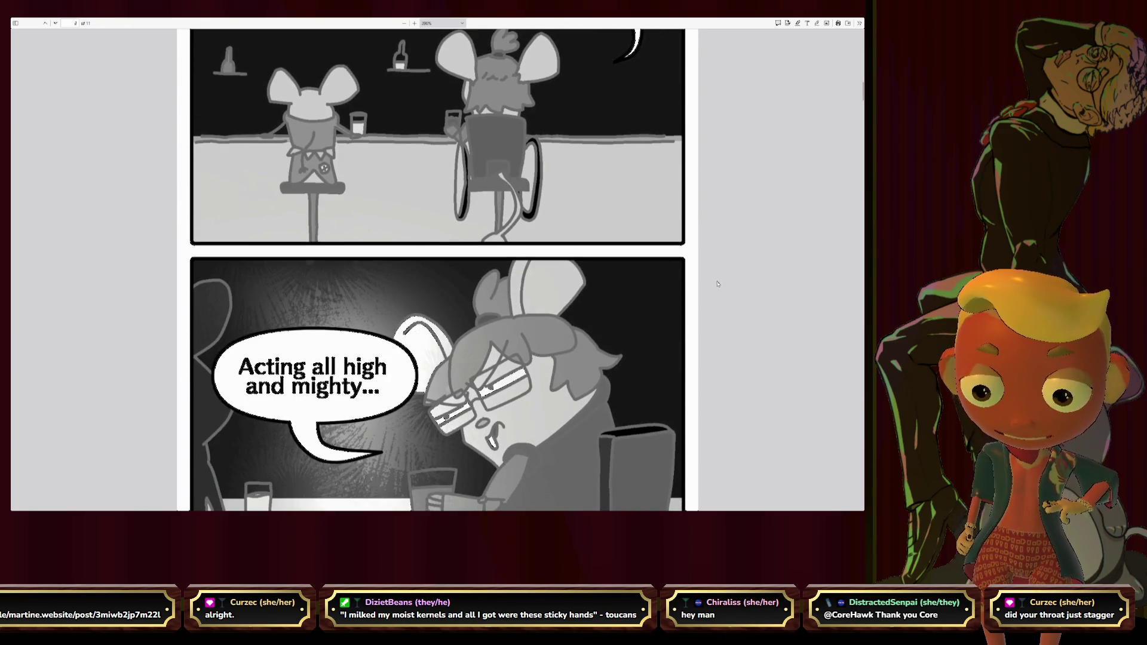
{"action": "scroll", "coordinate": [718, 285], "scroll_direction": "down", "scroll_amount": 1}
{"action": "scroll", "coordinate": [717, 285], "scroll_direction": "down", "scroll_amount": 2}
{"action": "scroll", "coordinate": [717, 284], "scroll_direction": "down", "scroll_amount": 5}
{"action": "scroll", "coordinate": [717, 284], "scroll_direction": "down", "scroll_amount": 4}
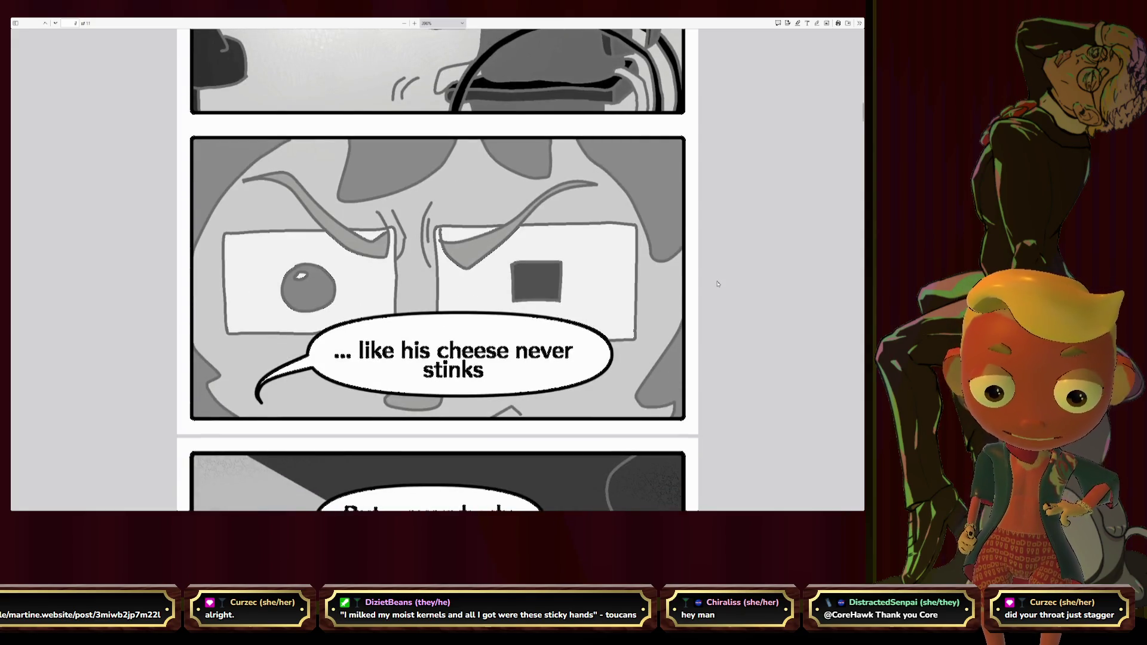
{"action": "scroll", "coordinate": [717, 284], "scroll_direction": "down", "scroll_amount": 5}
{"action": "scroll", "coordinate": [718, 284], "scroll_direction": "down", "scroll_amount": 1}
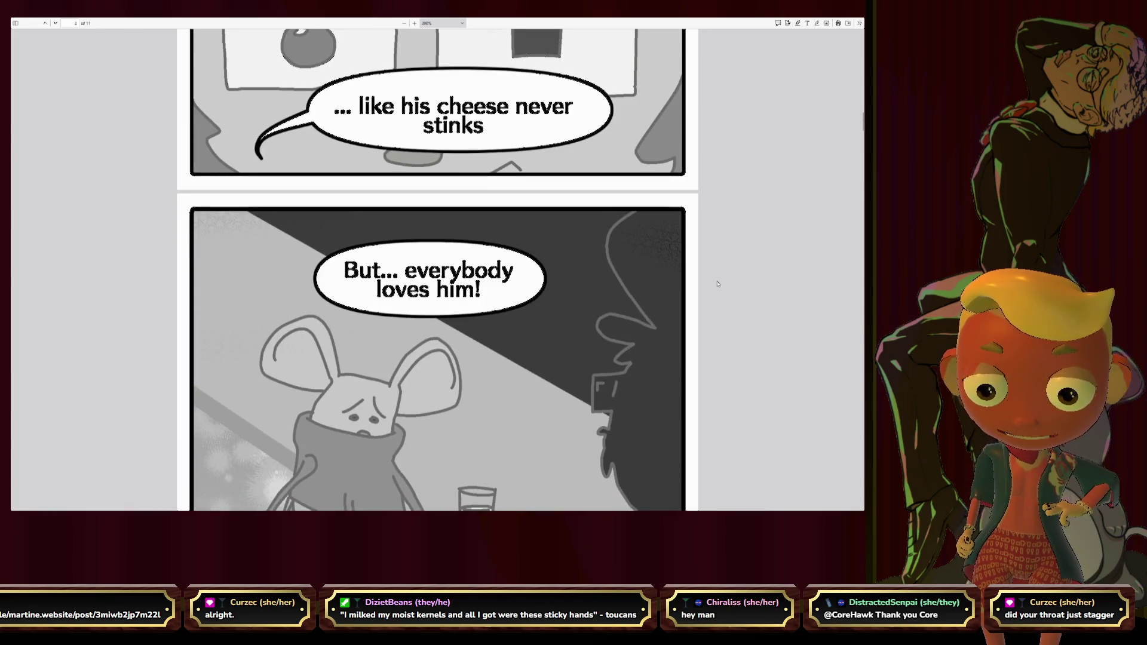
{"action": "scroll", "coordinate": [717, 284], "scroll_direction": "down", "scroll_amount": 5}
{"action": "scroll", "coordinate": [717, 284], "scroll_direction": "down", "scroll_amount": 6}
{"action": "scroll", "coordinate": [718, 285], "scroll_direction": "down", "scroll_amount": 3}
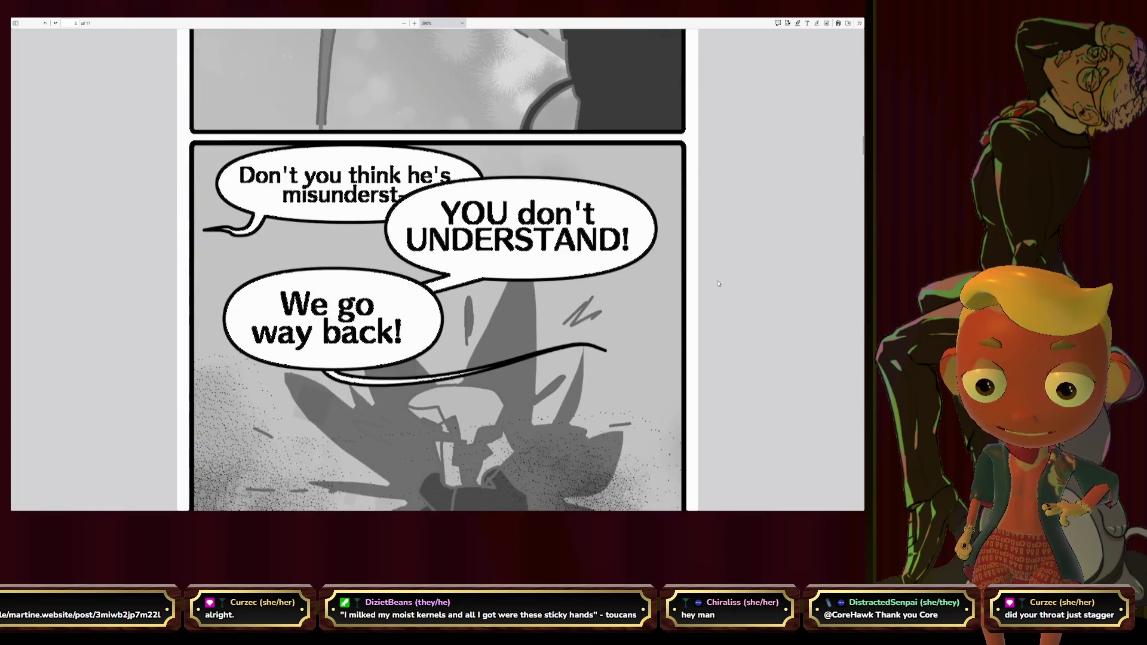
{"action": "scroll", "coordinate": [718, 284], "scroll_direction": "down", "scroll_amount": 2}
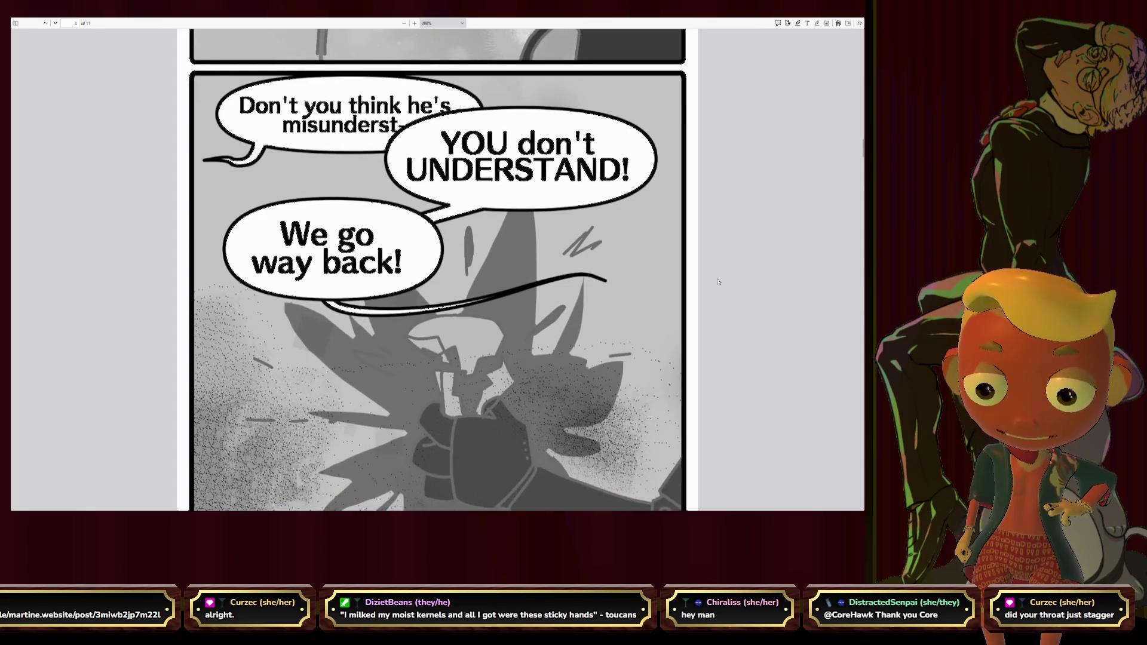
{"action": "scroll", "coordinate": [719, 283], "scroll_direction": "down", "scroll_amount": 3}
{"action": "scroll", "coordinate": [718, 283], "scroll_direction": "down", "scroll_amount": 1}
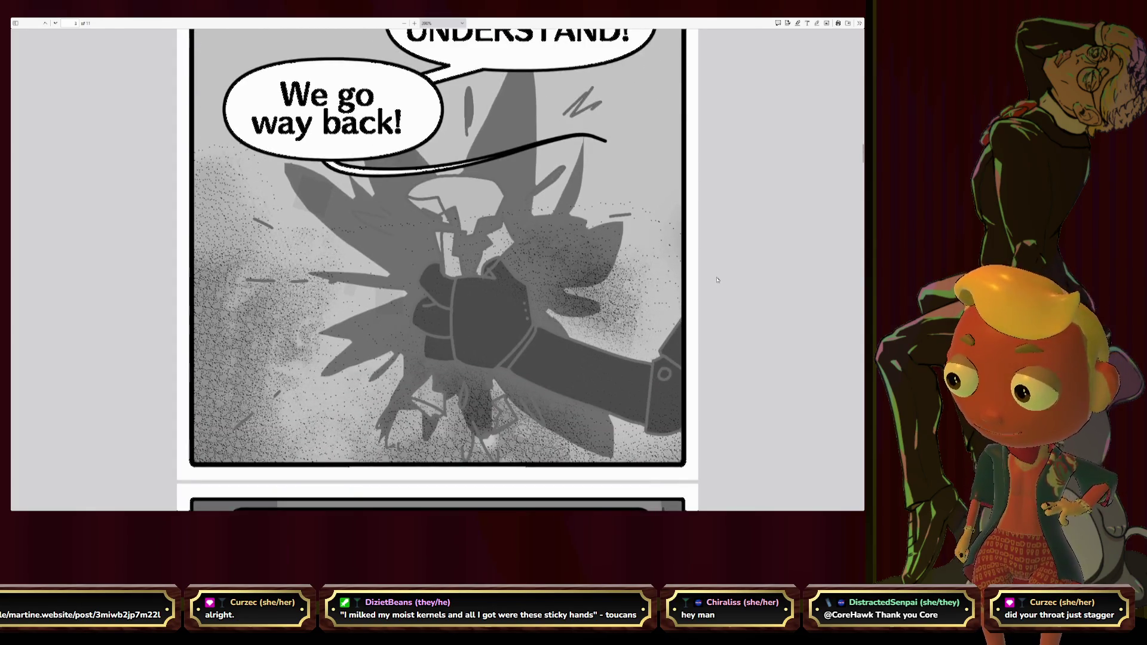
{"action": "scroll", "coordinate": [720, 283], "scroll_direction": "down", "scroll_amount": 1}
{"action": "scroll", "coordinate": [719, 282], "scroll_direction": "down", "scroll_amount": 2}
{"action": "scroll", "coordinate": [717, 280], "scroll_direction": "down", "scroll_amount": 2}
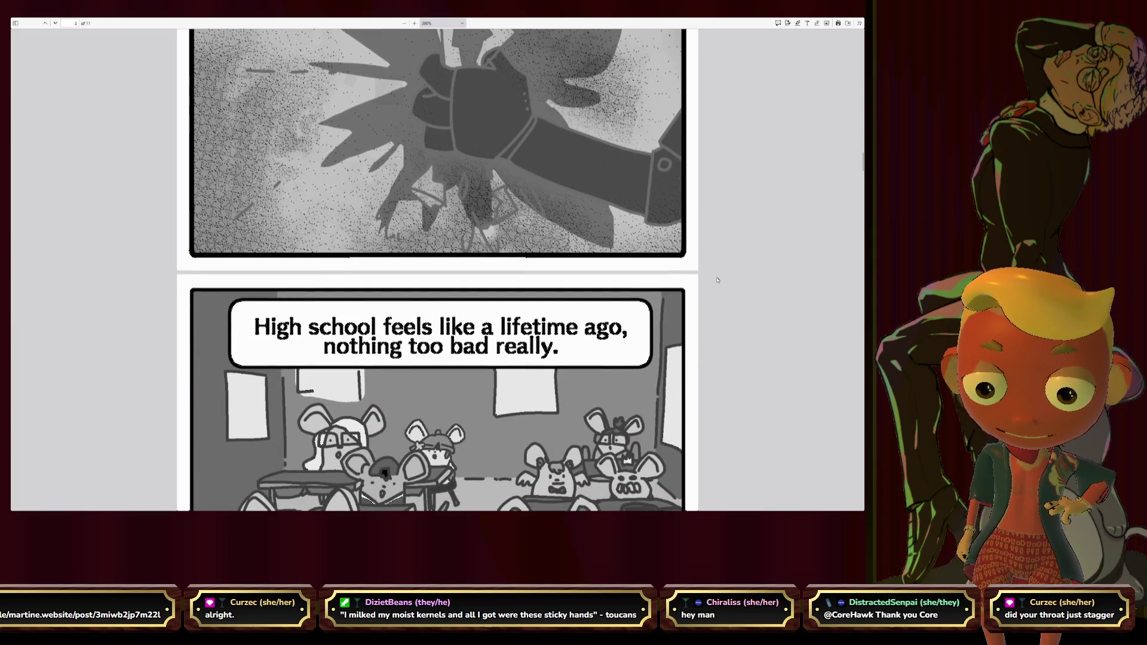
{"action": "scroll", "coordinate": [717, 280], "scroll_direction": "down", "scroll_amount": 1}
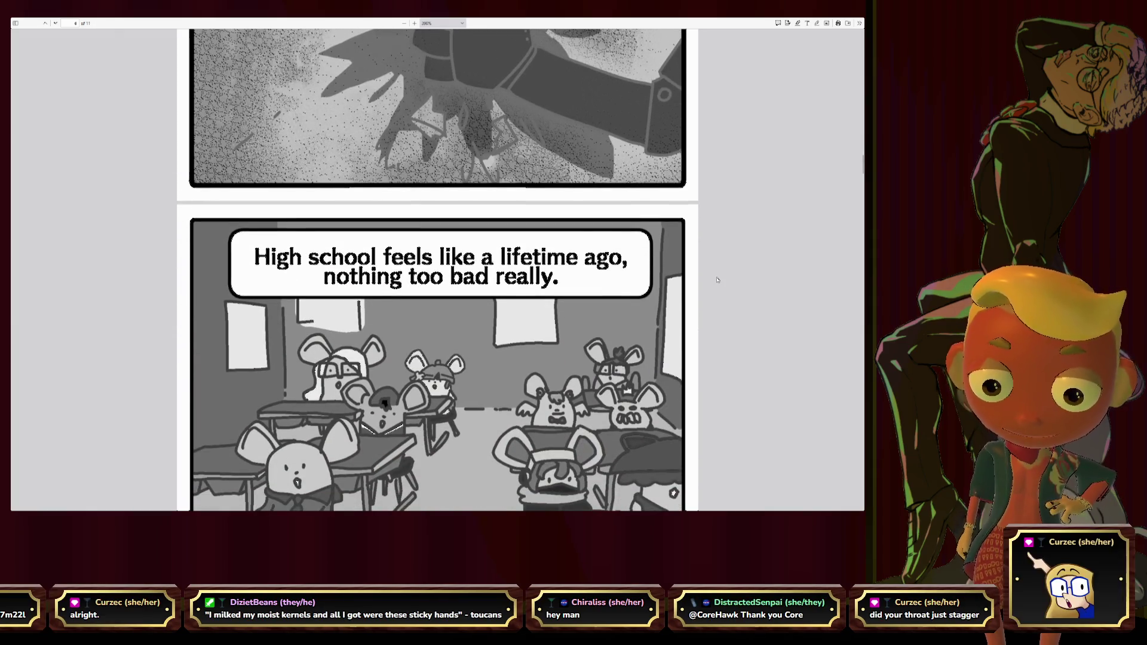
{"action": "scroll", "coordinate": [717, 280], "scroll_direction": "down", "scroll_amount": 1}
{"action": "scroll", "coordinate": [718, 280], "scroll_direction": "down", "scroll_amount": 1}
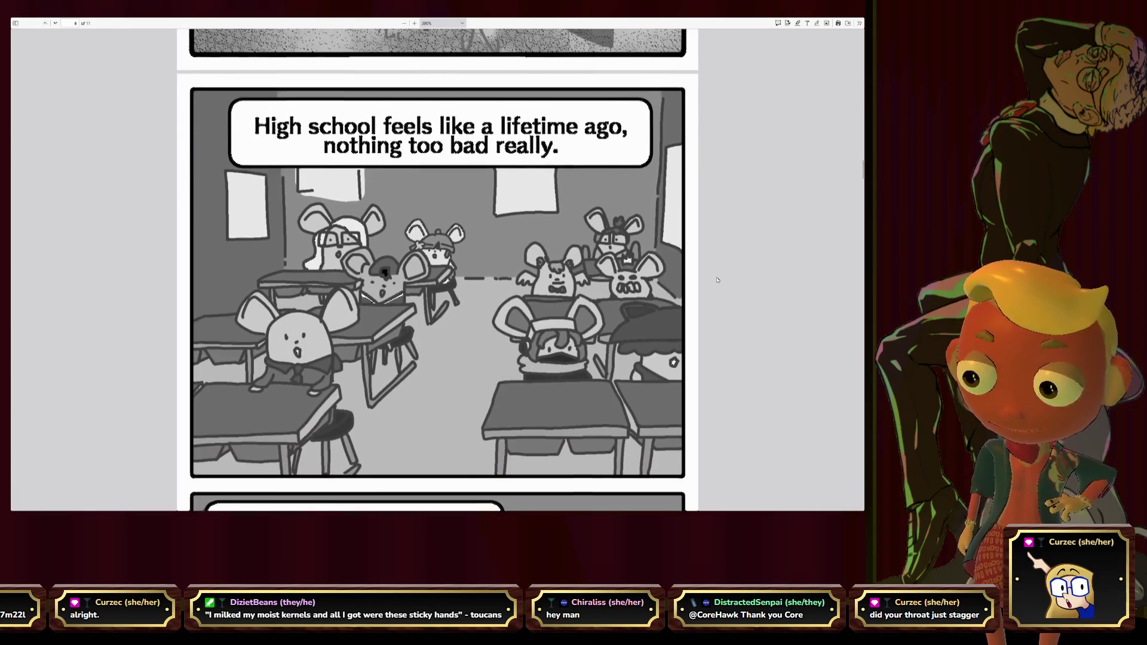
{"action": "scroll", "coordinate": [717, 280], "scroll_direction": "down", "scroll_amount": 1}
{"action": "scroll", "coordinate": [718, 280], "scroll_direction": "down", "scroll_amount": 1}
{"action": "scroll", "coordinate": [717, 280], "scroll_direction": "down", "scroll_amount": 1}
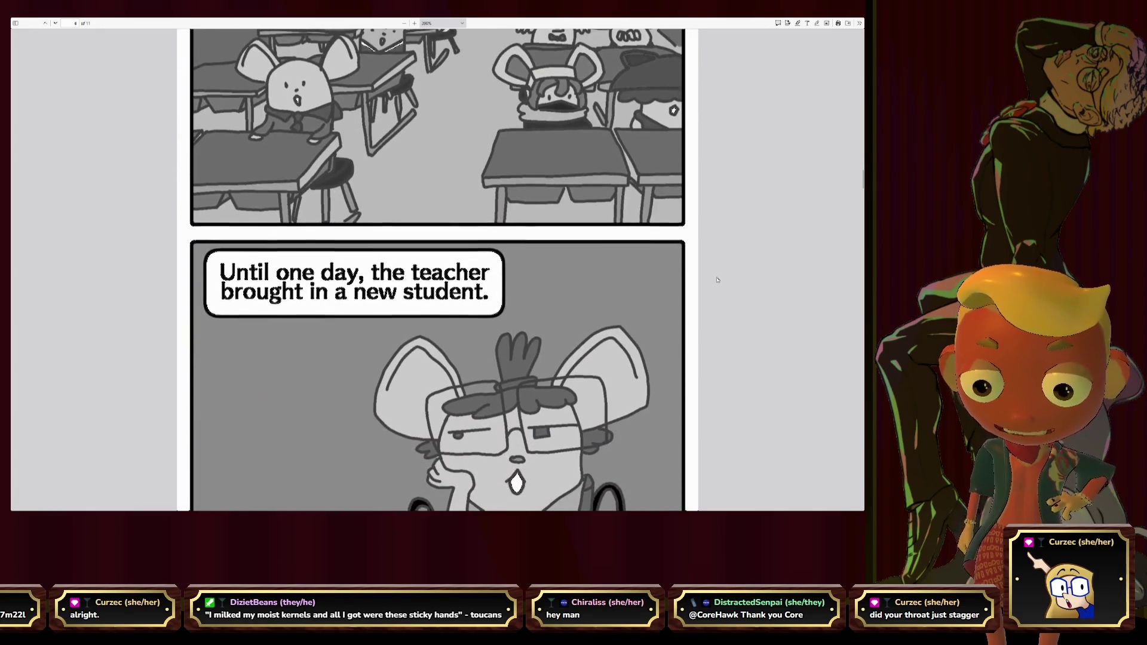
{"action": "scroll", "coordinate": [717, 279], "scroll_direction": "down", "scroll_amount": 1}
{"action": "scroll", "coordinate": [718, 281], "scroll_direction": "down", "scroll_amount": 1}
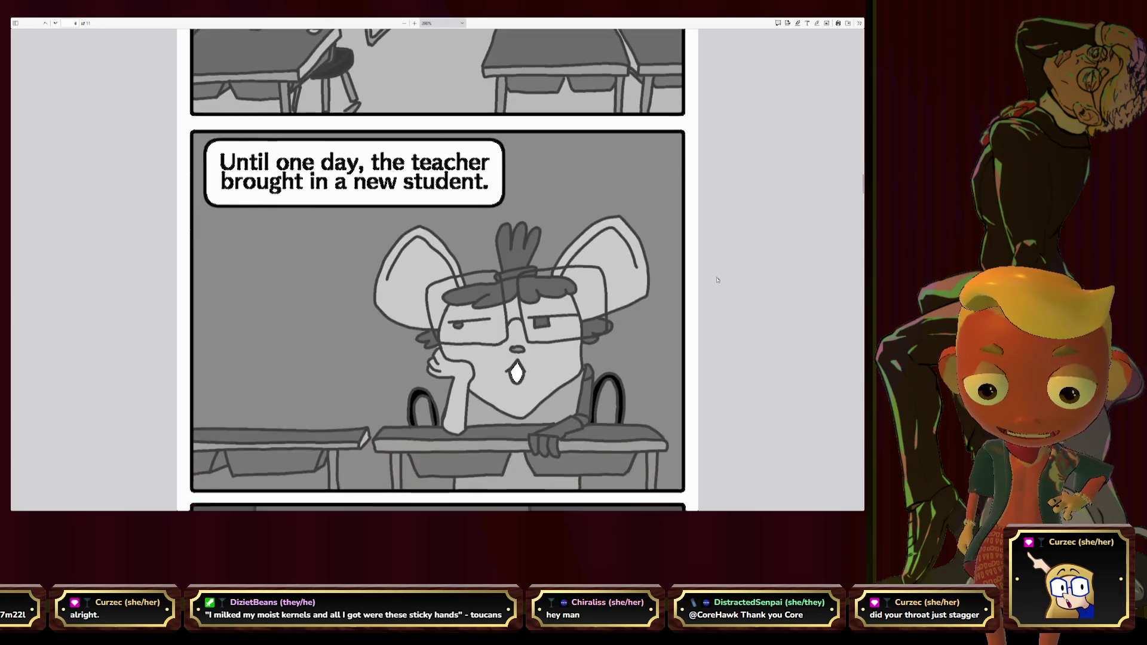
{"action": "scroll", "coordinate": [717, 280], "scroll_direction": "down", "scroll_amount": 1}
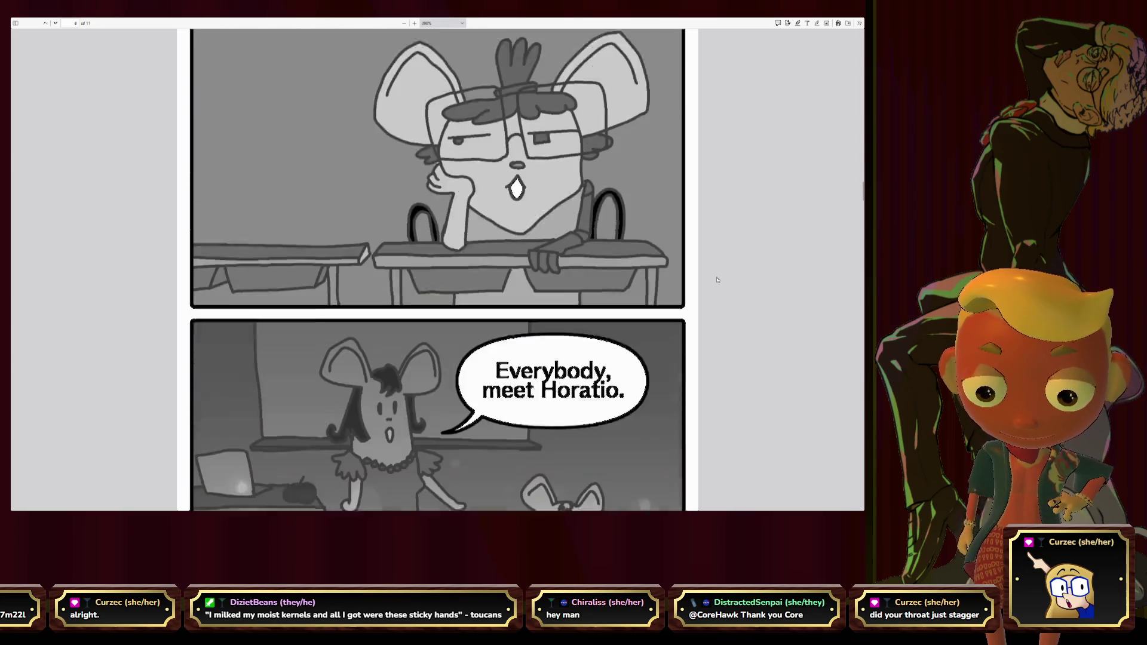
{"action": "scroll", "coordinate": [718, 279], "scroll_direction": "down", "scroll_amount": 1}
{"action": "scroll", "coordinate": [718, 280], "scroll_direction": "down", "scroll_amount": 1}
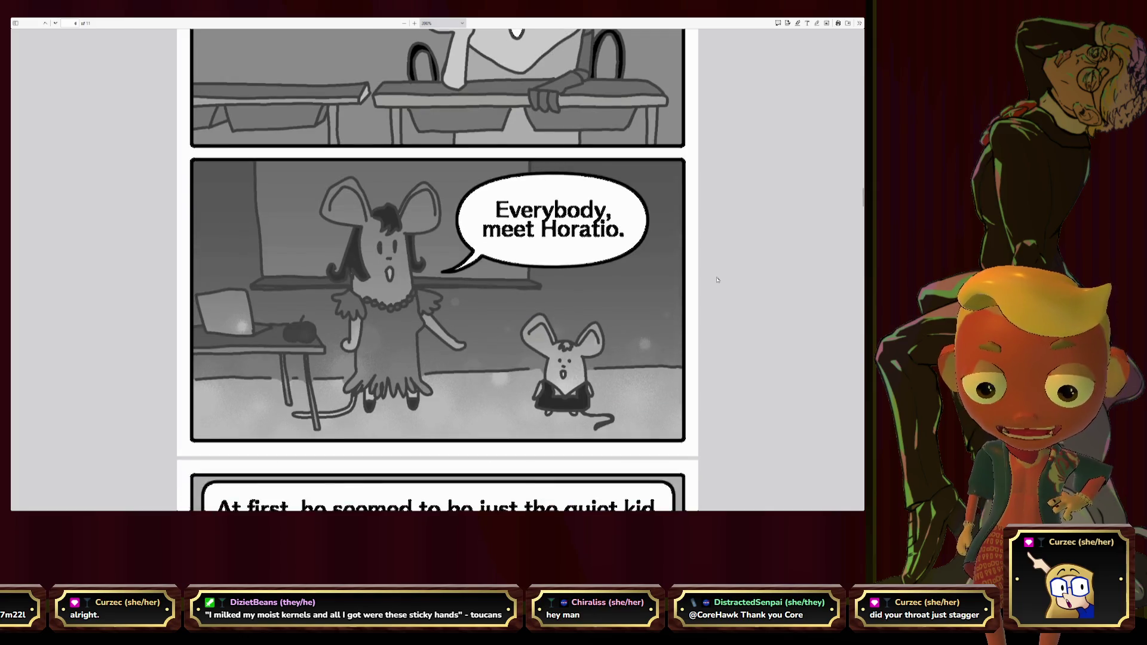
{"action": "scroll", "coordinate": [717, 280], "scroll_direction": "down", "scroll_amount": 1}
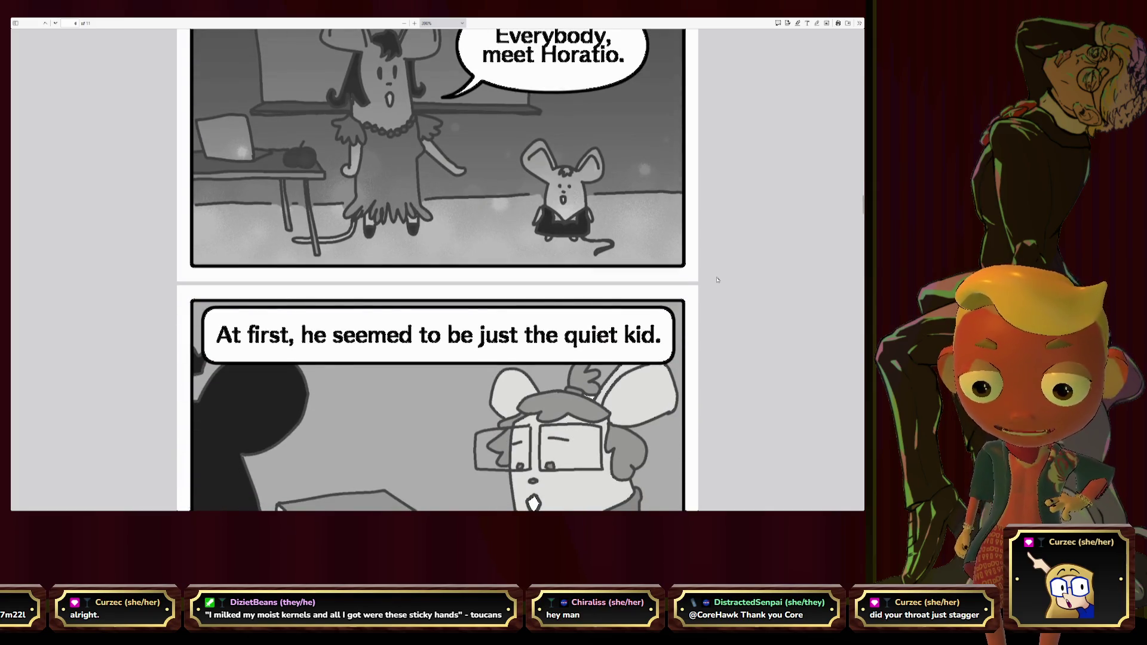
{"action": "scroll", "coordinate": [717, 279], "scroll_direction": "down", "scroll_amount": 1}
{"action": "scroll", "coordinate": [718, 280], "scroll_direction": "down", "scroll_amount": 2}
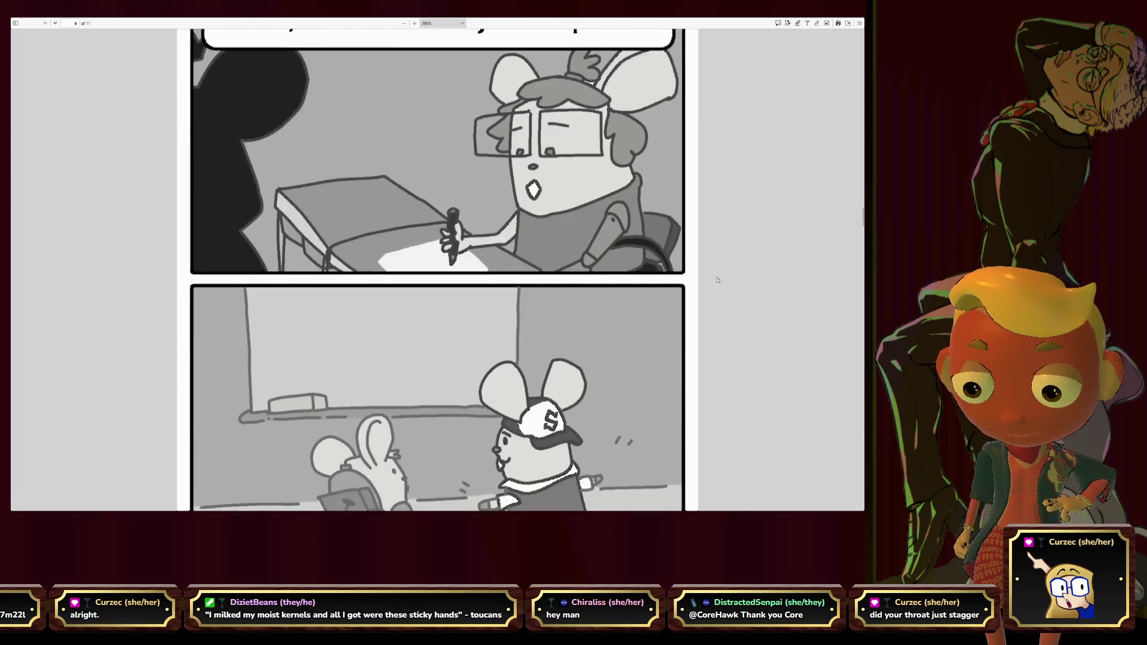
{"action": "scroll", "coordinate": [717, 280], "scroll_direction": "down", "scroll_amount": 2}
{"action": "scroll", "coordinate": [717, 280], "scroll_direction": "down", "scroll_amount": 1}
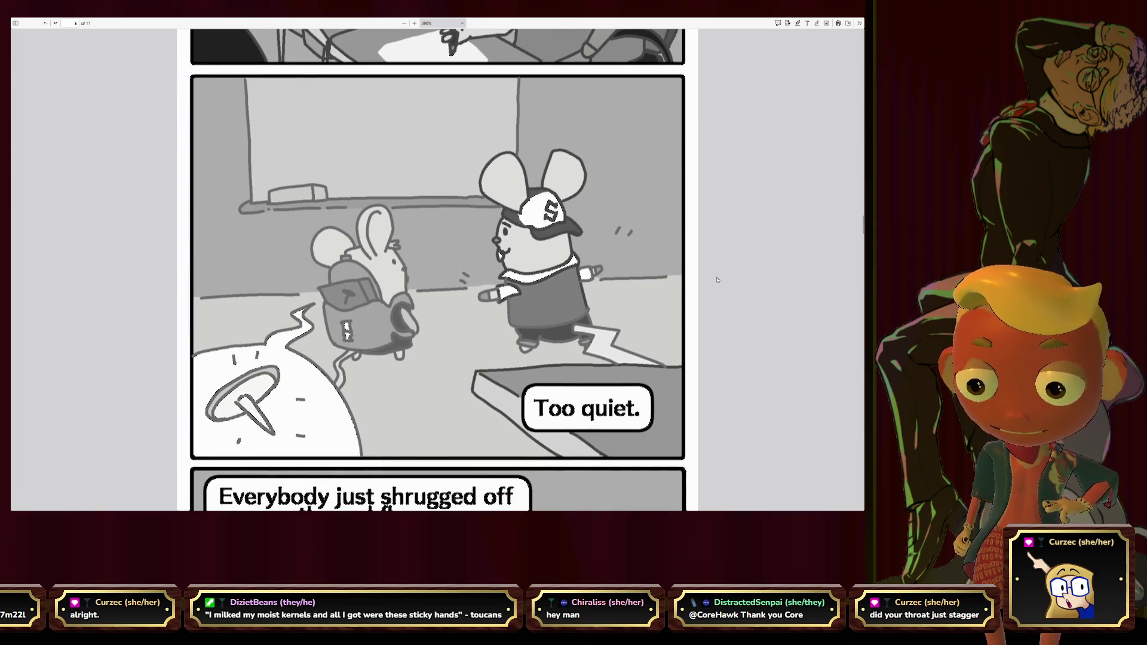
{"action": "scroll", "coordinate": [718, 280], "scroll_direction": "down", "scroll_amount": 1}
{"action": "scroll", "coordinate": [717, 280], "scroll_direction": "down", "scroll_amount": 1}
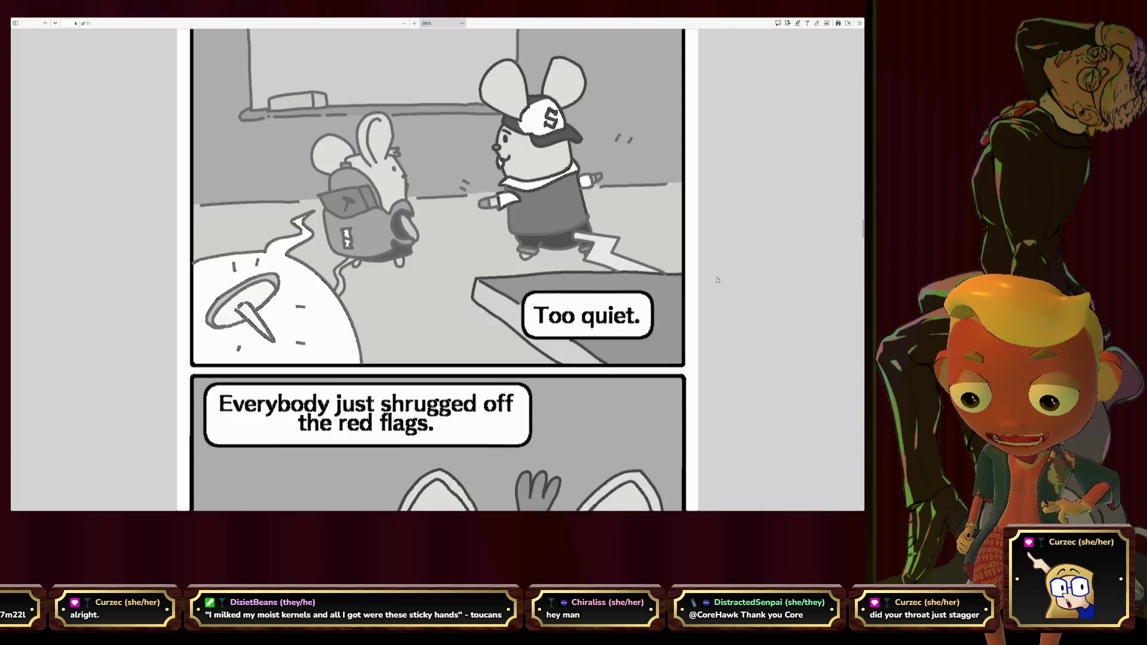
{"action": "scroll", "coordinate": [718, 280], "scroll_direction": "down", "scroll_amount": 1}
{"action": "scroll", "coordinate": [717, 280], "scroll_direction": "down", "scroll_amount": 1}
{"action": "scroll", "coordinate": [718, 280], "scroll_direction": "down", "scroll_amount": 1}
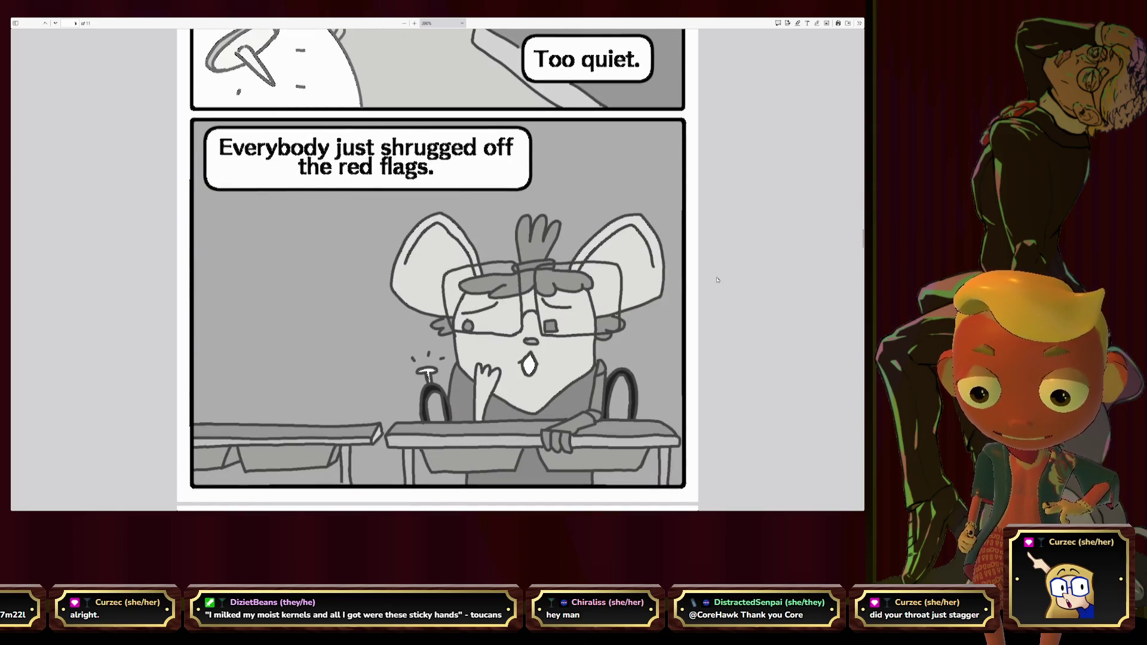
{"action": "scroll", "coordinate": [717, 280], "scroll_direction": "down", "scroll_amount": 1}
{"action": "scroll", "coordinate": [717, 280], "scroll_direction": "down", "scroll_amount": 2}
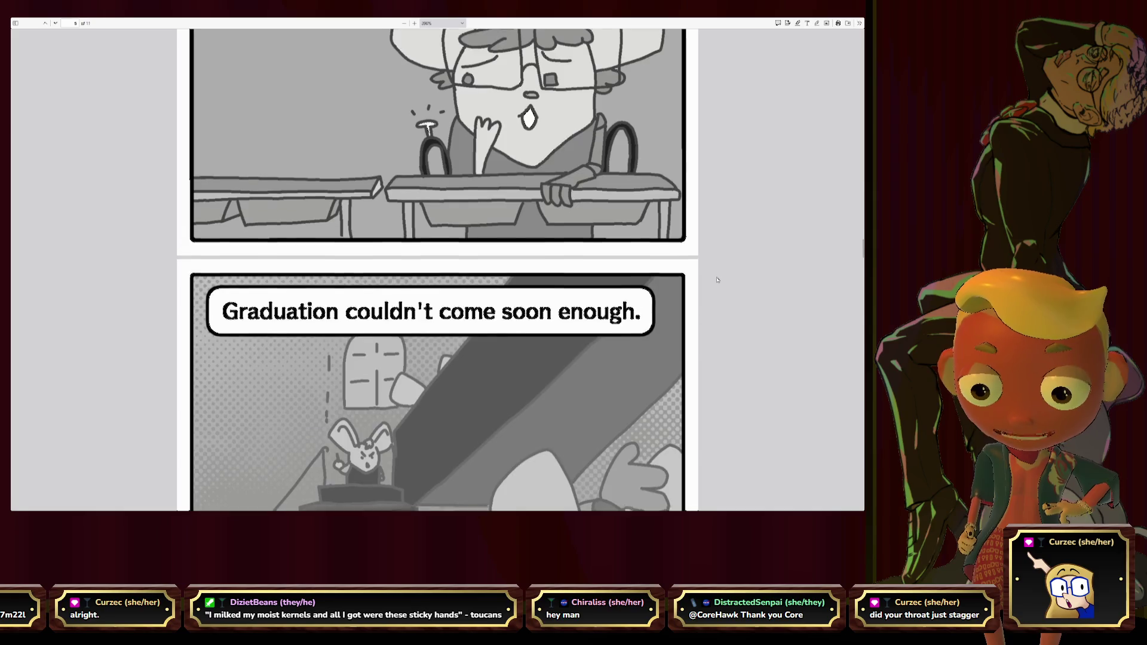
{"action": "scroll", "coordinate": [717, 280], "scroll_direction": "down", "scroll_amount": 1}
{"action": "scroll", "coordinate": [718, 280], "scroll_direction": "down", "scroll_amount": 1}
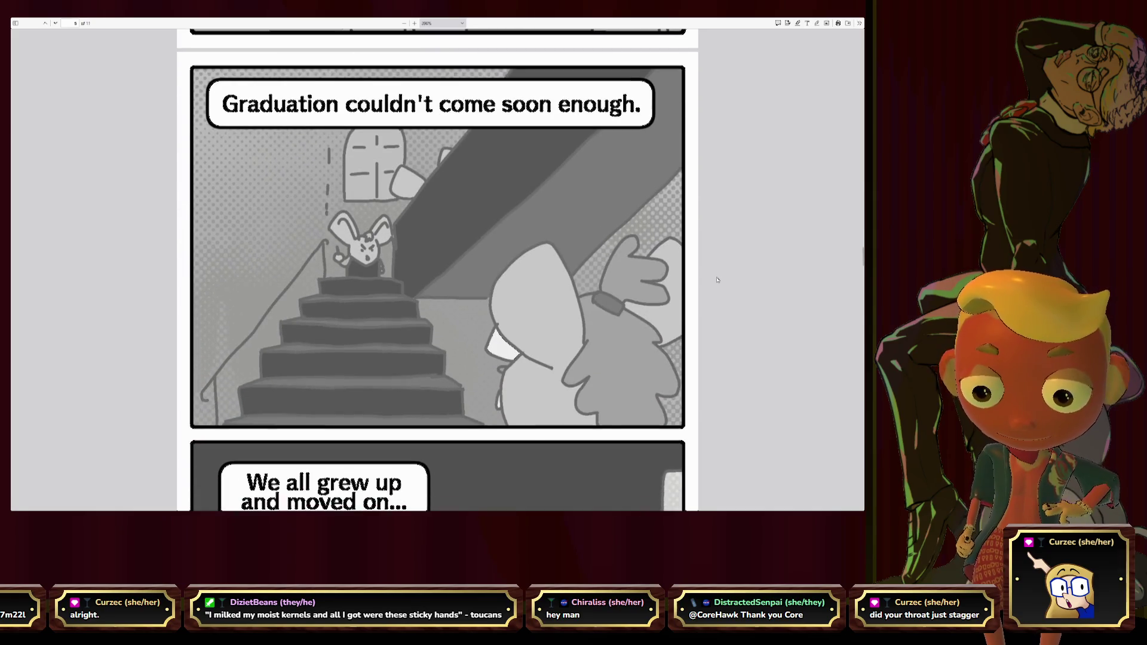
{"action": "scroll", "coordinate": [718, 280], "scroll_direction": "down", "scroll_amount": 1}
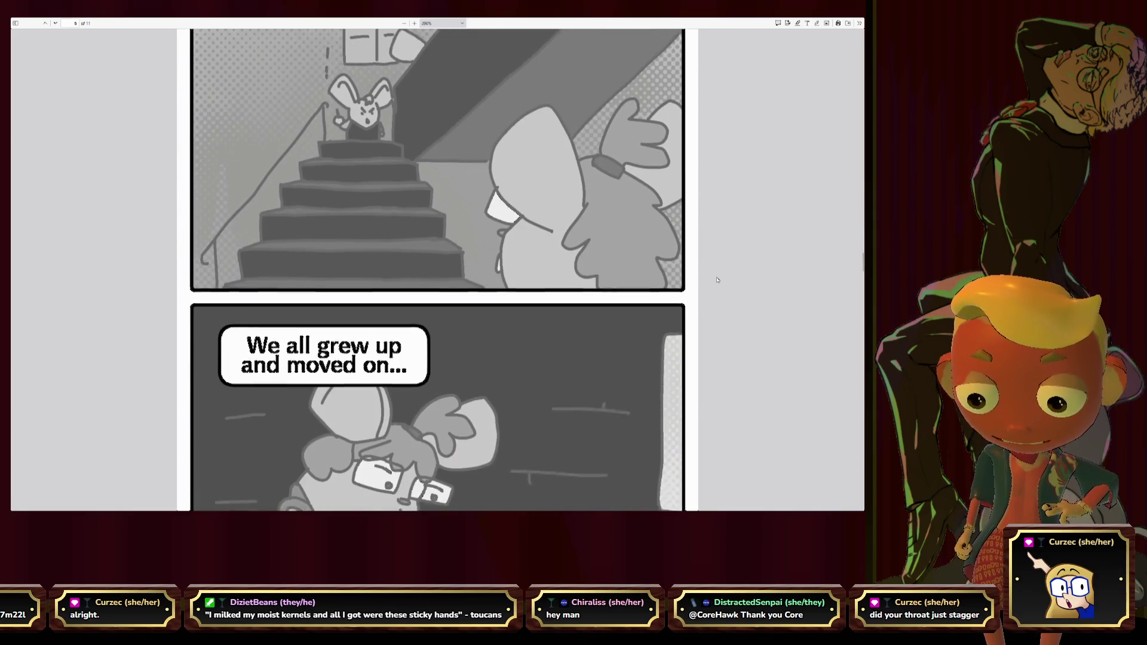
{"action": "scroll", "coordinate": [718, 280], "scroll_direction": "down", "scroll_amount": 1}
{"action": "scroll", "coordinate": [717, 280], "scroll_direction": "down", "scroll_amount": 1}
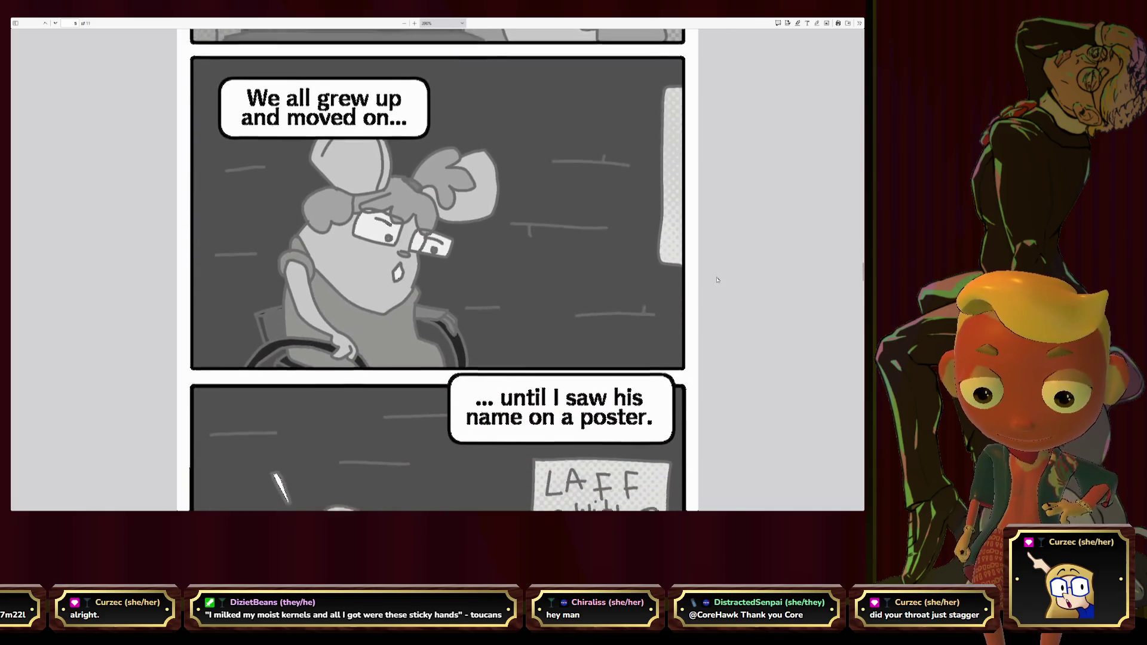
{"action": "scroll", "coordinate": [717, 280], "scroll_direction": "down", "scroll_amount": 1}
{"action": "scroll", "coordinate": [717, 279], "scroll_direction": "down", "scroll_amount": 1}
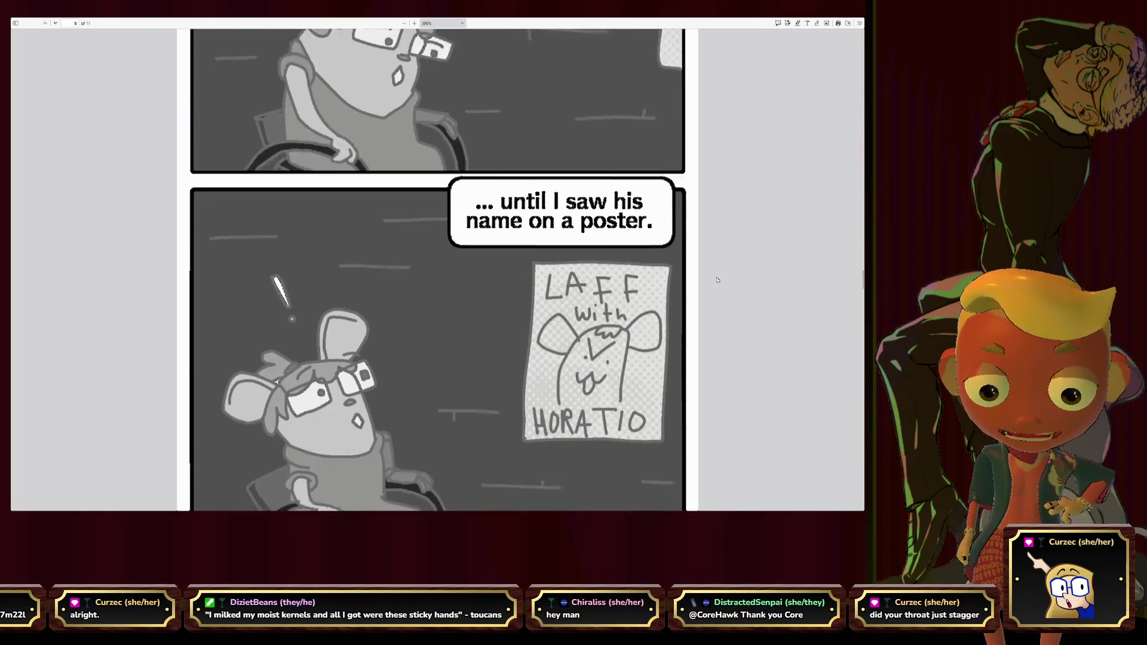
{"action": "scroll", "coordinate": [729, 291], "scroll_direction": "down", "scroll_amount": 1}
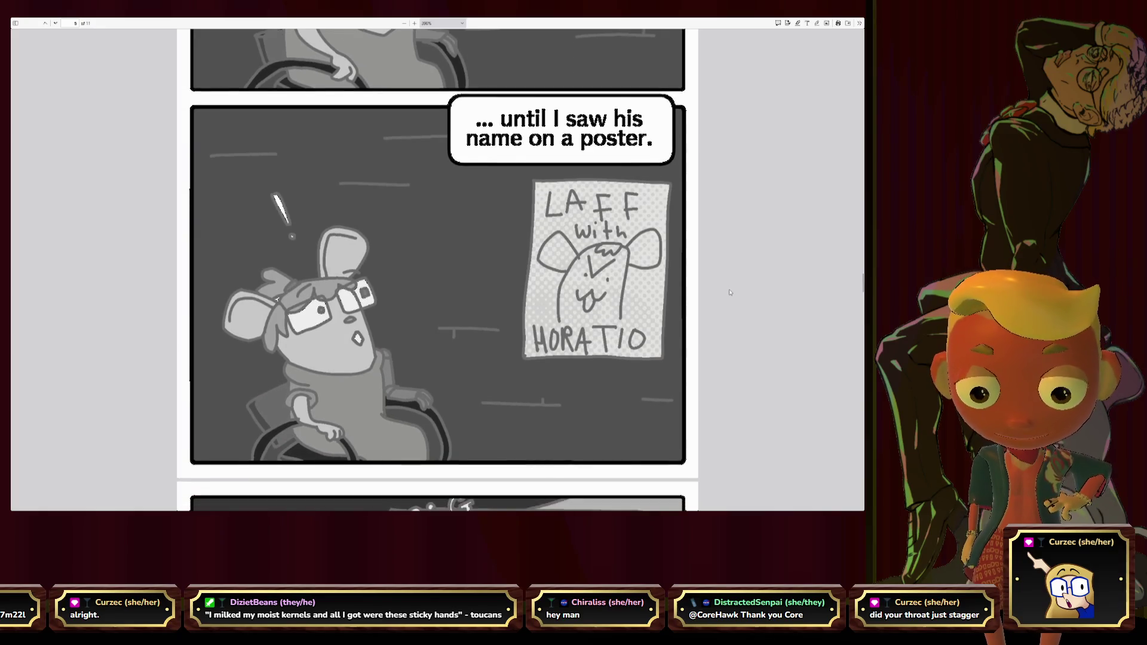
{"action": "scroll", "coordinate": [729, 291], "scroll_direction": "down", "scroll_amount": 1}
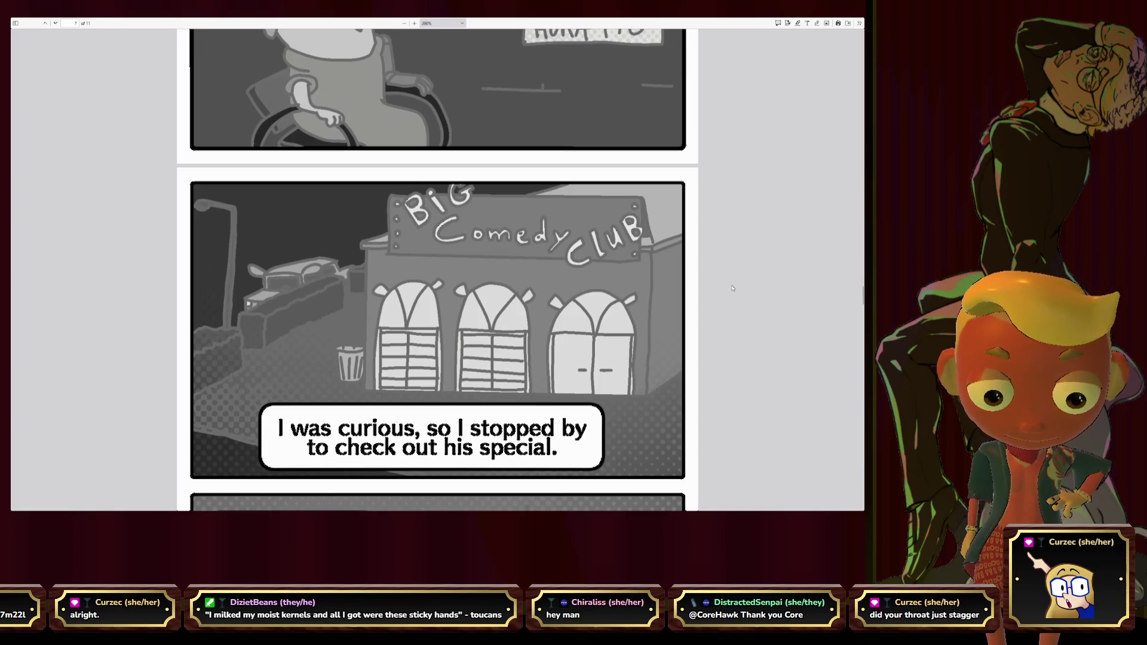
{"action": "scroll", "coordinate": [732, 287], "scroll_direction": "down", "scroll_amount": 2}
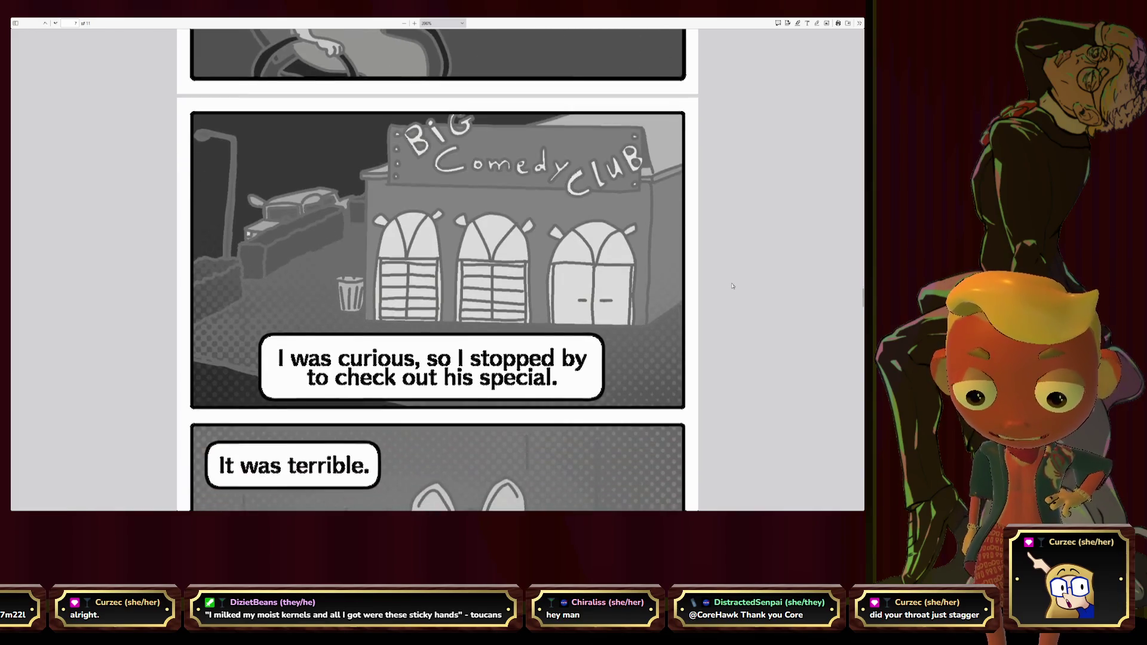
{"action": "scroll", "coordinate": [732, 286], "scroll_direction": "down", "scroll_amount": 1}
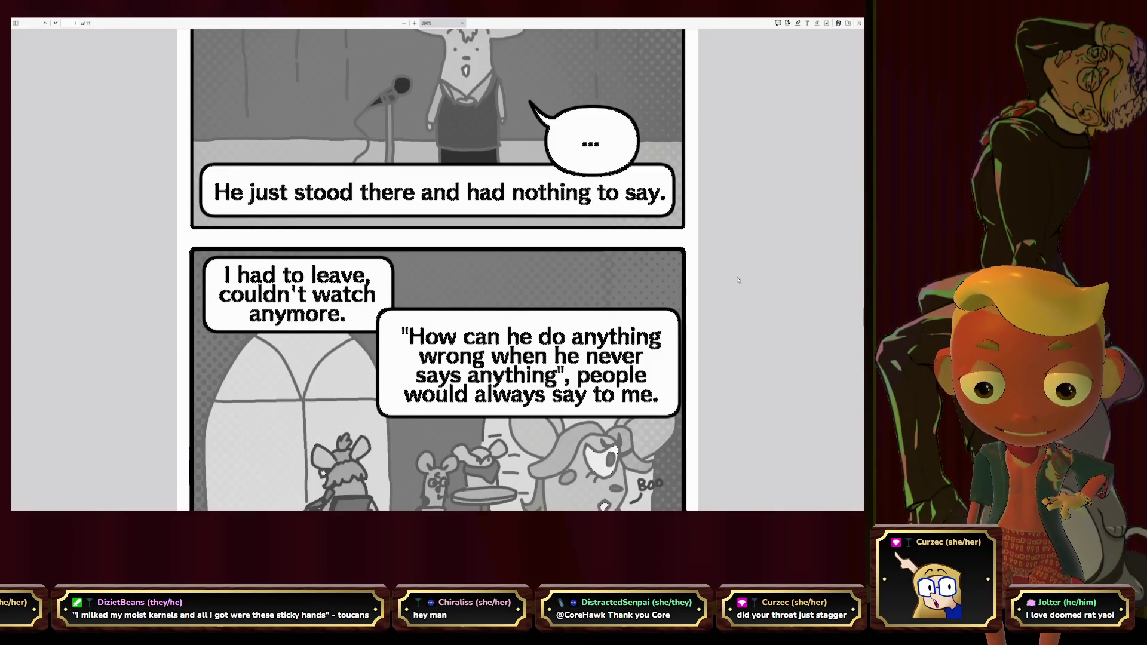
{"action": "scroll", "coordinate": [738, 281], "scroll_direction": "down", "scroll_amount": 3}
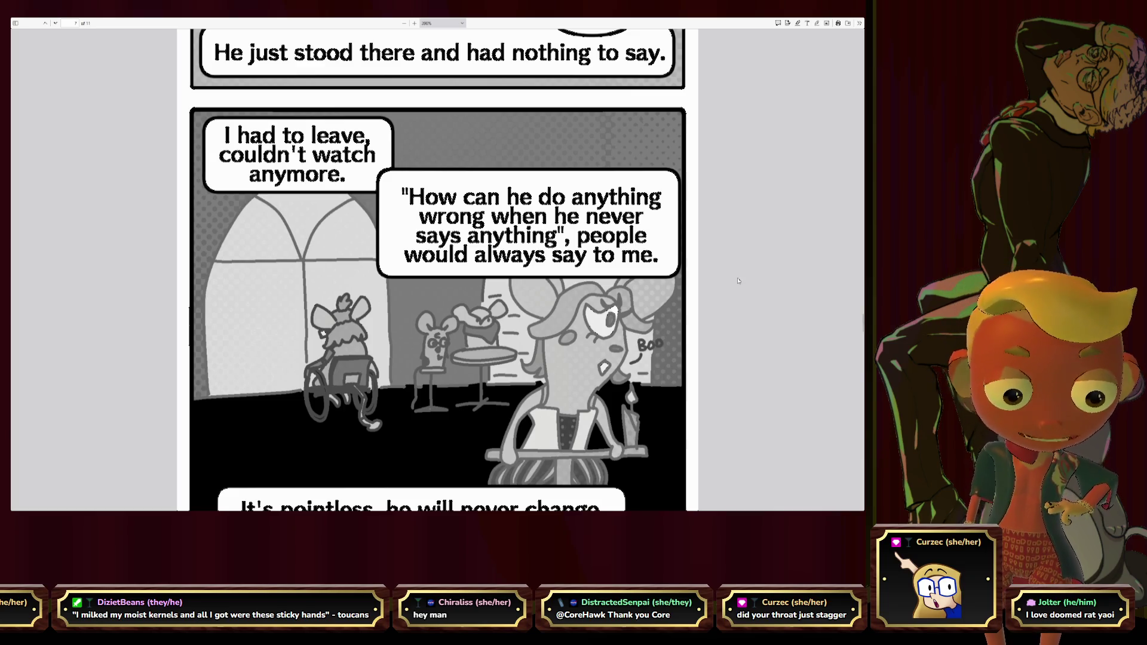
{"action": "scroll", "coordinate": [743, 278], "scroll_direction": "down", "scroll_amount": 1}
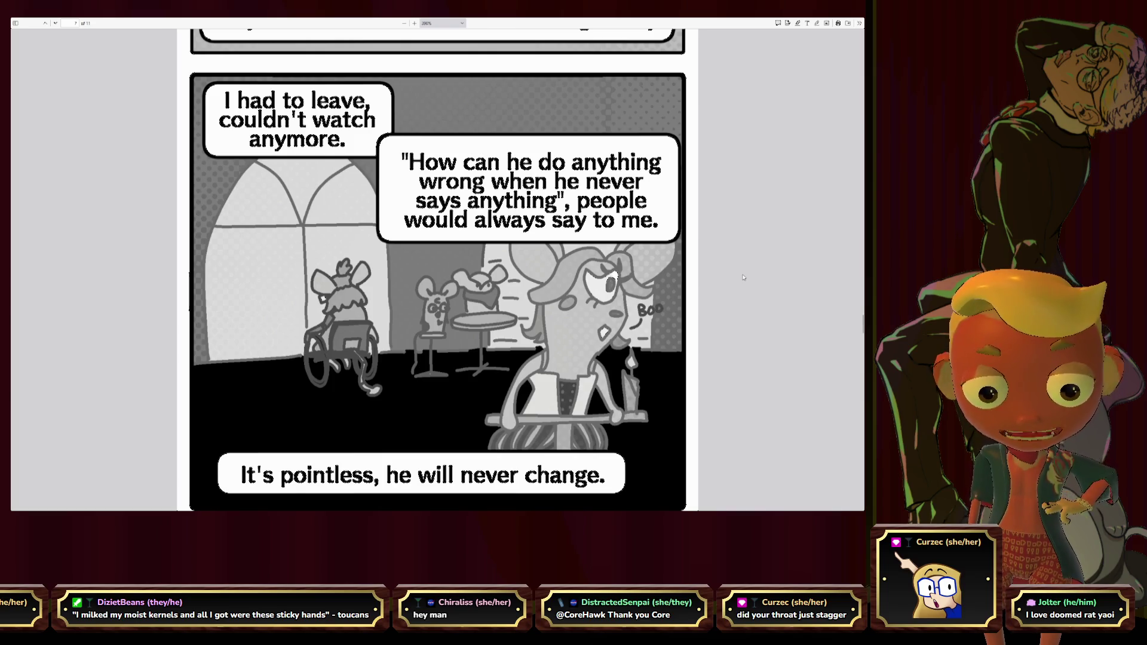
{"action": "scroll", "coordinate": [744, 277], "scroll_direction": "down", "scroll_amount": 5}
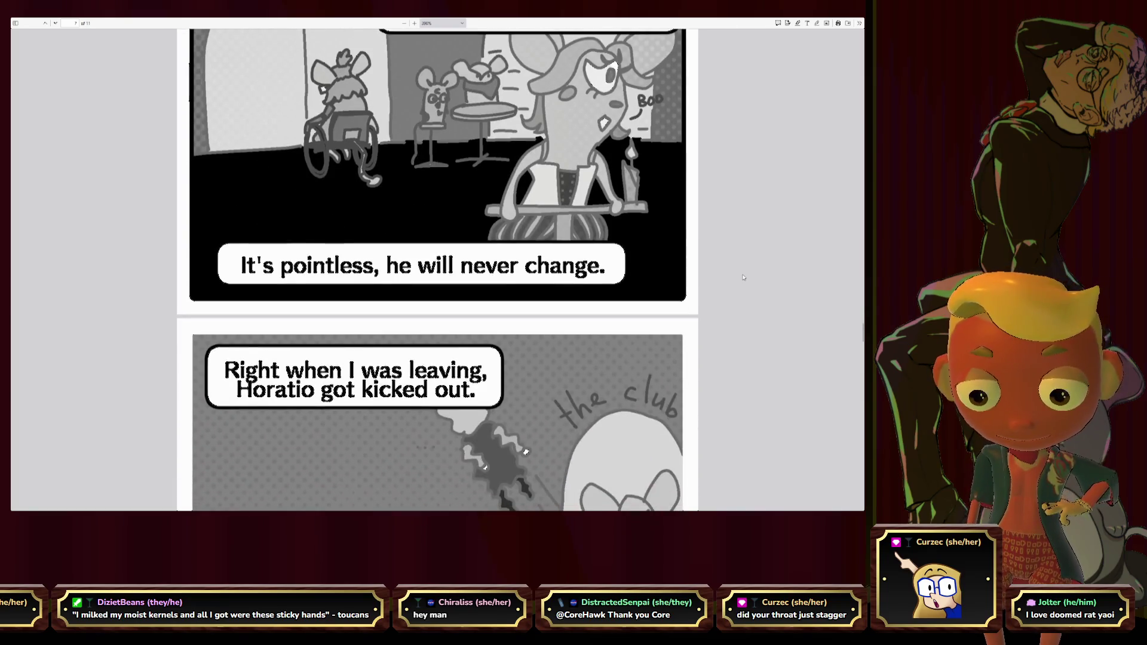
{"action": "scroll", "coordinate": [741, 276], "scroll_direction": "down", "scroll_amount": 2}
{"action": "scroll", "coordinate": [742, 277], "scroll_direction": "down", "scroll_amount": 3}
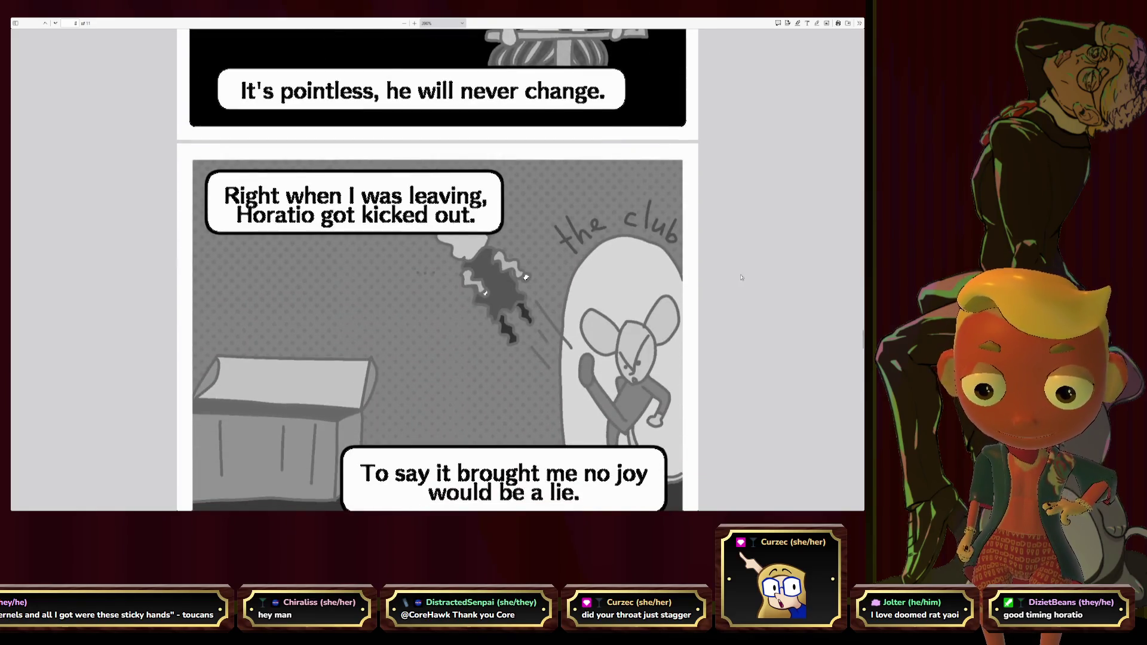
{"action": "scroll", "coordinate": [784, 286], "scroll_direction": "down", "scroll_amount": 1}
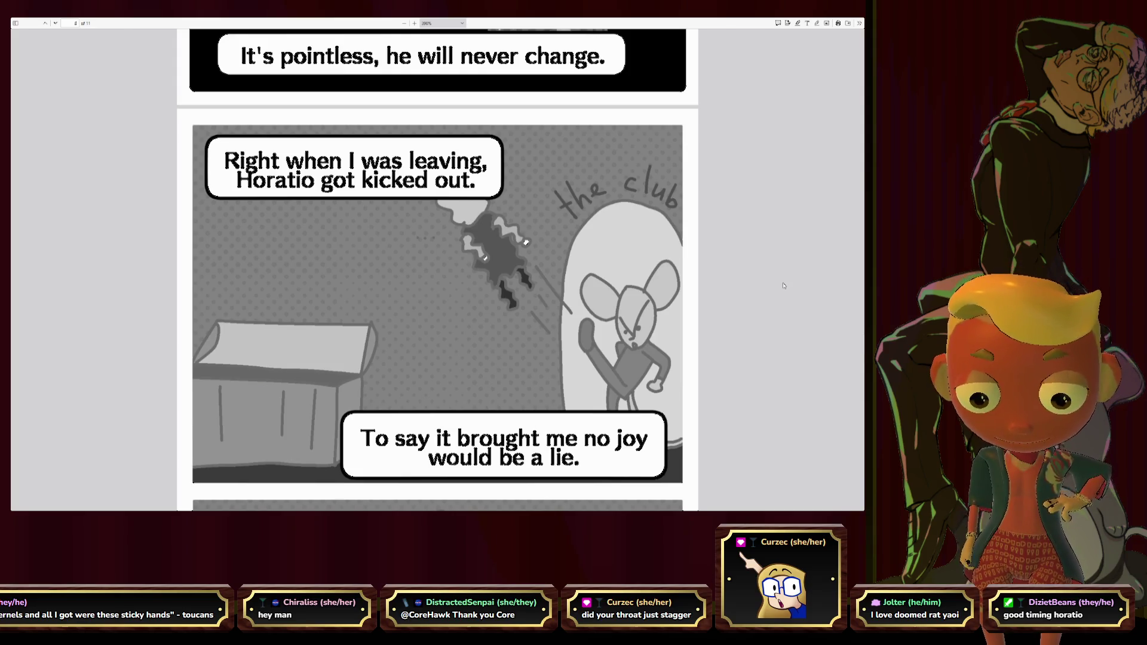
{"action": "scroll", "coordinate": [784, 286], "scroll_direction": "down", "scroll_amount": 5}
{"action": "scroll", "coordinate": [784, 286], "scroll_direction": "down", "scroll_amount": 3}
{"action": "scroll", "coordinate": [783, 286], "scroll_direction": "down", "scroll_amount": 3}
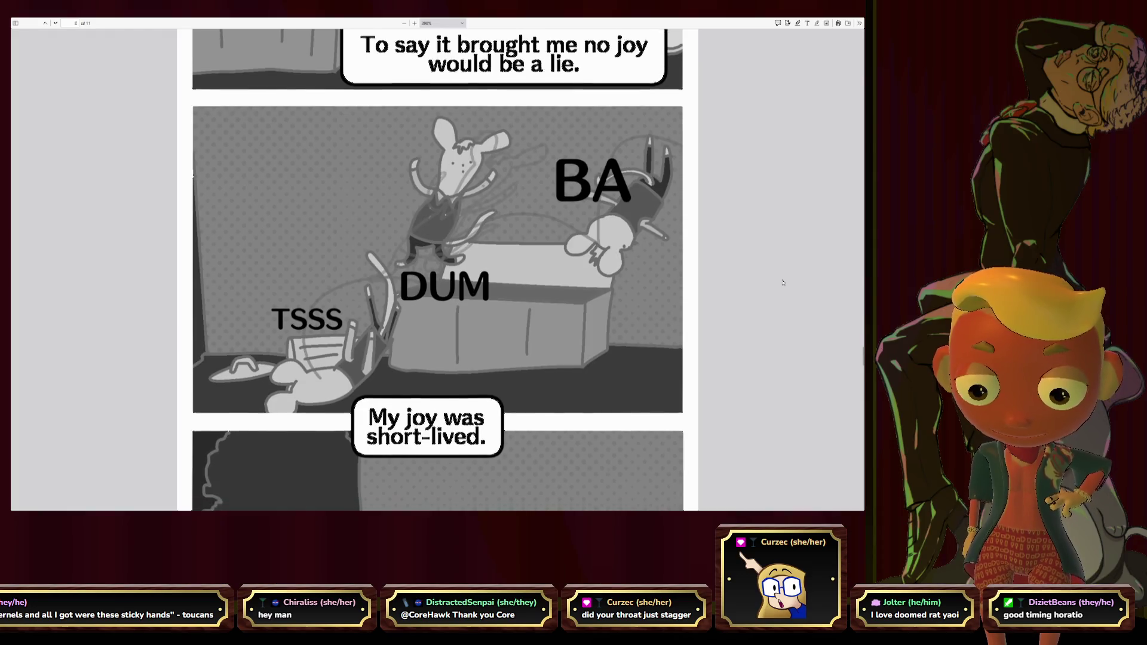
{"action": "scroll", "coordinate": [783, 282], "scroll_direction": "down", "scroll_amount": 1}
{"action": "scroll", "coordinate": [783, 282], "scroll_direction": "down", "scroll_amount": 3}
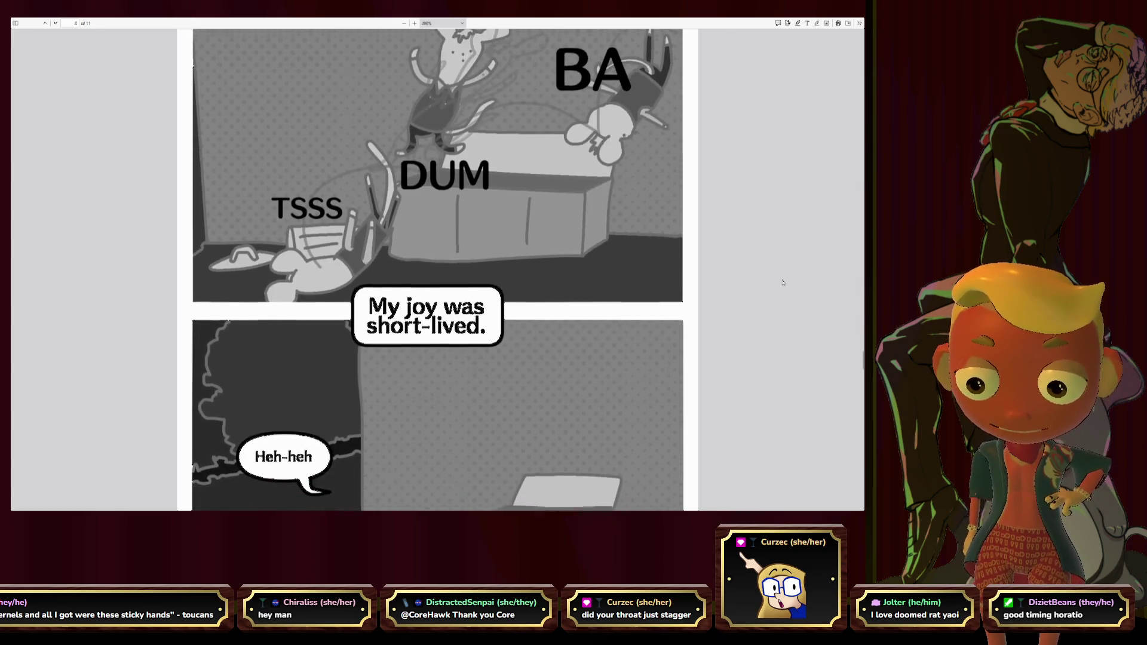
{"action": "scroll", "coordinate": [782, 282], "scroll_direction": "down", "scroll_amount": 4}
{"action": "scroll", "coordinate": [783, 282], "scroll_direction": "down", "scroll_amount": 1}
{"action": "scroll", "coordinate": [782, 283], "scroll_direction": "down", "scroll_amount": 5}
{"action": "scroll", "coordinate": [783, 282], "scroll_direction": "down", "scroll_amount": 4}
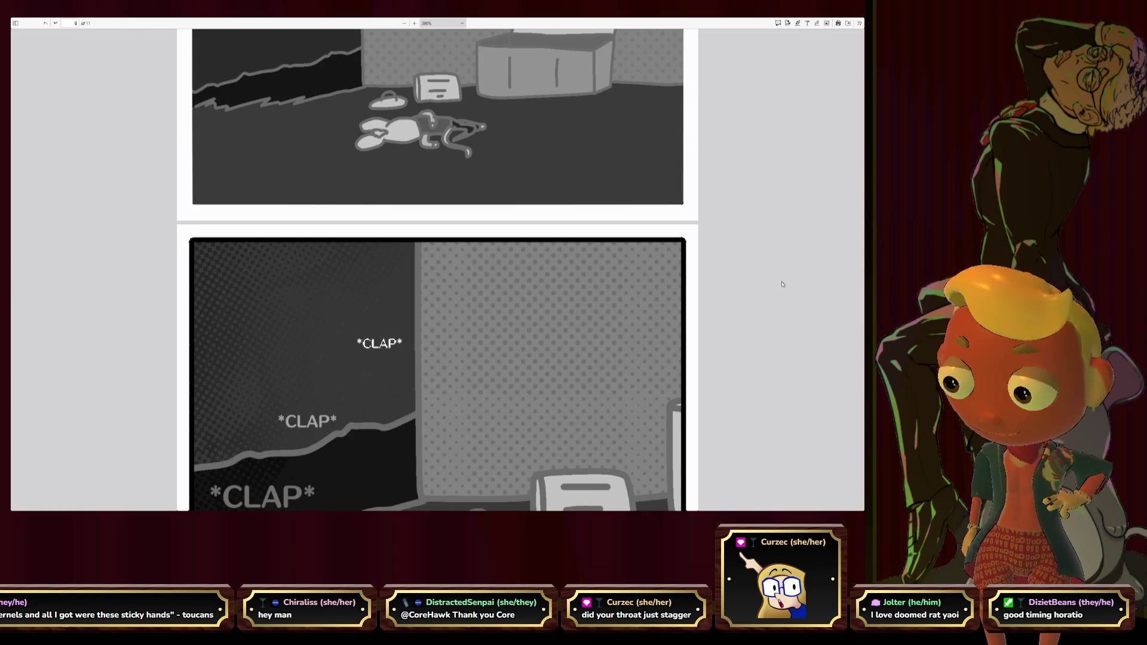
{"action": "scroll", "coordinate": [783, 285], "scroll_direction": "down", "scroll_amount": 2}
{"action": "scroll", "coordinate": [783, 284], "scroll_direction": "down", "scroll_amount": 2}
{"action": "scroll", "coordinate": [782, 284], "scroll_direction": "down", "scroll_amount": 3}
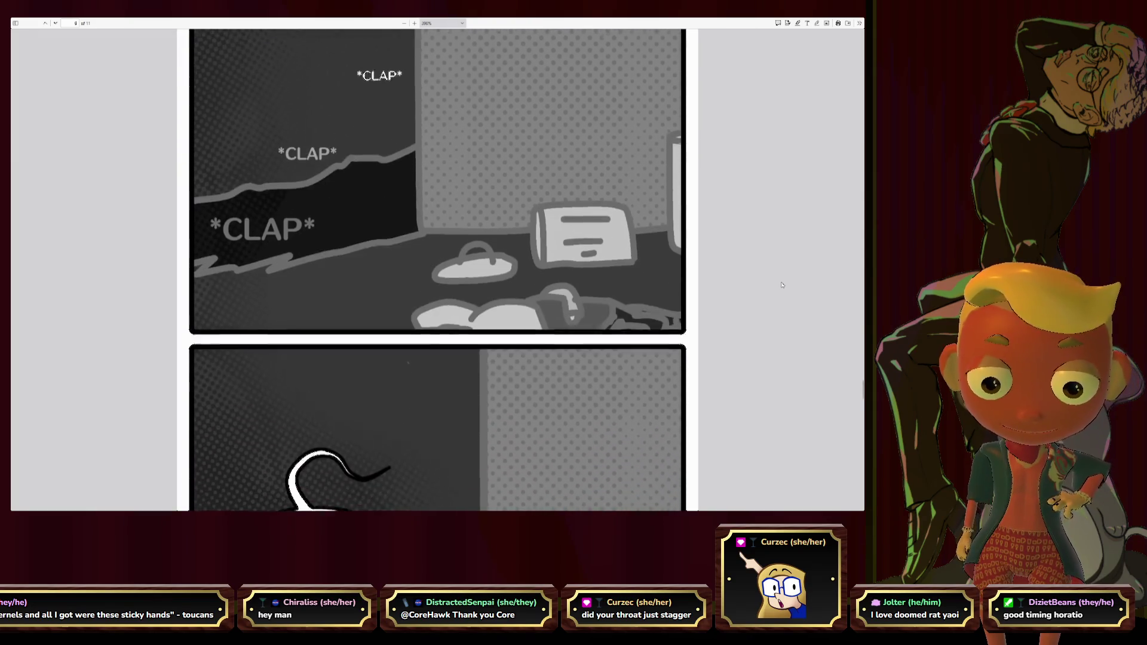
{"action": "scroll", "coordinate": [782, 284], "scroll_direction": "down", "scroll_amount": 4}
{"action": "scroll", "coordinate": [782, 284], "scroll_direction": "down", "scroll_amount": 2}
{"action": "scroll", "coordinate": [782, 284], "scroll_direction": "down", "scroll_amount": 4}
{"action": "scroll", "coordinate": [781, 284], "scroll_direction": "down", "scroll_amount": 5}
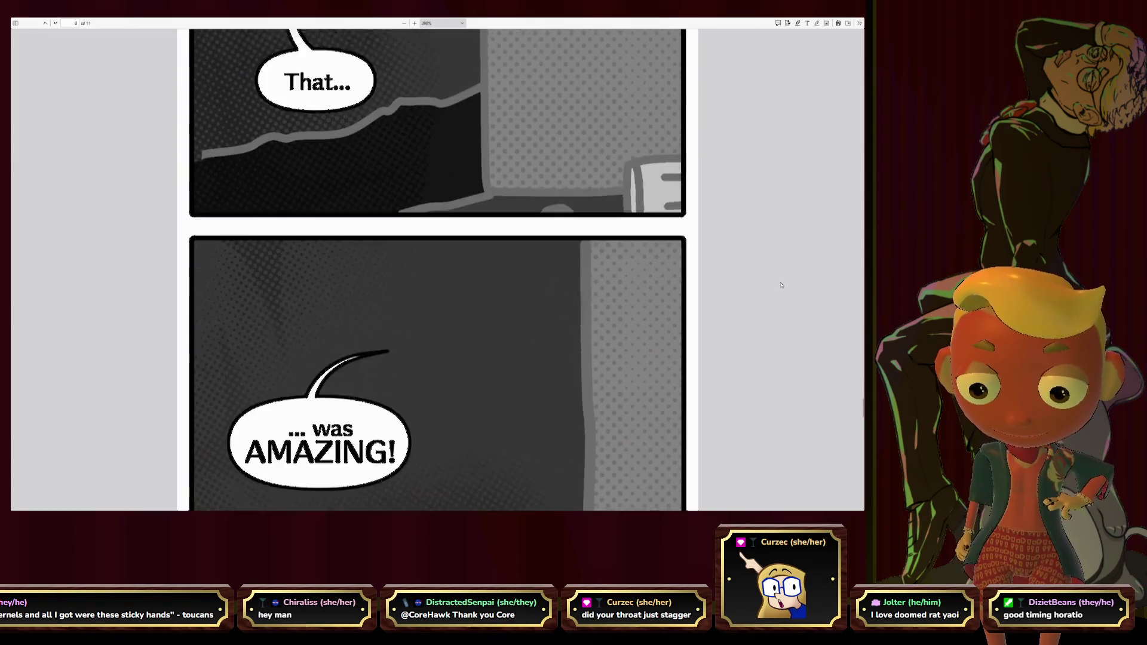
{"action": "scroll", "coordinate": [781, 284], "scroll_direction": "down", "scroll_amount": 2}
{"action": "scroll", "coordinate": [781, 284], "scroll_direction": "down", "scroll_amount": 5}
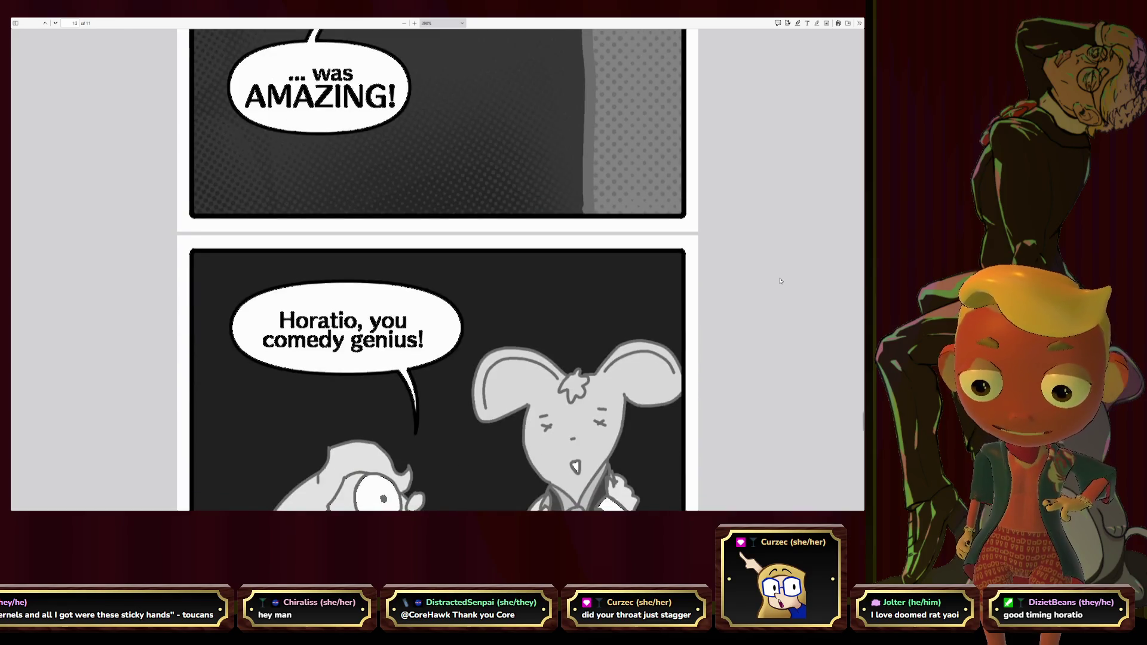
{"action": "scroll", "coordinate": [781, 282], "scroll_direction": "down", "scroll_amount": 2}
{"action": "scroll", "coordinate": [781, 282], "scroll_direction": "down", "scroll_amount": 1}
{"action": "scroll", "coordinate": [782, 282], "scroll_direction": "down", "scroll_amount": 1}
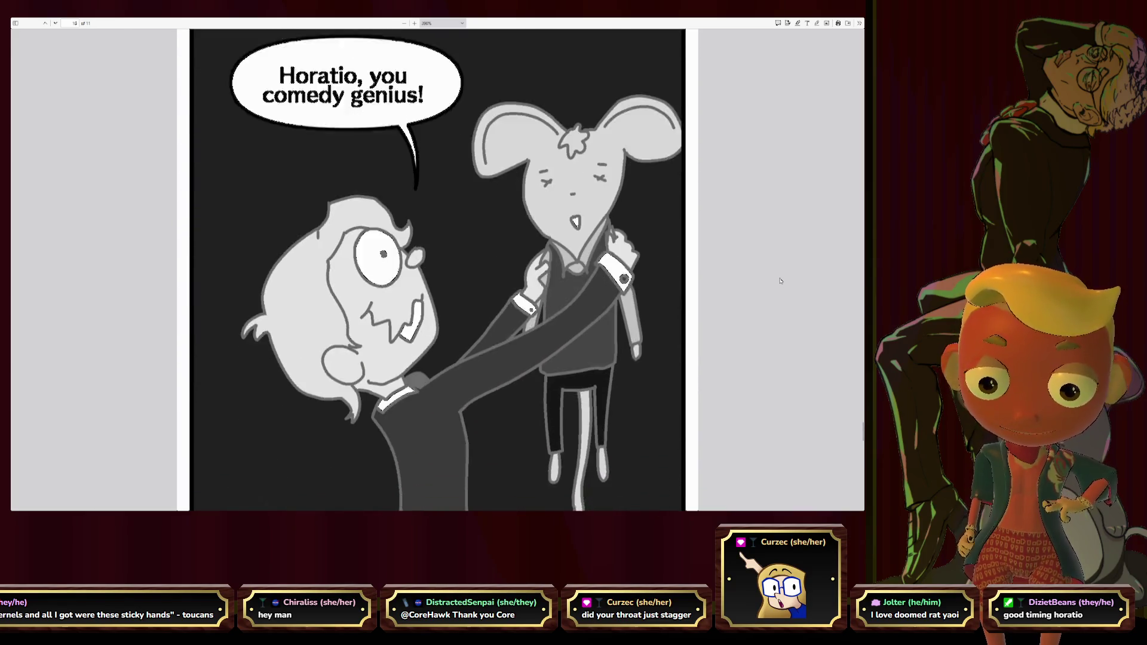
{"action": "scroll", "coordinate": [781, 281], "scroll_direction": "down", "scroll_amount": 3}
{"action": "scroll", "coordinate": [781, 281], "scroll_direction": "down", "scroll_amount": 2}
{"action": "scroll", "coordinate": [781, 282], "scroll_direction": "down", "scroll_amount": 1}
{"action": "scroll", "coordinate": [781, 281], "scroll_direction": "down", "scroll_amount": 1}
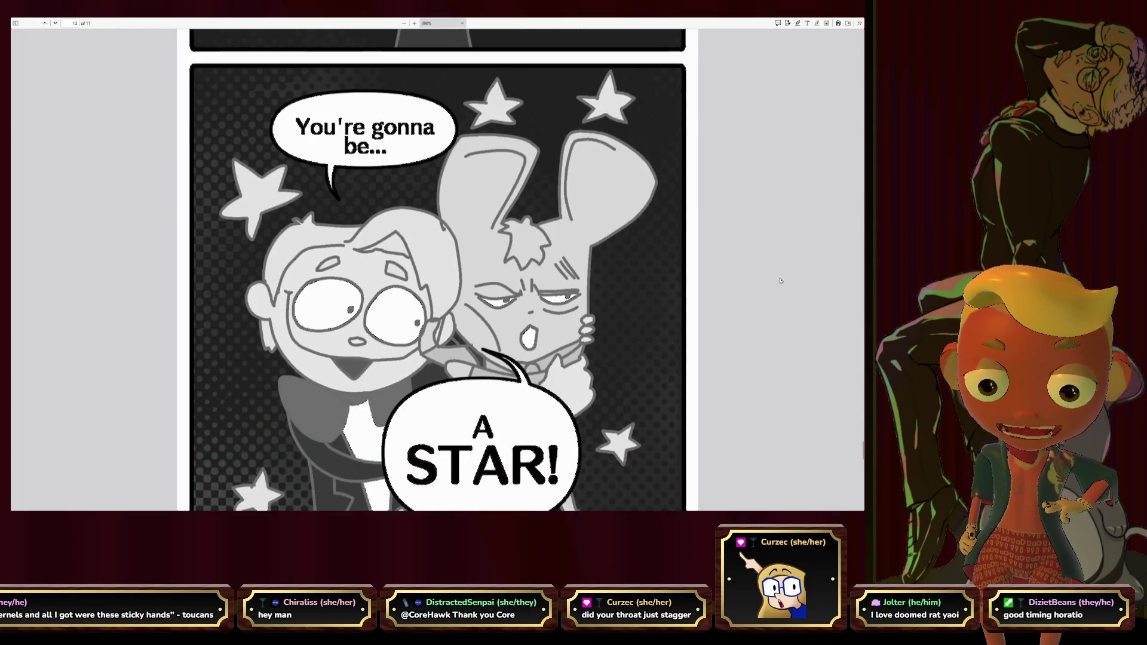
{"action": "scroll", "coordinate": [781, 282], "scroll_direction": "down", "scroll_amount": 1}
{"action": "scroll", "coordinate": [781, 282], "scroll_direction": "down", "scroll_amount": 2}
{"action": "scroll", "coordinate": [781, 281], "scroll_direction": "down", "scroll_amount": 1}
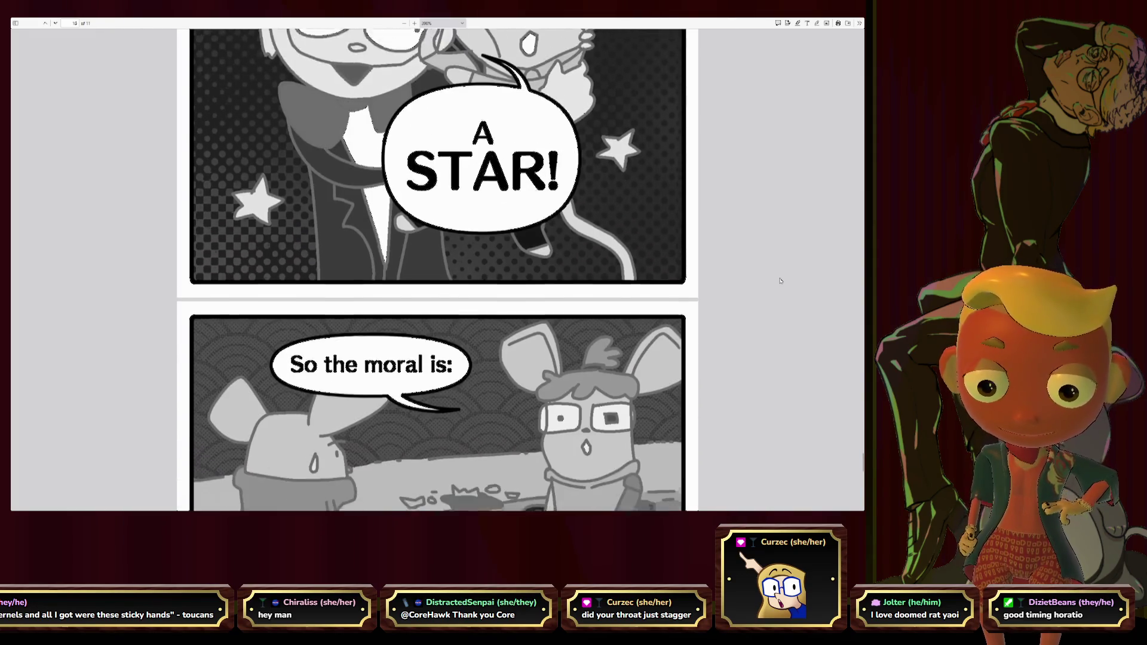
{"action": "scroll", "coordinate": [780, 281], "scroll_direction": "down", "scroll_amount": 2}
{"action": "scroll", "coordinate": [781, 281], "scroll_direction": "down", "scroll_amount": 2}
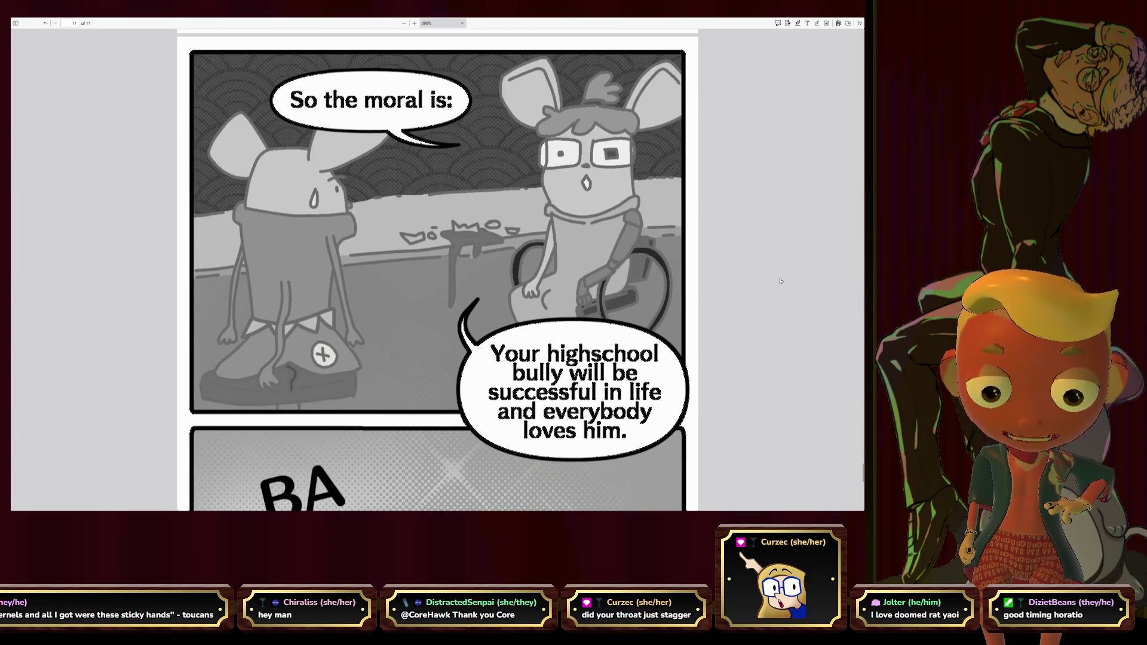
{"action": "scroll", "coordinate": [781, 281], "scroll_direction": "down", "scroll_amount": 2}
{"action": "scroll", "coordinate": [782, 282], "scroll_direction": "down", "scroll_amount": 1}
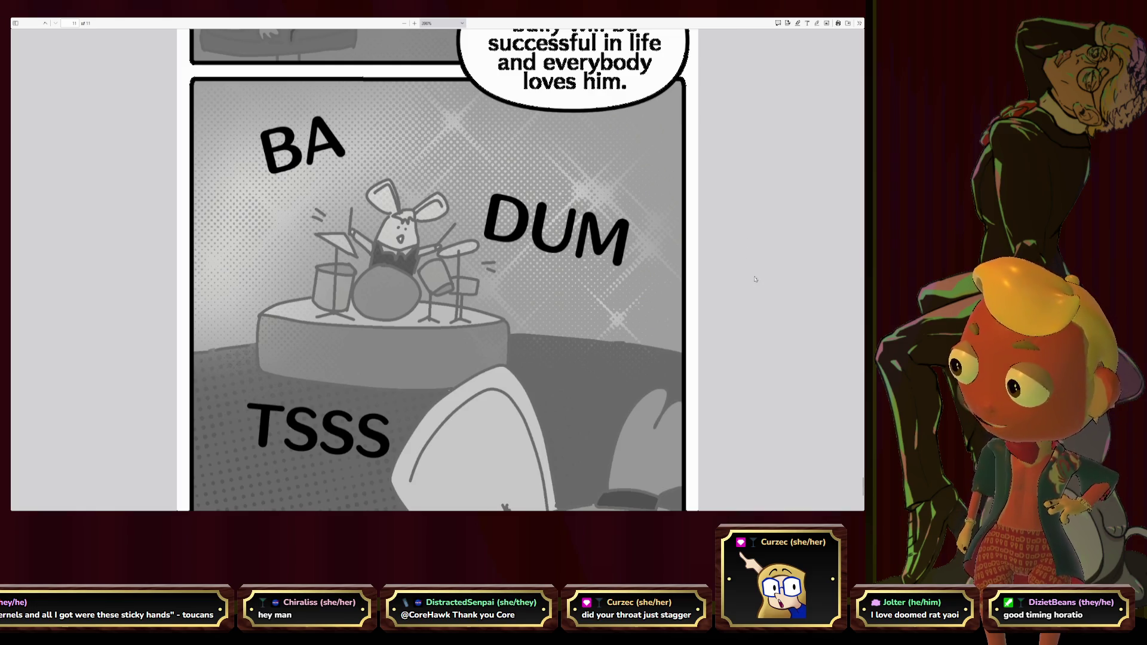
{"action": "scroll", "coordinate": [755, 279], "scroll_direction": "down", "scroll_amount": 1}
{"action": "scroll", "coordinate": [755, 279], "scroll_direction": "down", "scroll_amount": 2}
{"action": "scroll", "coordinate": [755, 278], "scroll_direction": "down", "scroll_amount": 1}
{"action": "scroll", "coordinate": [754, 275], "scroll_direction": "down", "scroll_amount": 1}
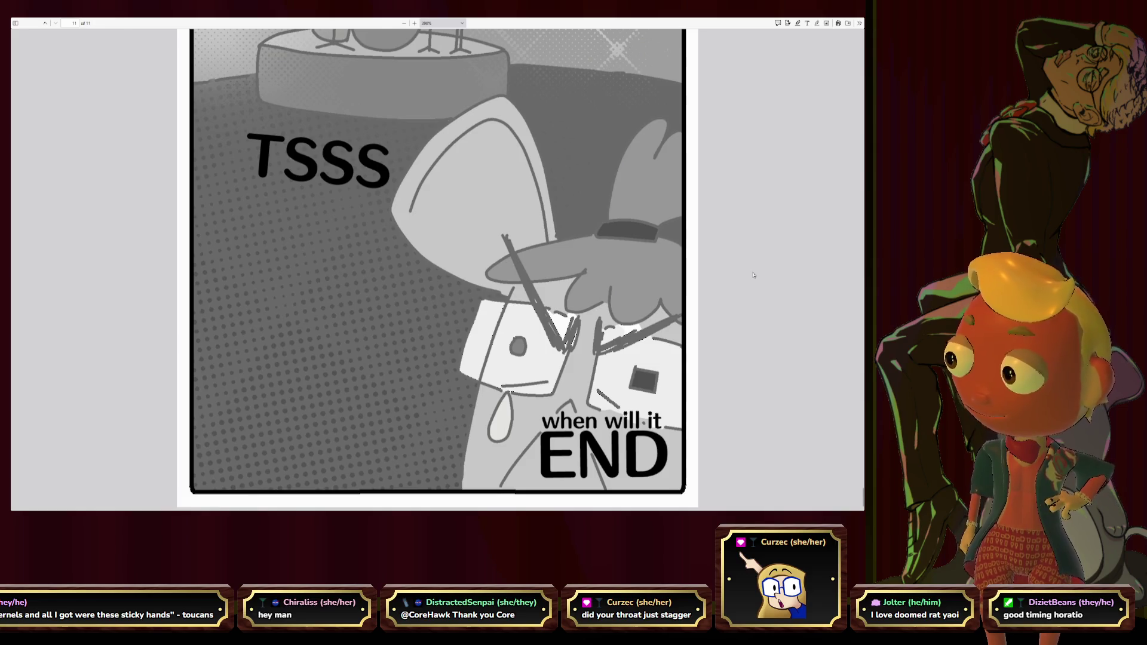
Step: Leave fullscreen after reaching the comic's final 'when will it END' panel
{"action": "key", "text": "F11"}
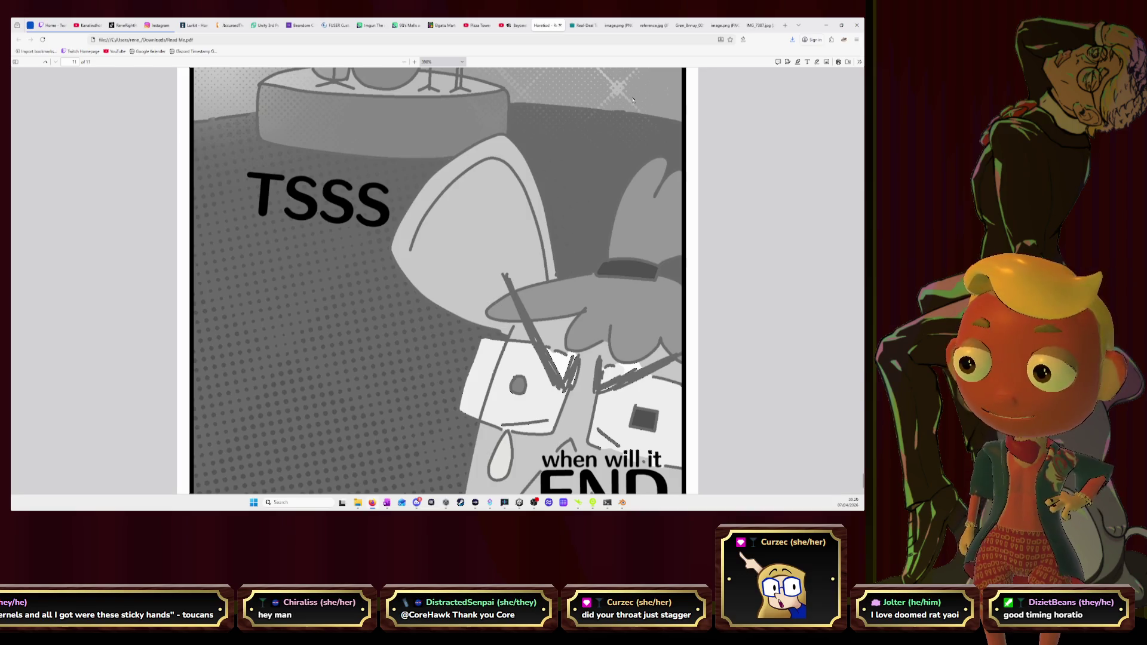
Step: Pause the Bayonetta video, move to the Pizza Tower OST tab, and return to Blender
{"action": "left_click", "coordinate": [530, 27]}
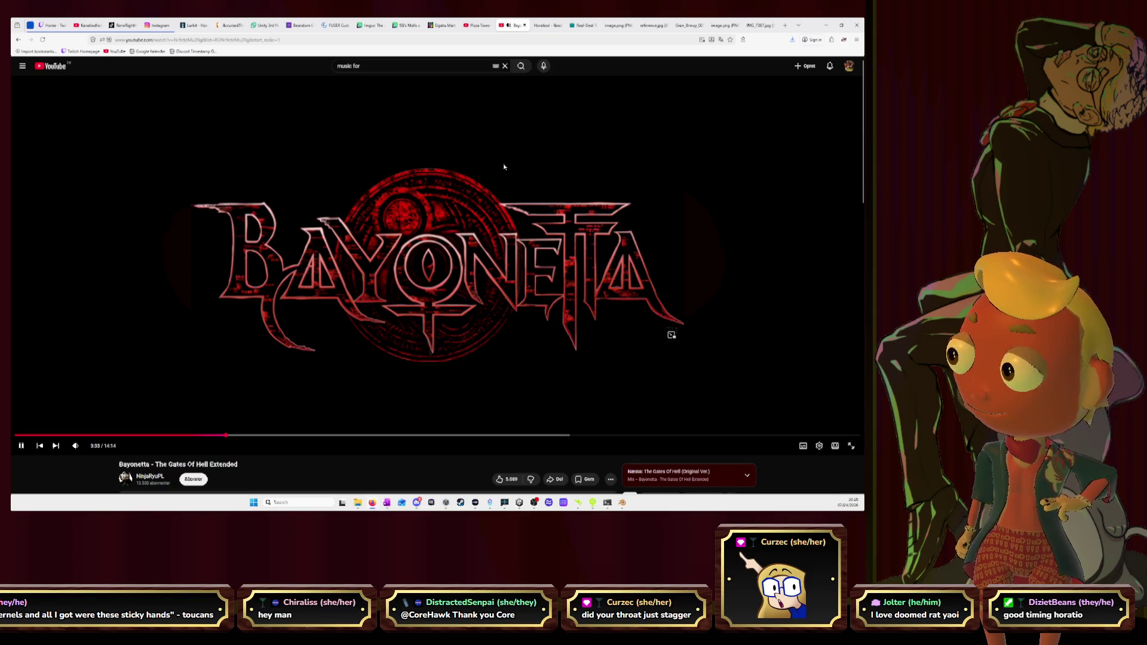
{"action": "left_click", "coordinate": [497, 183]}
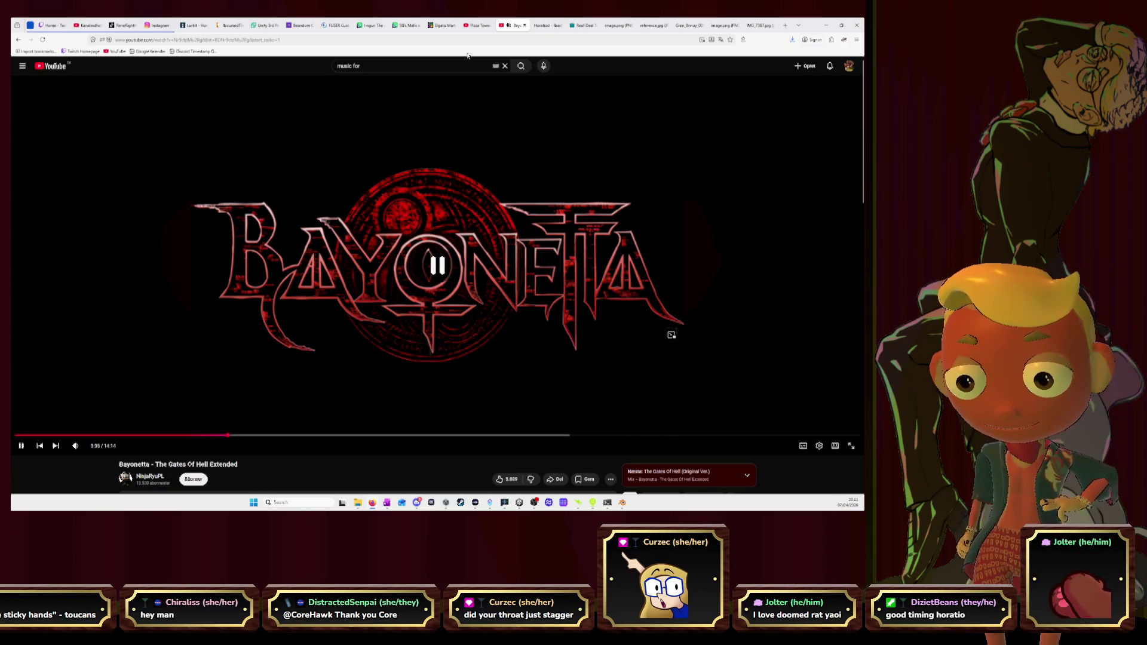
{"action": "key", "text": "ctrl+shift+Tab"}
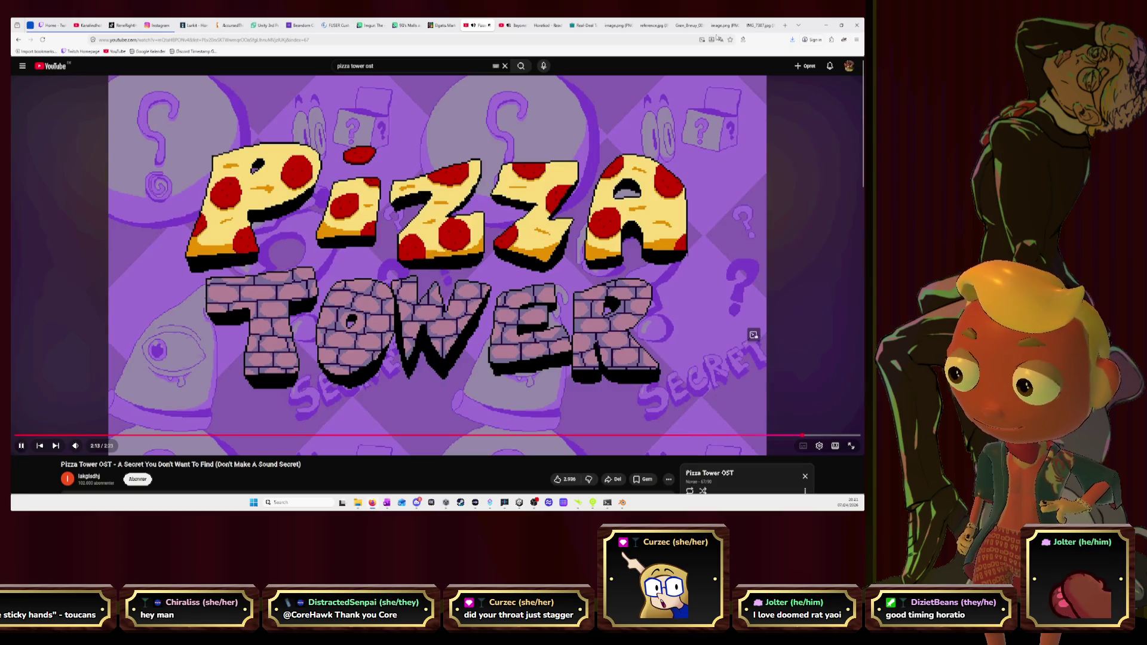
{"action": "key", "text": "alt+Tab"}
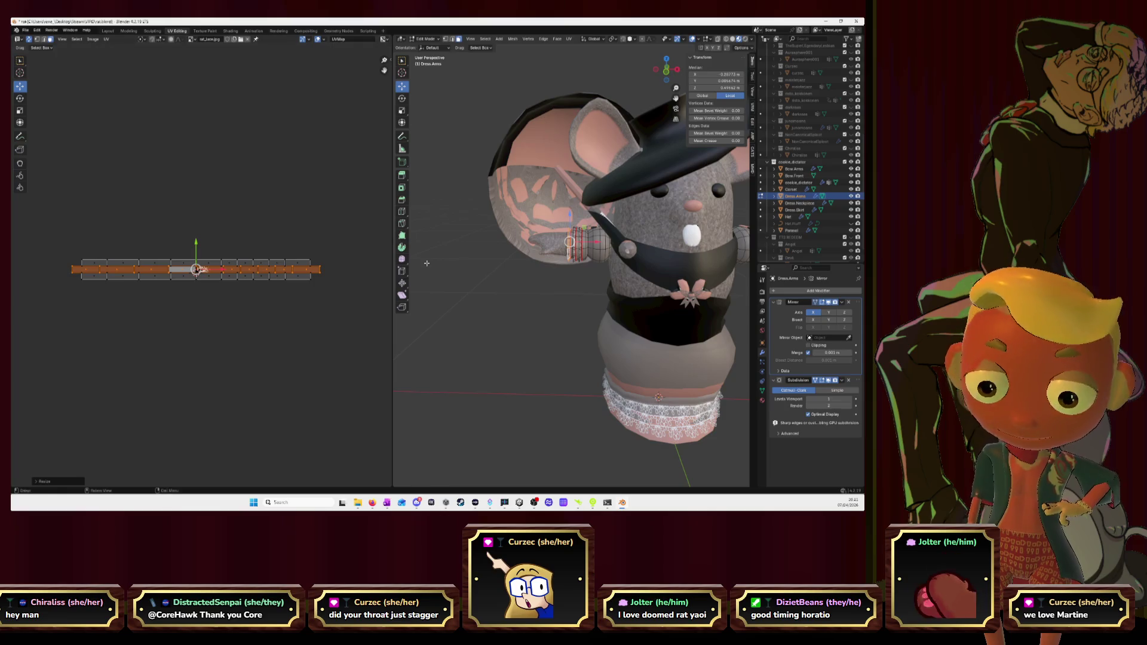
{"action": "middle_click_drag", "start_coordinate": [575, 269], "coordinate": [502, 269]}
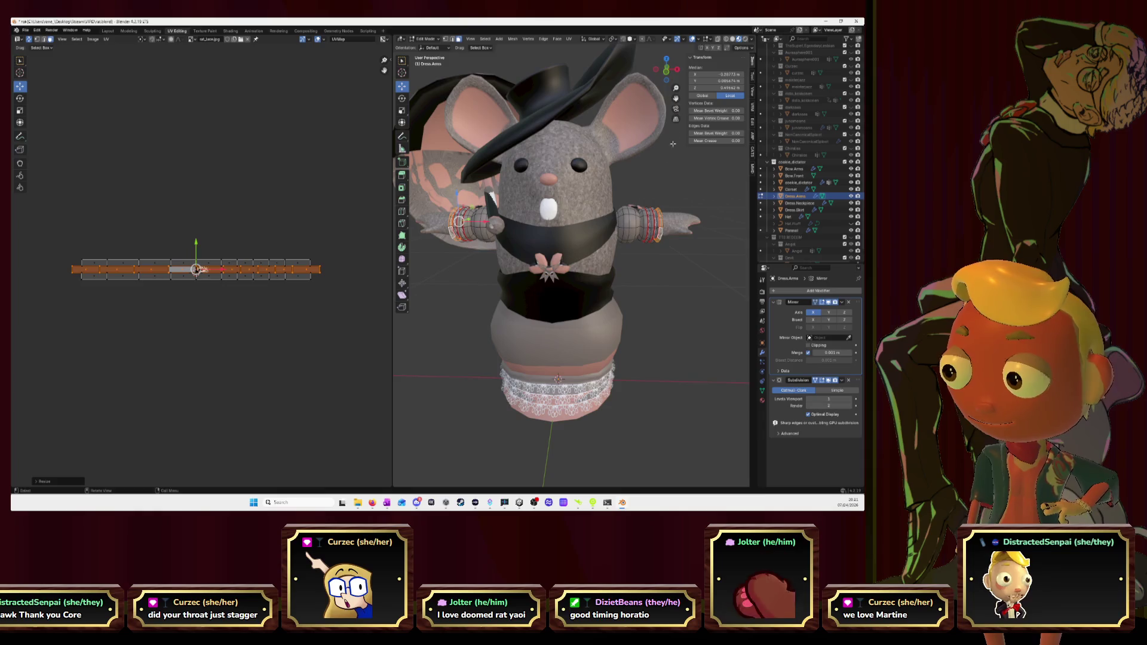
{"action": "scroll", "coordinate": [634, 190], "scroll_direction": "up", "scroll_amount": 3}
{"action": "scroll", "coordinate": [634, 190], "scroll_direction": "up", "scroll_amount": 2}
{"action": "scroll", "coordinate": [633, 190], "scroll_direction": "down", "scroll_amount": 4}
{"action": "mouse_move", "coordinate": [634, 190]}
{"action": "middle_mouse_down"}
{"action": "mouse_move", "coordinate": [605, 265]}
{"action": "mouse_move", "coordinate": [574, 205]}
{"action": "mouse_move", "coordinate": [628, 137]}
{"action": "middle_mouse_up"}
{"action": "scroll", "coordinate": [605, 265], "scroll_direction": "up", "scroll_amount": 4}
{"action": "scroll", "coordinate": [586, 269], "scroll_direction": "up", "scroll_amount": 3}
{"action": "scroll", "coordinate": [575, 205], "scroll_direction": "down", "scroll_amount": 2}
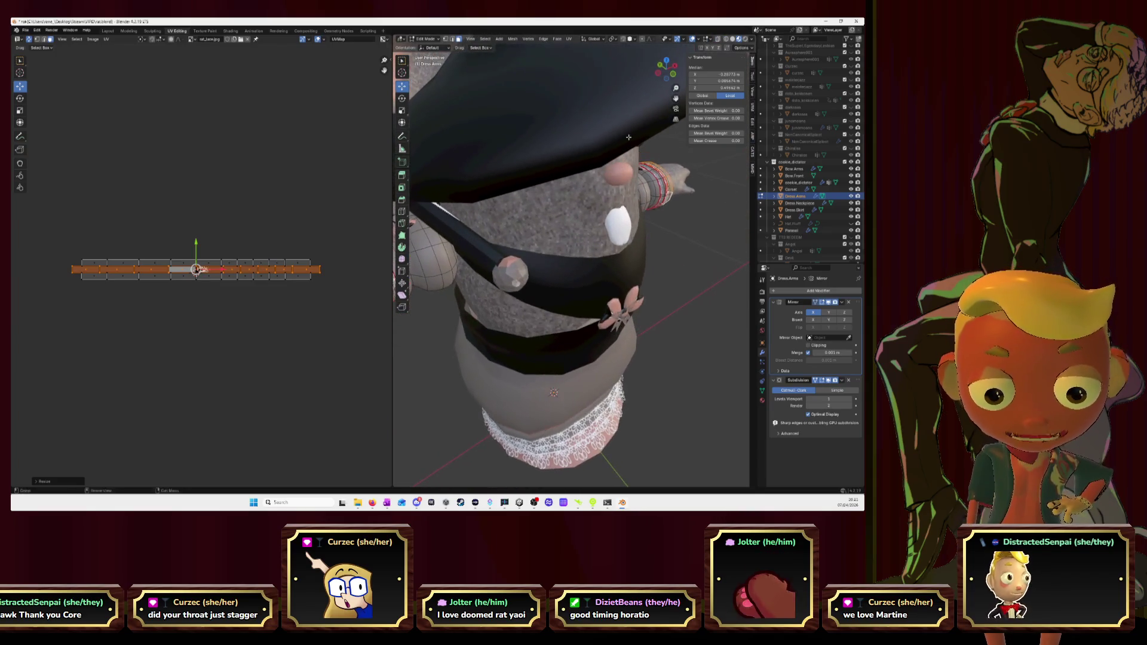
{"action": "middle_click_drag", "start_coordinate": [685, 106], "coordinate": [560, 171]}
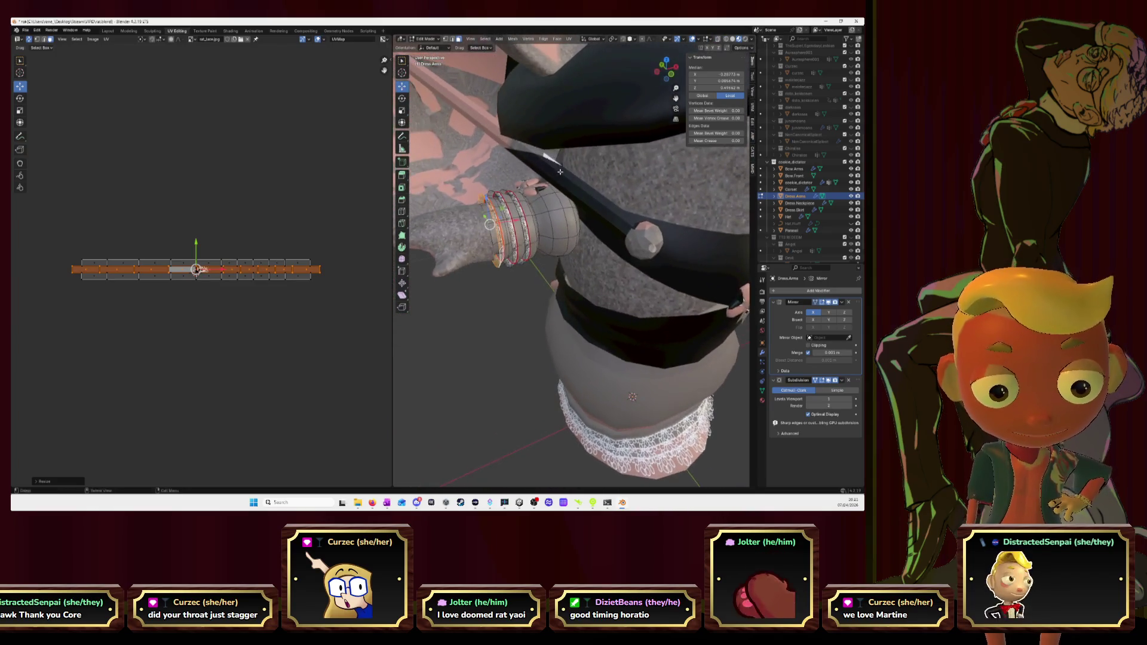
{"action": "scroll", "coordinate": [558, 193], "scroll_direction": "up", "scroll_amount": 2}
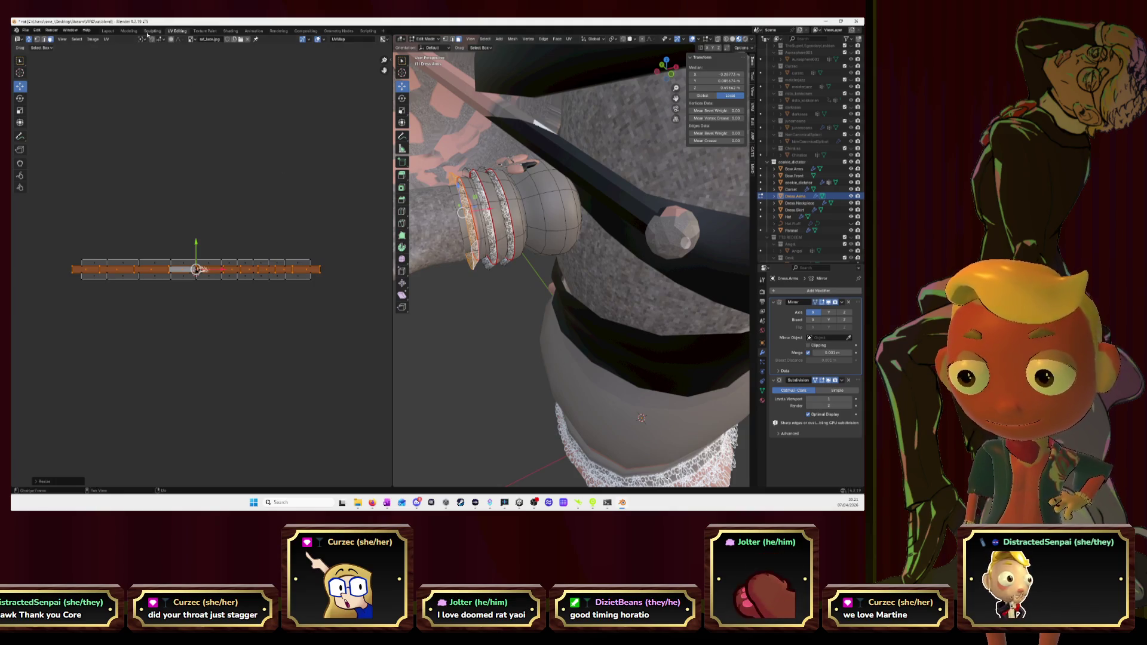
{"action": "left_click", "coordinate": [108, 31]}
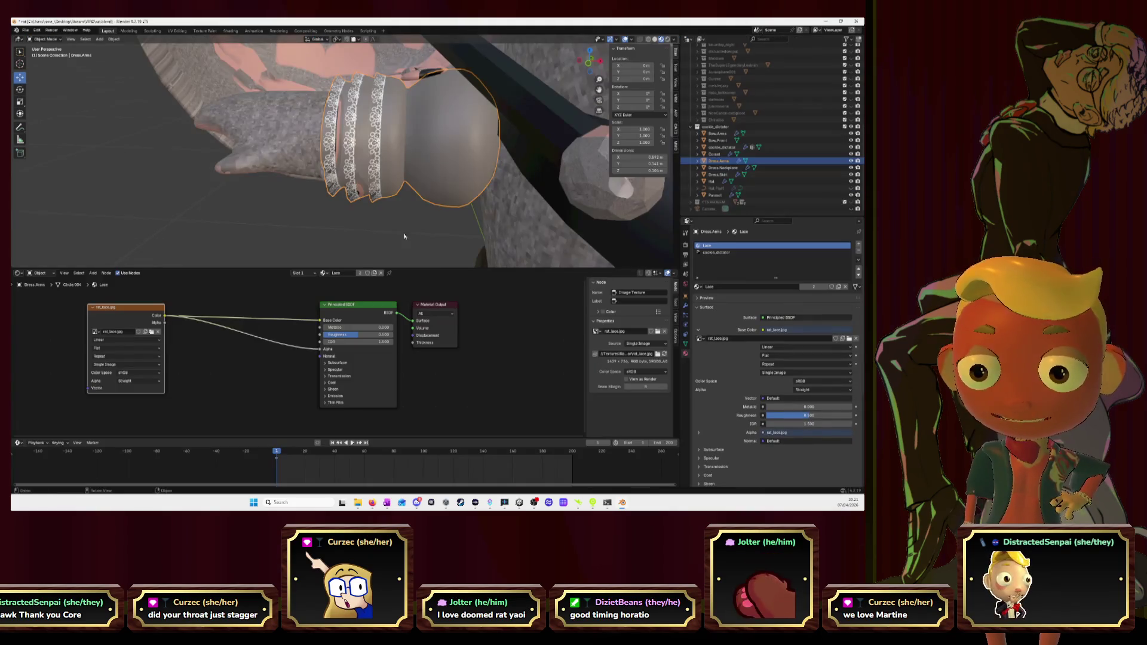
{"action": "scroll", "coordinate": [398, 228], "scroll_direction": "down", "scroll_amount": 2}
{"action": "scroll", "coordinate": [399, 224], "scroll_direction": "down", "scroll_amount": 2}
{"action": "scroll", "coordinate": [403, 222], "scroll_direction": "down", "scroll_amount": 2}
{"action": "scroll", "coordinate": [403, 223], "scroll_direction": "up", "scroll_amount": 3}
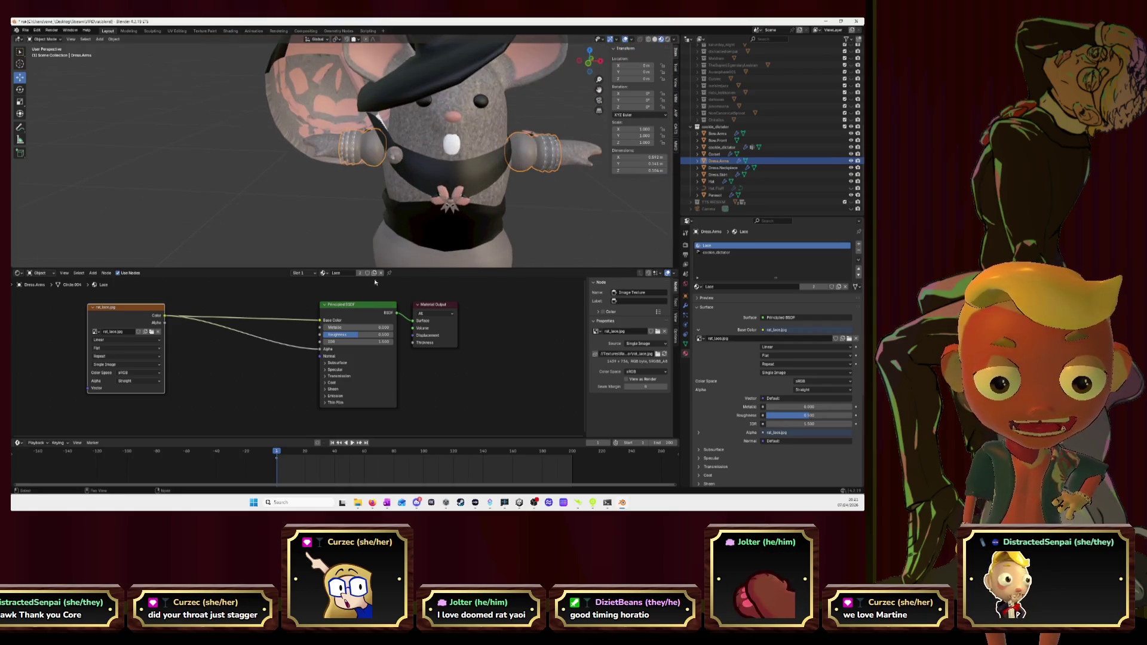
{"action": "left_click_drag", "start_coordinate": [397, 269], "coordinate": [397, 431]}
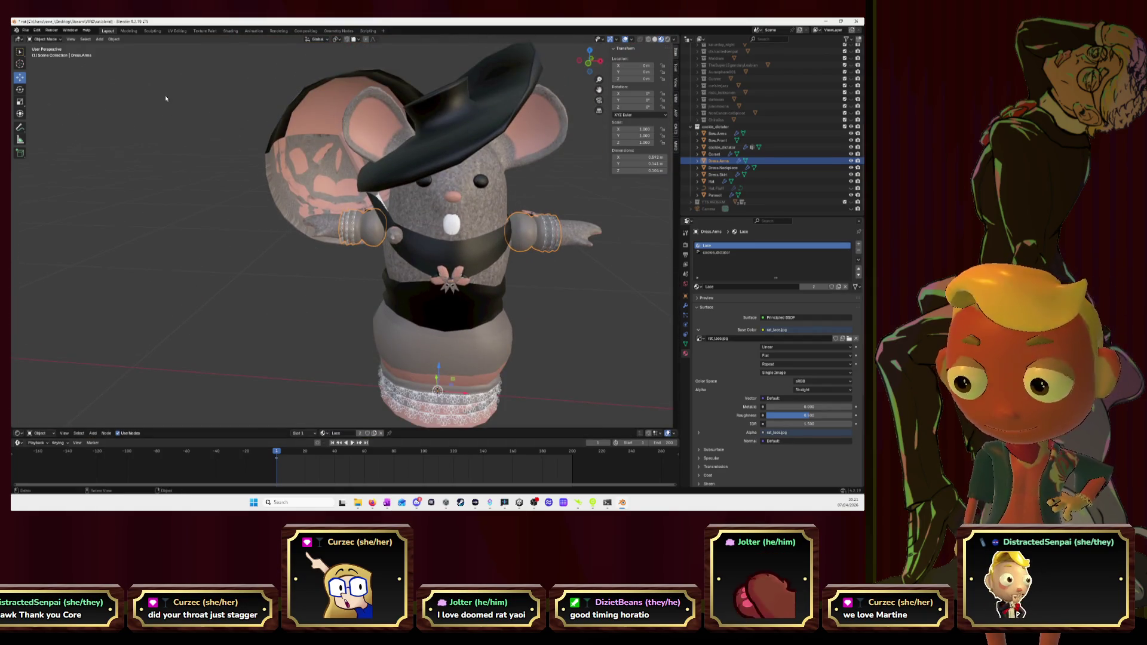
{"action": "left_click", "coordinate": [177, 31]}
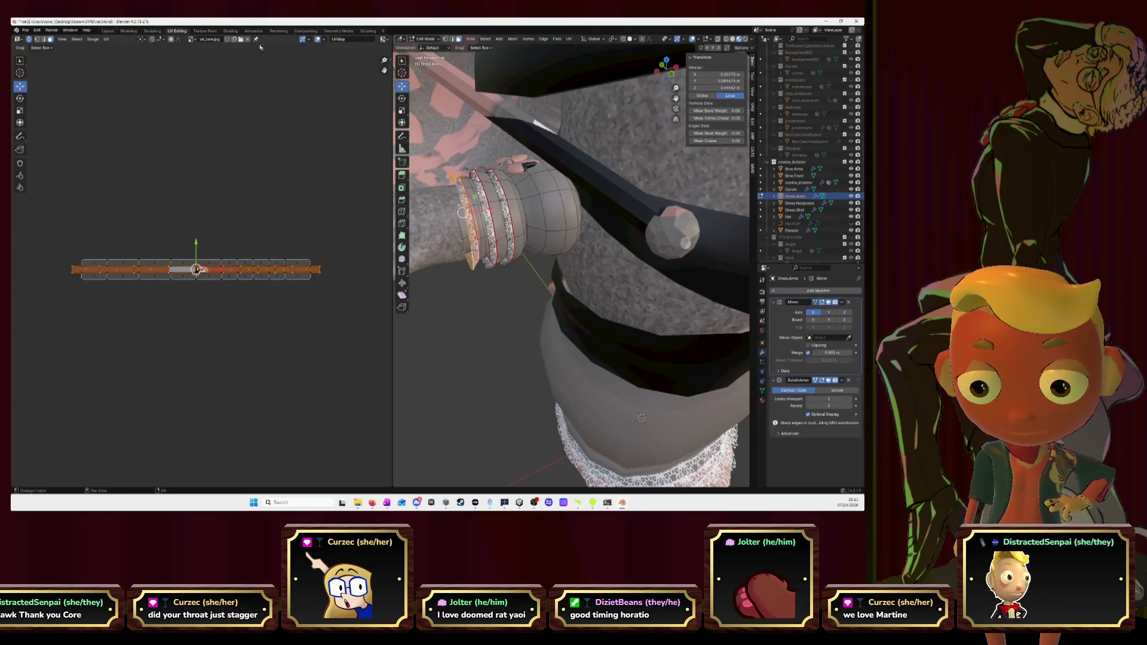
Step: Show RAT_Base_color.png.002 behind the UVs and nudge the hand piece's island up-right
{"action": "left_click", "coordinate": [193, 40]}
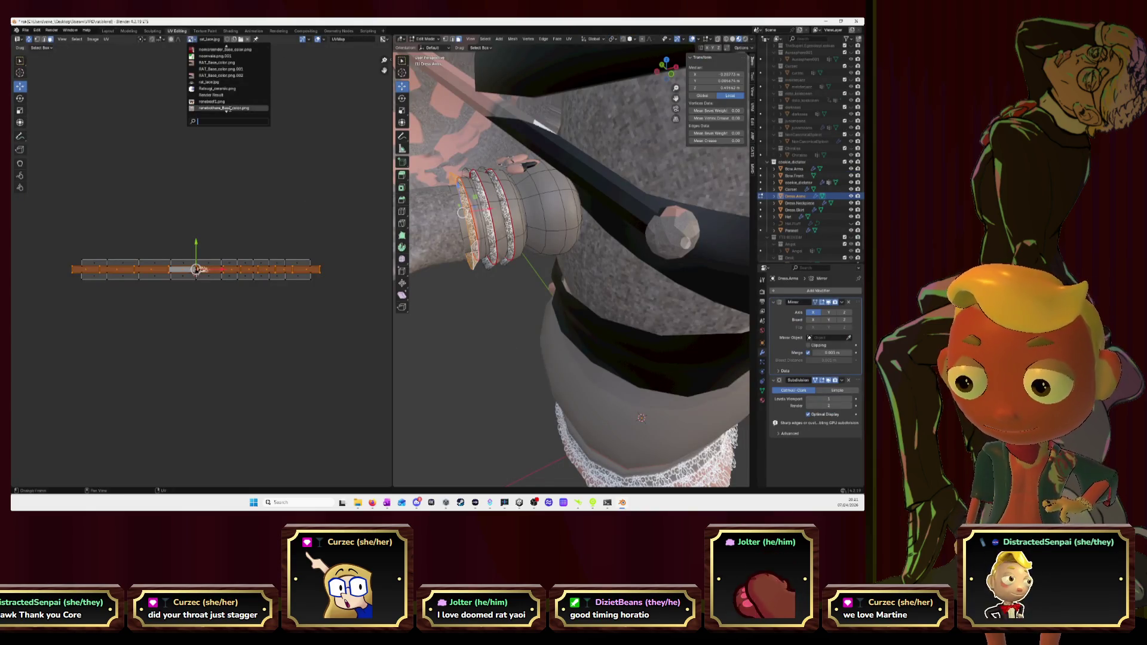
{"action": "left_click", "coordinate": [234, 76]}
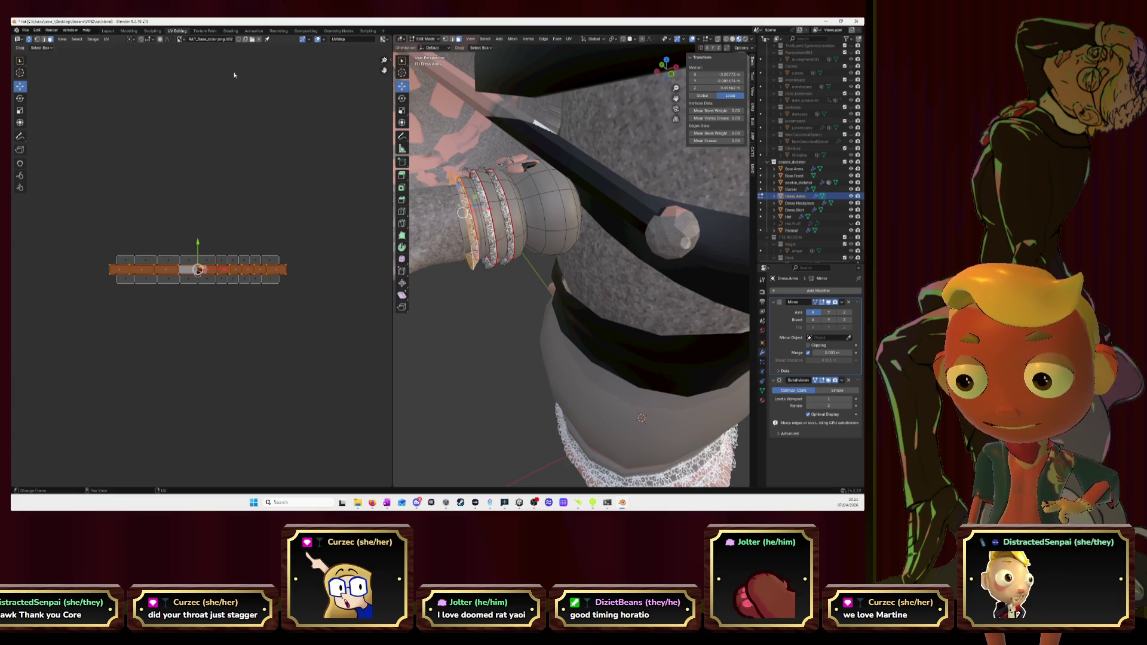
{"action": "scroll", "coordinate": [278, 253], "scroll_direction": "up", "scroll_amount": 5}
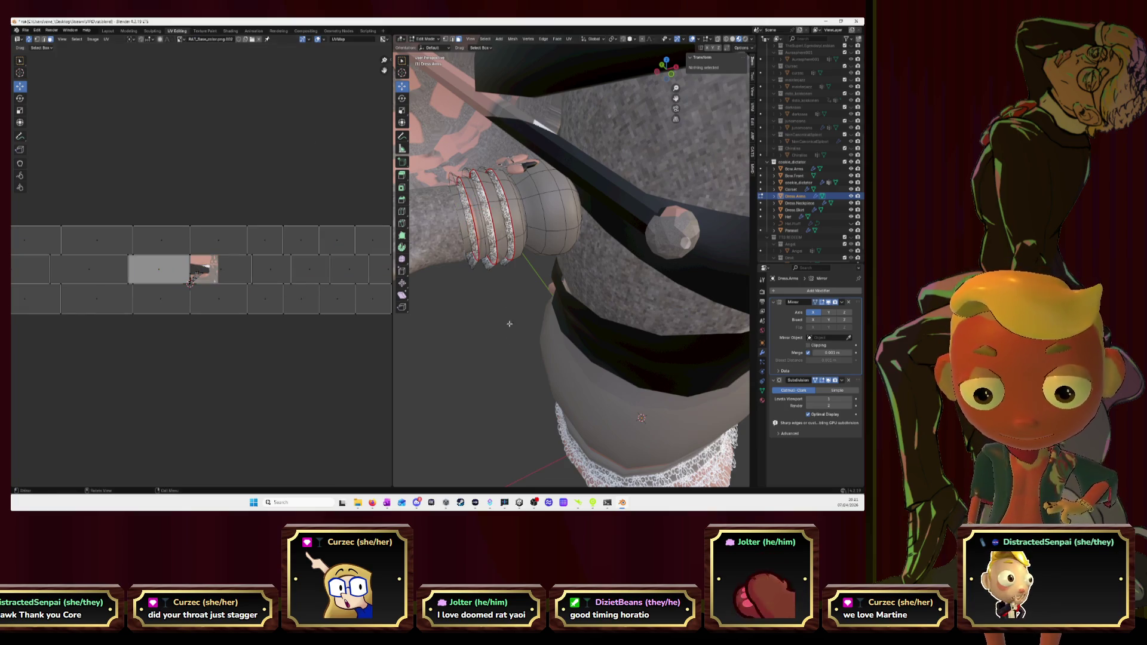
{"action": "key", "text": "l"}
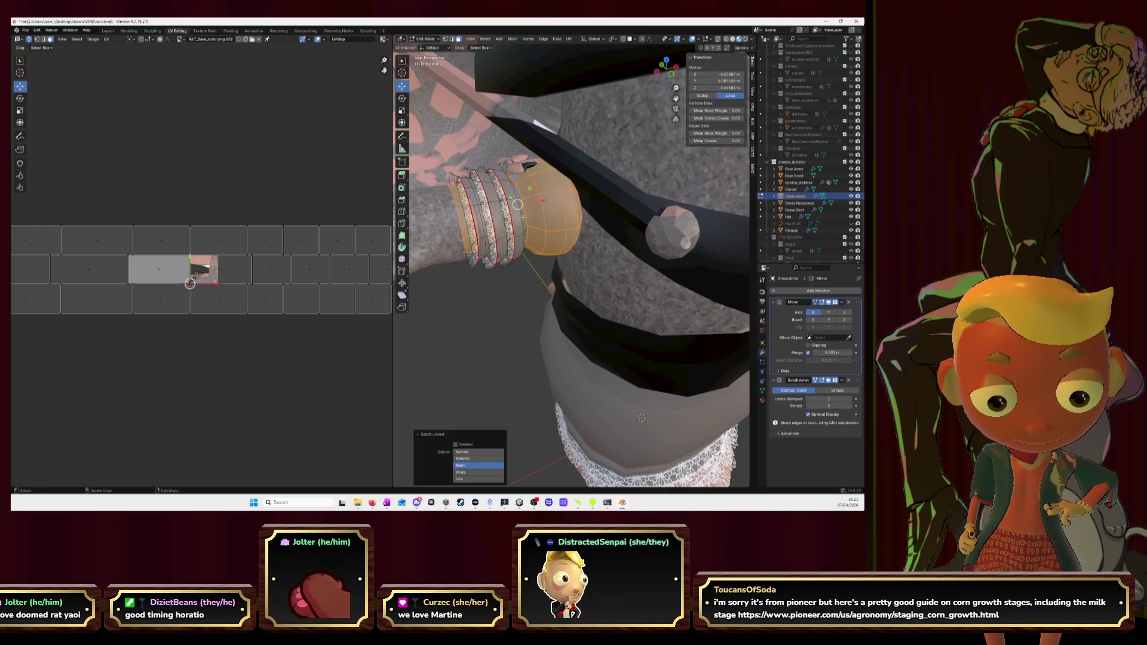
{"action": "left_click_drag", "start_coordinate": [190, 283], "coordinate": [193, 278]}
Step: Isolate the two wrist pieces in local view, centred on the right one
{"action": "mouse_move", "coordinate": [520, 216]}
{"action": "middle_mouse_down"}
{"action": "mouse_move", "coordinate": [430, 223]}
{"action": "mouse_move", "coordinate": [496, 233]}
{"action": "middle_mouse_up"}
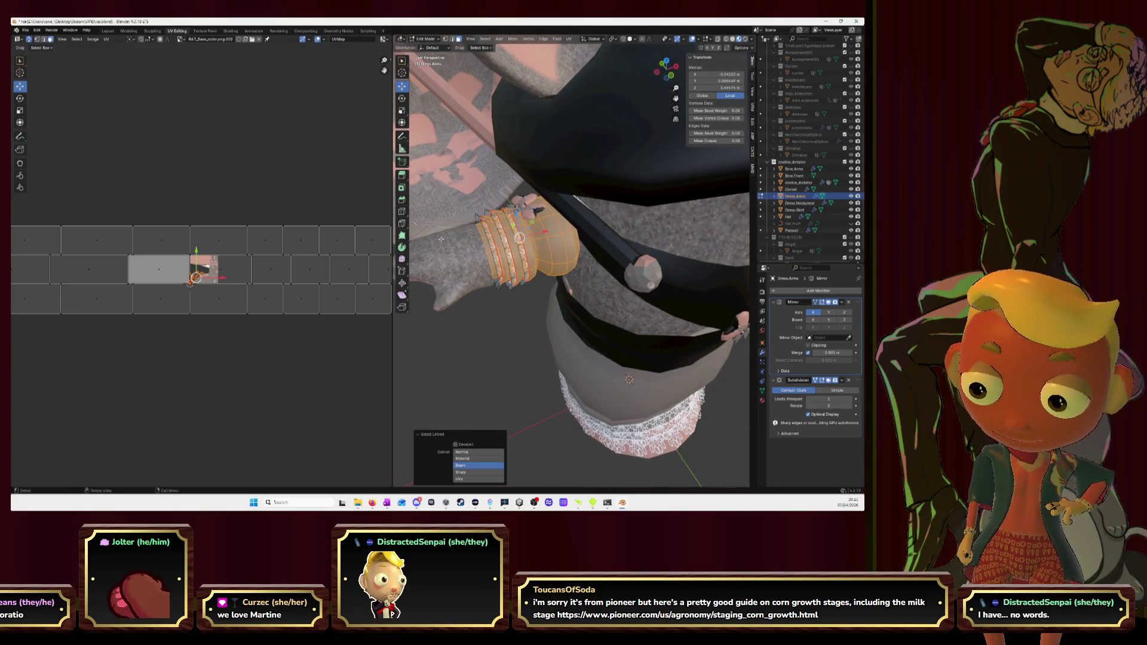
{"action": "mouse_move", "coordinate": [686, 248]}
{"action": "middle_mouse_down"}
{"action": "mouse_move", "coordinate": [578, 246]}
{"action": "mouse_move", "coordinate": [594, 205]}
{"action": "middle_mouse_up"}
{"action": "key", "text": "KP_Divide"}
{"action": "mouse_move", "coordinate": [677, 108]}
{"action": "middle_mouse_down"}
{"action": "mouse_move", "coordinate": [581, 237]}
{"action": "mouse_move", "coordinate": [567, 238]}
{"action": "middle_mouse_up"}
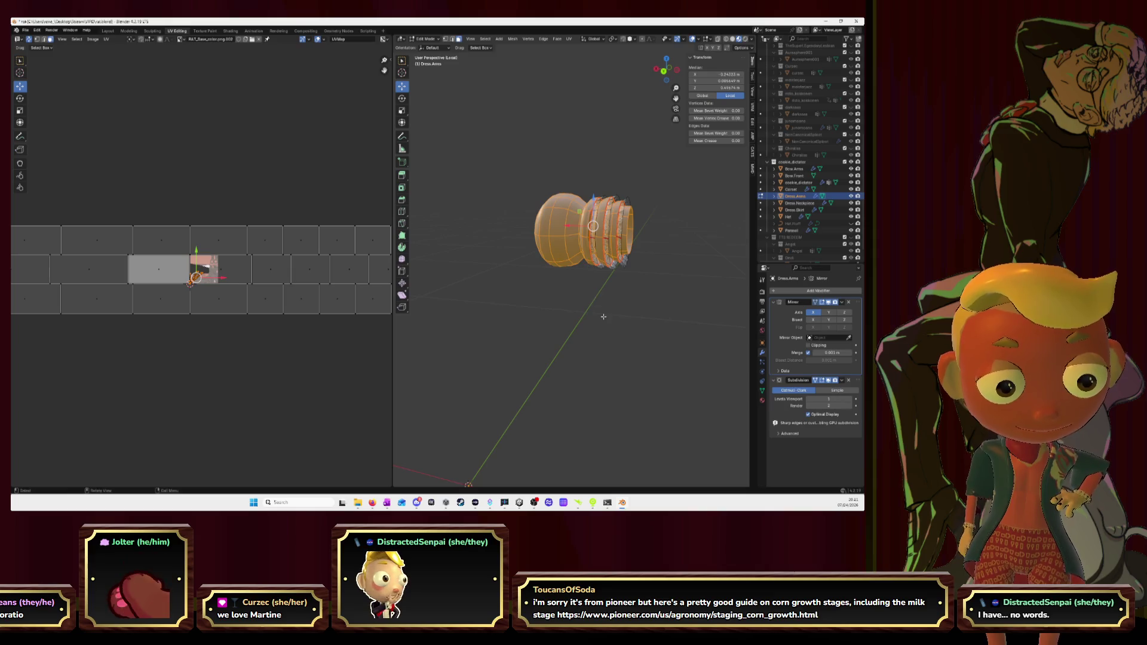
{"action": "scroll", "coordinate": [544, 210], "scroll_direction": "up", "scroll_amount": 3}
Step: Mark the edge loop around the middle of the sleeve bulb as a seam
{"action": "left_click", "coordinate": [543, 209], "text": "alt"}
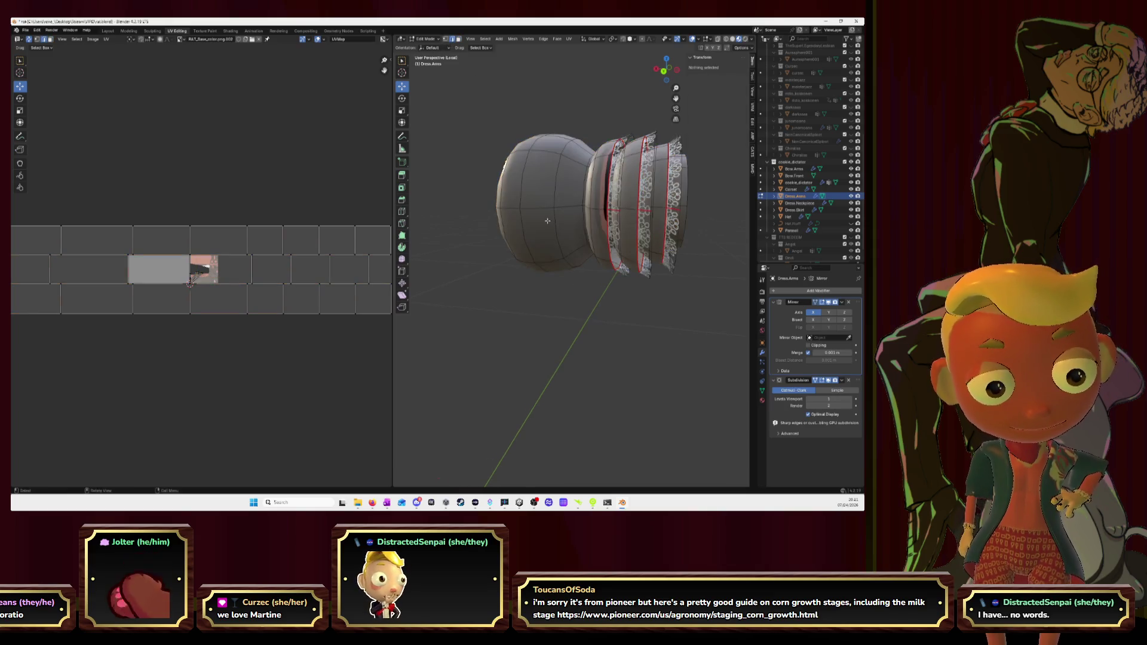
{"action": "mouse_move", "coordinate": [545, 210]}
{"action": "middle_mouse_down"}
{"action": "mouse_move", "coordinate": [647, 225]}
{"action": "mouse_move", "coordinate": [663, 240]}
{"action": "middle_mouse_up"}
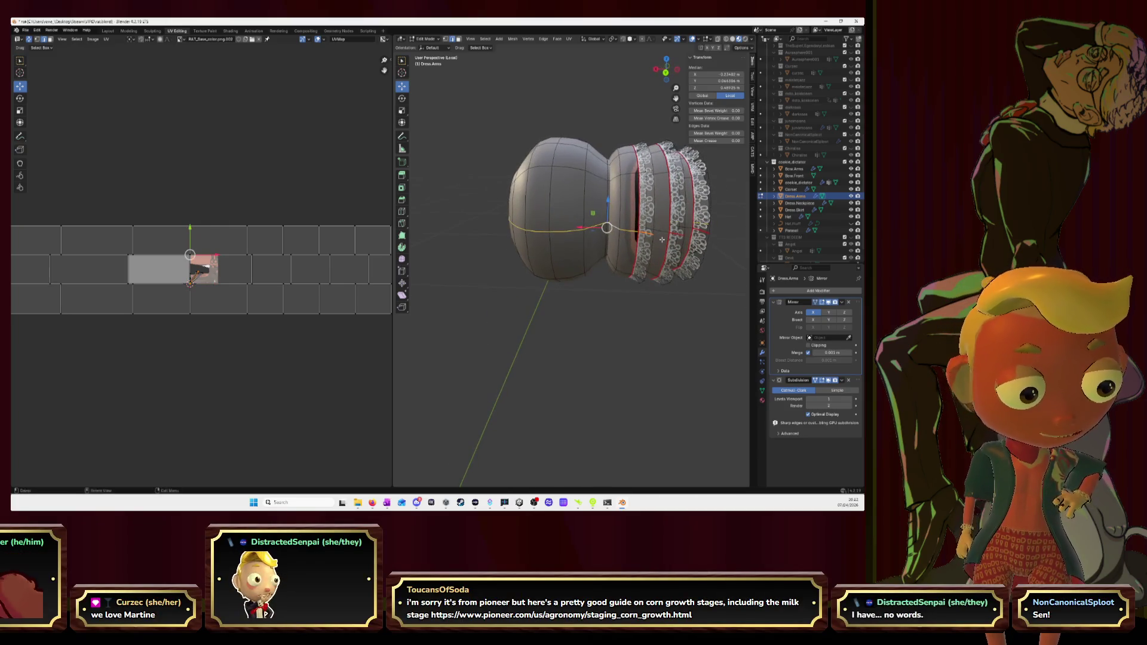
{"action": "mouse_move", "coordinate": [575, 230]}
{"action": "middle_mouse_down"}
{"action": "mouse_move", "coordinate": [642, 229]}
{"action": "mouse_move", "coordinate": [585, 232]}
{"action": "middle_mouse_up"}
{"action": "right_click", "coordinate": [586, 231]}
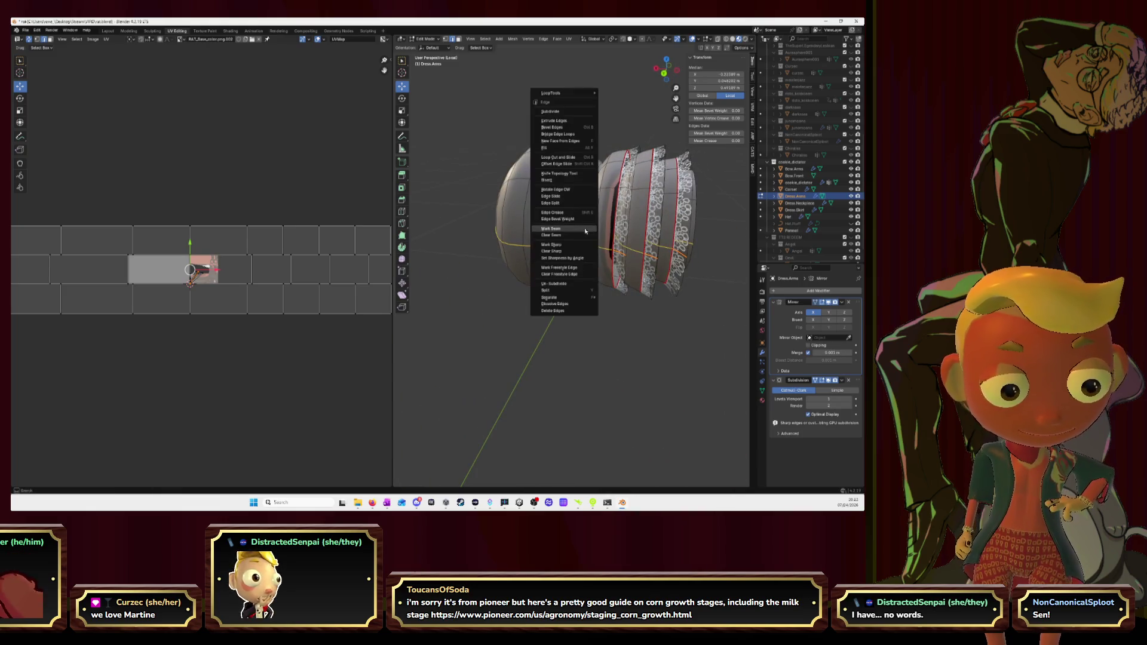
{"action": "left_click", "coordinate": [586, 232]}
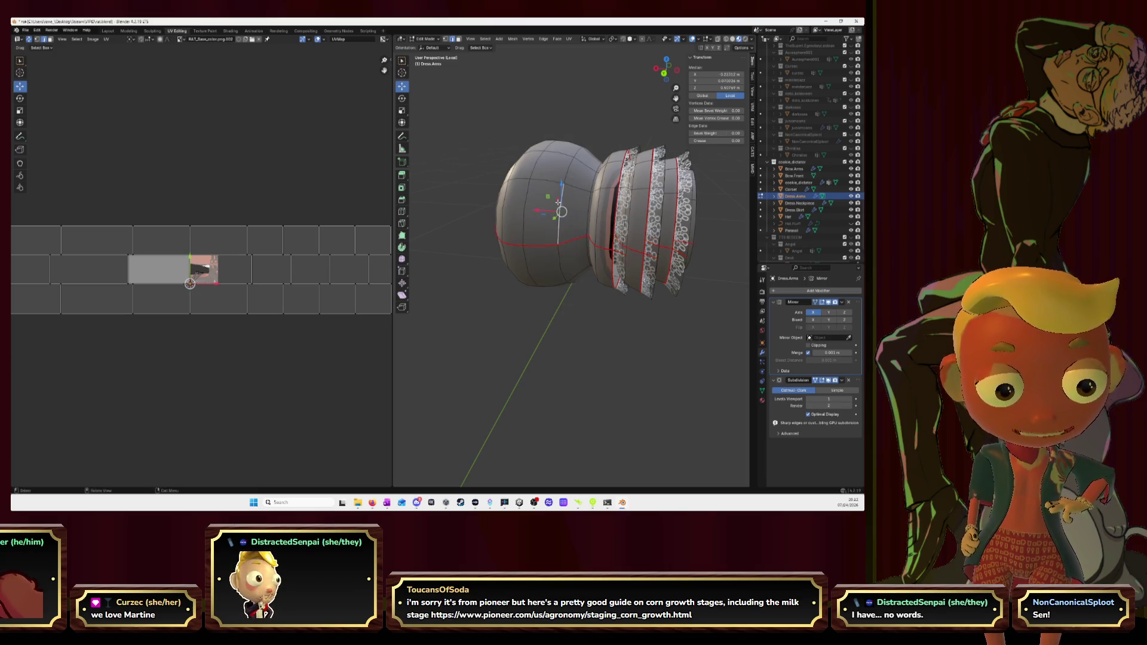
Step: Check the bulb's linked selection, clear it, and select a sleeve band's face loop
{"action": "key", "text": "l"}
{"action": "key", "text": "l"}
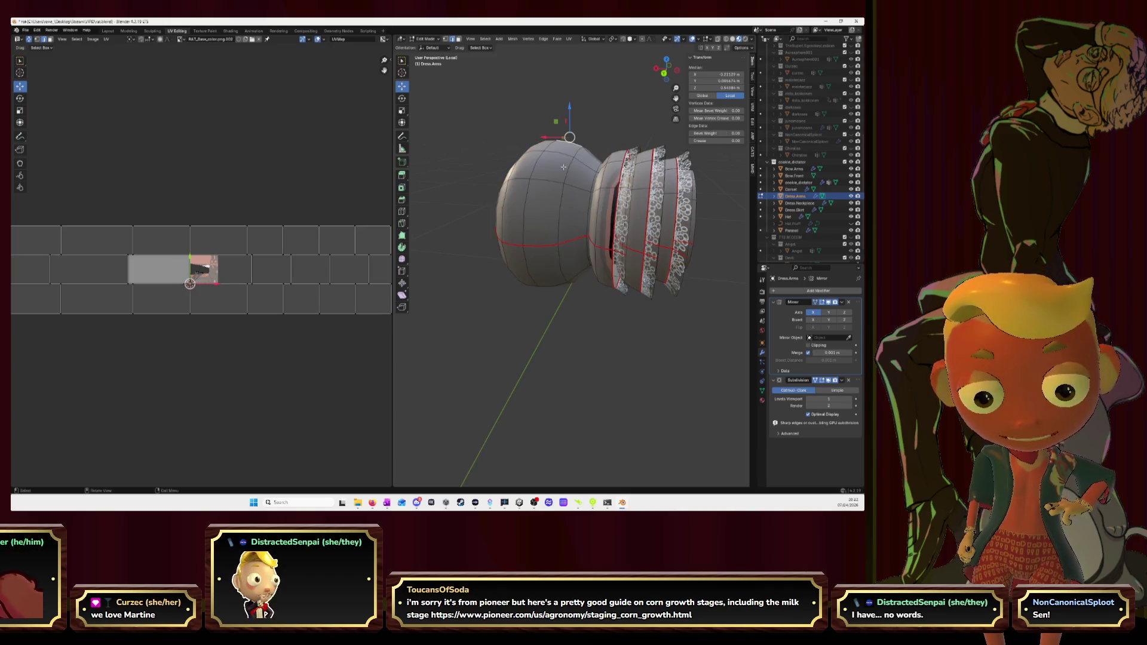
{"action": "key", "text": "a"}
{"action": "left_click", "coordinate": [632, 107]}
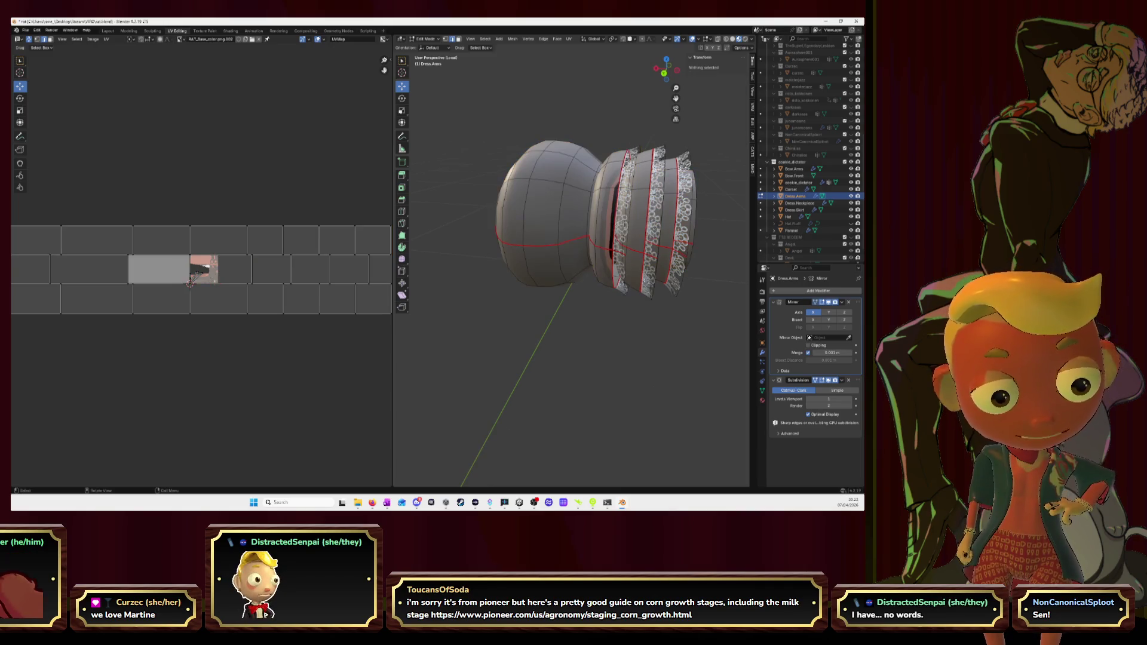
{"action": "left_click", "coordinate": [614, 163]}
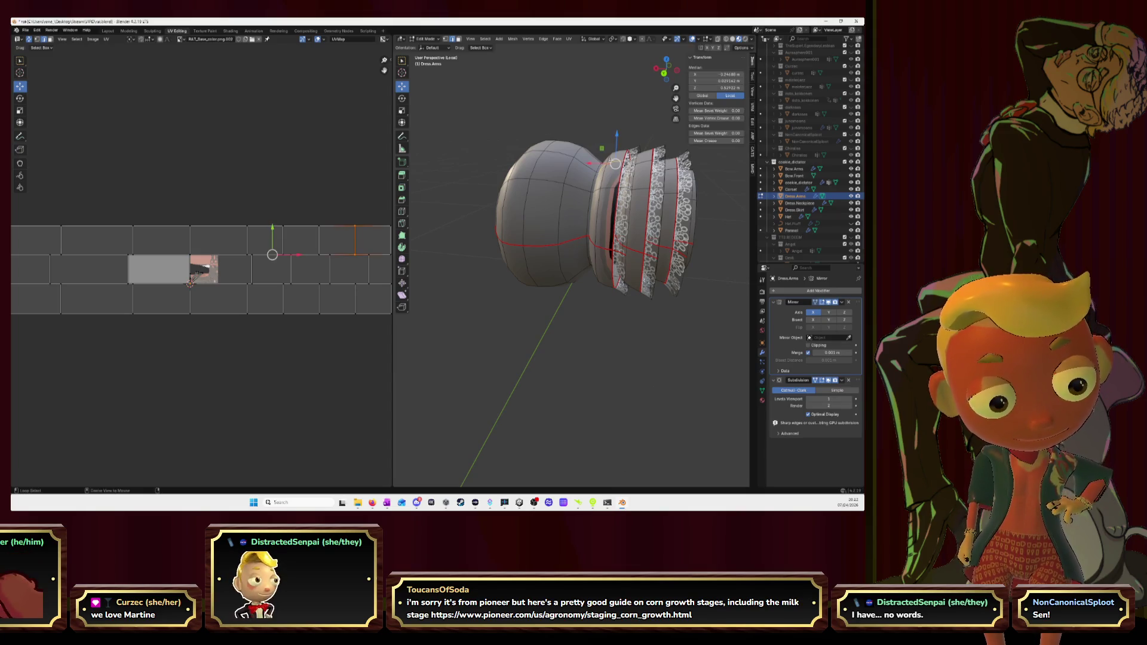
{"action": "left_click", "coordinate": [623, 213]}
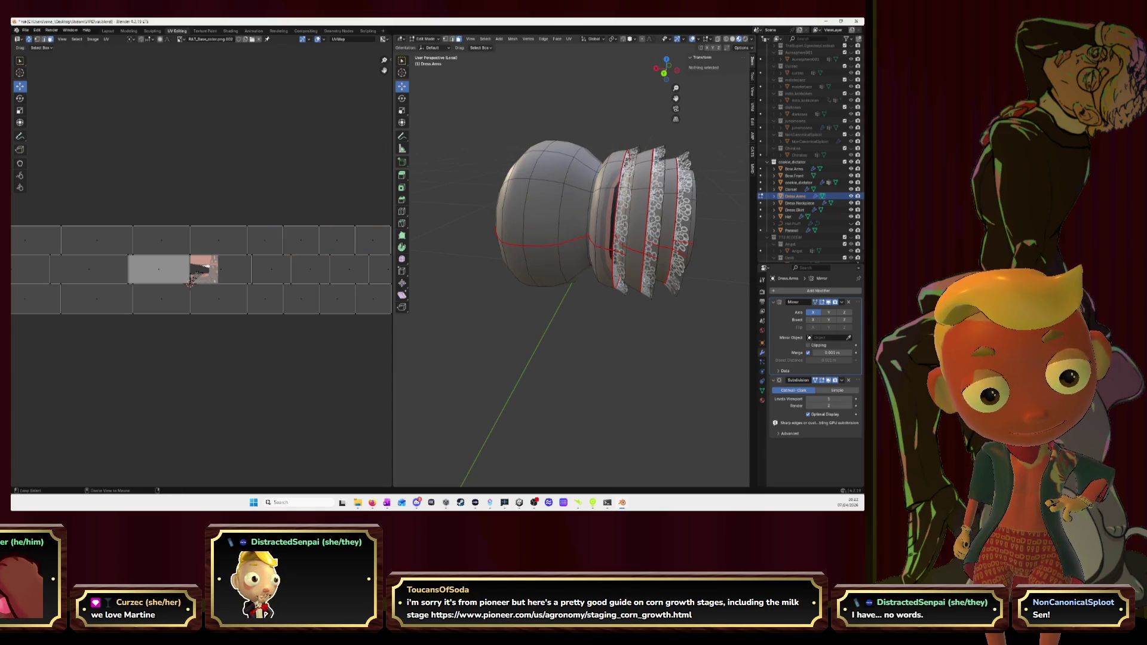
{"action": "left_click", "coordinate": [624, 214], "text": "alt"}
Step: Hide the three lace band loops one by one, reveal them all again, and switch to Firefox
{"action": "key", "text": "h"}
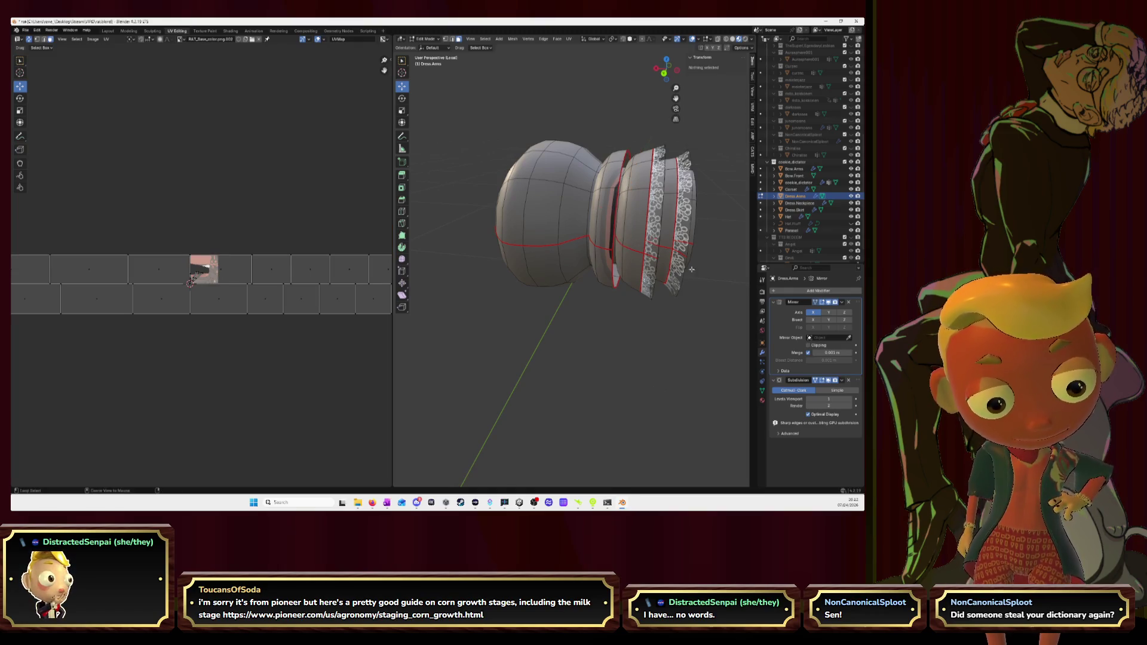
{"action": "left_click", "coordinate": [664, 258], "text": "alt"}
{"action": "key", "text": "h"}
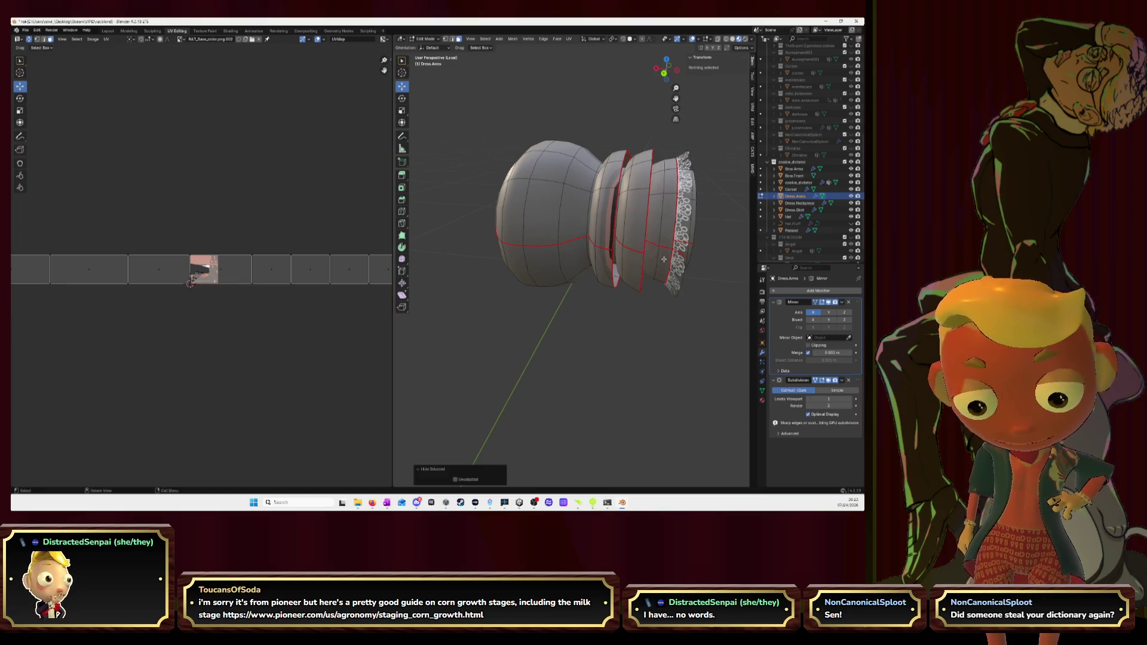
{"action": "left_click", "coordinate": [682, 254], "text": "alt"}
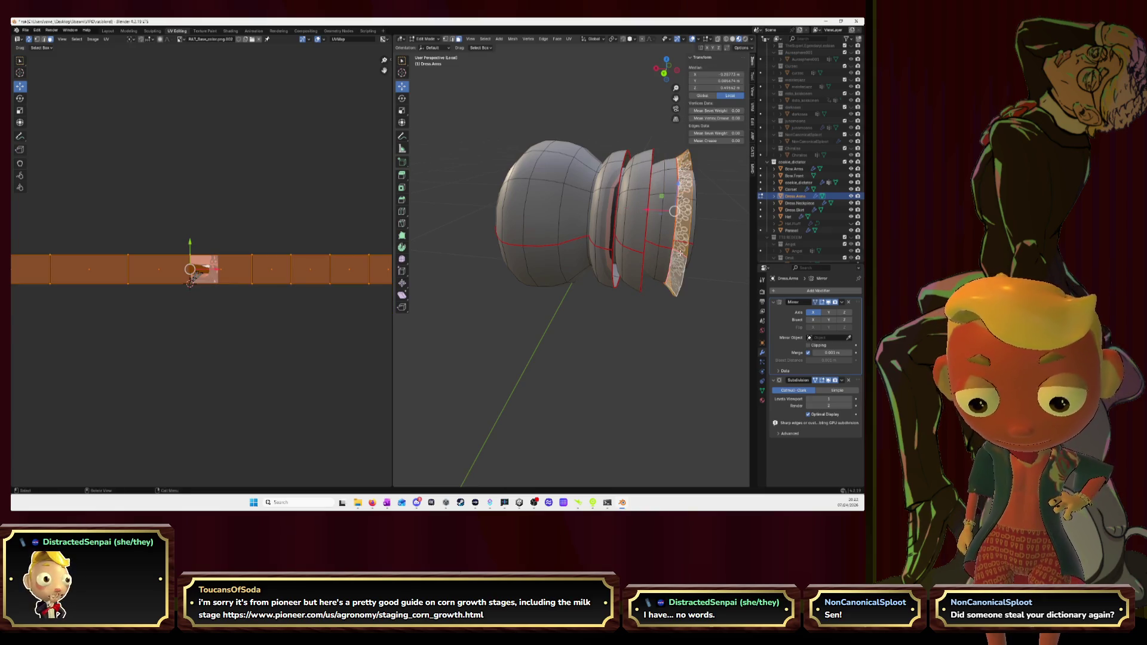
{"action": "key", "text": "h"}
{"action": "key", "text": "a"}
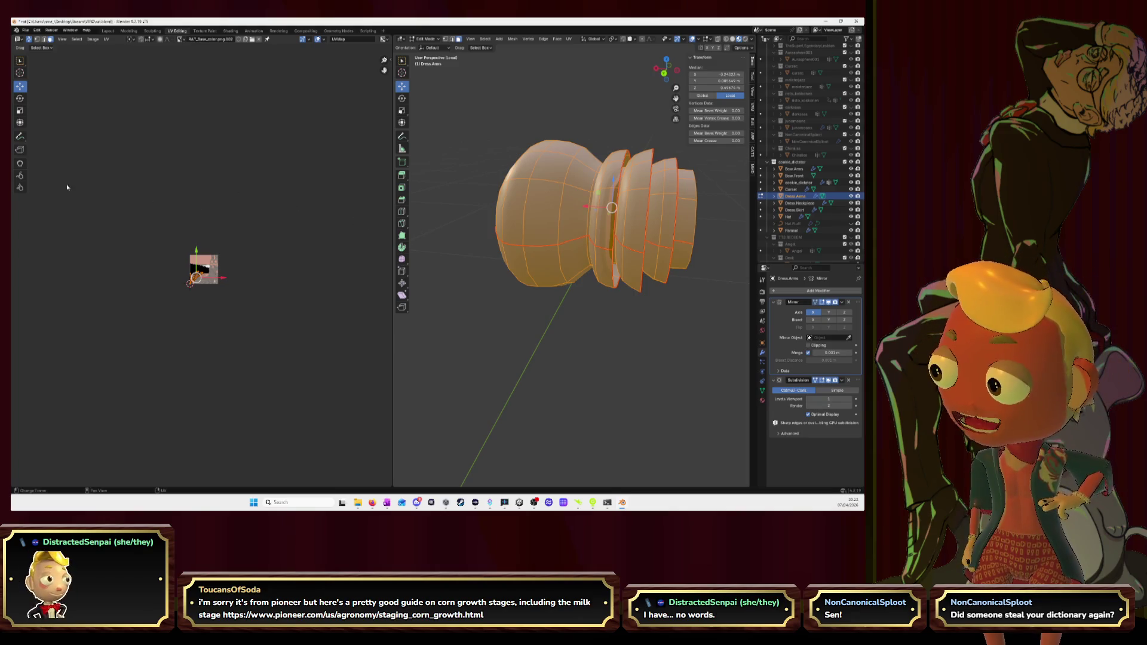
{"action": "key", "text": "alt+Tab"}
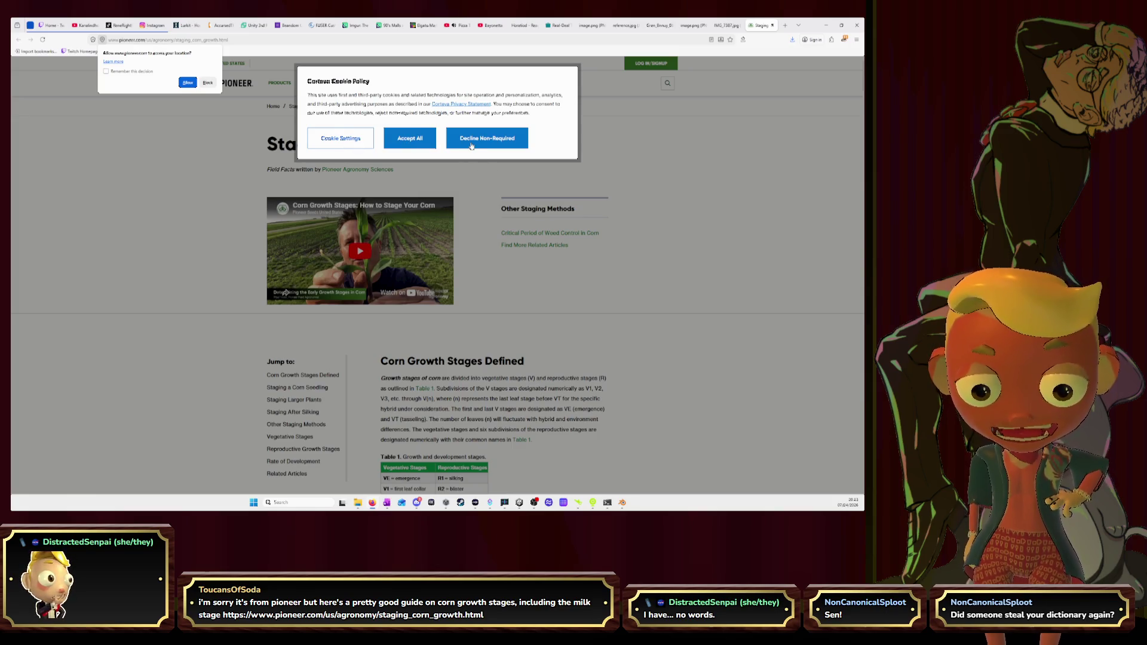
Step: Decline the non-required cookies on the Pioneer corn growth staging page
{"action": "left_click", "coordinate": [472, 140]}
{"action": "scroll", "coordinate": [481, 161], "scroll_direction": "down", "scroll_amount": 2}
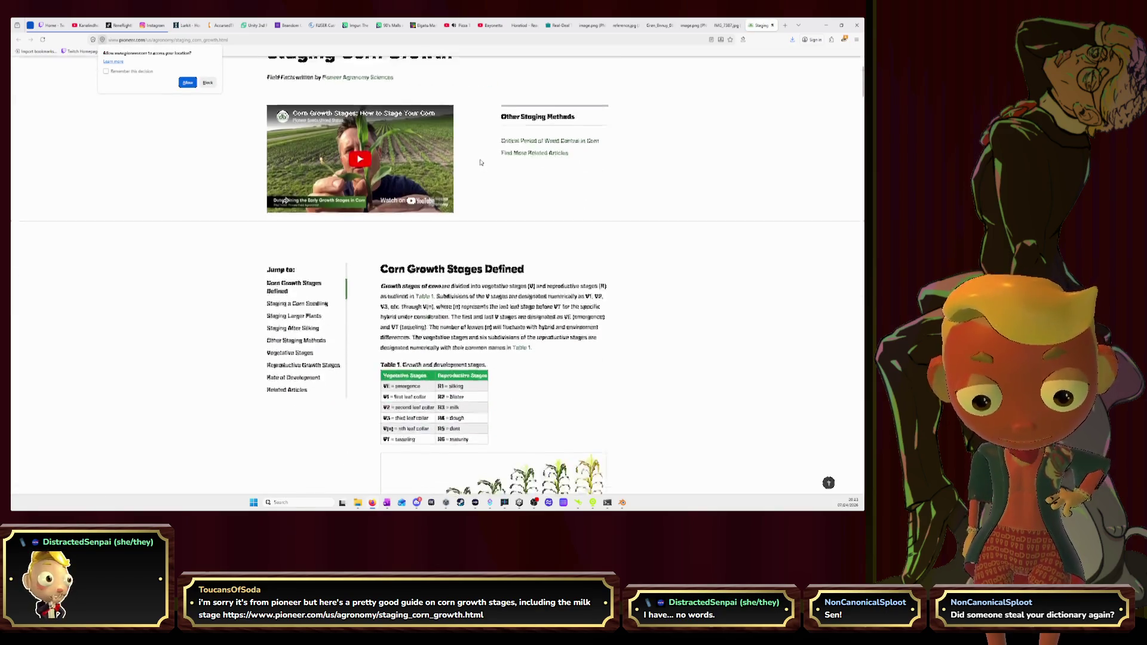
{"action": "scroll", "coordinate": [481, 163], "scroll_direction": "down", "scroll_amount": 2}
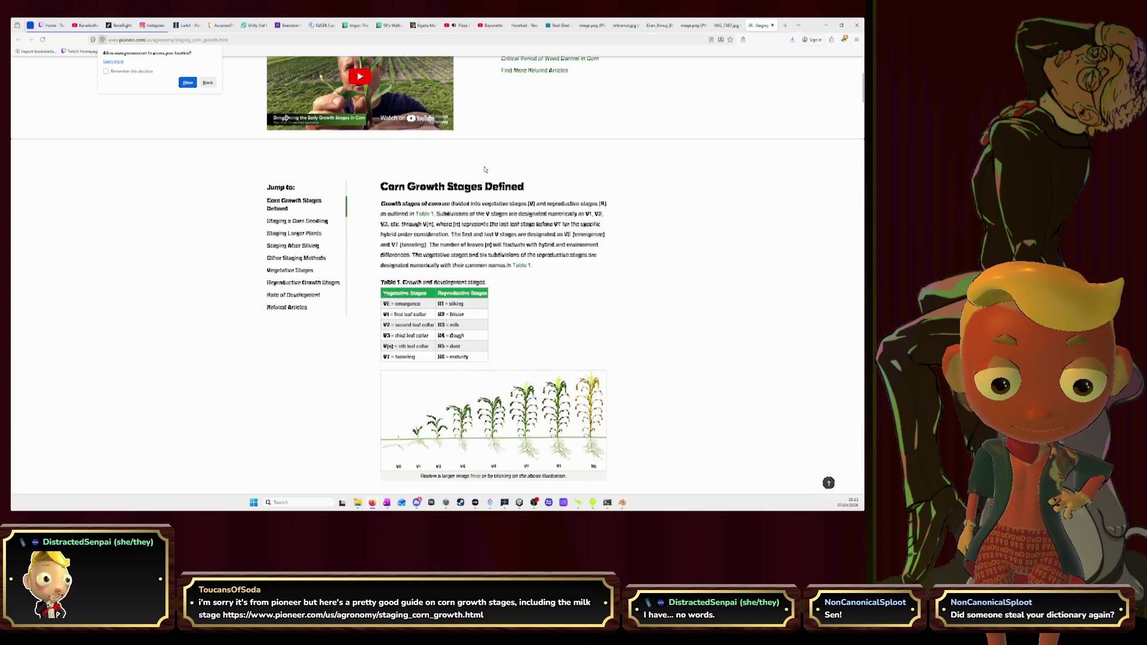
{"action": "scroll", "coordinate": [484, 167], "scroll_direction": "up", "scroll_amount": 1, "text": "ctrl"}
{"action": "scroll", "coordinate": [487, 171], "scroll_direction": "up", "scroll_amount": 1, "text": "ctrl"}
{"action": "scroll", "coordinate": [517, 184], "scroll_direction": "up", "scroll_amount": 2, "text": "ctrl"}
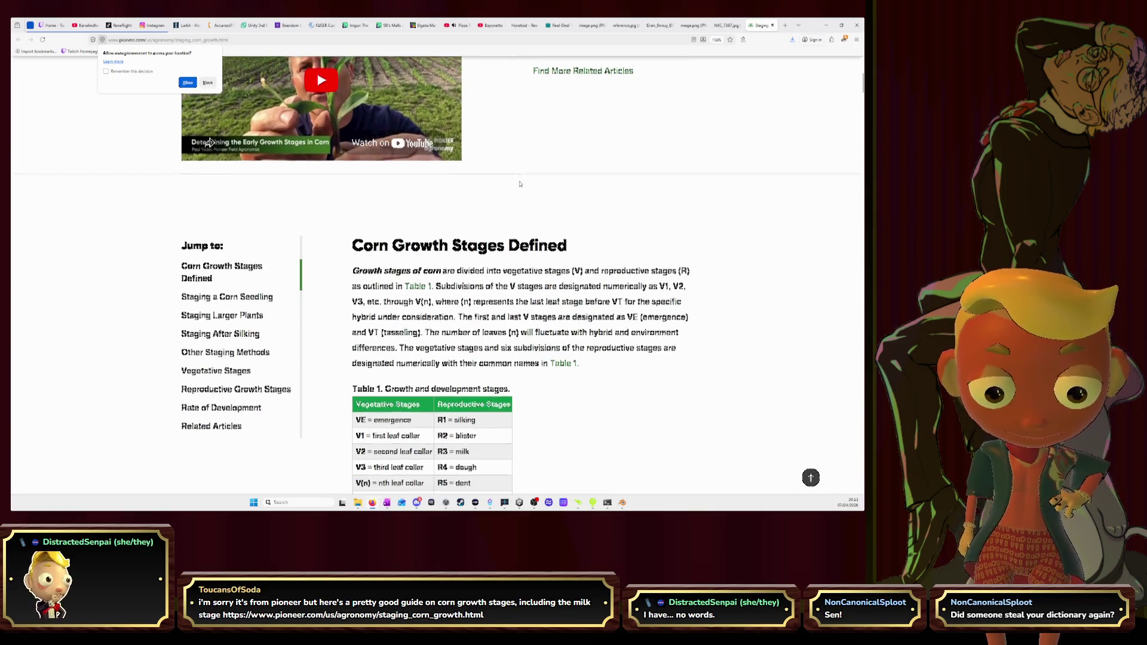
{"action": "scroll", "coordinate": [518, 184], "scroll_direction": "down", "scroll_amount": 1}
{"action": "scroll", "coordinate": [528, 172], "scroll_direction": "down", "scroll_amount": 2}
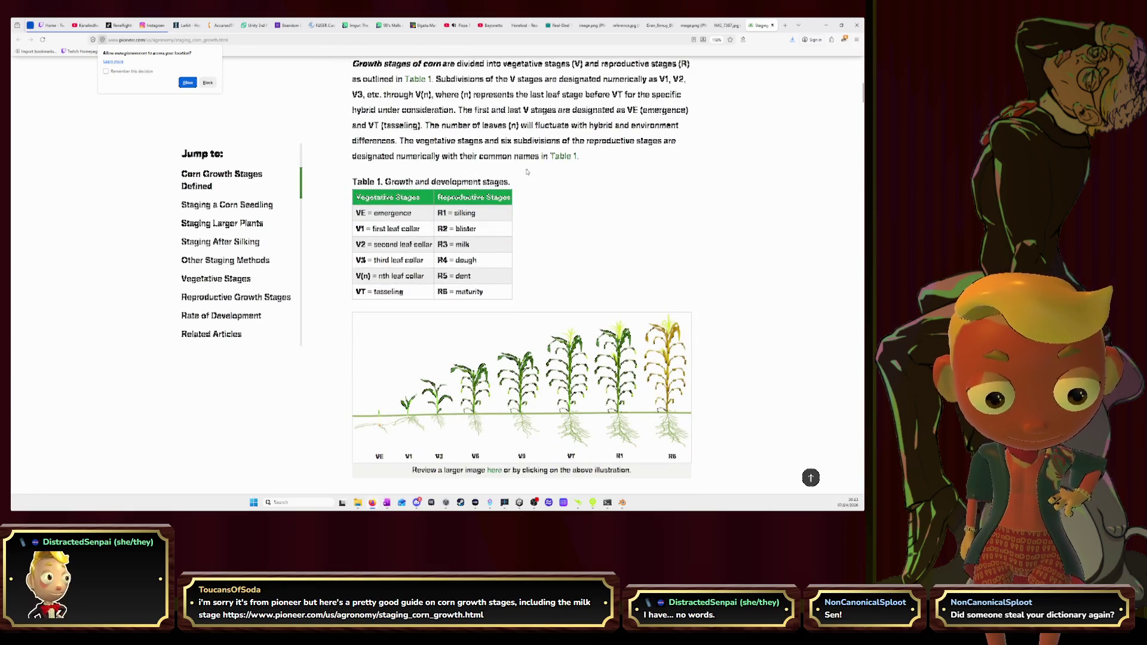
{"action": "scroll", "coordinate": [527, 172], "scroll_direction": "down", "scroll_amount": 2}
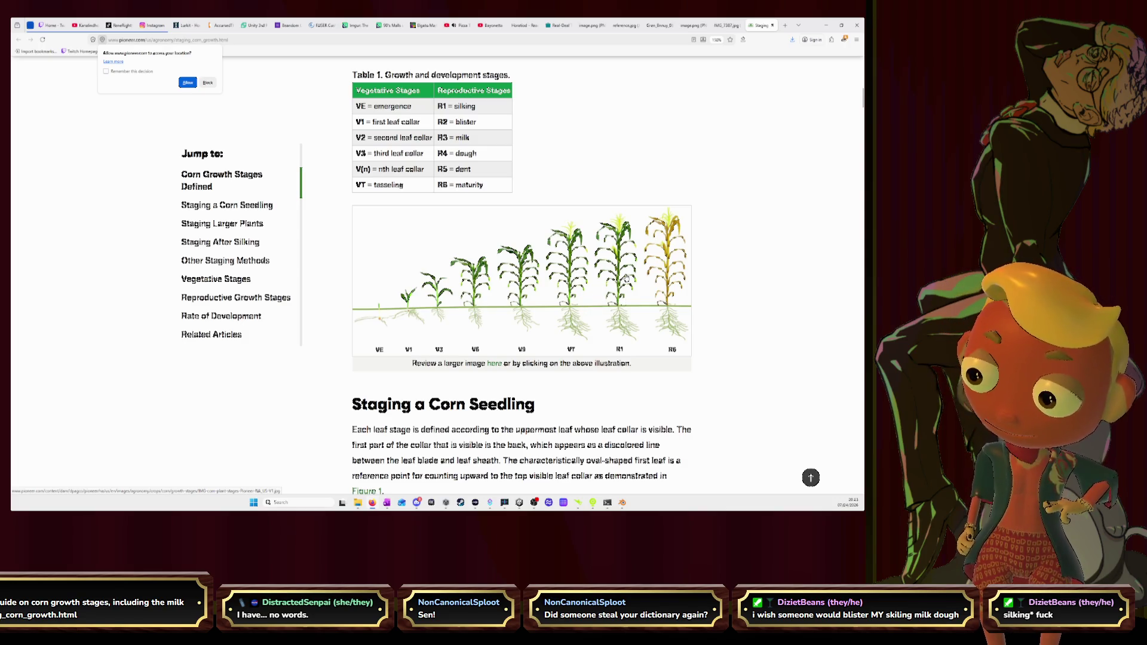
{"action": "scroll", "coordinate": [628, 279], "scroll_direction": "down", "scroll_amount": 5}
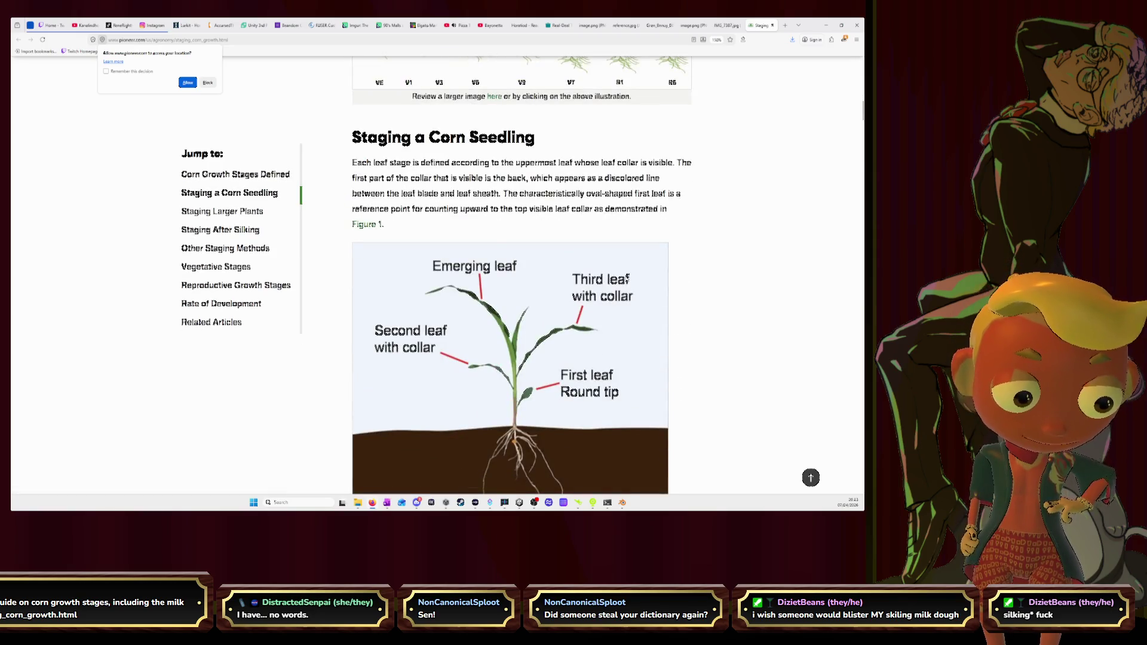
{"action": "scroll", "coordinate": [627, 279], "scroll_direction": "down", "scroll_amount": 2}
{"action": "scroll", "coordinate": [627, 278], "scroll_direction": "down", "scroll_amount": 1}
{"action": "scroll", "coordinate": [627, 279], "scroll_direction": "down", "scroll_amount": 2}
{"action": "scroll", "coordinate": [628, 279], "scroll_direction": "down", "scroll_amount": 2}
{"action": "scroll", "coordinate": [626, 279], "scroll_direction": "down", "scroll_amount": 1}
{"action": "scroll", "coordinate": [626, 279], "scroll_direction": "down", "scroll_amount": 2}
{"action": "scroll", "coordinate": [626, 279], "scroll_direction": "down", "scroll_amount": 2}
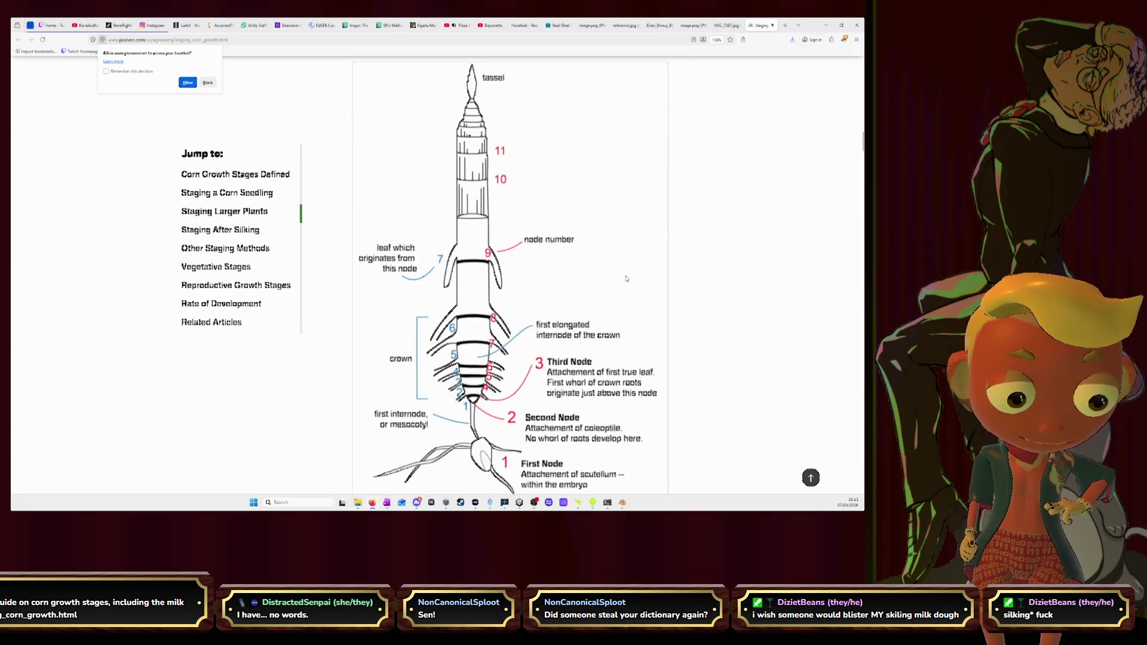
{"action": "scroll", "coordinate": [625, 279], "scroll_direction": "down", "scroll_amount": 3}
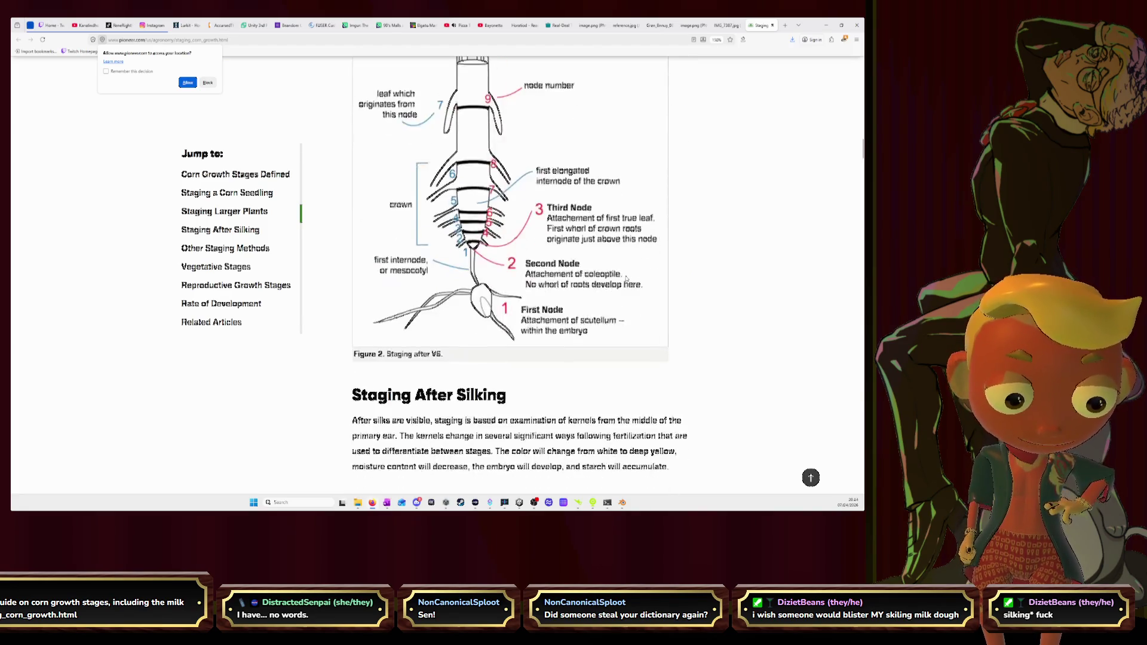
{"action": "scroll", "coordinate": [626, 279], "scroll_direction": "down", "scroll_amount": 1}
{"action": "scroll", "coordinate": [626, 279], "scroll_direction": "down", "scroll_amount": 1}
{"action": "scroll", "coordinate": [626, 279], "scroll_direction": "down", "scroll_amount": 3}
{"action": "scroll", "coordinate": [626, 279], "scroll_direction": "down", "scroll_amount": 2}
{"action": "scroll", "coordinate": [626, 279], "scroll_direction": "down", "scroll_amount": 2}
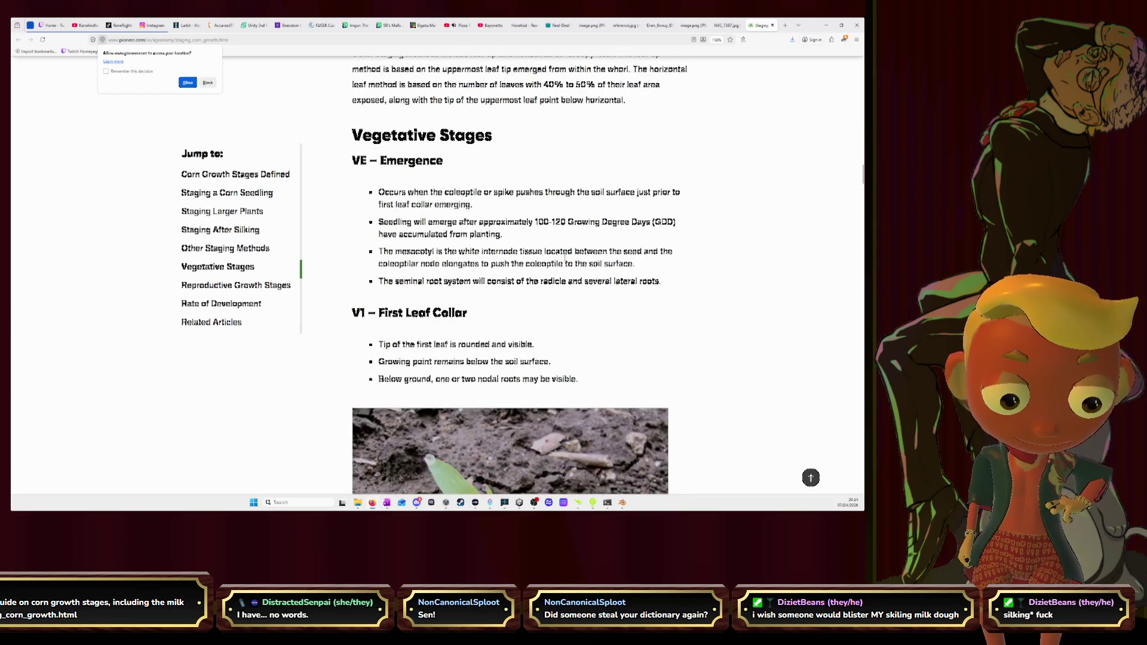
{"action": "scroll", "coordinate": [565, 261], "scroll_direction": "down", "scroll_amount": 3}
{"action": "scroll", "coordinate": [565, 261], "scroll_direction": "down", "scroll_amount": 4}
{"action": "scroll", "coordinate": [564, 261], "scroll_direction": "down", "scroll_amount": 2}
{"action": "scroll", "coordinate": [565, 261], "scroll_direction": "down", "scroll_amount": 4}
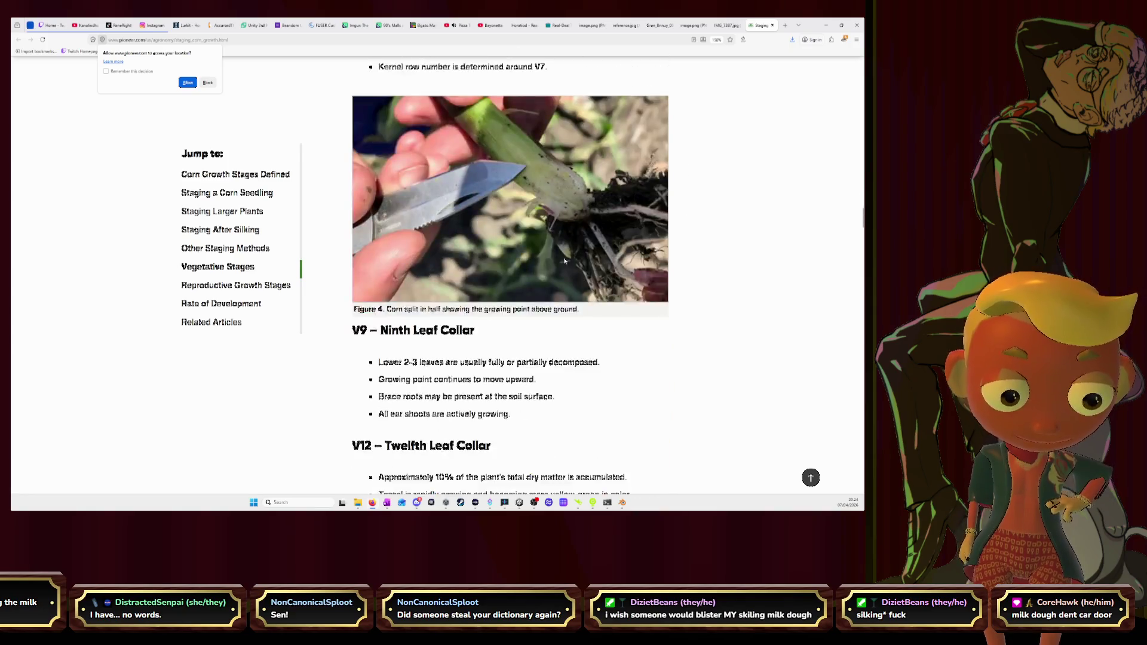
{"action": "scroll", "coordinate": [565, 261], "scroll_direction": "down", "scroll_amount": 3}
{"action": "scroll", "coordinate": [565, 261], "scroll_direction": "down", "scroll_amount": 2}
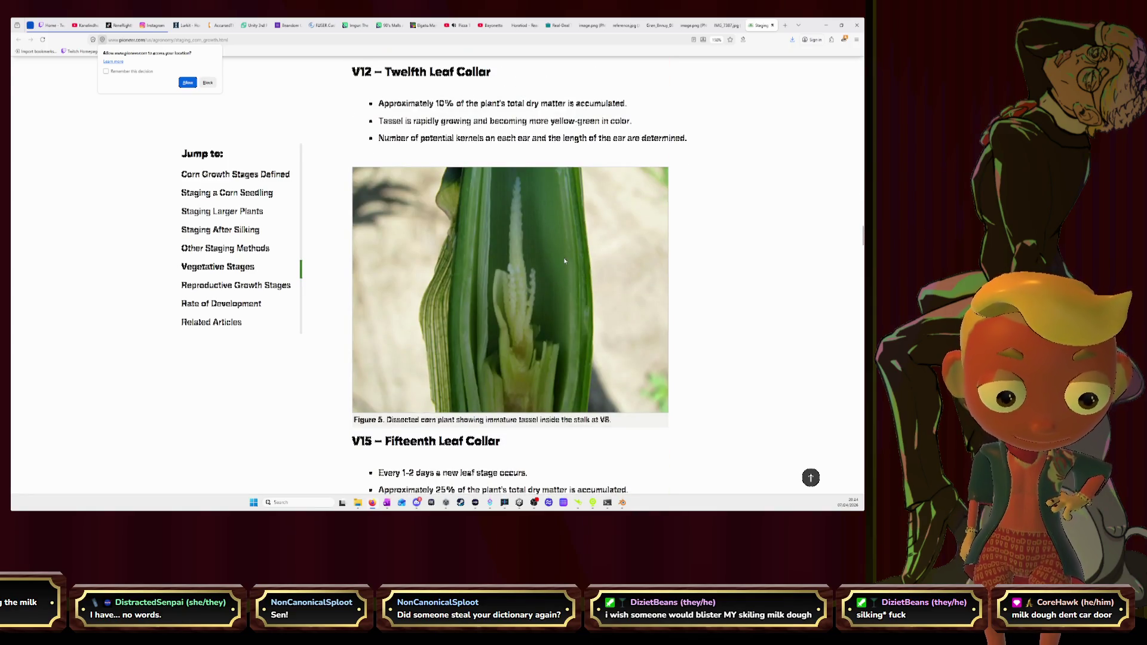
{"action": "scroll", "coordinate": [565, 262], "scroll_direction": "up", "scroll_amount": 1}
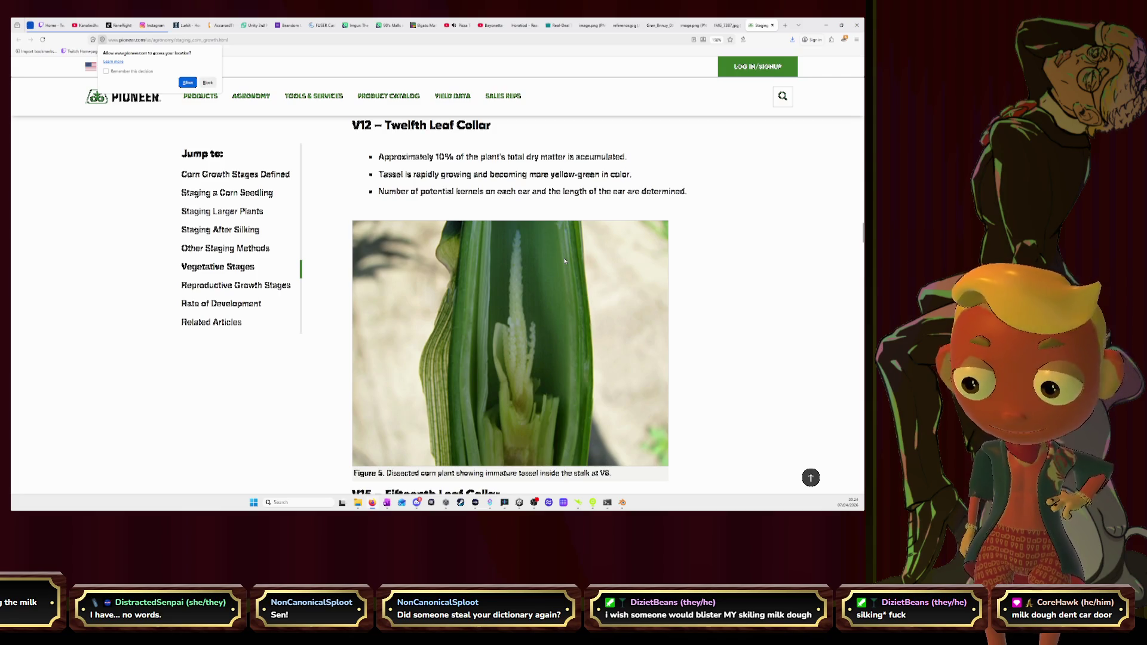
{"action": "scroll", "coordinate": [565, 261], "scroll_direction": "down", "scroll_amount": 5}
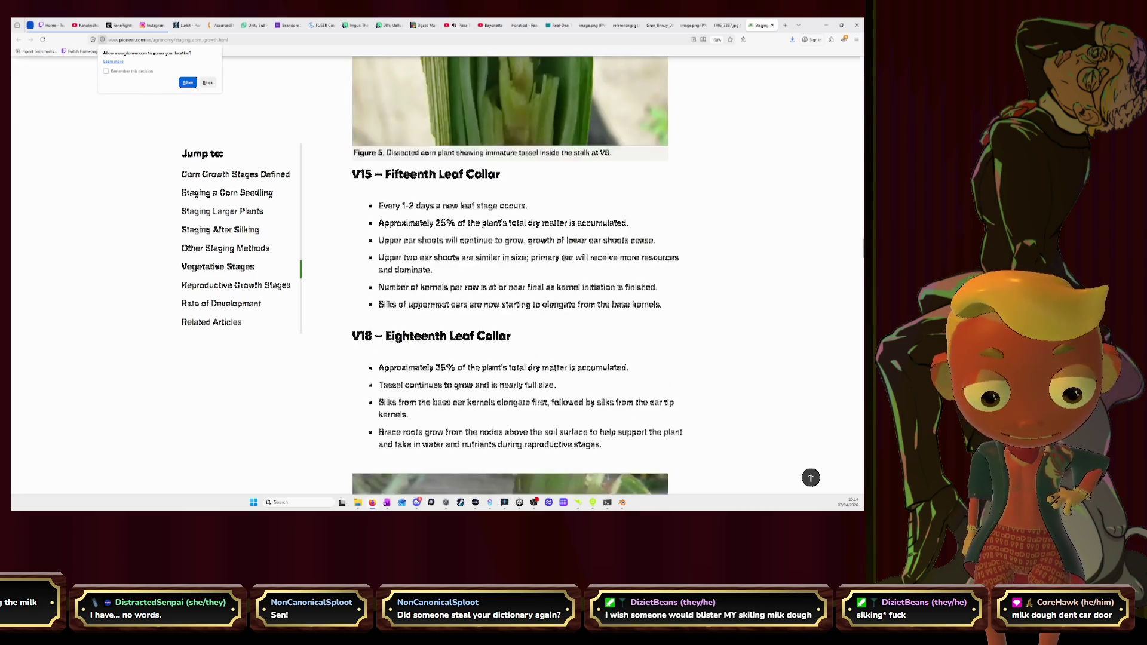
{"action": "scroll", "coordinate": [565, 261], "scroll_direction": "down", "scroll_amount": 2}
{"action": "scroll", "coordinate": [563, 258], "scroll_direction": "down", "scroll_amount": 2}
{"action": "scroll", "coordinate": [560, 257], "scroll_direction": "down", "scroll_amount": 3}
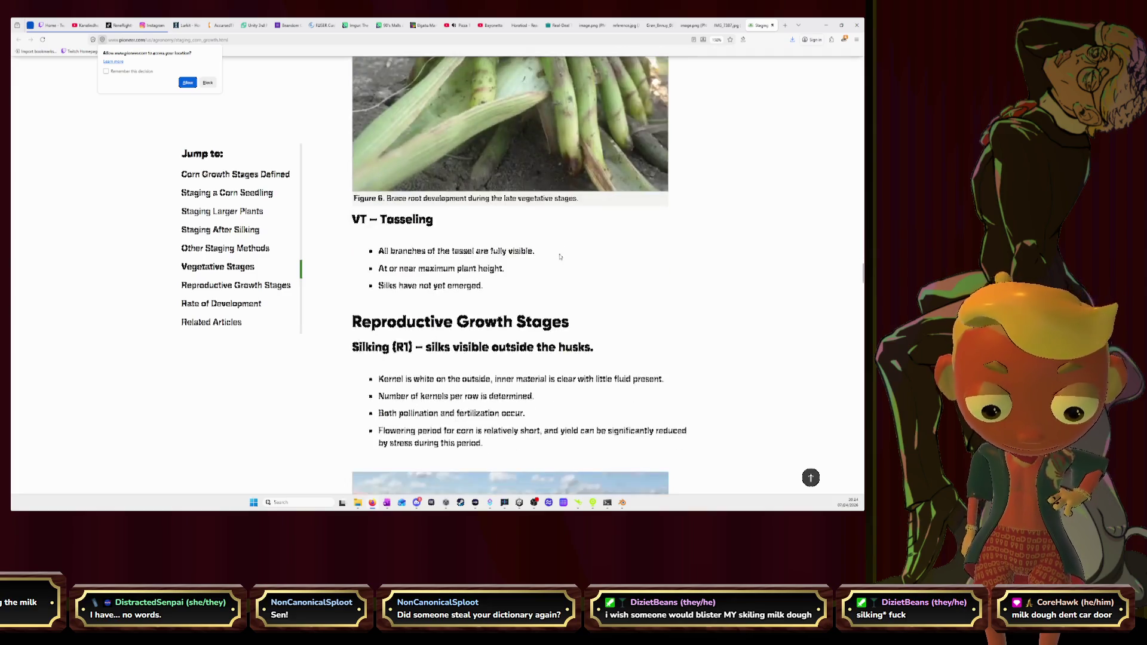
{"action": "scroll", "coordinate": [560, 258], "scroll_direction": "down", "scroll_amount": 2}
{"action": "scroll", "coordinate": [560, 258], "scroll_direction": "down", "scroll_amount": 3}
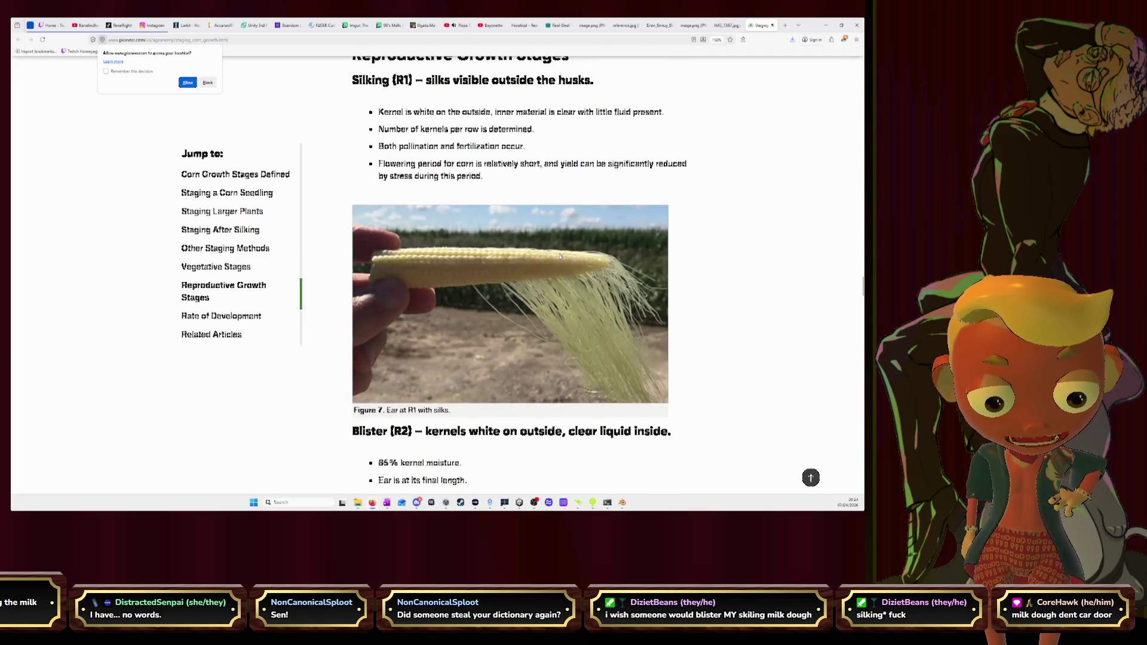
{"action": "scroll", "coordinate": [560, 257], "scroll_direction": "down", "scroll_amount": 2}
{"action": "scroll", "coordinate": [561, 258], "scroll_direction": "up", "scroll_amount": 3}
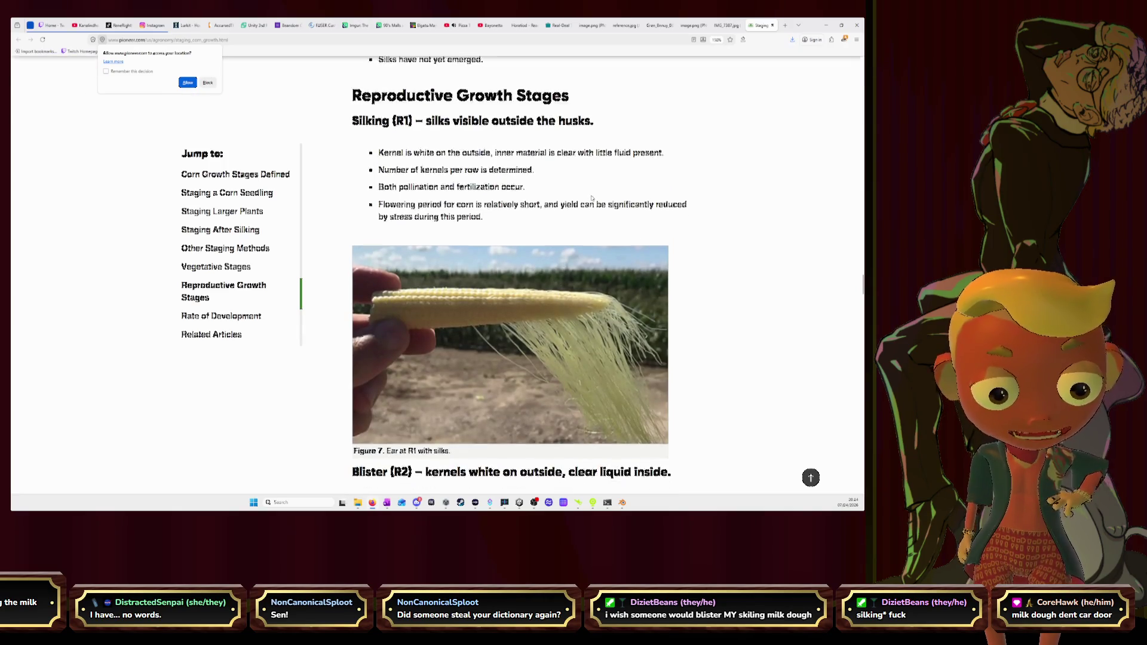
{"action": "scroll", "coordinate": [583, 199], "scroll_direction": "down", "scroll_amount": 3}
{"action": "scroll", "coordinate": [592, 199], "scroll_direction": "down", "scroll_amount": 3}
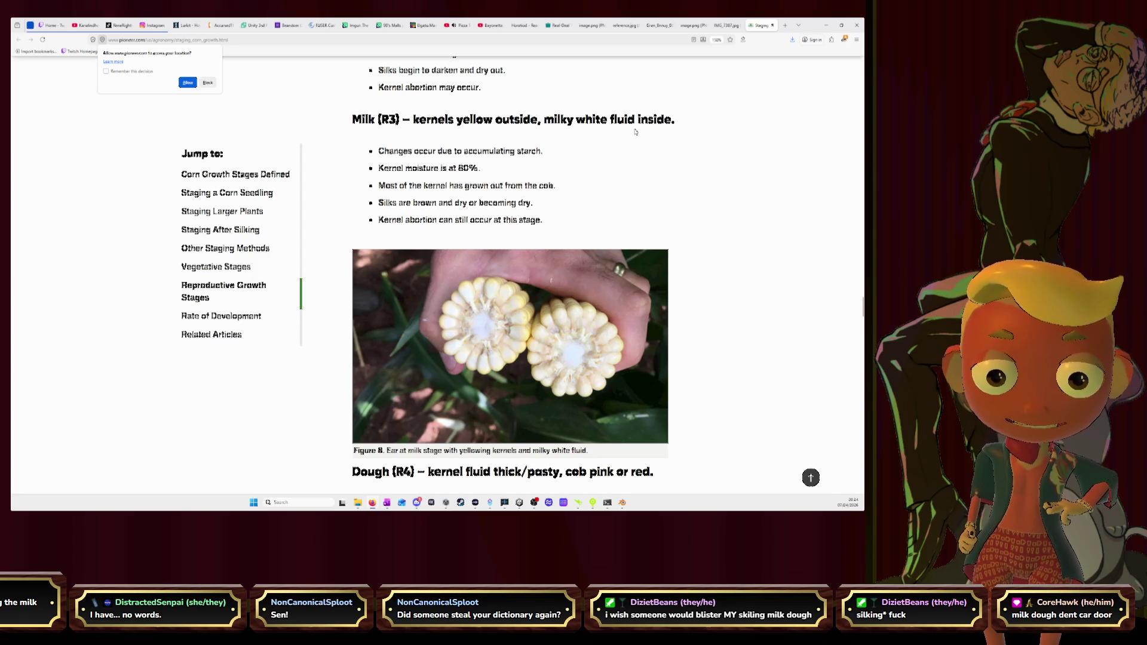
{"action": "scroll", "coordinate": [509, 279], "scroll_direction": "down", "scroll_amount": 2}
{"action": "scroll", "coordinate": [509, 278], "scroll_direction": "down", "scroll_amount": 3}
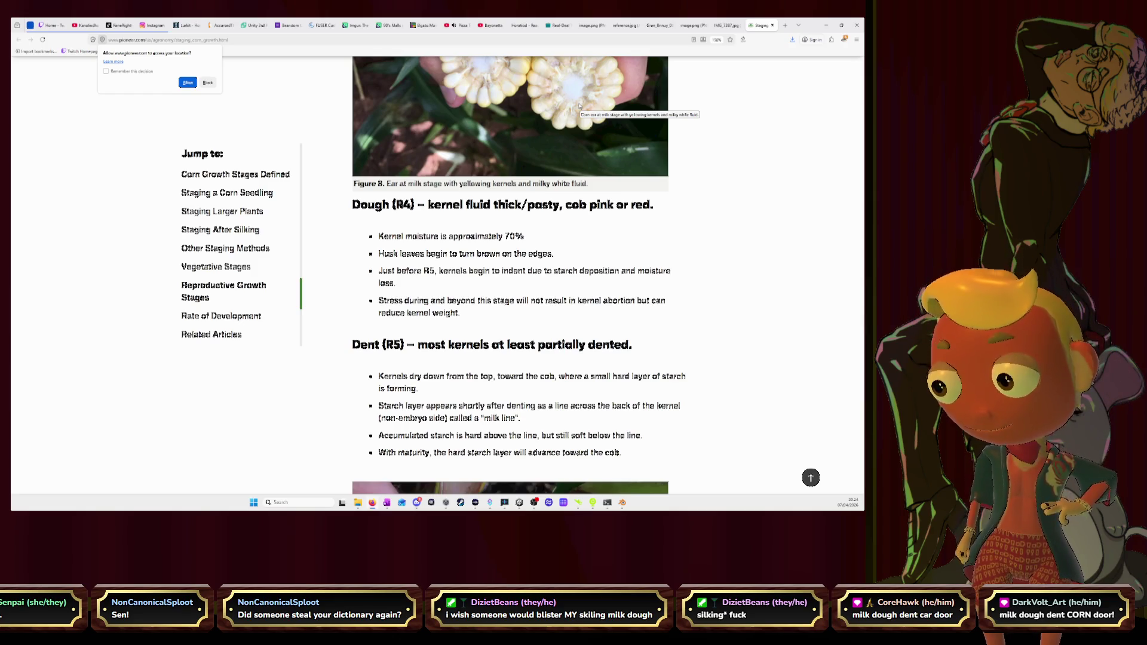
{"action": "scroll", "coordinate": [579, 107], "scroll_direction": "up", "scroll_amount": 3}
{"action": "scroll", "coordinate": [576, 109], "scroll_direction": "up", "scroll_amount": 2}
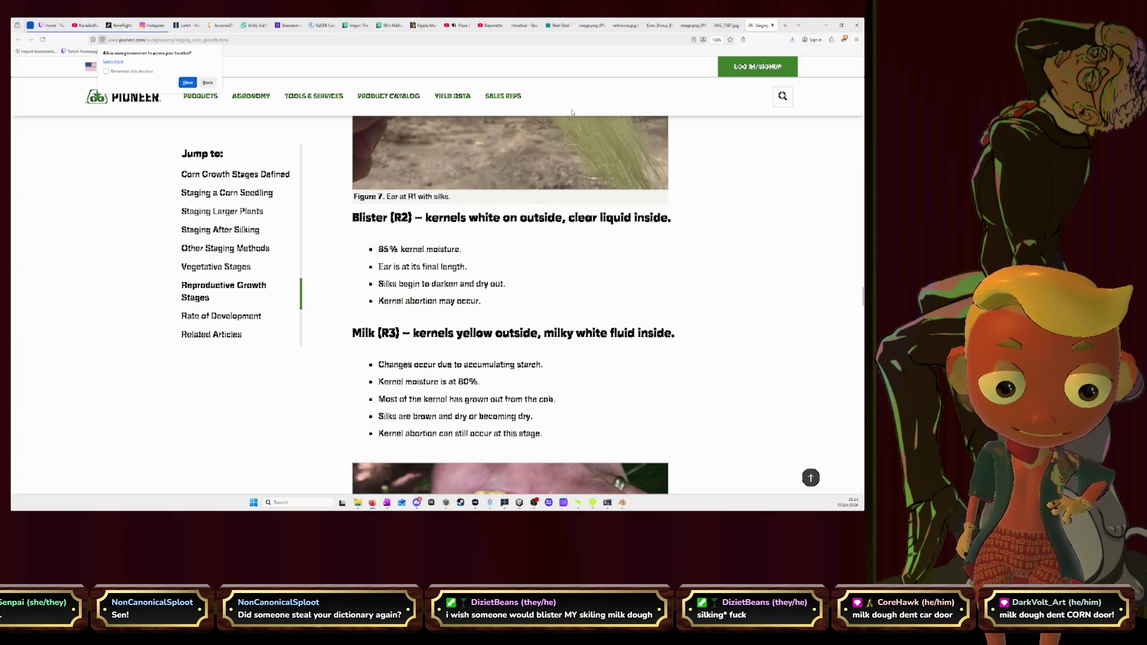
{"action": "scroll", "coordinate": [572, 111], "scroll_direction": "down", "scroll_amount": 3}
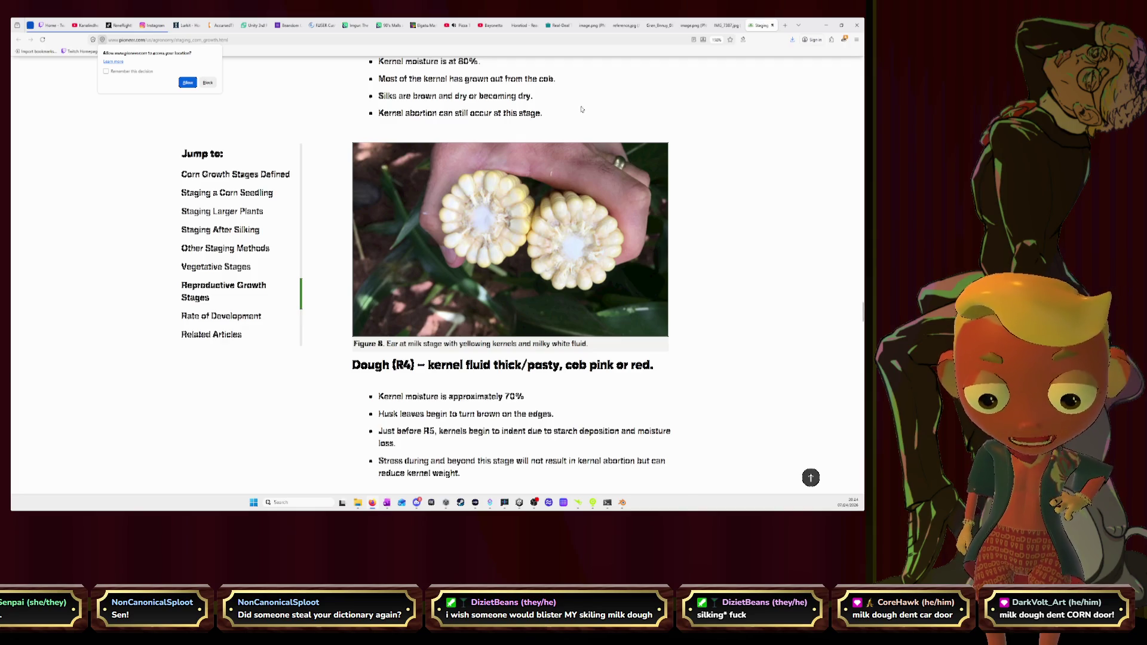
{"action": "scroll", "coordinate": [580, 105], "scroll_direction": "down", "scroll_amount": 3}
{"action": "scroll", "coordinate": [580, 105], "scroll_direction": "down", "scroll_amount": 1}
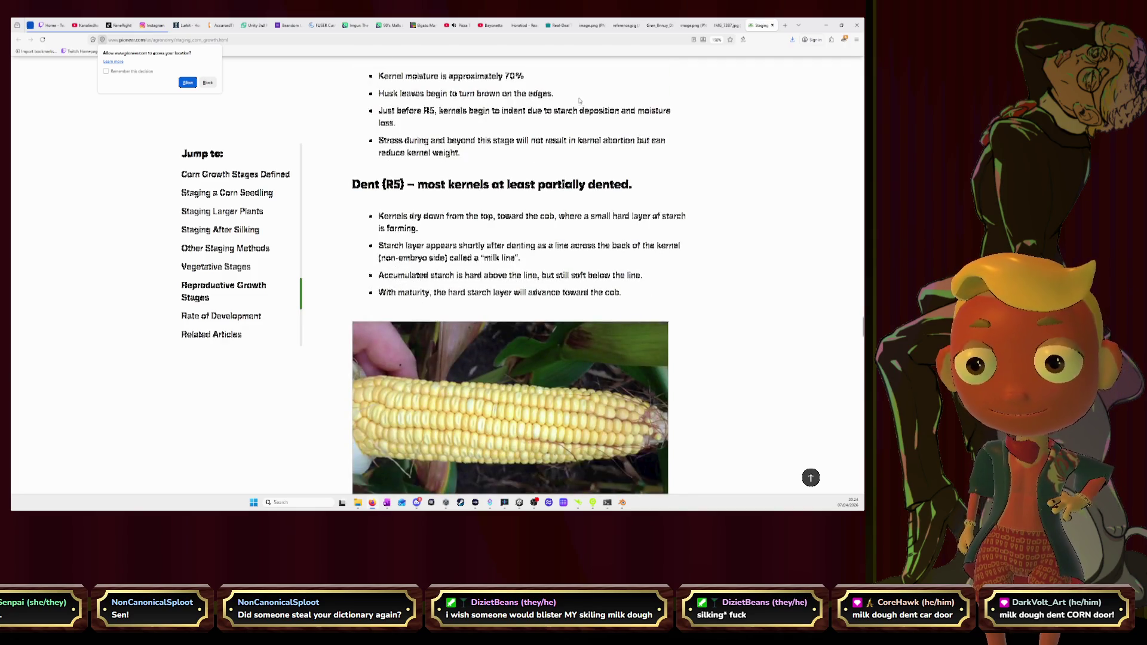
{"action": "scroll", "coordinate": [576, 100], "scroll_direction": "down", "scroll_amount": 1}
{"action": "scroll", "coordinate": [577, 100], "scroll_direction": "down", "scroll_amount": 1}
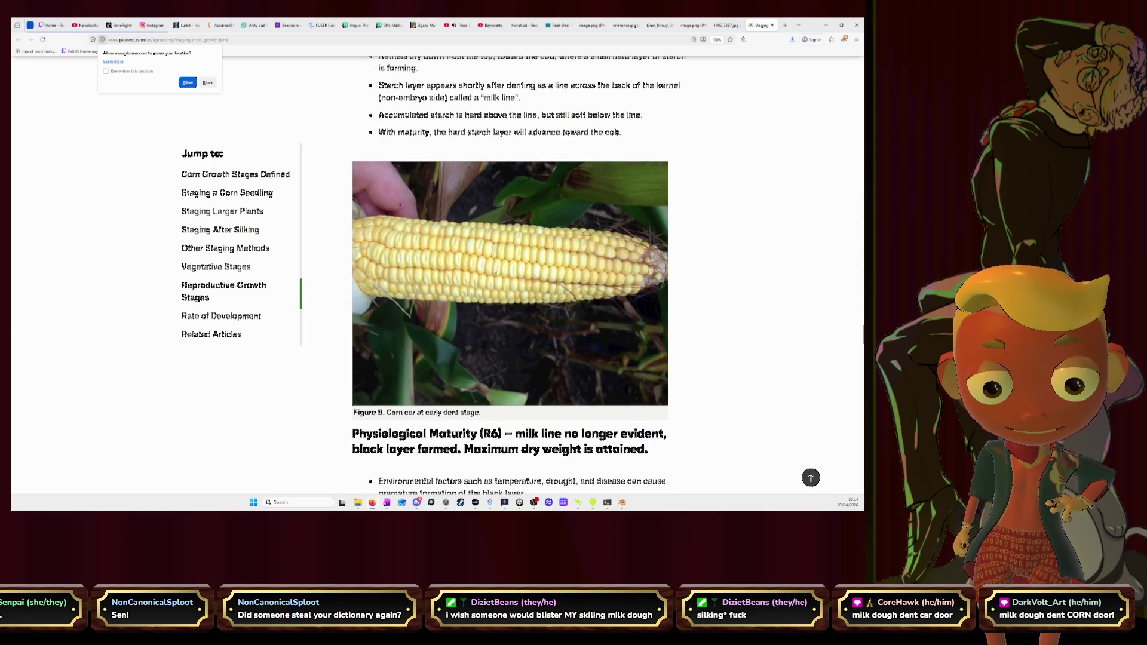
{"action": "scroll", "coordinate": [555, 279], "scroll_direction": "down", "scroll_amount": 1}
{"action": "scroll", "coordinate": [592, 246], "scroll_direction": "down", "scroll_amount": 2}
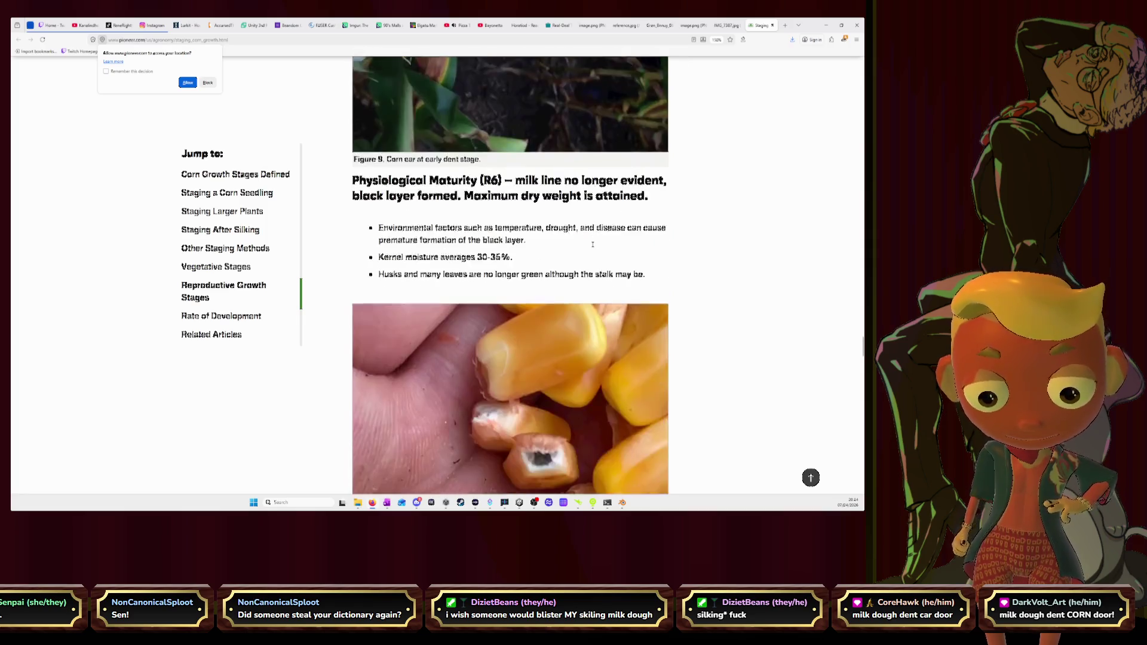
{"action": "scroll", "coordinate": [593, 246], "scroll_direction": "down", "scroll_amount": 2}
{"action": "scroll", "coordinate": [593, 247], "scroll_direction": "down", "scroll_amount": 1}
{"action": "scroll", "coordinate": [593, 246], "scroll_direction": "down", "scroll_amount": 1}
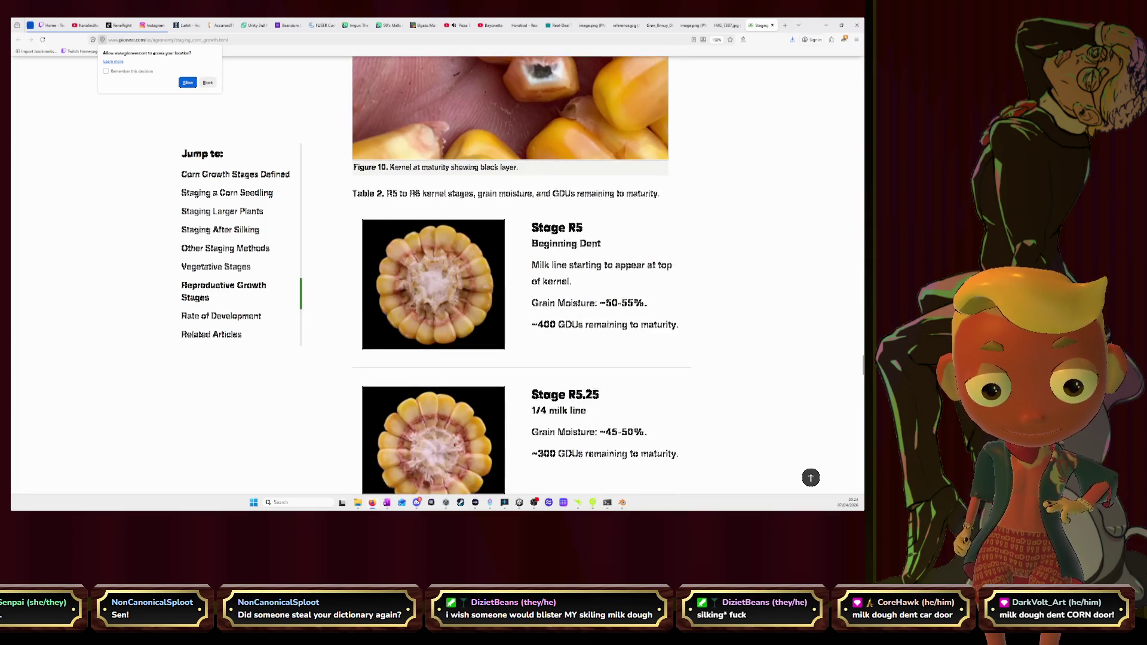
{"action": "scroll", "coordinate": [593, 246], "scroll_direction": "down", "scroll_amount": 1}
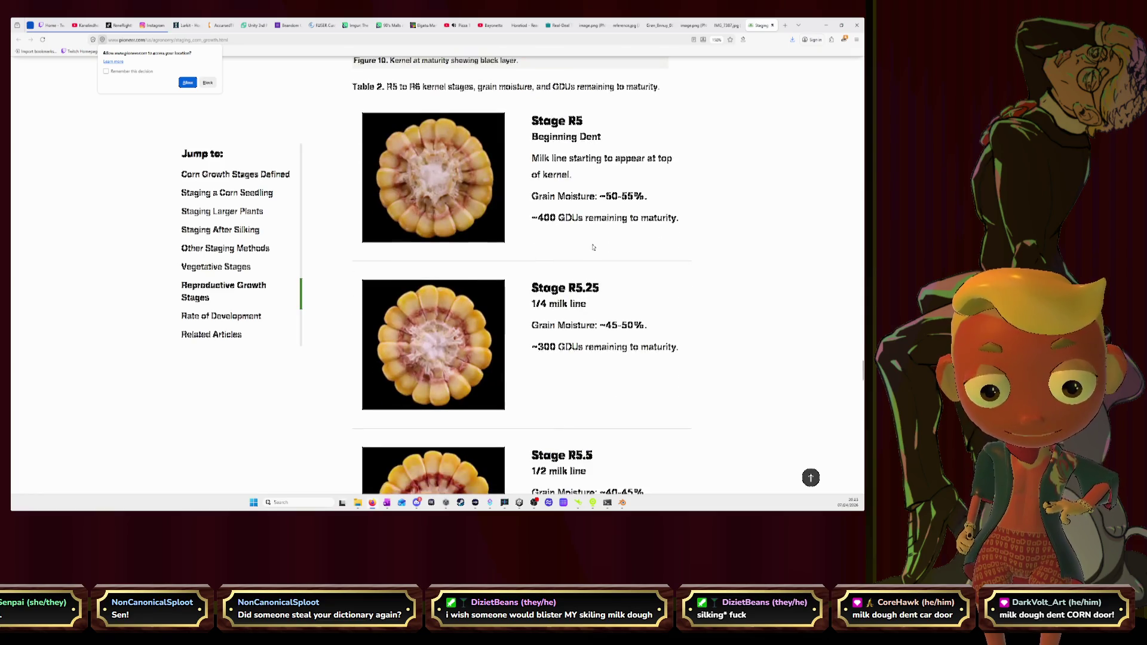
{"action": "scroll", "coordinate": [592, 246], "scroll_direction": "down", "scroll_amount": 1}
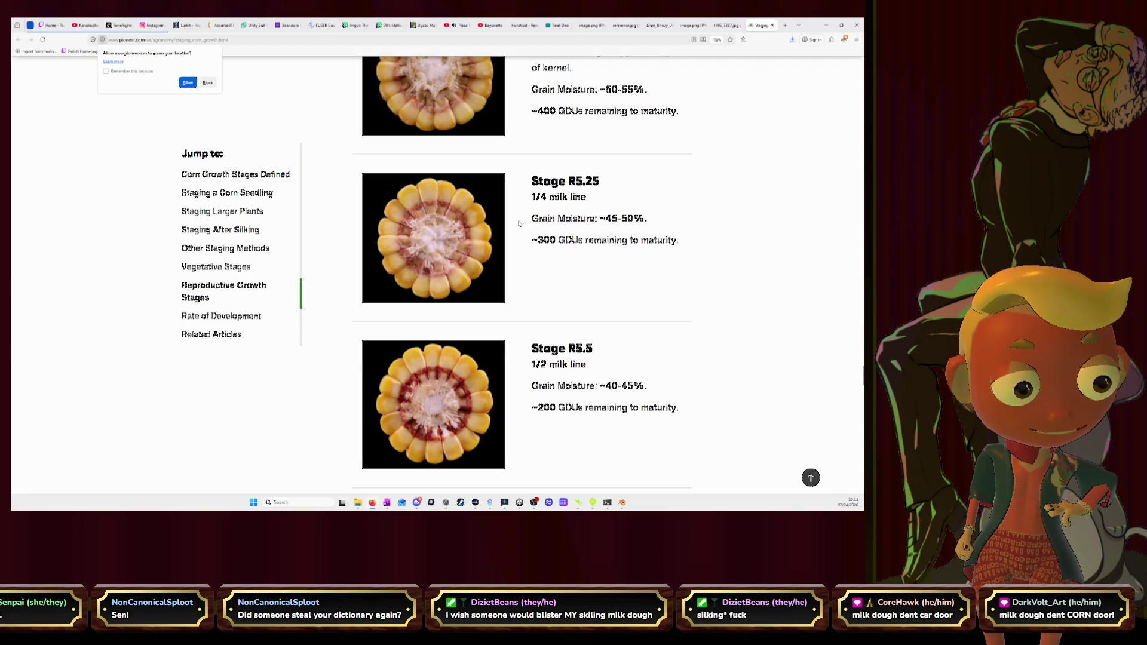
{"action": "scroll", "coordinate": [520, 221], "scroll_direction": "down", "scroll_amount": 4}
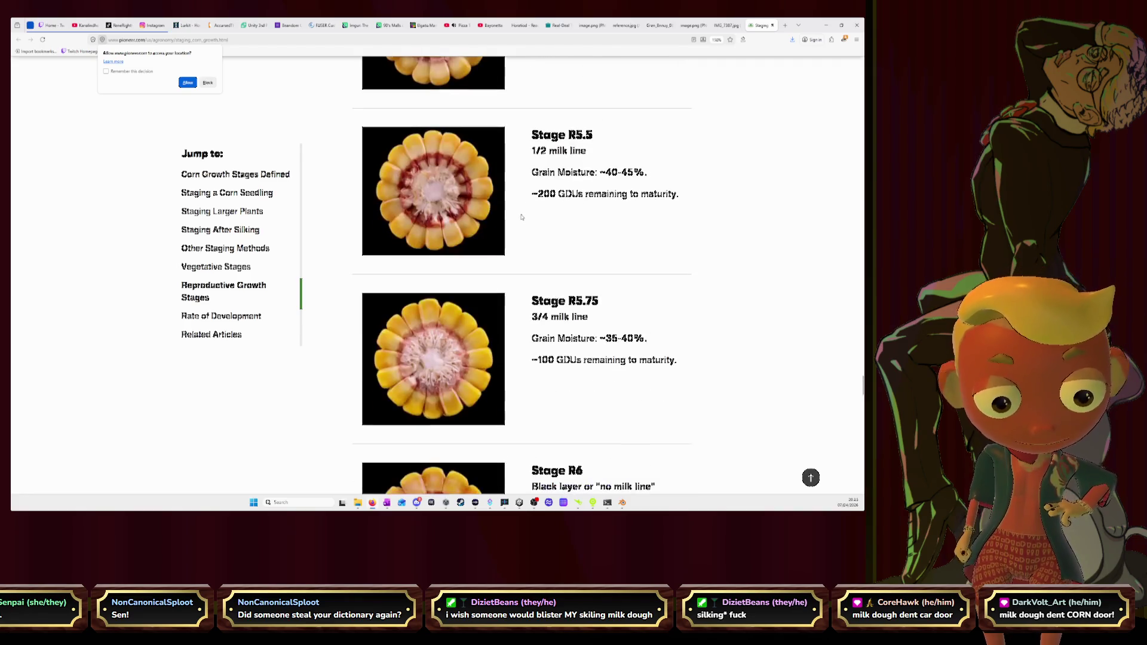
{"action": "scroll", "coordinate": [521, 217], "scroll_direction": "down", "scroll_amount": 3}
{"action": "scroll", "coordinate": [521, 217], "scroll_direction": "down", "scroll_amount": 4}
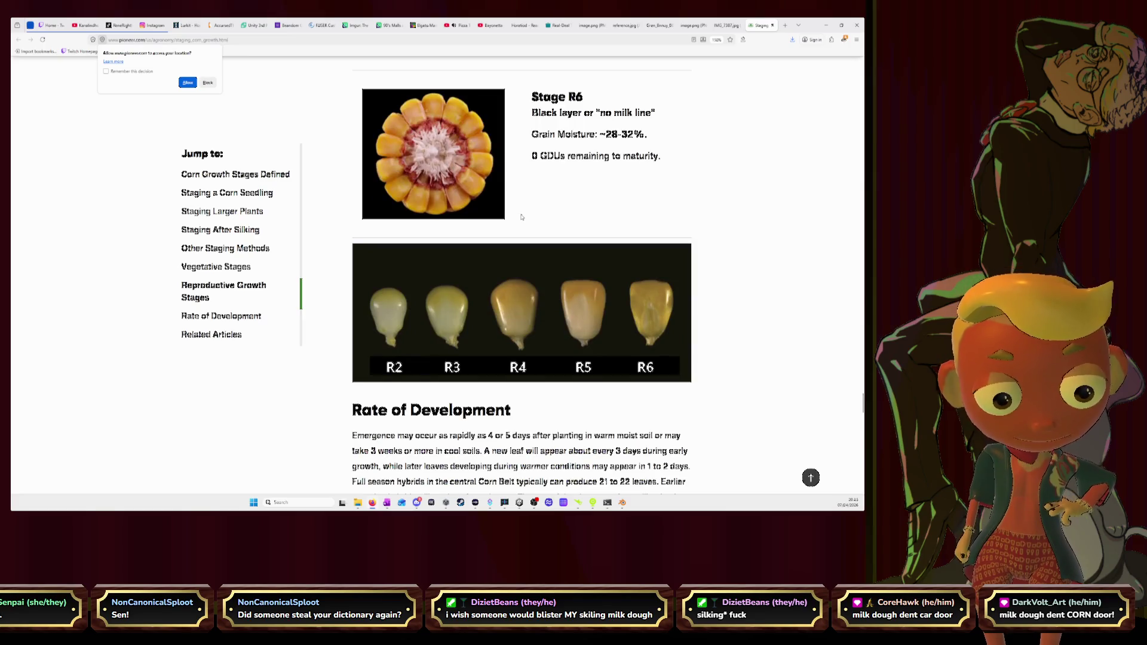
{"action": "scroll", "coordinate": [520, 217], "scroll_direction": "down", "scroll_amount": 2}
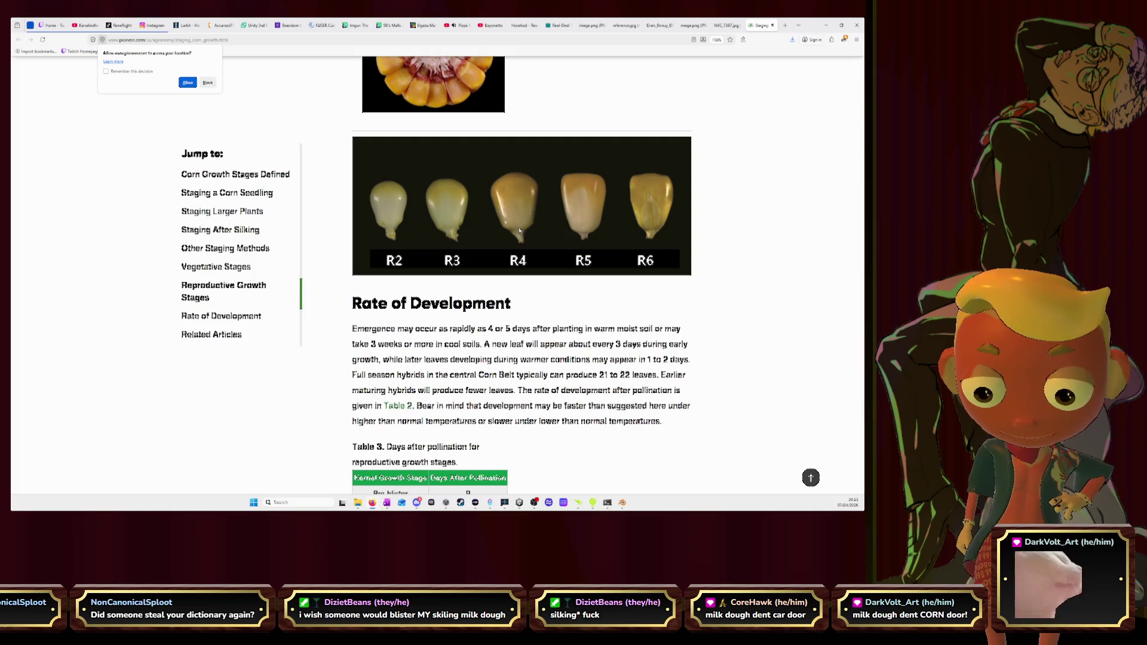
{"action": "scroll", "coordinate": [513, 288], "scroll_direction": "down", "scroll_amount": 1}
{"action": "scroll", "coordinate": [513, 292], "scroll_direction": "down", "scroll_amount": 3}
{"action": "scroll", "coordinate": [518, 296], "scroll_direction": "down", "scroll_amount": 3}
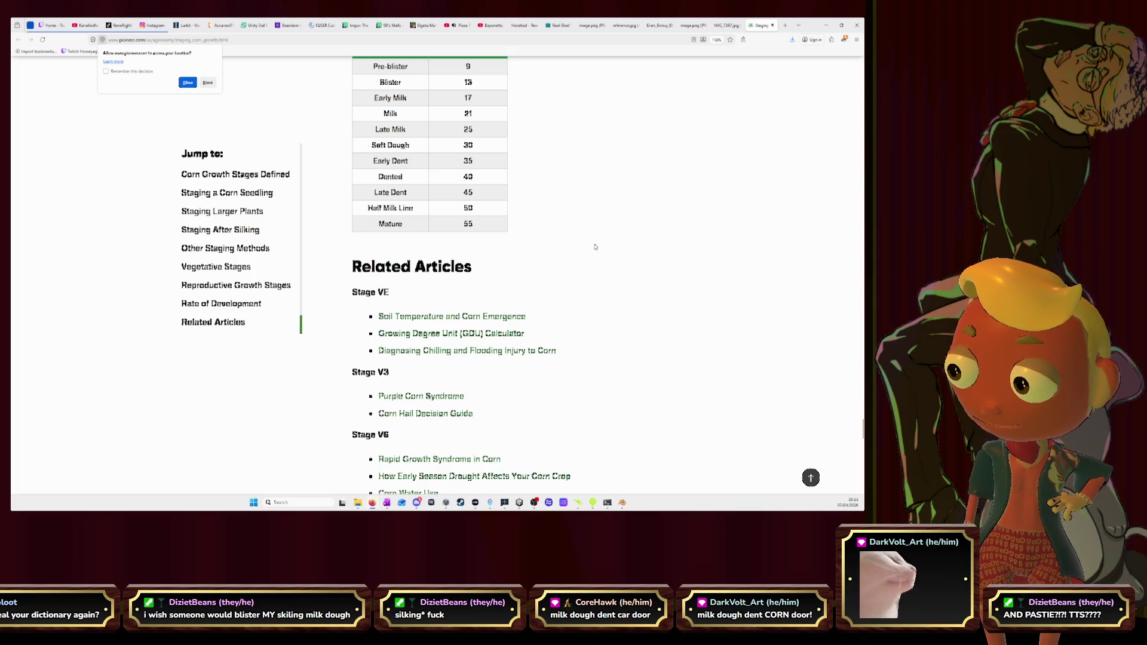
{"action": "scroll", "coordinate": [594, 247], "scroll_direction": "up", "scroll_amount": 3}
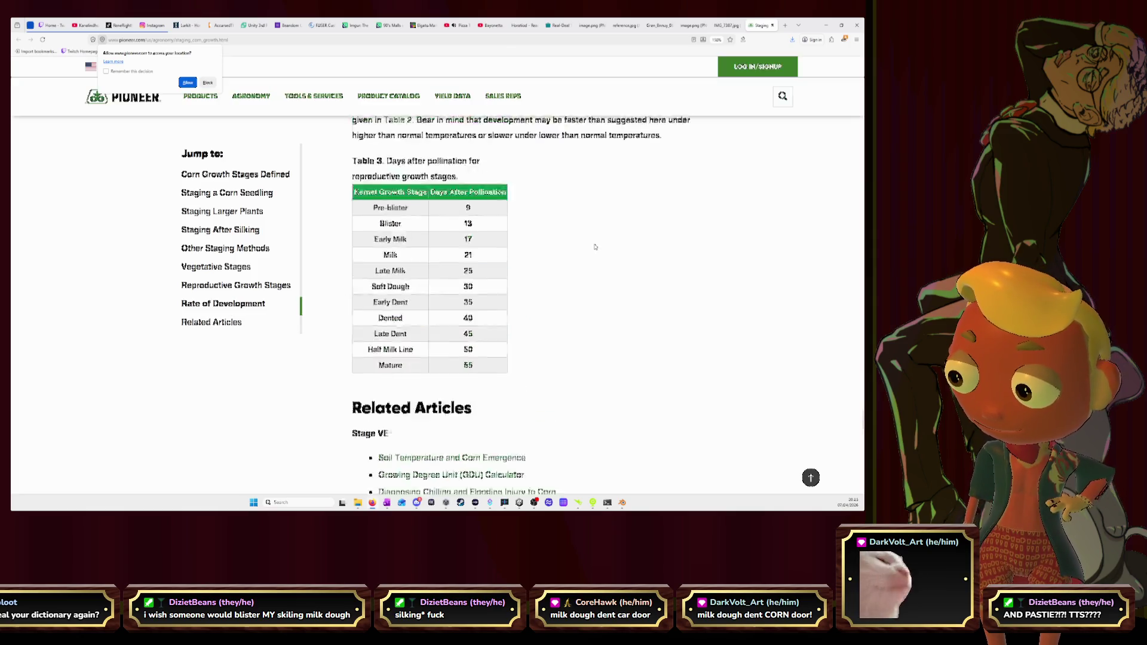
{"action": "scroll", "coordinate": [594, 247], "scroll_direction": "up", "scroll_amount": 5}
{"action": "scroll", "coordinate": [594, 247], "scroll_direction": "up", "scroll_amount": 5}
{"action": "scroll", "coordinate": [594, 243], "scroll_direction": "up", "scroll_amount": 3}
{"action": "scroll", "coordinate": [595, 246], "scroll_direction": "up", "scroll_amount": 3}
{"action": "scroll", "coordinate": [595, 247], "scroll_direction": "up", "scroll_amount": 5}
{"action": "scroll", "coordinate": [594, 244], "scroll_direction": "up", "scroll_amount": 5}
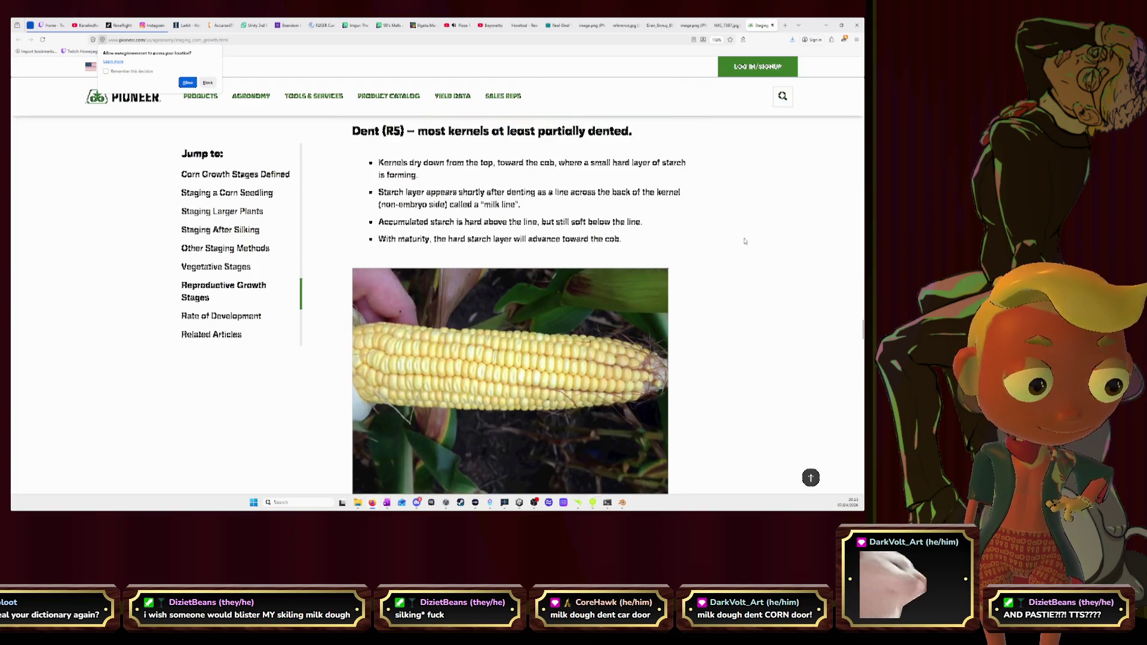
Step: Bring the Blender sleeve project back to the front from the taskbar
{"action": "left_click", "coordinate": [830, 24]}
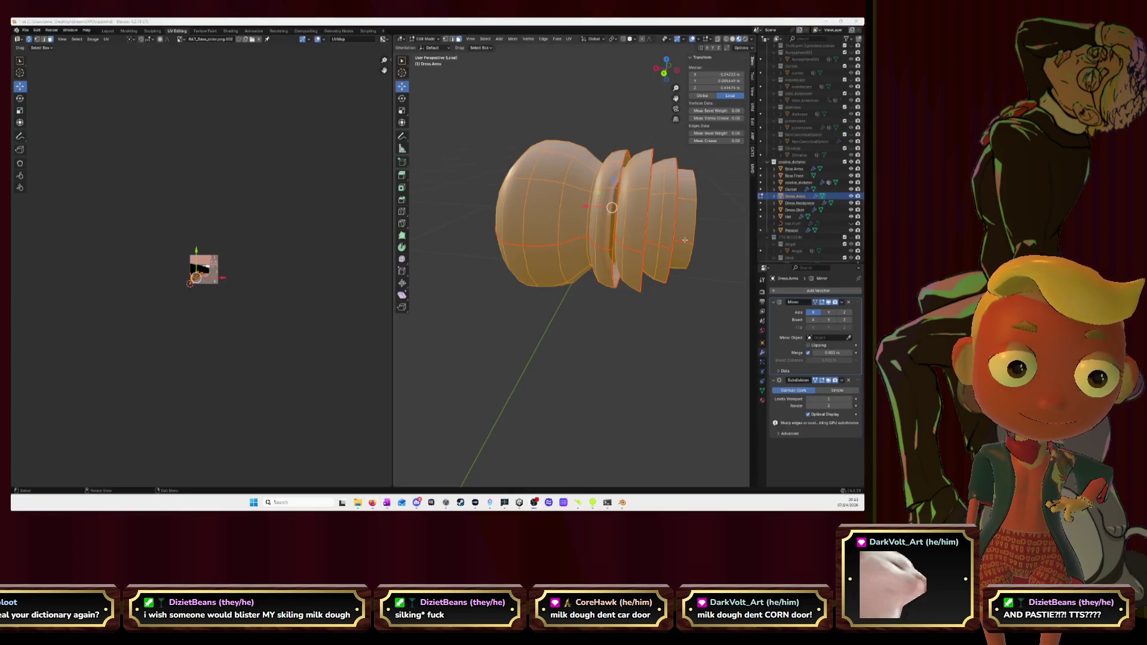
Step: Unwrap the isolated wrist piece so its UV islands lie over the base-color texture
{"action": "middle_click_drag", "start_coordinate": [585, 190], "coordinate": [592, 182]}
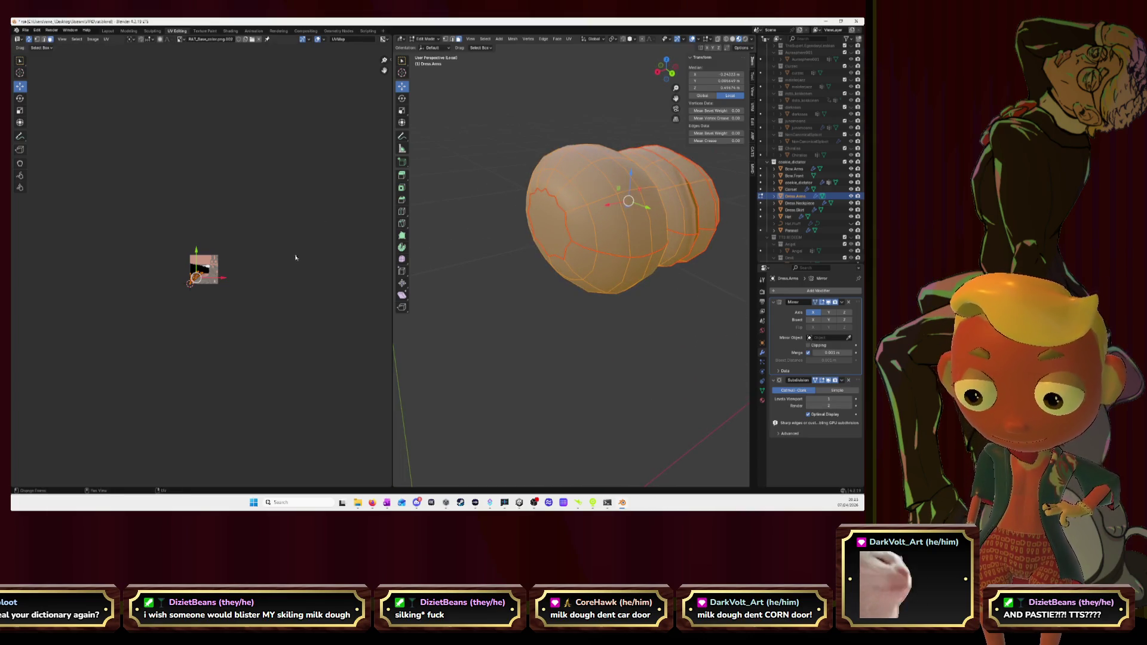
{"action": "key", "text": "KP_Decimal"}
{"action": "scroll", "coordinate": [212, 245], "scroll_direction": "down", "scroll_amount": 5}
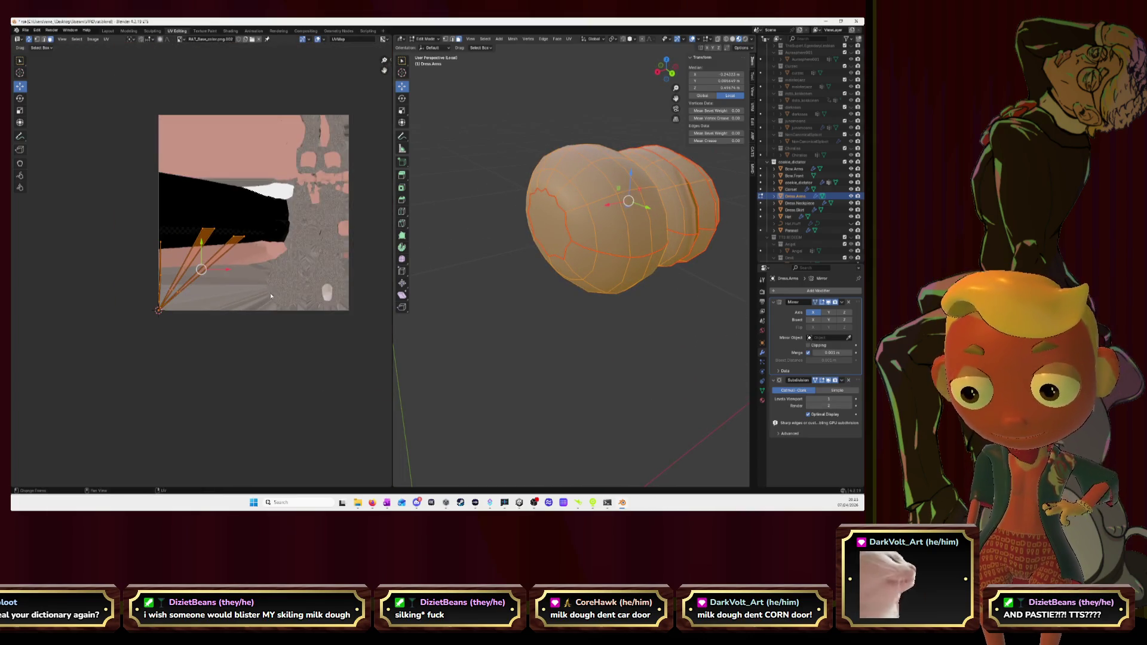
{"action": "key", "text": "u"}
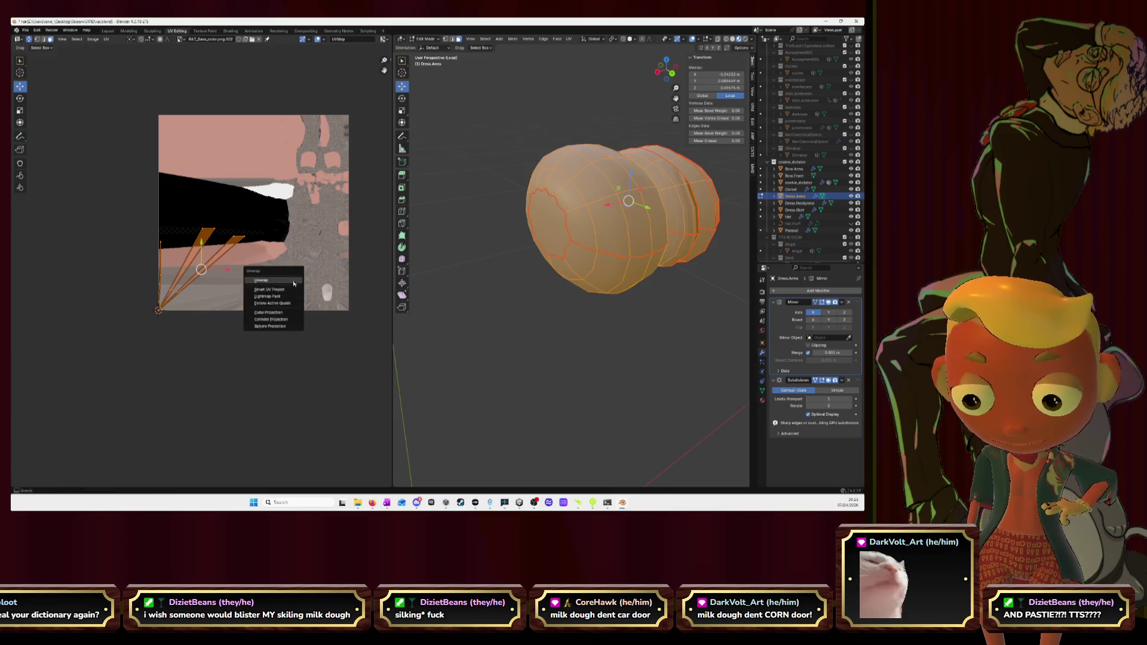
{"action": "left_click", "coordinate": [294, 282]}
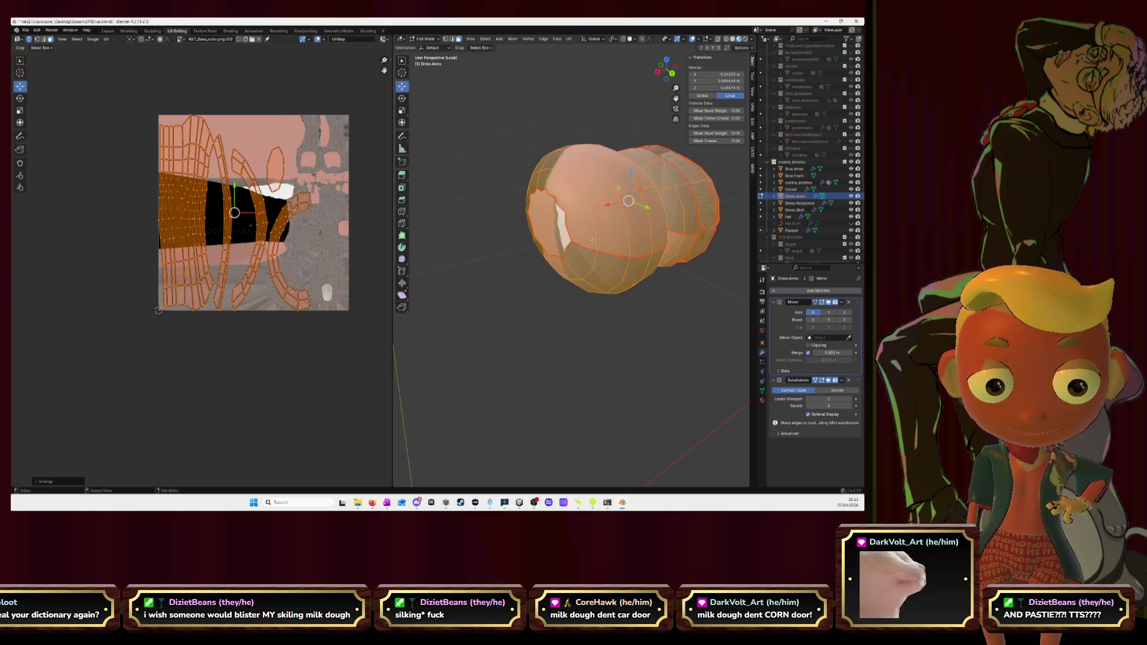
{"action": "middle_click_drag", "start_coordinate": [628, 269], "coordinate": [574, 269]}
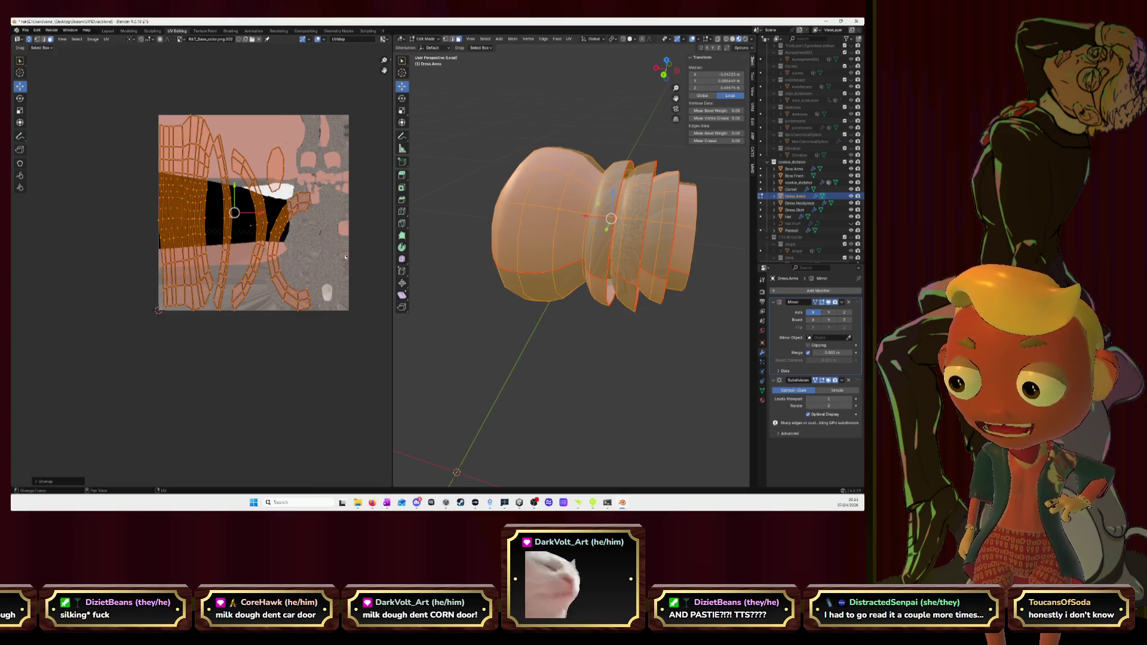
{"action": "key", "text": "s"}
Step: Shrink the sleeve band islands and settle them in the empty pink area at top-left
{"action": "key", "text": "Return"}
{"action": "key", "text": "g"}
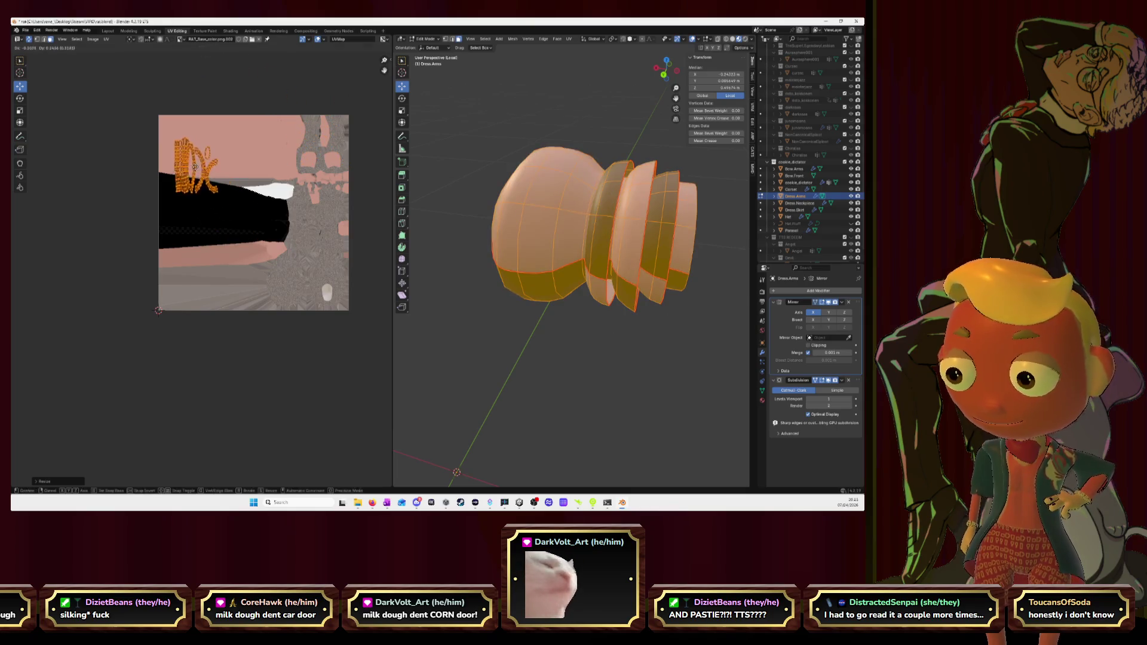
{"action": "key", "text": "Return"}
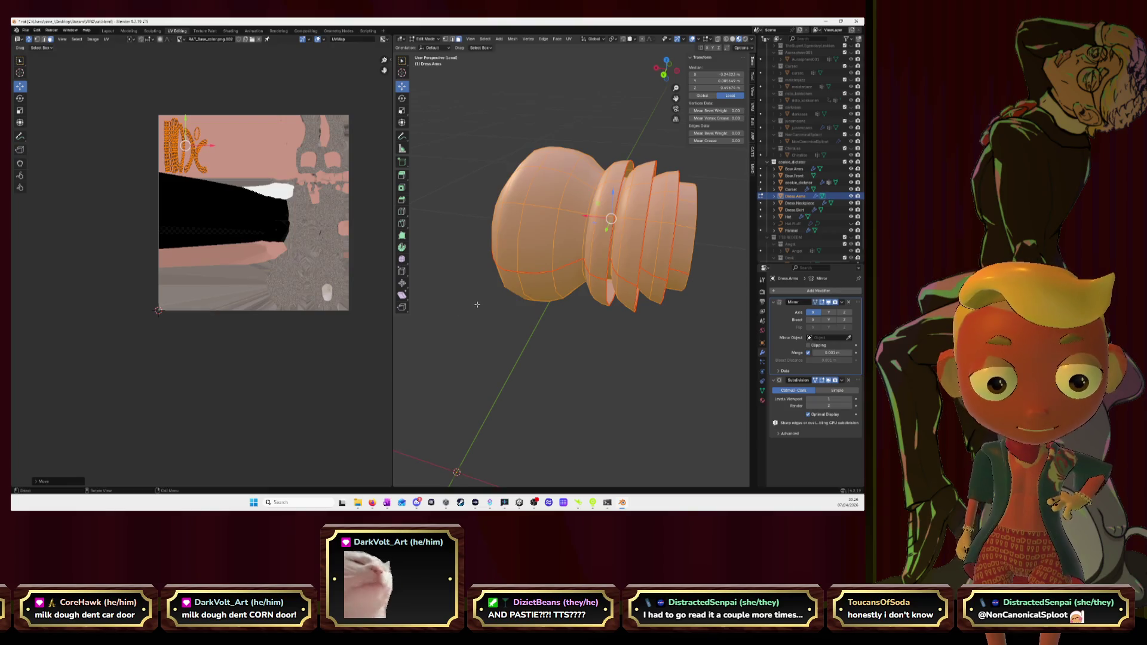
{"action": "middle_click_drag", "start_coordinate": [475, 302], "coordinate": [440, 281]}
{"action": "scroll", "coordinate": [242, 248], "scroll_direction": "up", "scroll_amount": 2}
{"action": "scroll", "coordinate": [242, 248], "scroll_direction": "up", "scroll_amount": 1}
{"action": "middle_click_drag", "start_coordinate": [242, 249], "coordinate": [239, 282]}
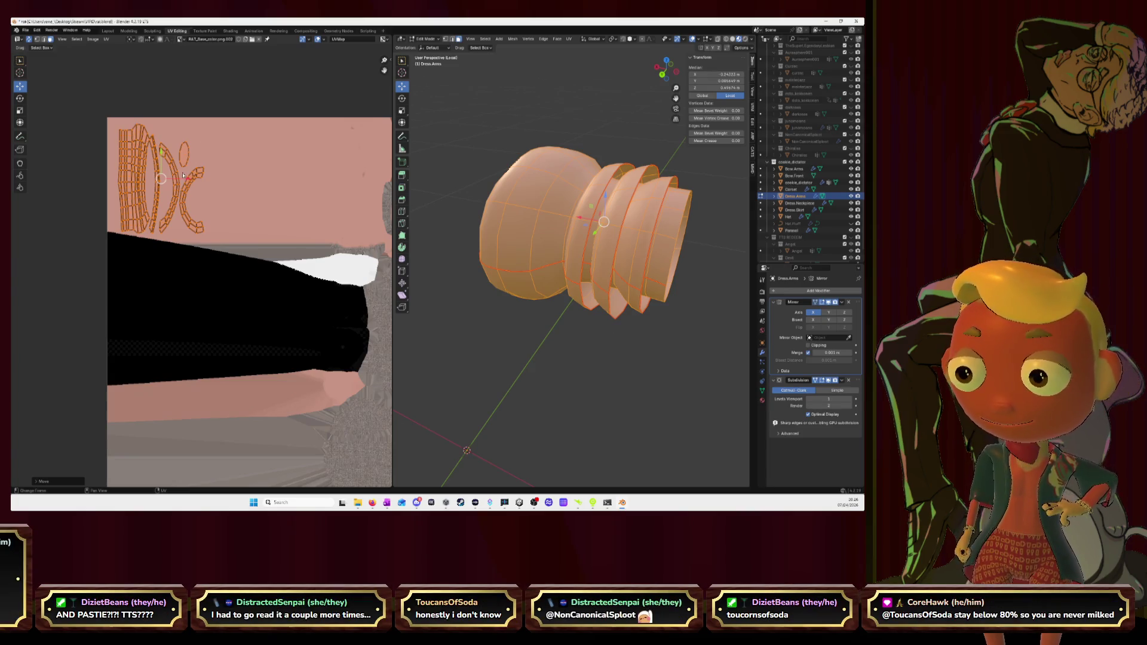
Step: Rotate and reposition one UV vertex, then grab the rightmost band island to move it
{"action": "left_click", "coordinate": [184, 155]}
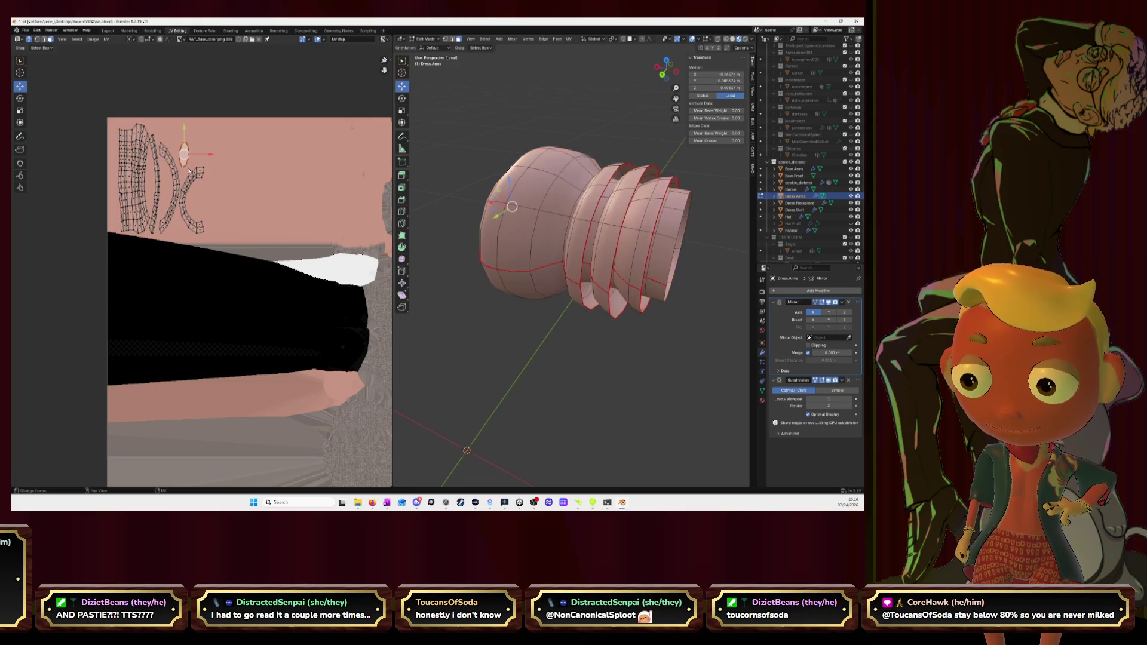
{"action": "key", "text": "r"}
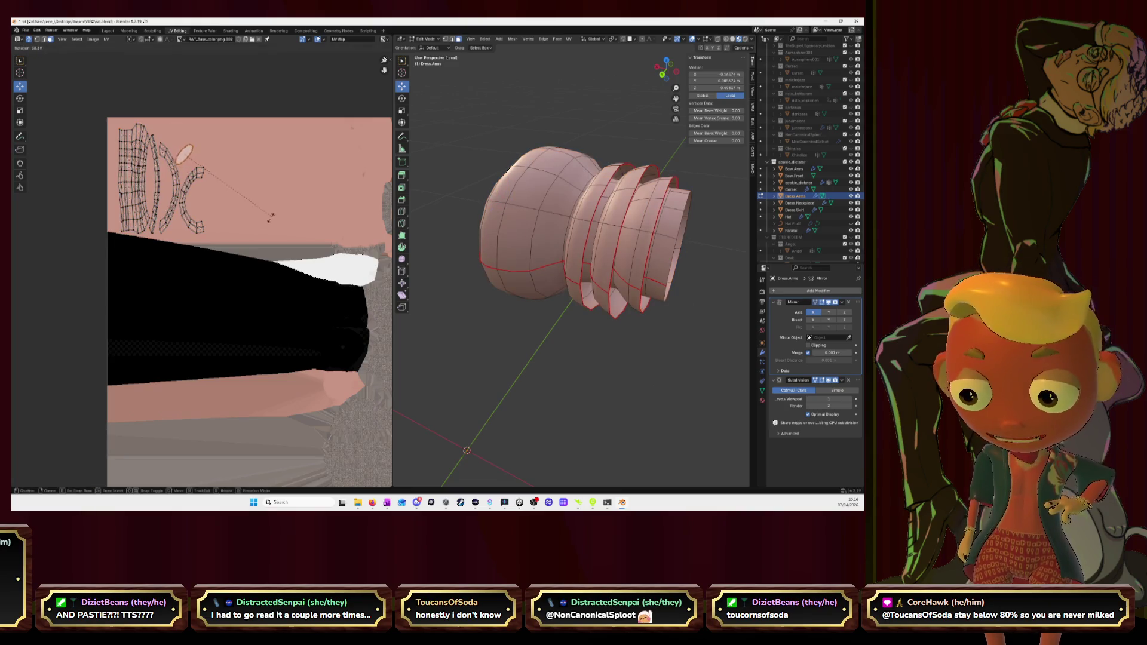
{"action": "left_click", "coordinate": [192, 253]}
{"action": "key", "text": "g"}
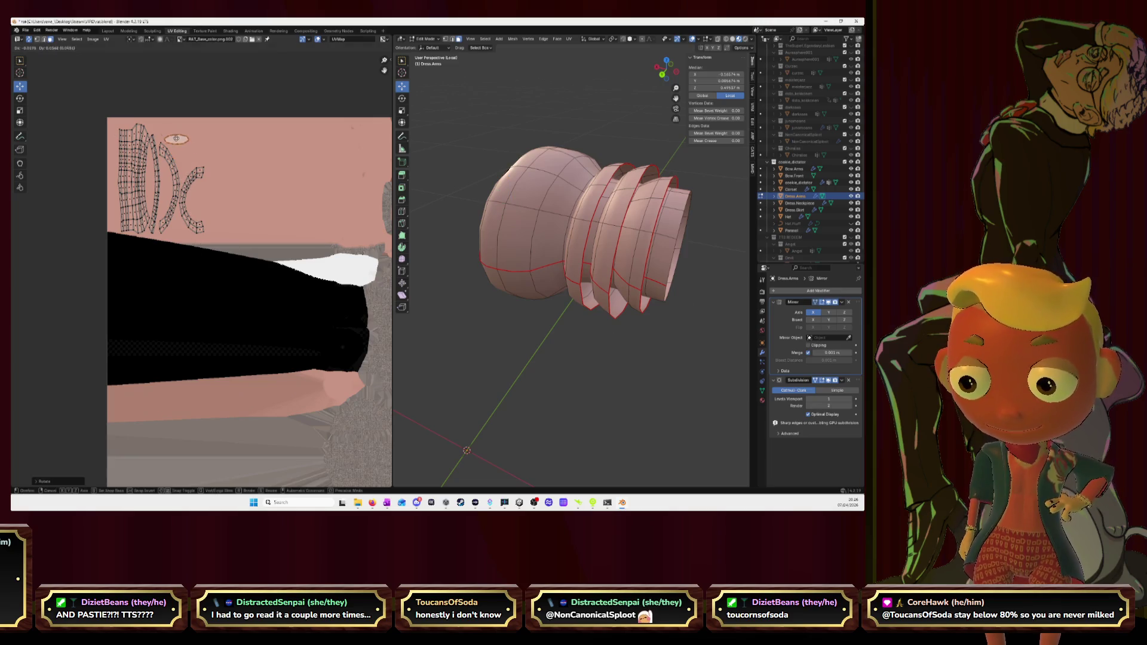
{"action": "left_click", "coordinate": [163, 131]}
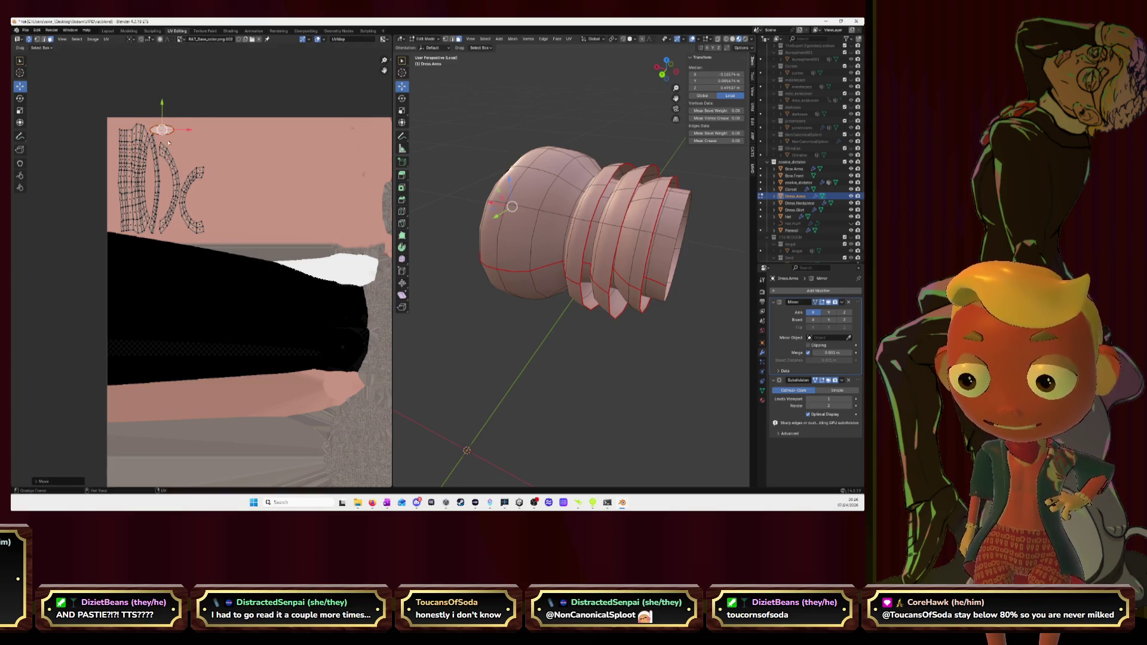
{"action": "left_click", "coordinate": [180, 196]}
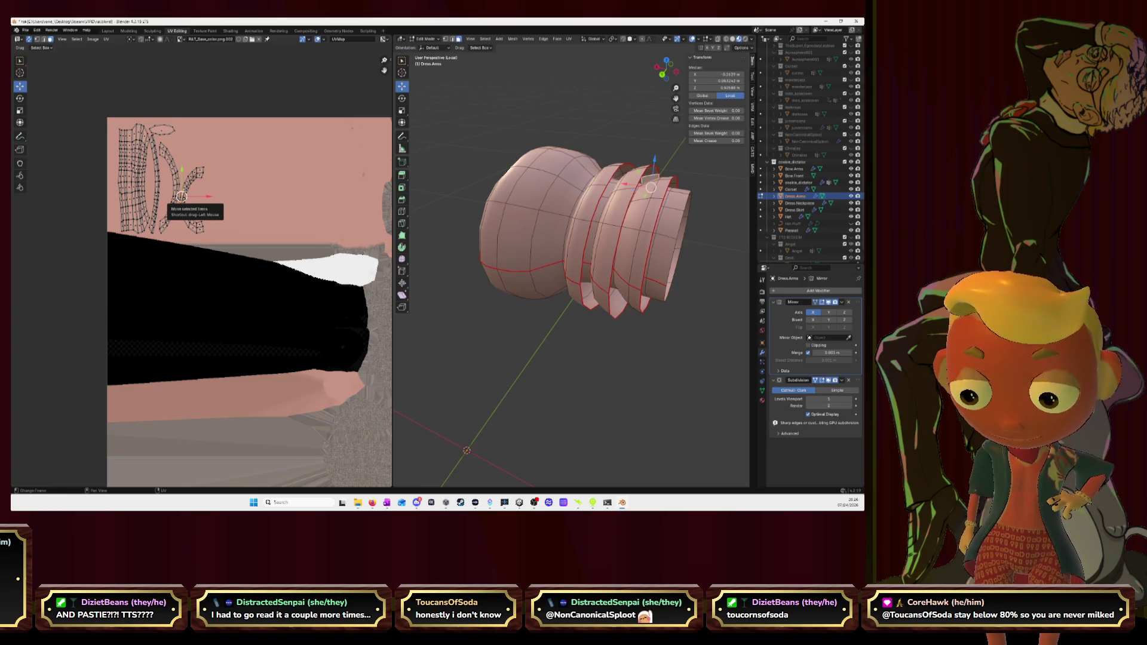
{"action": "key", "text": "l"}
{"action": "key", "text": "g"}
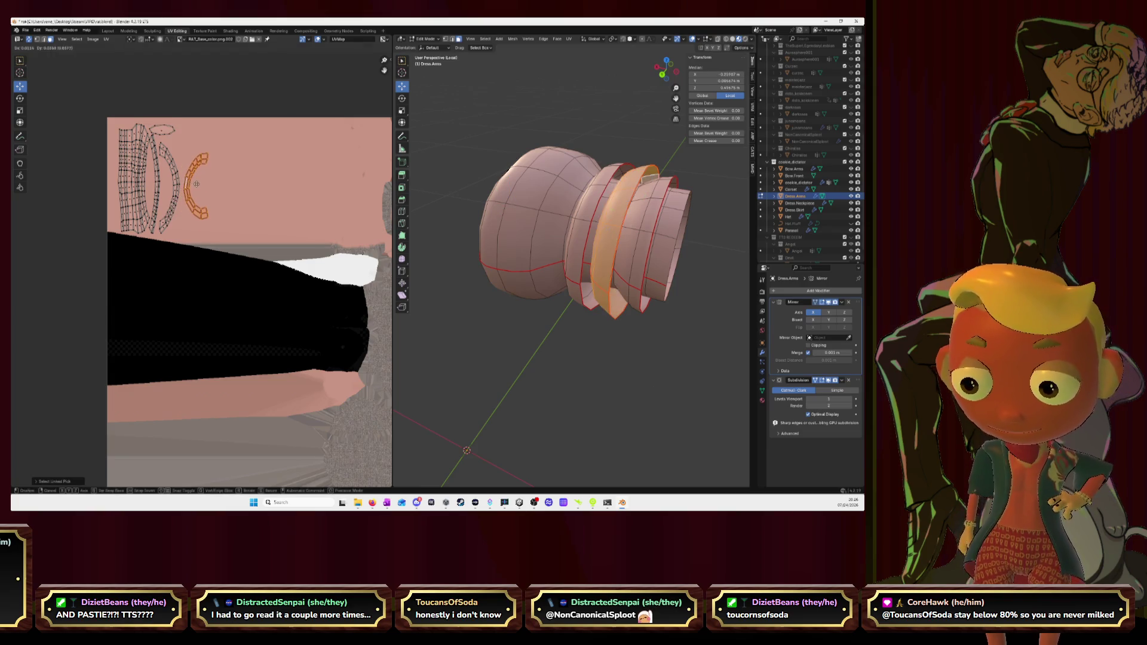
Step: Place the band island, then move the longer band strip to its new spot in the layout
{"action": "left_click", "coordinate": [195, 180]}
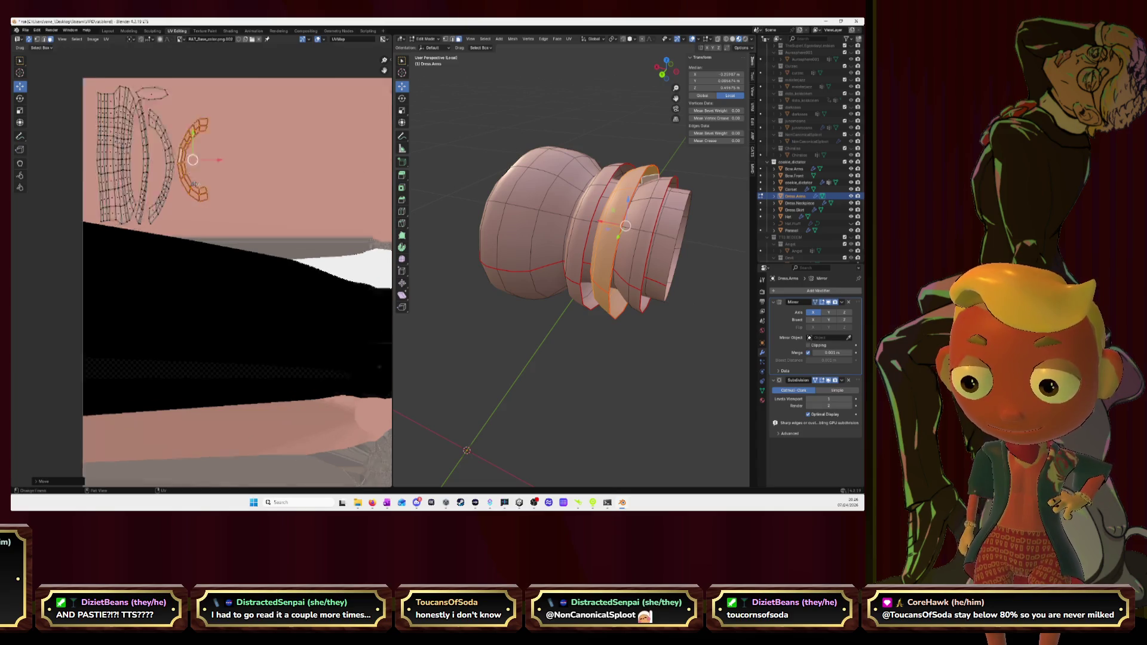
{"action": "scroll", "coordinate": [195, 180], "scroll_direction": "up", "scroll_amount": 2}
{"action": "key", "text": "KP_Decimal"}
{"action": "scroll", "coordinate": [188, 200], "scroll_direction": "down", "scroll_amount": 2}
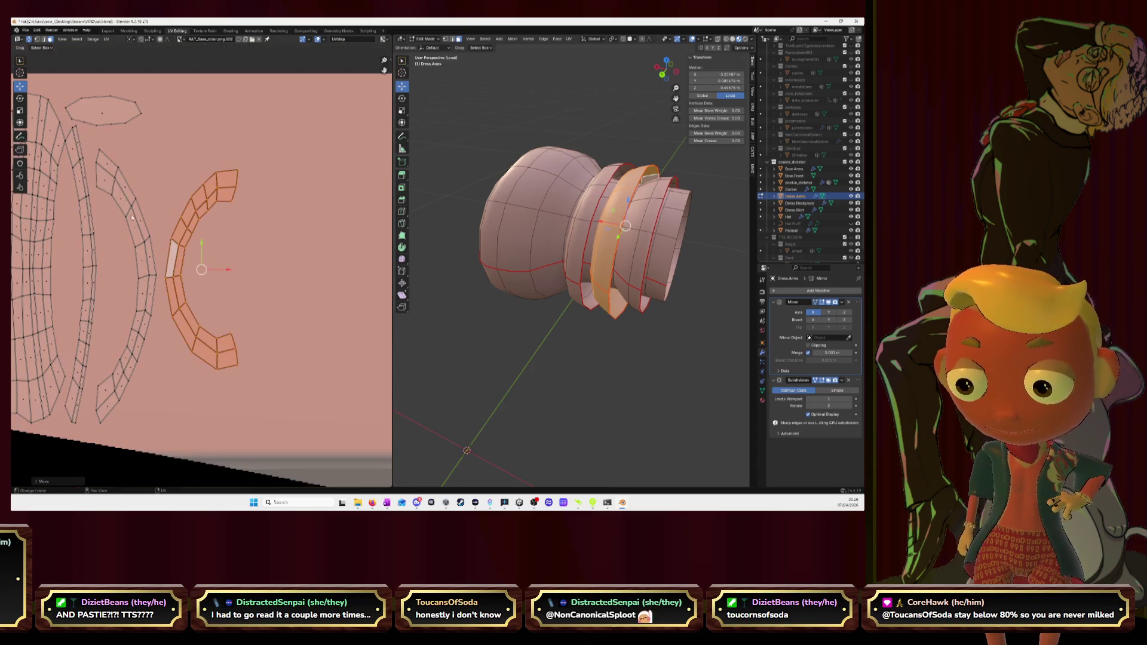
{"action": "left_click", "coordinate": [161, 272]}
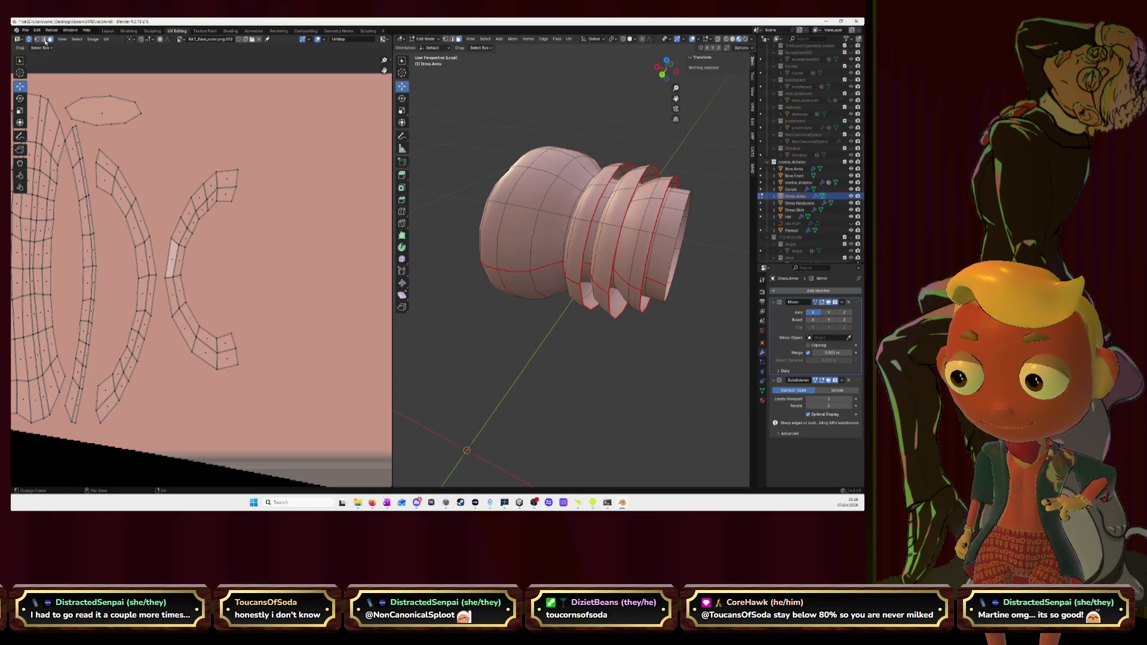
{"action": "left_click_drag", "start_coordinate": [165, 269], "coordinate": [203, 278]}
{"action": "left_click", "coordinate": [208, 280], "text": "alt"}
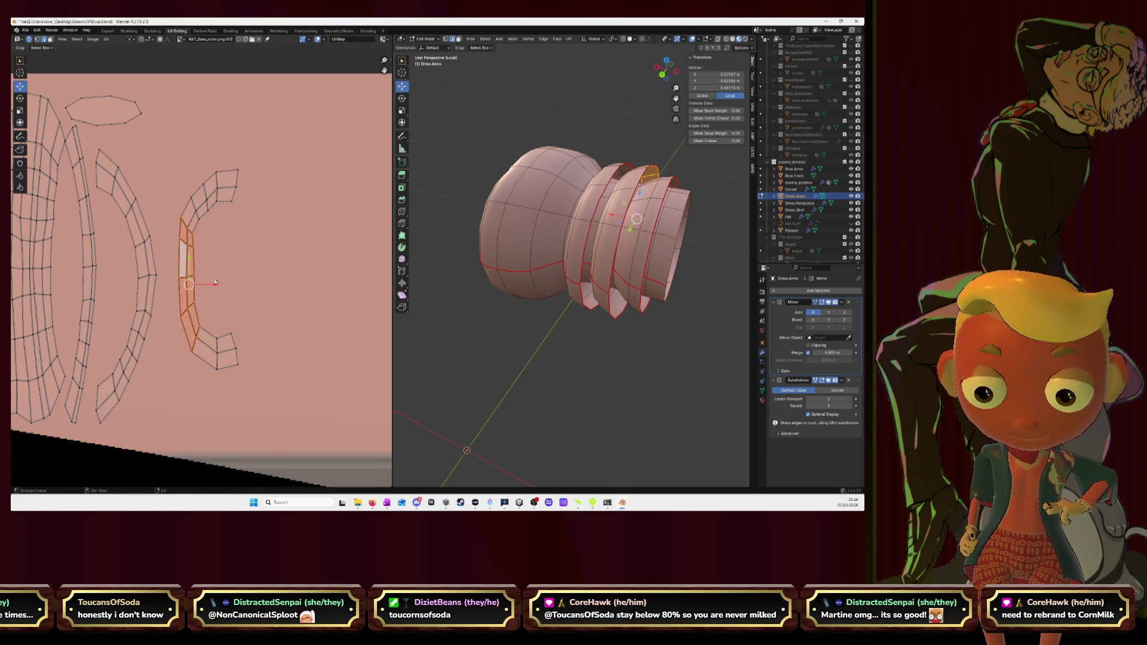
{"action": "key", "text": "g"}
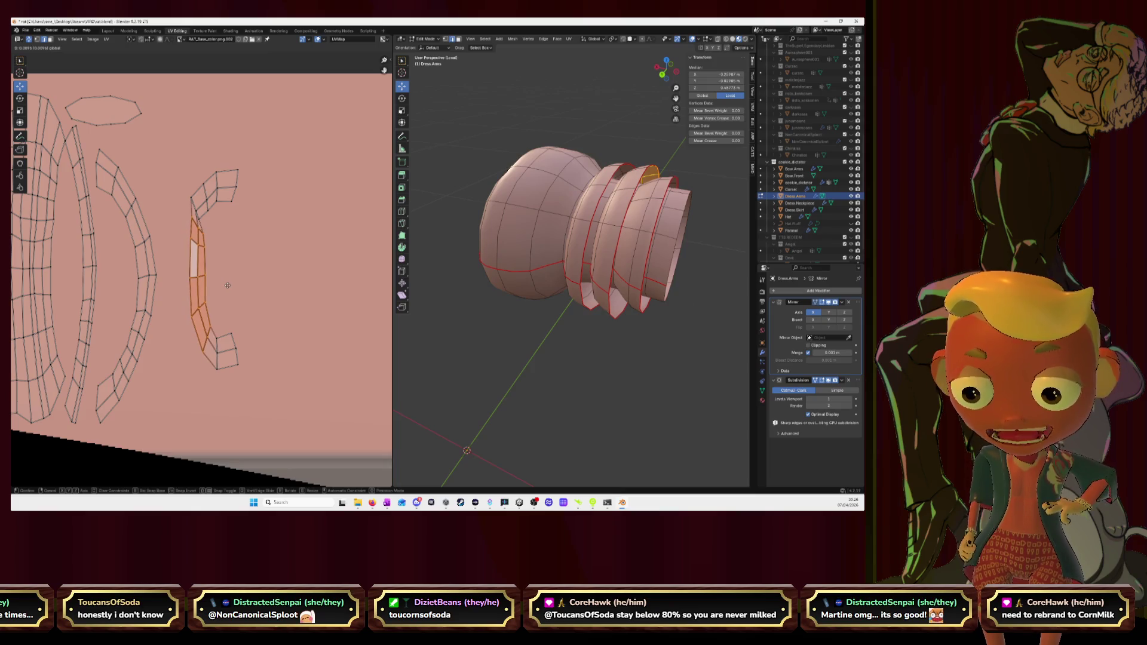
{"action": "left_click", "coordinate": [227, 286]}
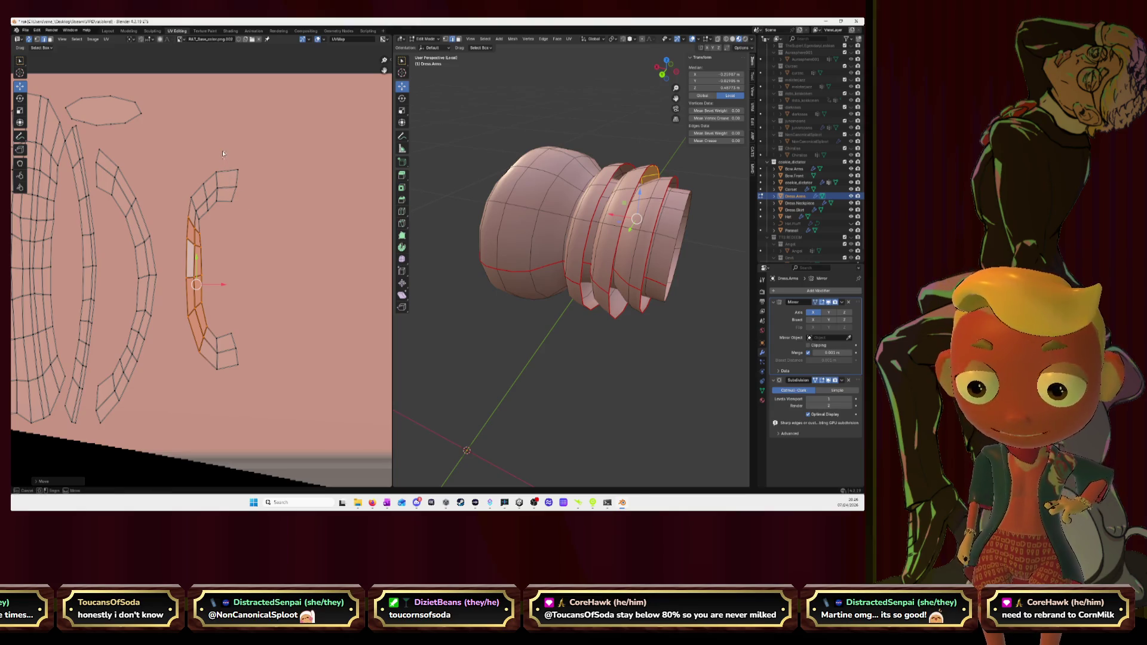
Step: Move the C-shaped band island leftward beside the strips
{"action": "key", "text": "alt+a"}
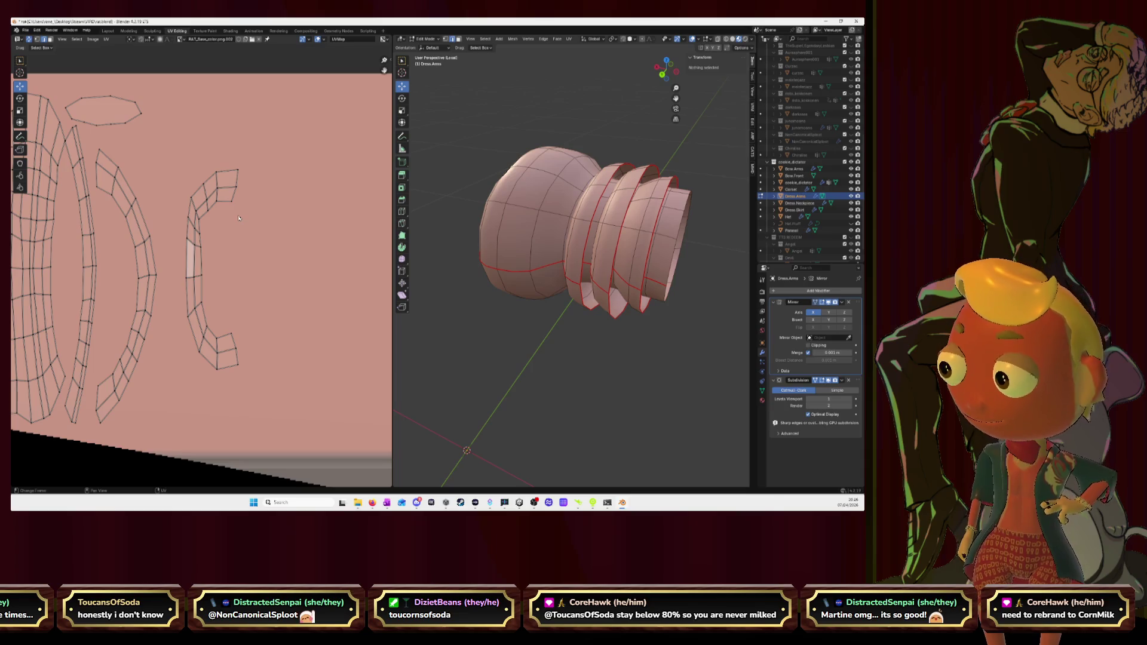
{"action": "left_click_drag", "start_coordinate": [164, 161], "coordinate": [259, 399]}
{"action": "key", "text": "g"}
{"action": "left_click", "coordinate": [181, 271]}
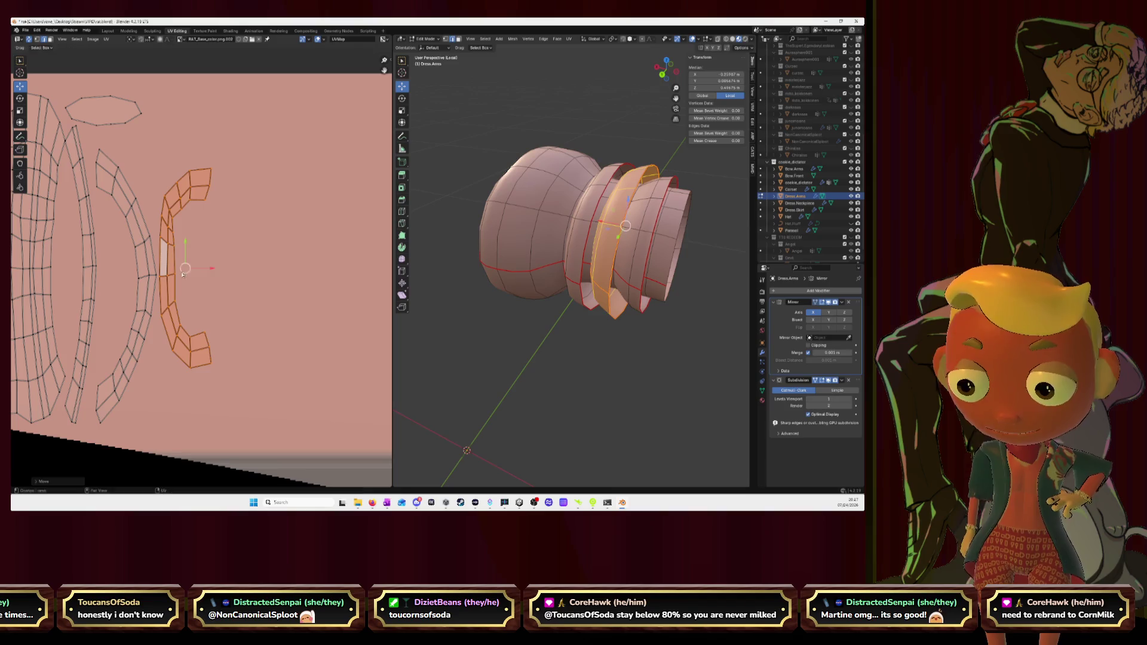
{"action": "left_click", "coordinate": [160, 283]}
Step: Move and enlarge the narrow strip island, then pull the right C-shaped island left
{"action": "left_click", "coordinate": [143, 269]}
{"action": "key", "text": "l"}
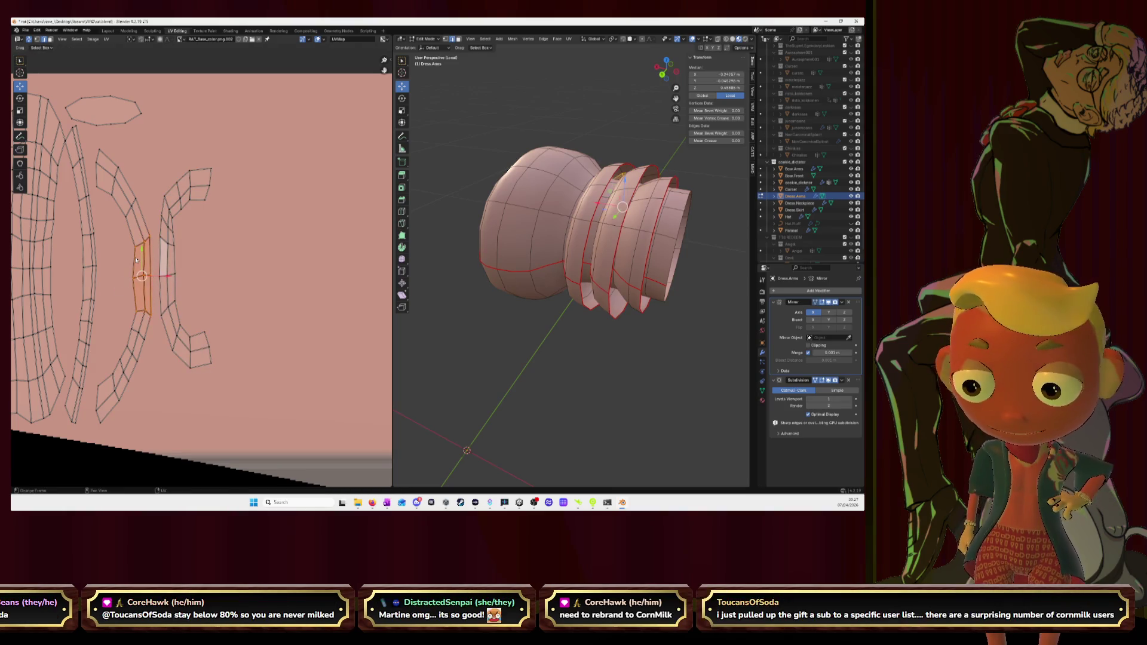
{"action": "key", "text": "g"}
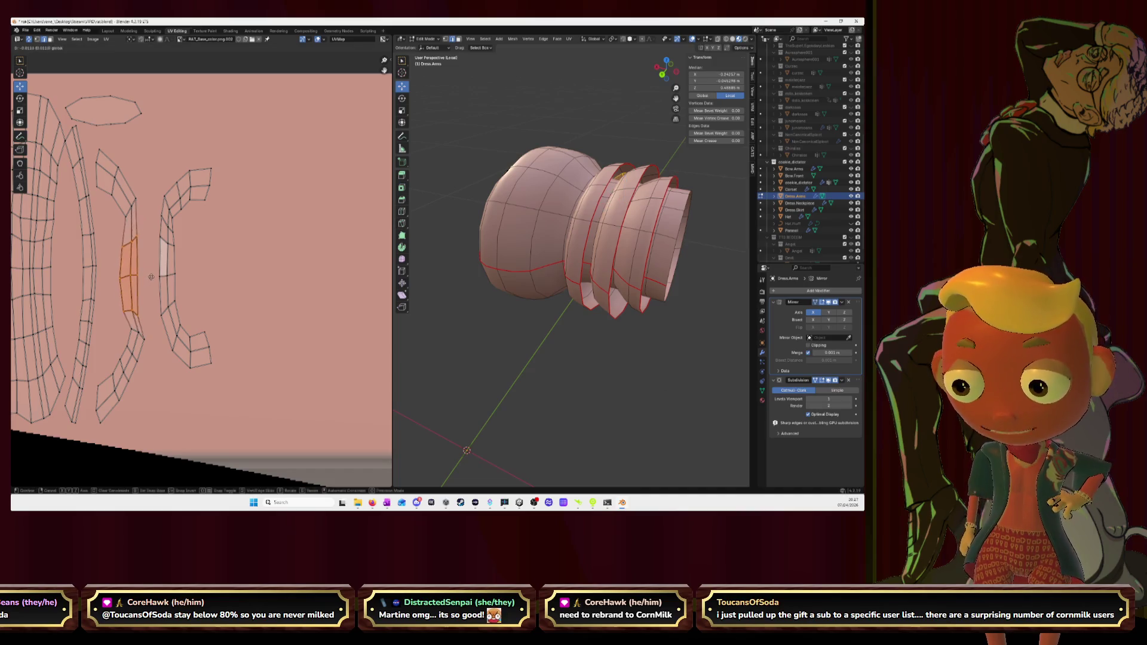
{"action": "left_click", "coordinate": [153, 276]}
{"action": "key", "text": "s"}
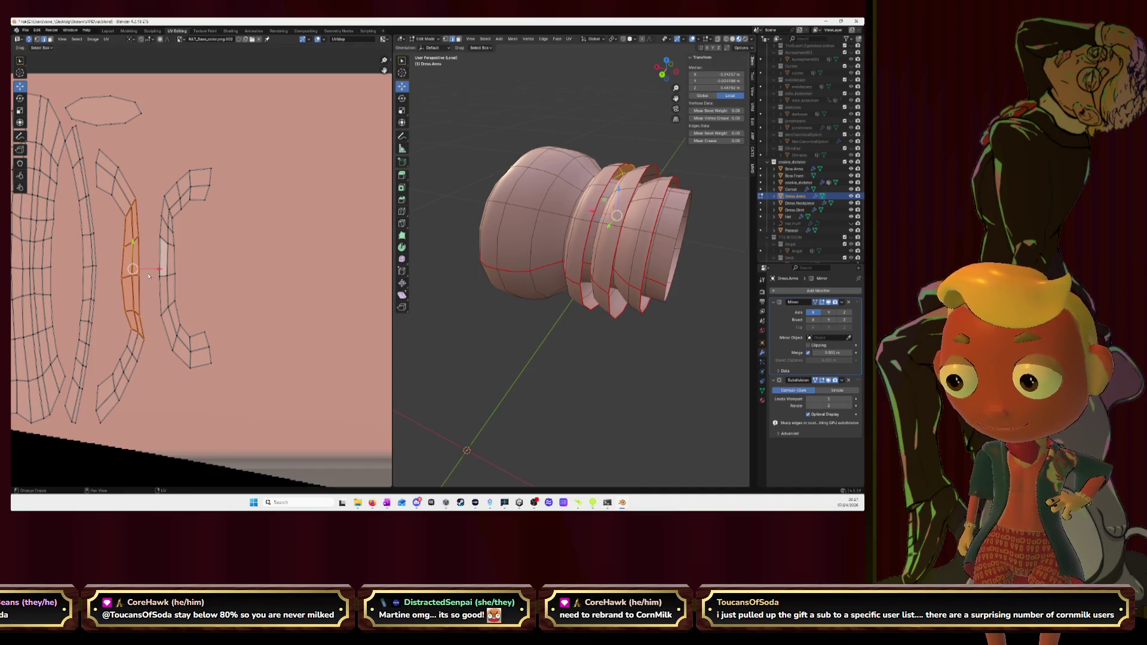
{"action": "left_click_drag", "start_coordinate": [159, 269], "coordinate": [150, 269]}
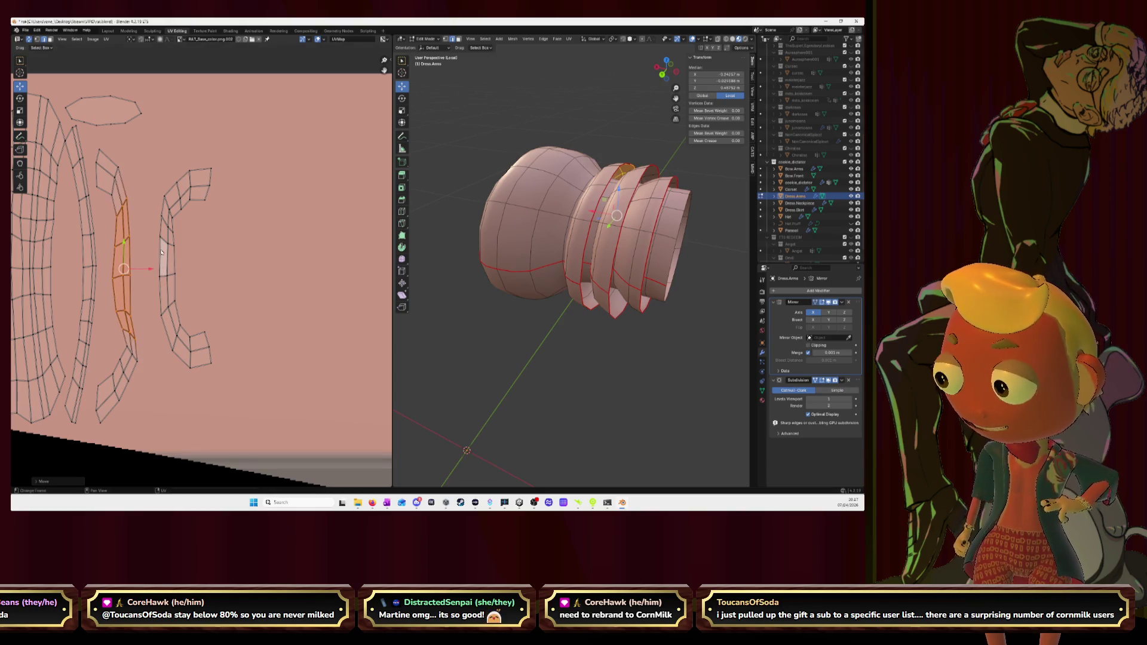
{"action": "left_click_drag", "start_coordinate": [149, 156], "coordinate": [237, 370]}
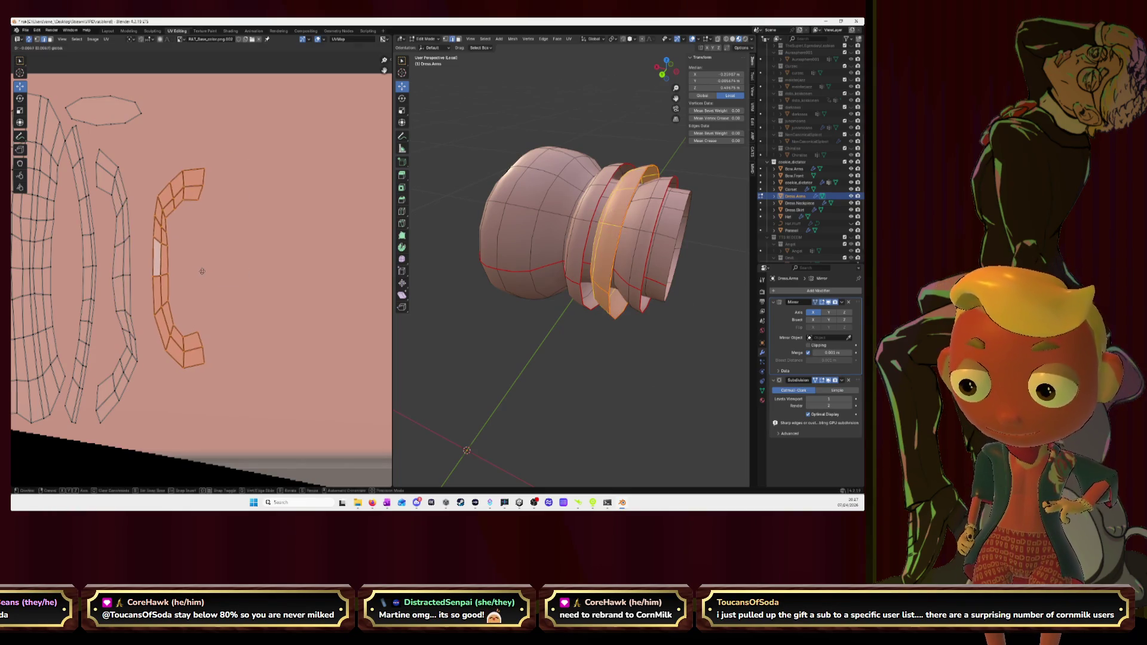
{"action": "left_click_drag", "start_coordinate": [209, 271], "coordinate": [187, 271]}
{"action": "scroll", "coordinate": [153, 175], "scroll_direction": "down", "scroll_amount": 2}
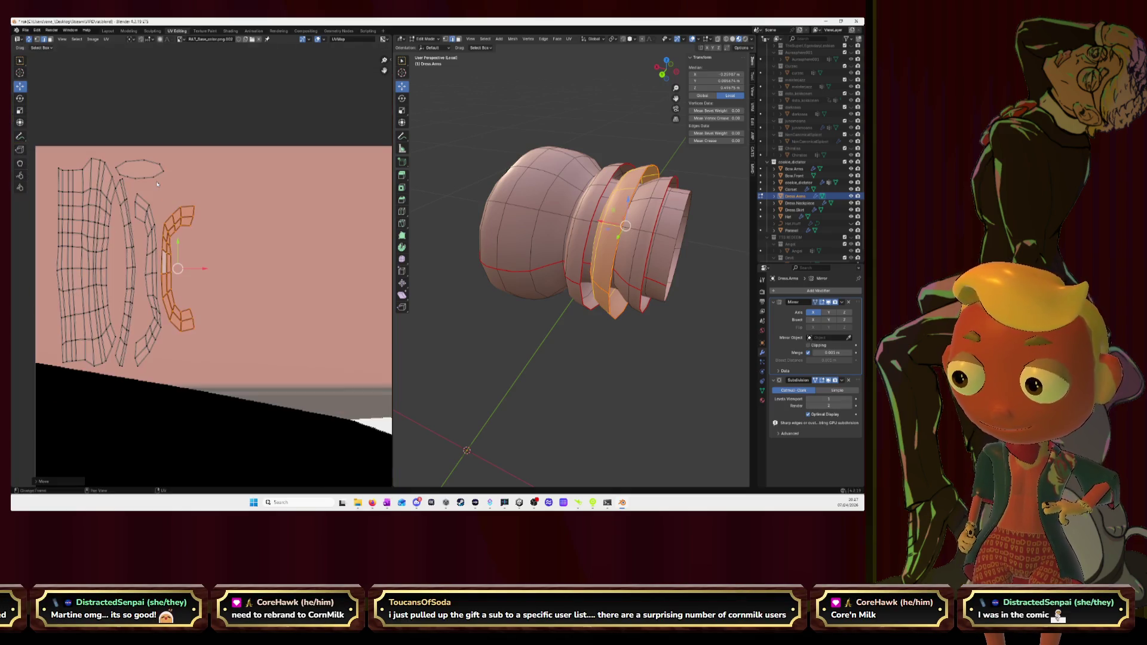
Step: Reposition the small ellipse island
{"action": "left_click", "coordinate": [140, 186]}
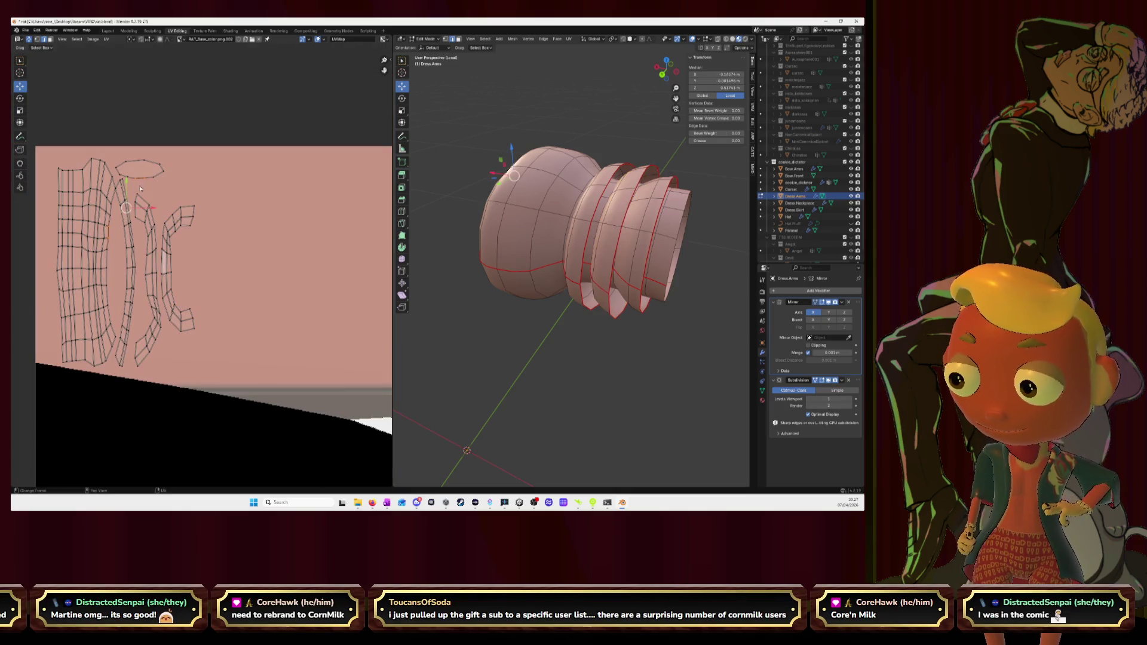
{"action": "key", "text": "alt+a"}
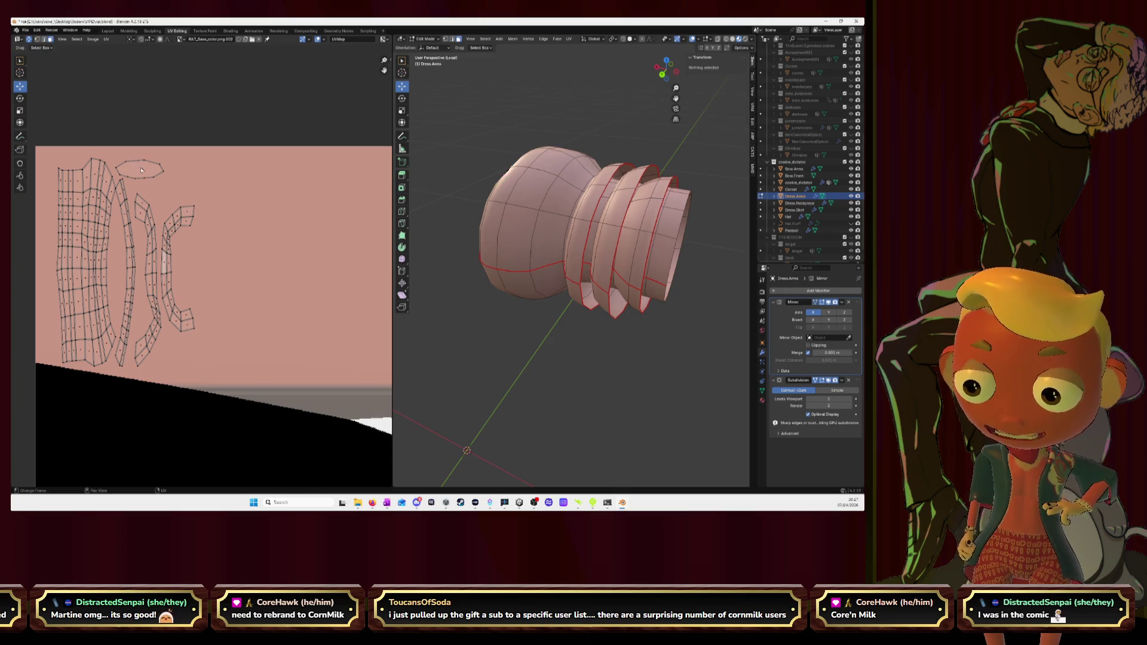
{"action": "left_click", "coordinate": [141, 170]}
{"action": "key", "text": "g"}
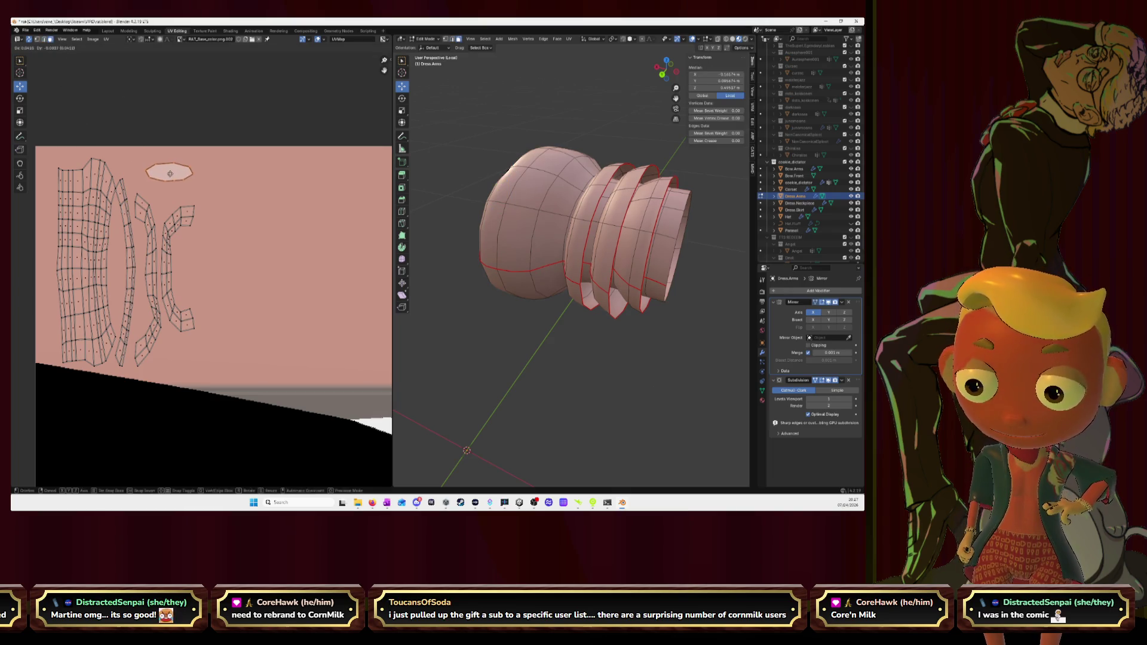
{"action": "left_click", "coordinate": [166, 167]}
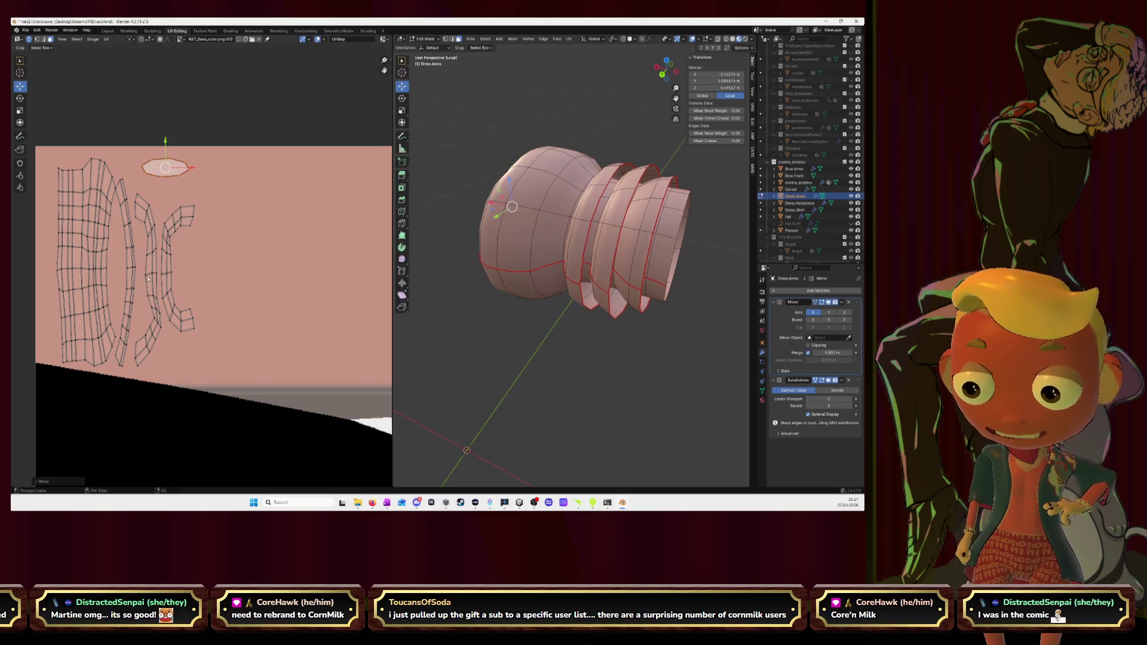
Step: Shrink the curved strip island and settle it onto the large grid island
{"action": "key", "text": "alt+a"}
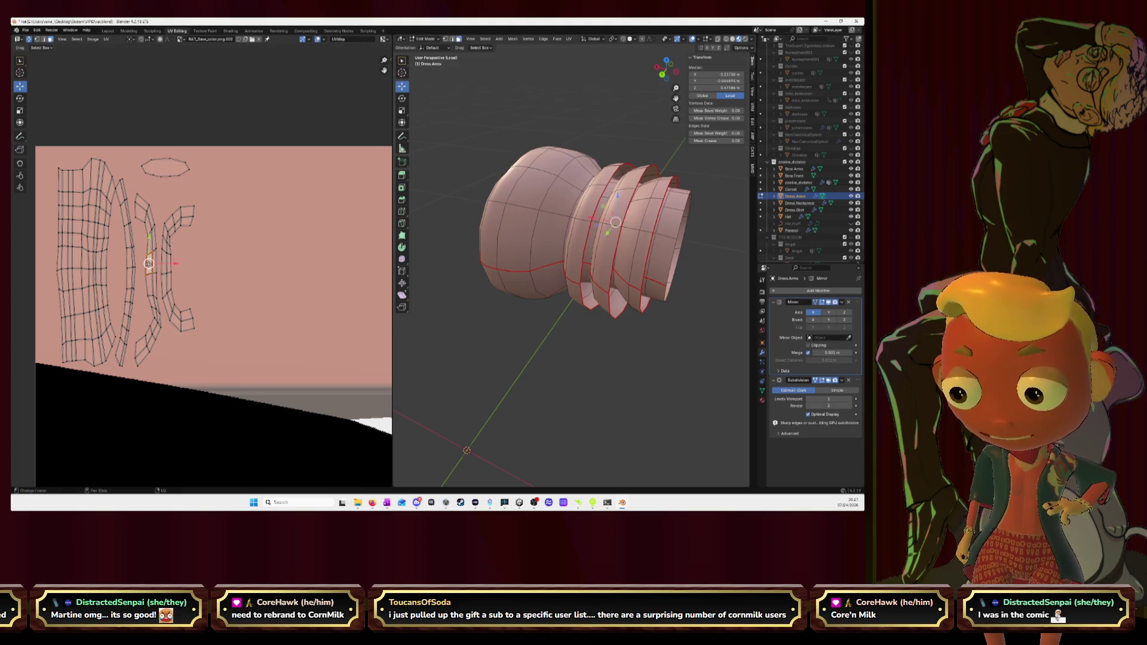
{"action": "key", "text": "l"}
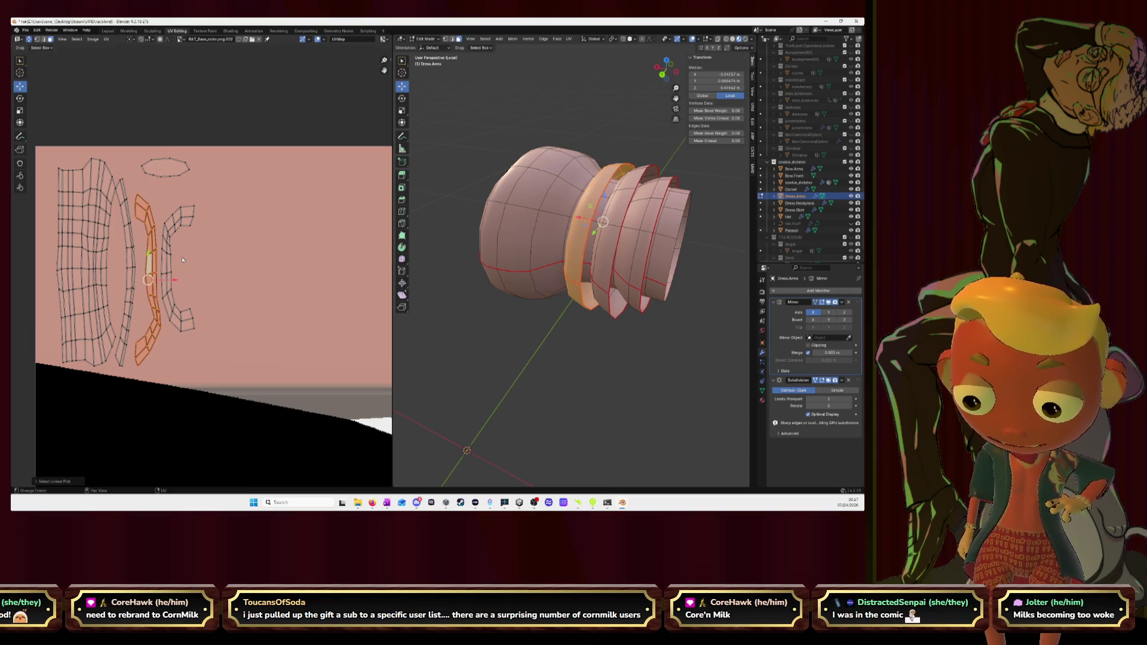
{"action": "key", "text": "s"}
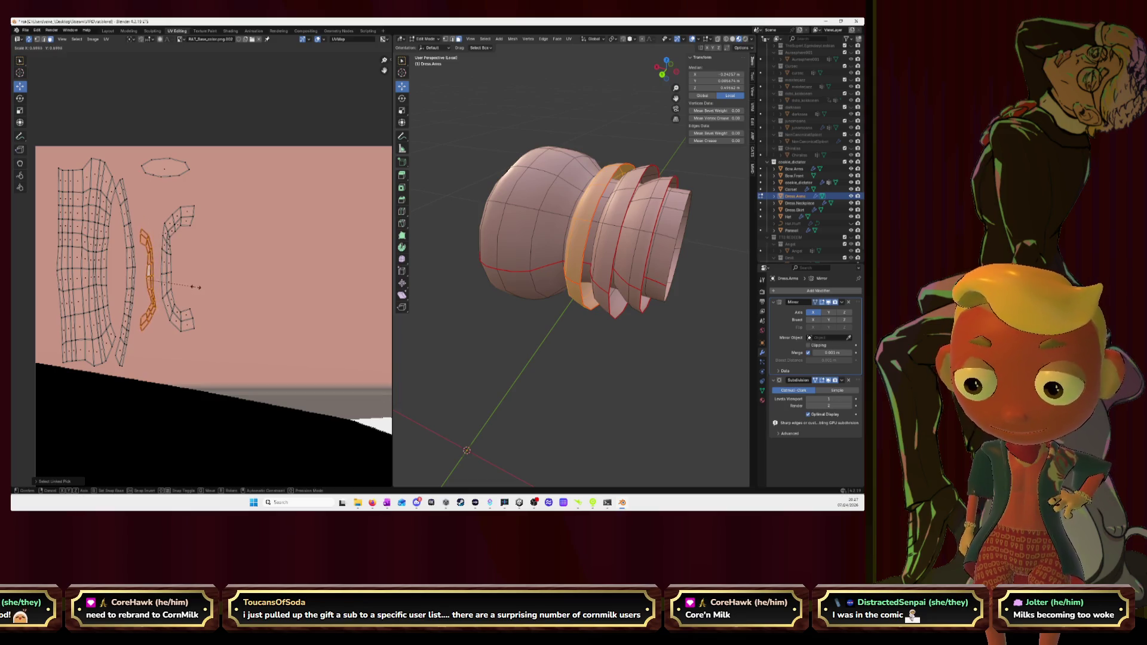
{"action": "key", "text": "Return"}
{"action": "key", "text": "g"}
{"action": "key", "text": "Return"}
{"action": "key", "text": "s"}
{"action": "key", "text": "Return"}
{"action": "key", "text": "g"}
{"action": "key", "text": "Return"}
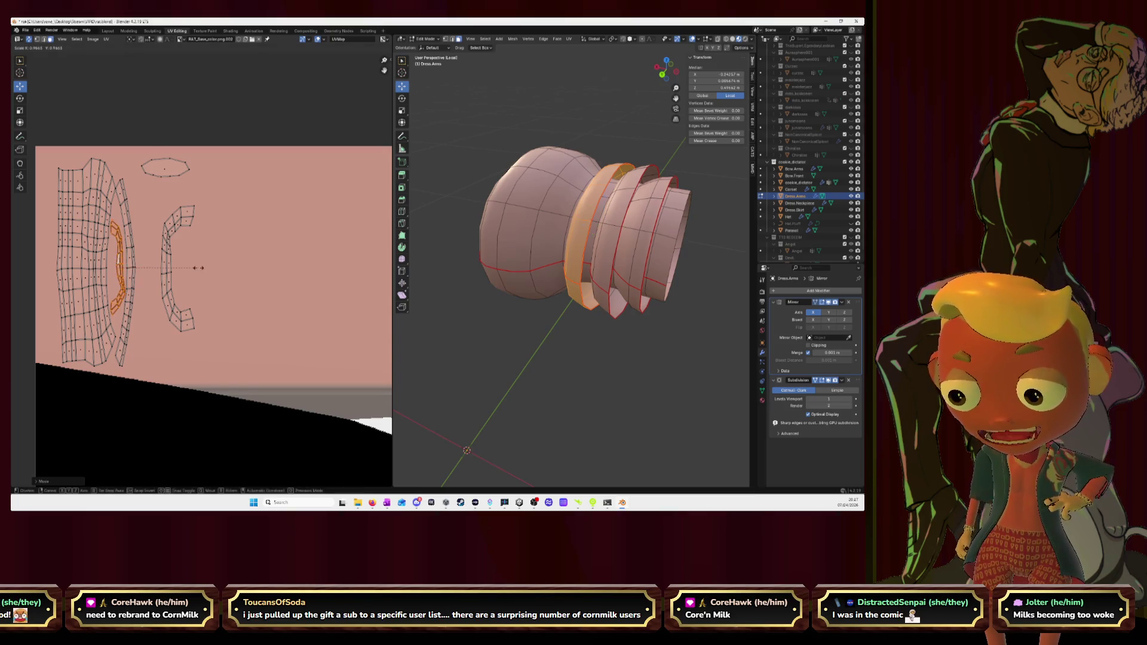
Step: Shrink the C-shaped island and place it on the grid island
{"action": "left_click", "coordinate": [212, 321]}
{"action": "key", "text": "s"}
{"action": "left_click", "coordinate": [212, 300]}
{"action": "key", "text": "g"}
{"action": "left_click", "coordinate": [190, 280]}
{"action": "key", "text": "s"}
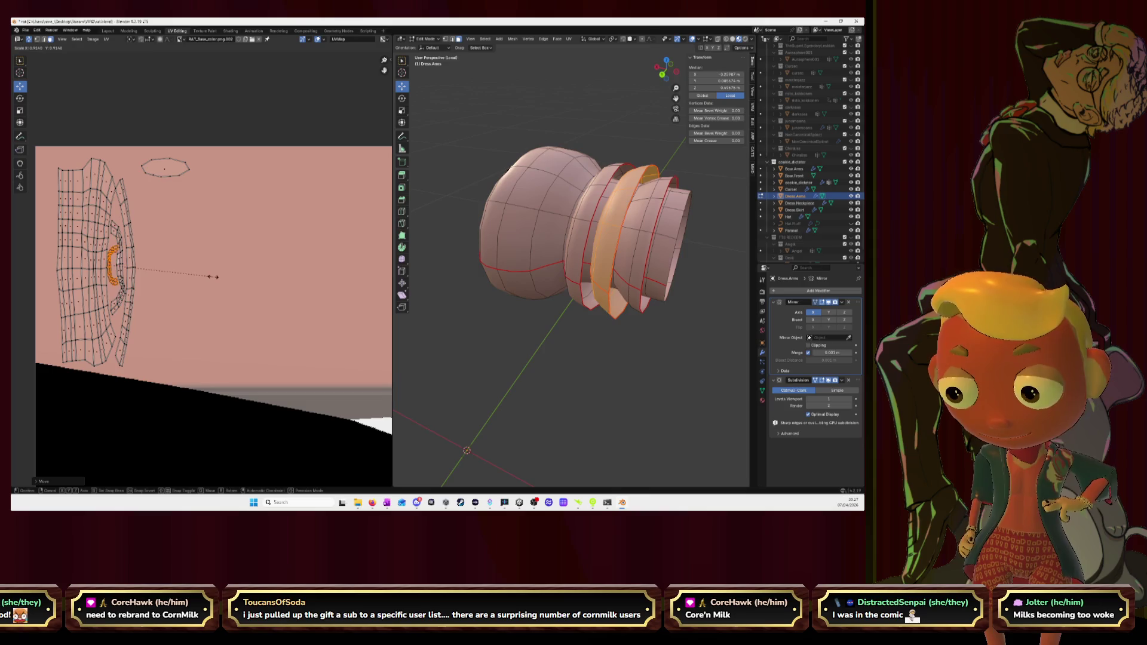
{"action": "left_click", "coordinate": [147, 272]}
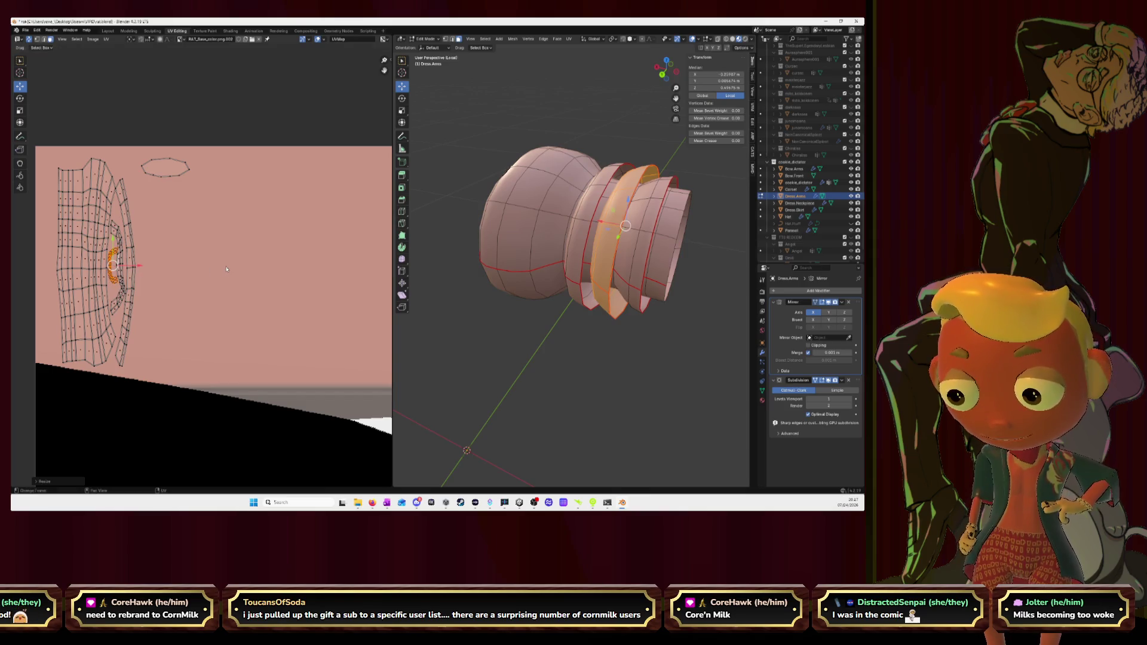
{"action": "key", "text": "s"}
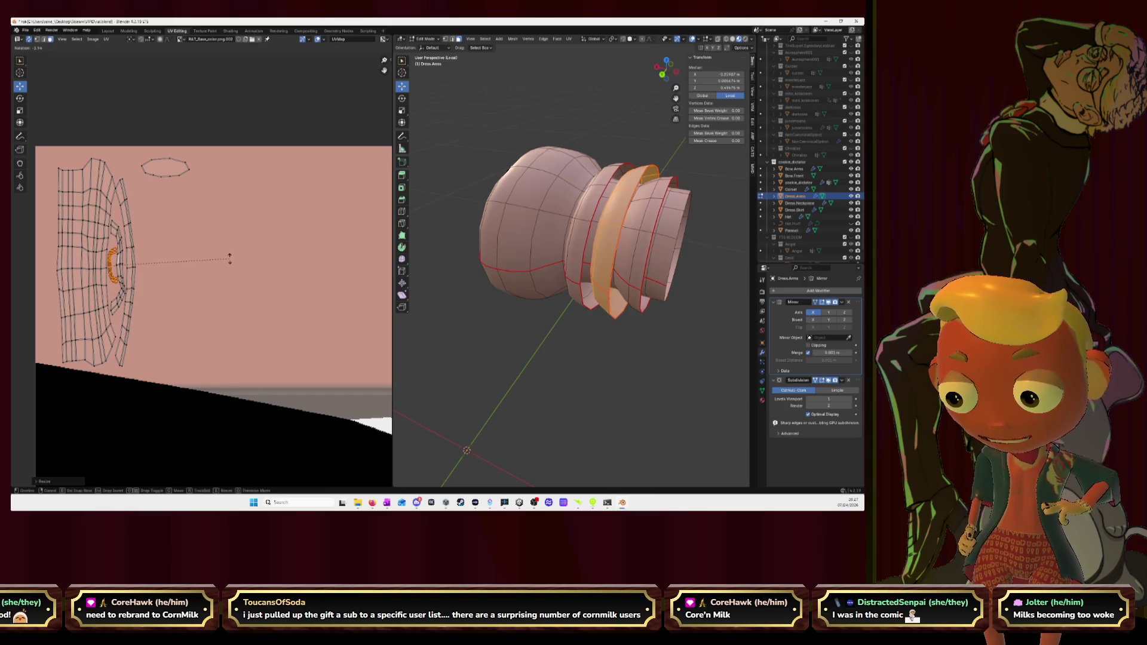
{"action": "right_click", "coordinate": [230, 261]}
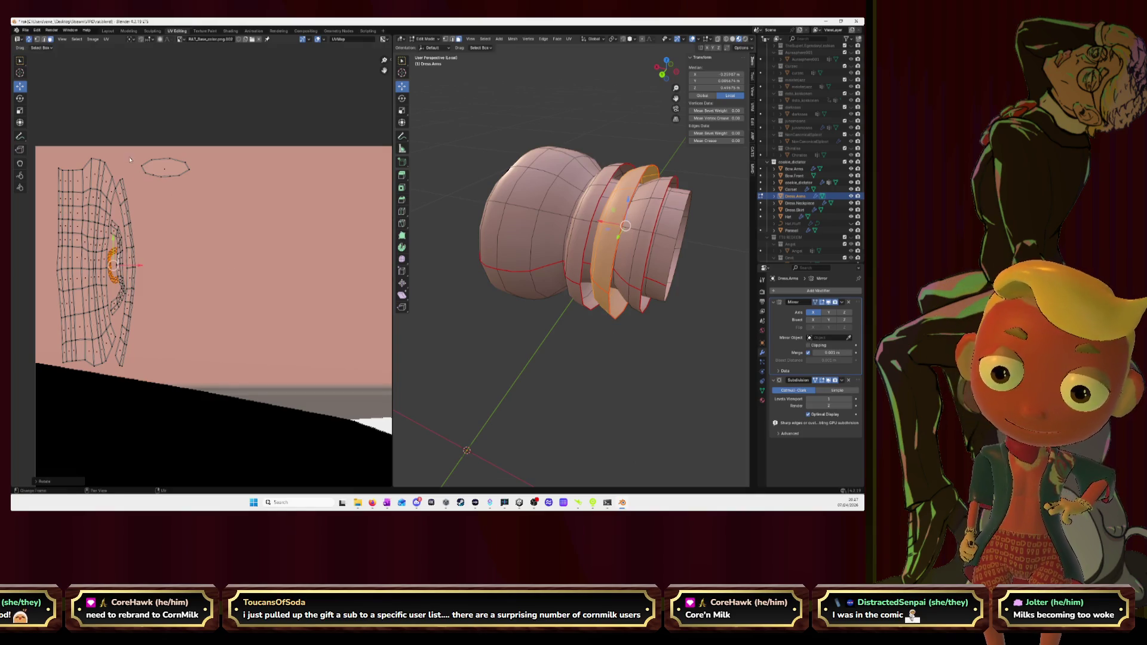
Step: Turn the ellipse island upright with a 90° rotation and set it beside the grid
{"action": "left_click_drag", "start_coordinate": [129, 148], "coordinate": [209, 189]}
{"action": "key", "text": "g"}
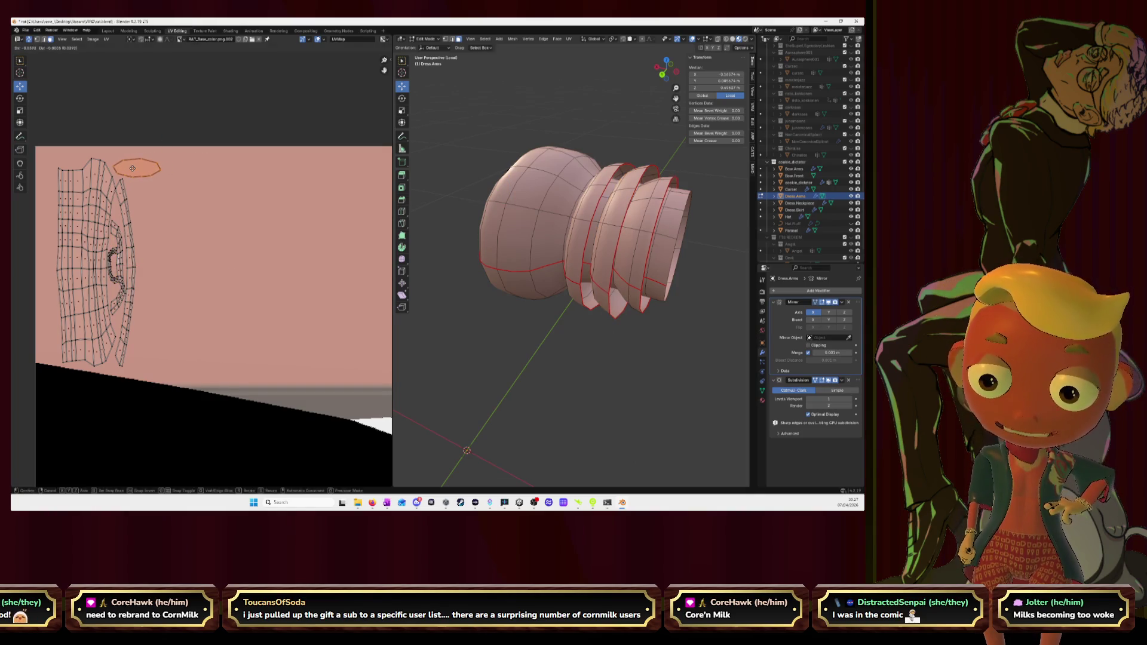
{"action": "left_click", "coordinate": [196, 207]}
{"action": "type", "text": "r90"}
{"action": "key", "text": "Return"}
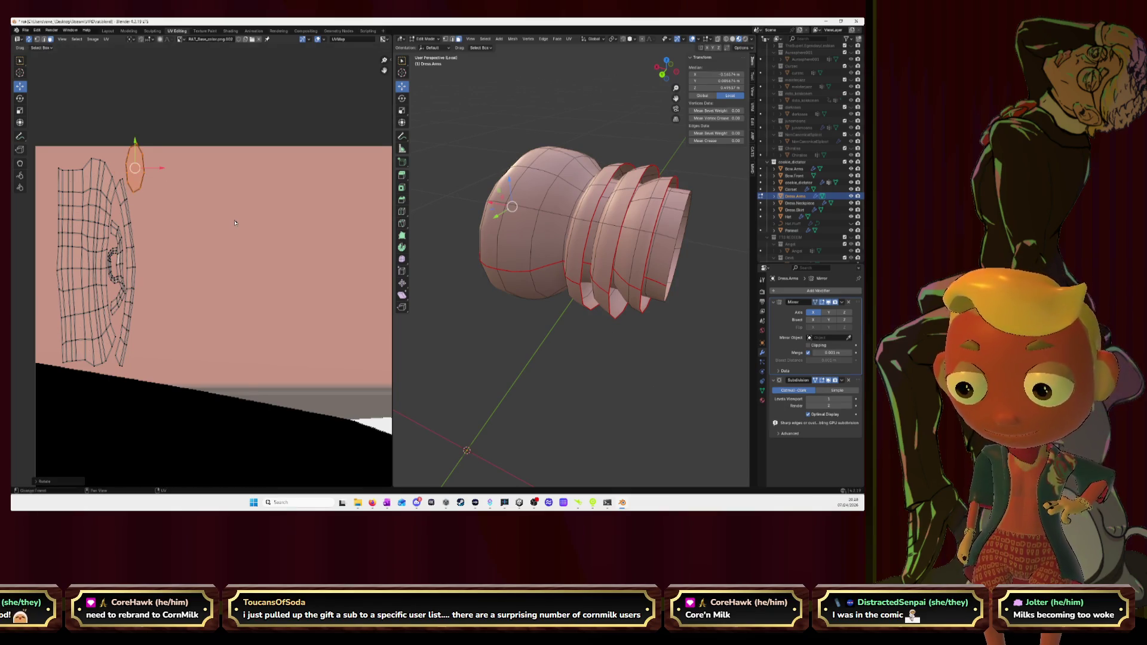
{"action": "key", "text": "g"}
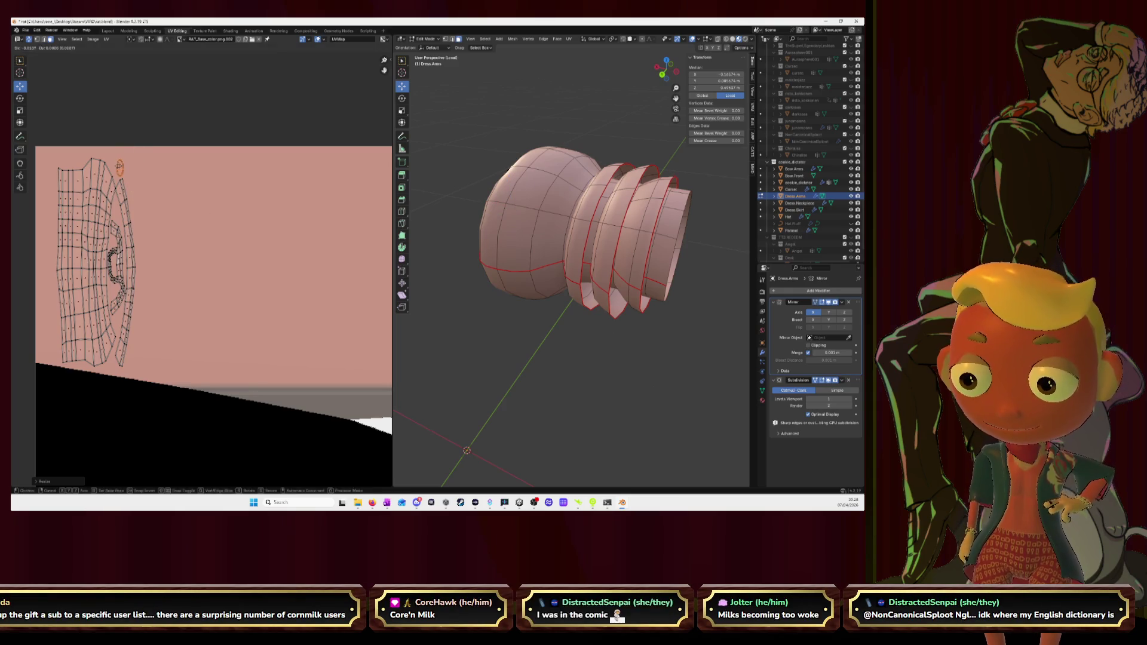
{"action": "left_click", "coordinate": [117, 168]}
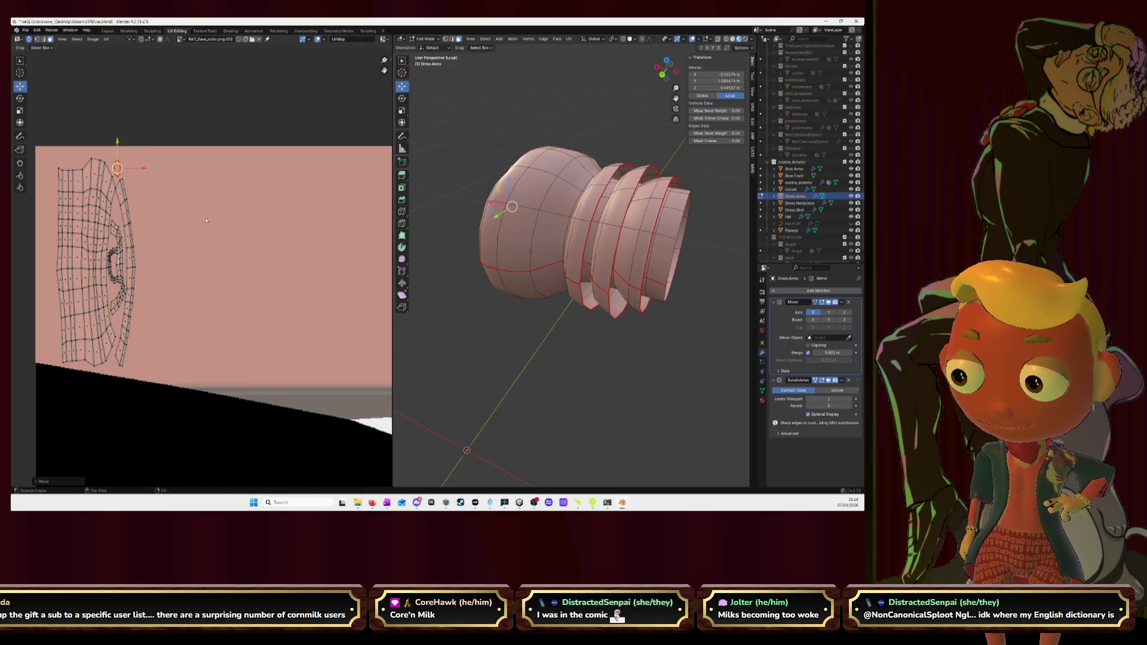
{"action": "scroll", "coordinate": [206, 314], "scroll_direction": "down", "scroll_amount": 2}
{"action": "left_click_drag", "start_coordinate": [77, 184], "coordinate": [233, 388]}
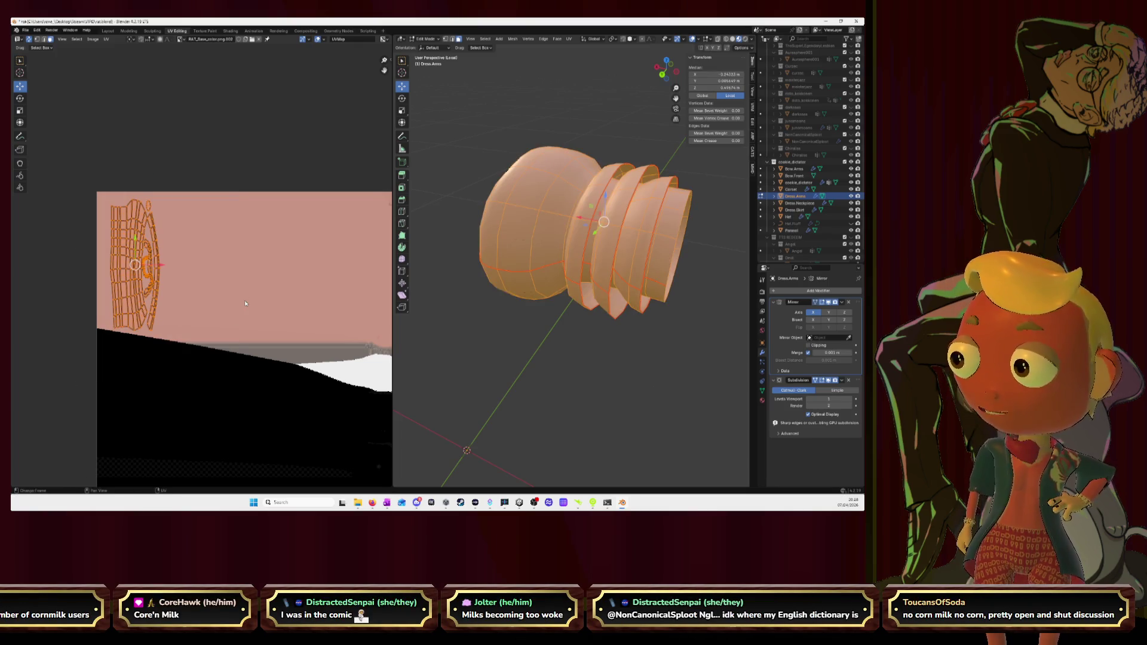
{"action": "scroll", "coordinate": [244, 303], "scroll_direction": "down", "scroll_amount": 2}
{"action": "scroll", "coordinate": [245, 280], "scroll_direction": "down", "scroll_amount": 2}
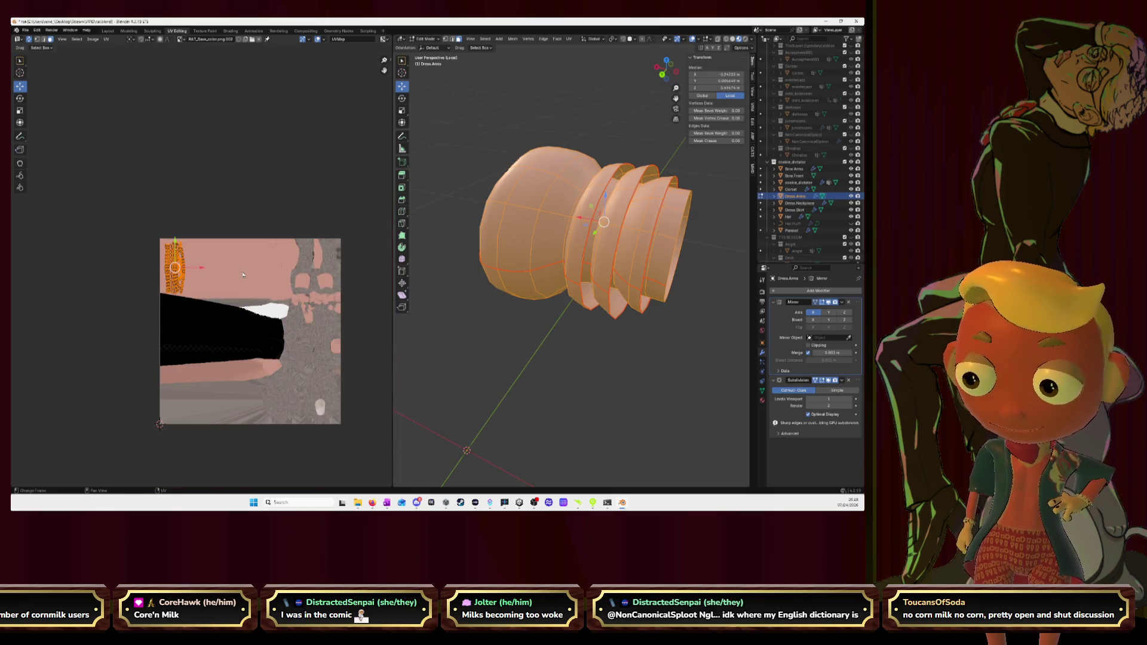
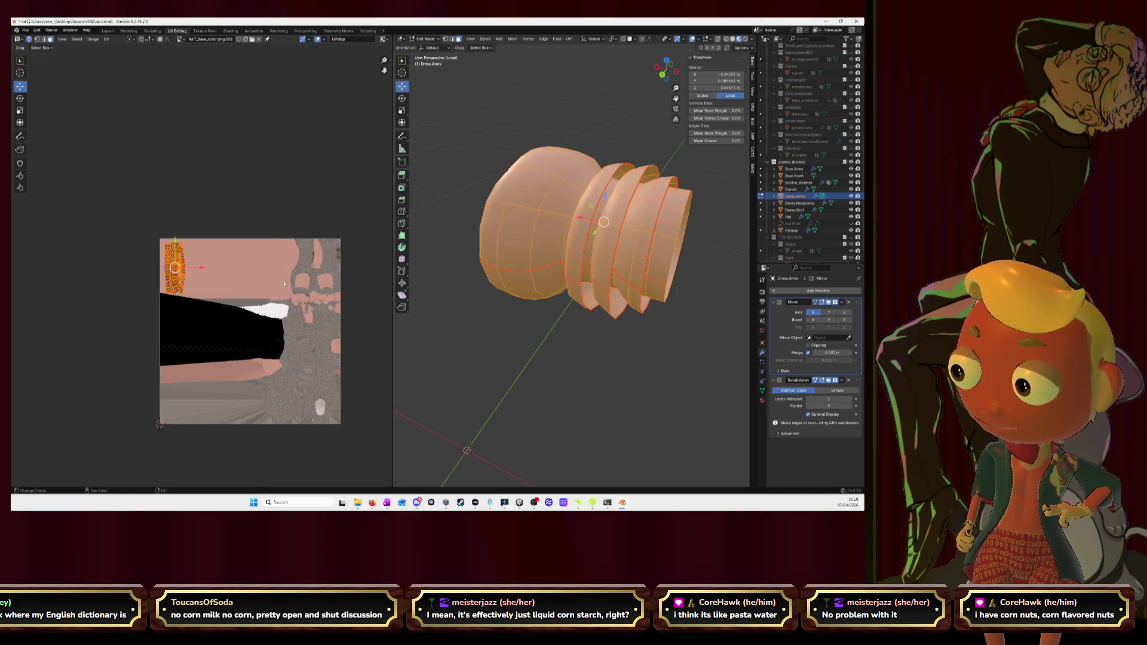
{"action": "scroll", "coordinate": [474, 255], "scroll_direction": "down", "scroll_amount": 3}
Step: Leave local view, face the mouse from the front and edit all its parts together with all UV islands shown
{"action": "mouse_move", "coordinate": [473, 254]}
{"action": "middle_mouse_down"}
{"action": "mouse_move", "coordinate": [486, 233]}
{"action": "mouse_move", "coordinate": [639, 214]}
{"action": "mouse_move", "coordinate": [500, 237]}
{"action": "mouse_move", "coordinate": [506, 255]}
{"action": "middle_mouse_up"}
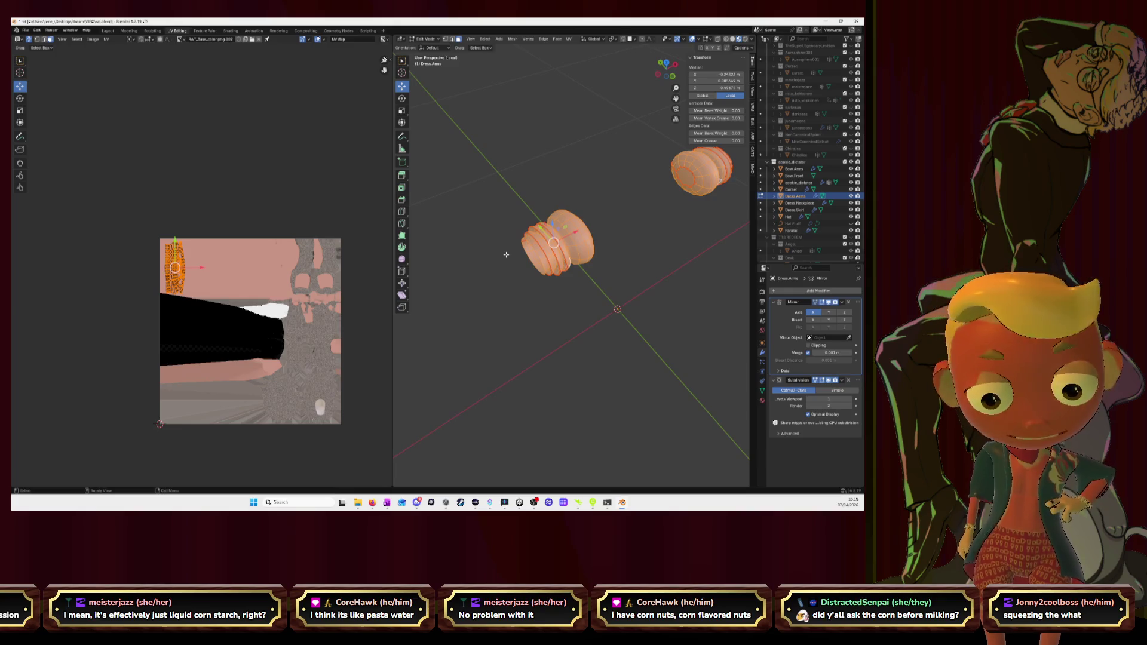
{"action": "key", "text": "KP_Divide"}
{"action": "scroll", "coordinate": [477, 142], "scroll_direction": "down", "scroll_amount": 3}
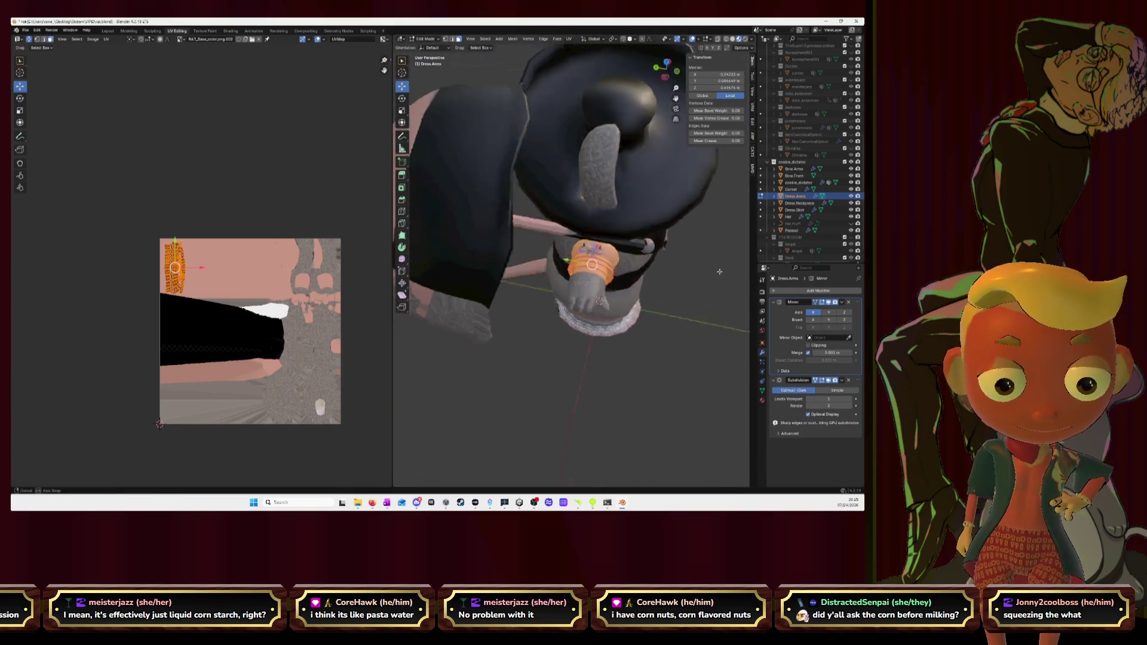
{"action": "middle_click_drag", "start_coordinate": [477, 143], "coordinate": [681, 285]}
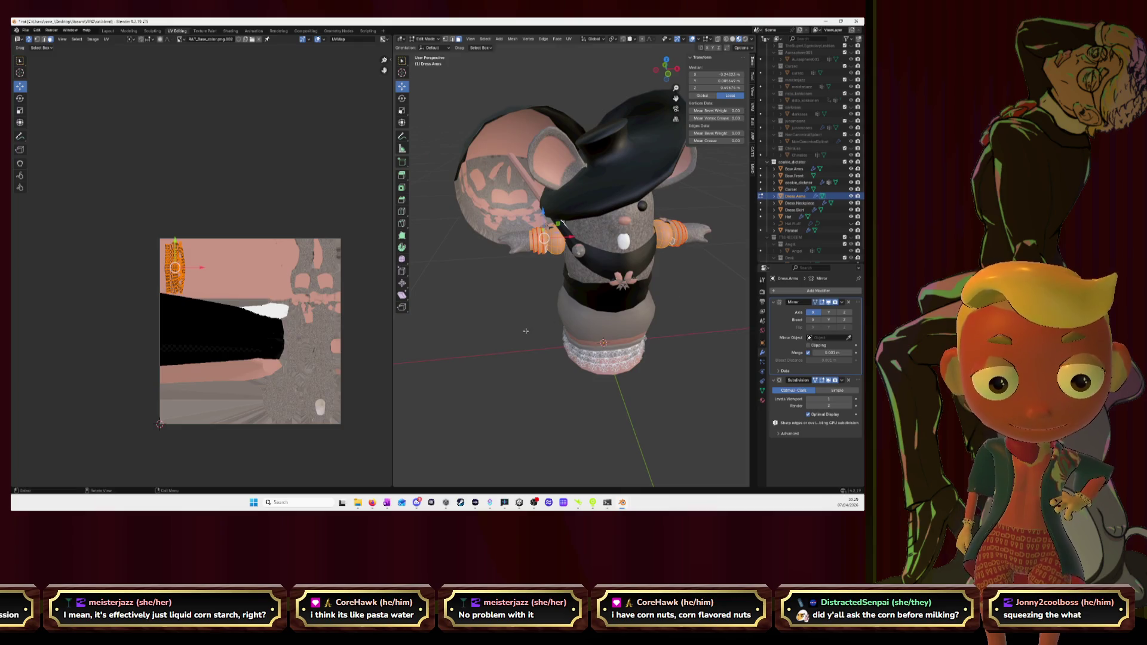
{"action": "key", "text": "Tab"}
{"action": "key", "text": "a"}
{"action": "key", "text": "Tab"}
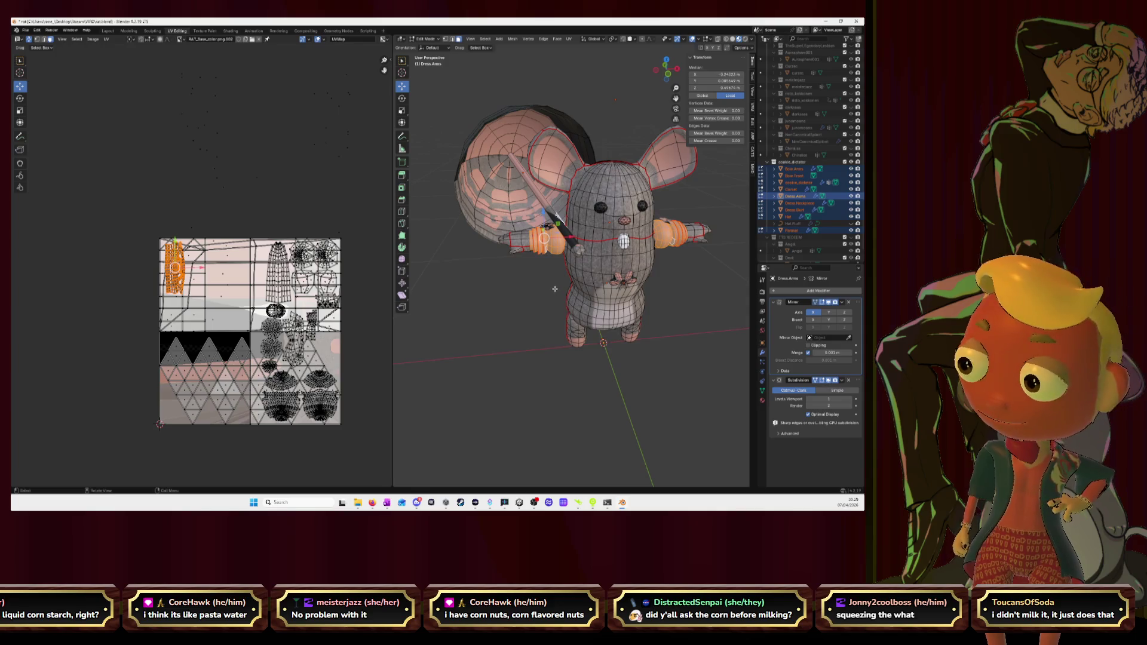
Step: Select the sphere piece via its UV island, frame it and select its whole linked mesh
{"action": "mouse_move", "coordinate": [555, 289]}
{"action": "middle_mouse_down"}
{"action": "mouse_move", "coordinate": [574, 296]}
{"action": "mouse_move", "coordinate": [500, 244]}
{"action": "mouse_move", "coordinate": [628, 234]}
{"action": "middle_mouse_up"}
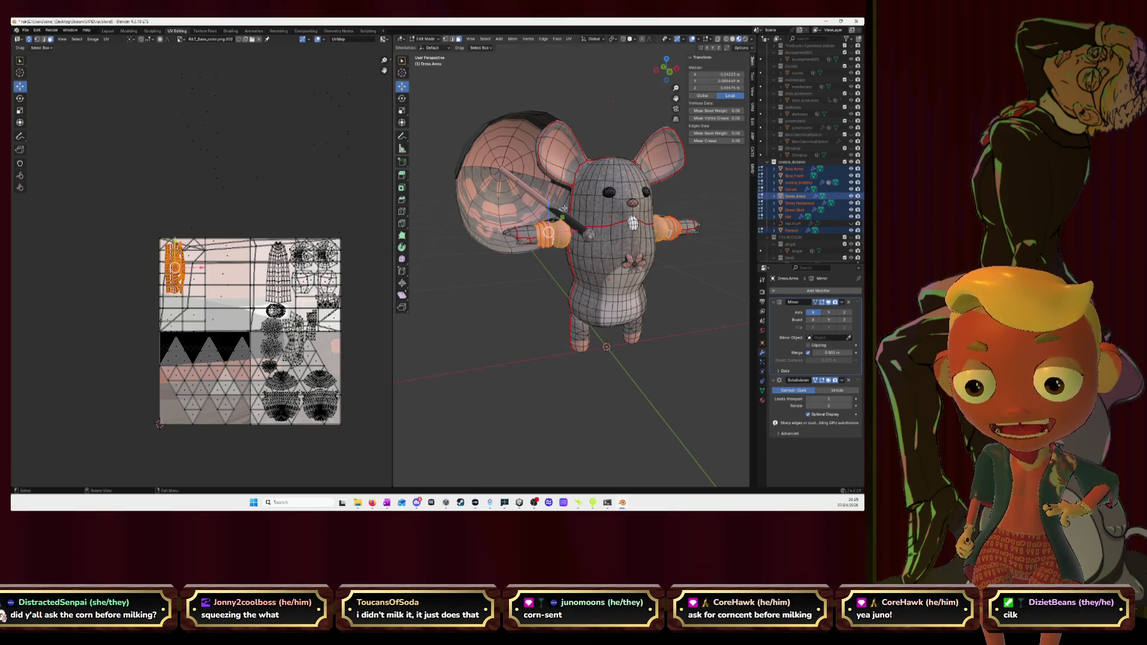
{"action": "left_click", "coordinate": [202, 377]}
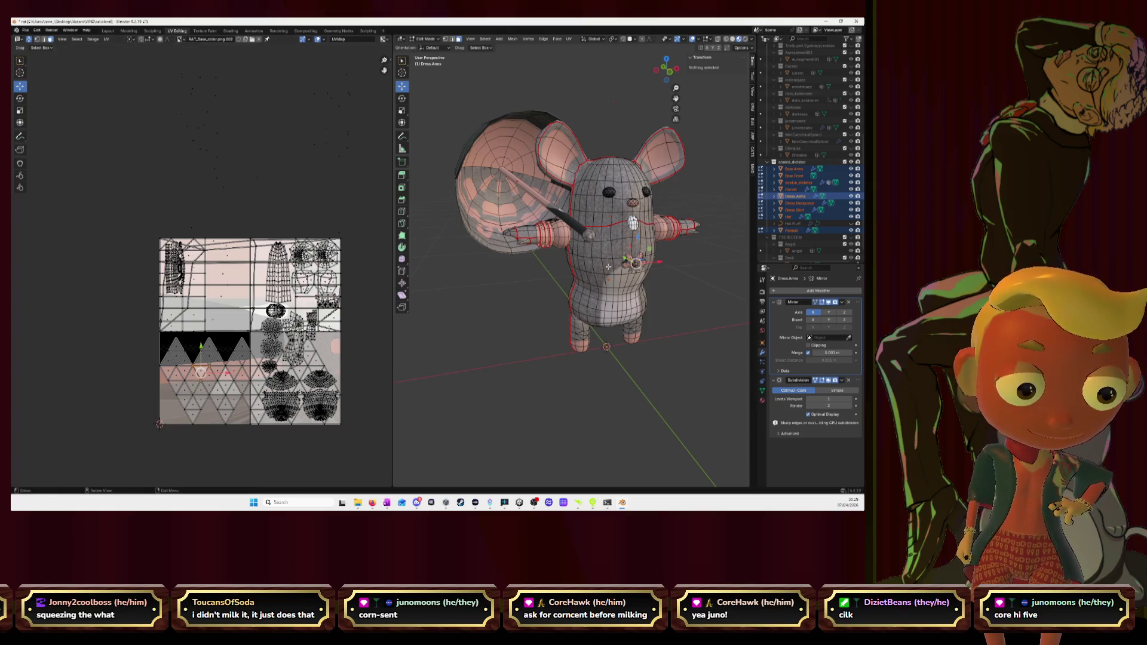
{"action": "scroll", "coordinate": [608, 266], "scroll_direction": "up", "scroll_amount": 1}
{"action": "key", "text": "KP_Decimal"}
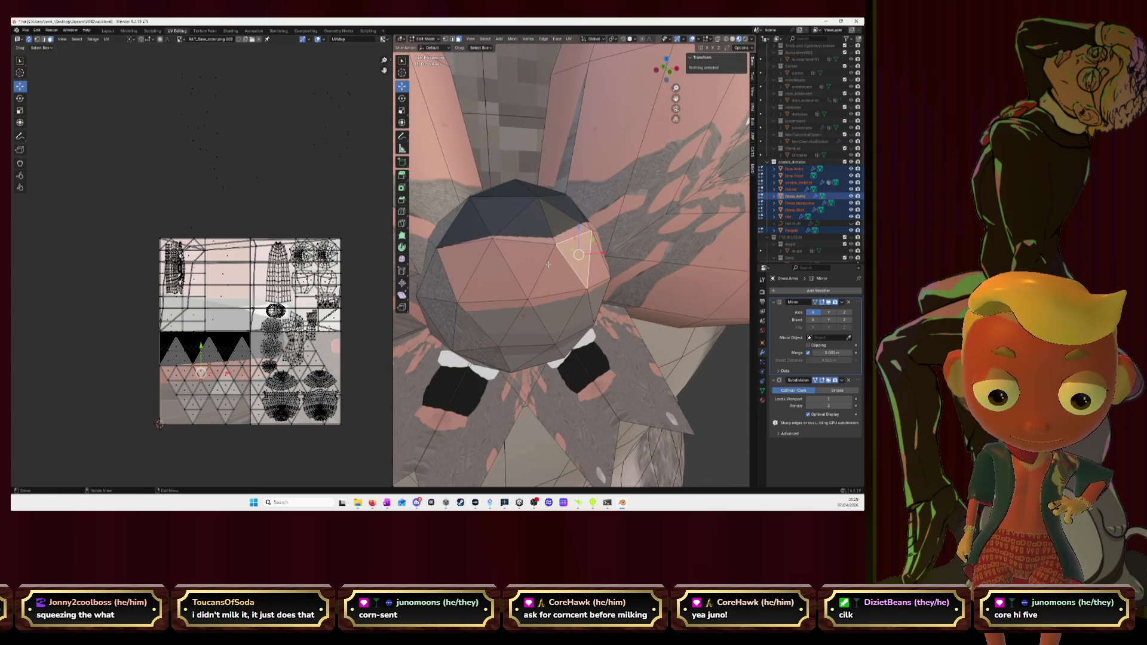
{"action": "key", "text": "l"}
{"action": "middle_click_drag", "start_coordinate": [546, 266], "coordinate": [601, 261]}
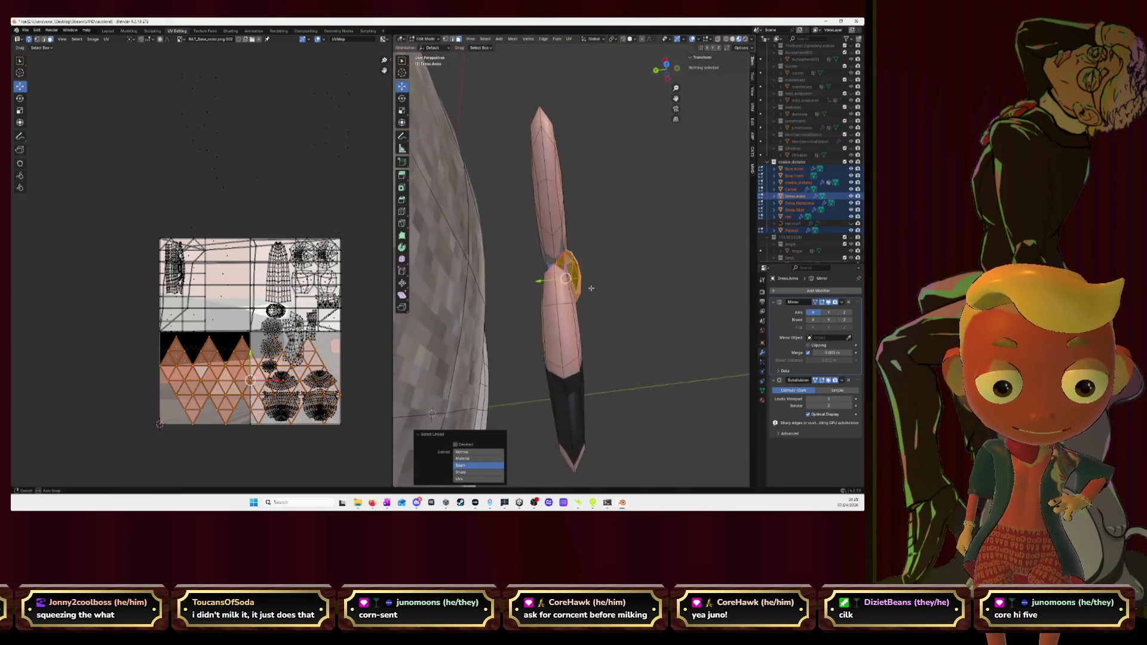
{"action": "middle_click_drag", "start_coordinate": [601, 261], "coordinate": [559, 311]}
Step: Briefly isolate the part, clear the arm selection and select a vertex on Bow.Front
{"action": "key", "text": "KP_Divide"}
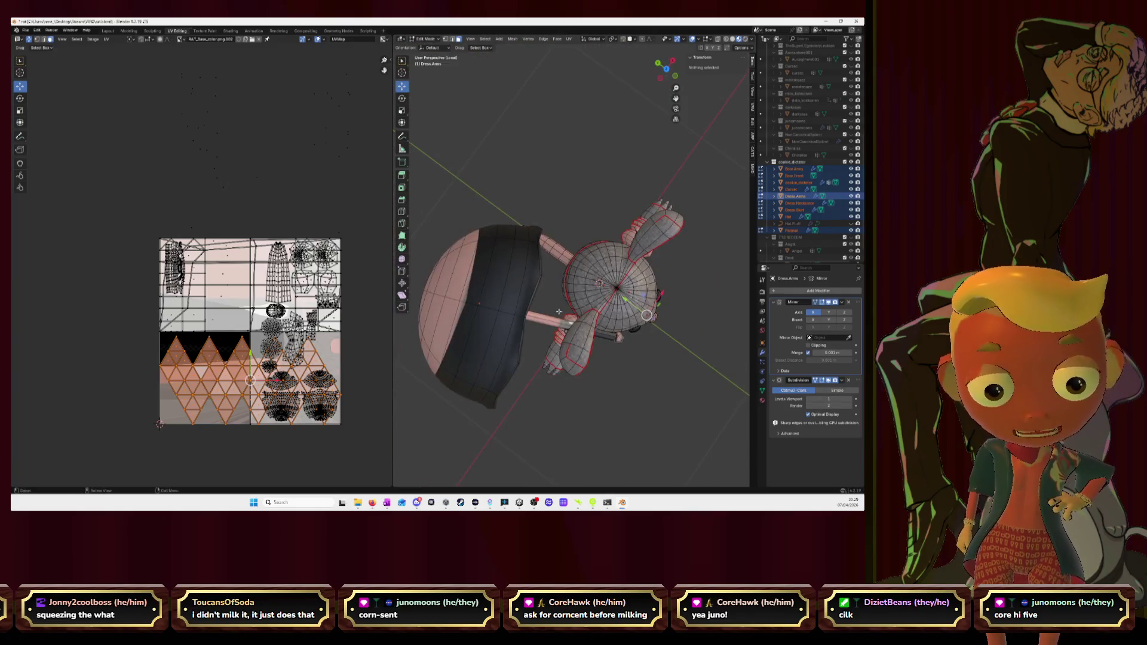
{"action": "key", "text": "KP_Divide"}
{"action": "mouse_move", "coordinate": [638, 287]}
{"action": "middle_mouse_down"}
{"action": "mouse_move", "coordinate": [495, 180]}
{"action": "mouse_move", "coordinate": [604, 258]}
{"action": "middle_mouse_up"}
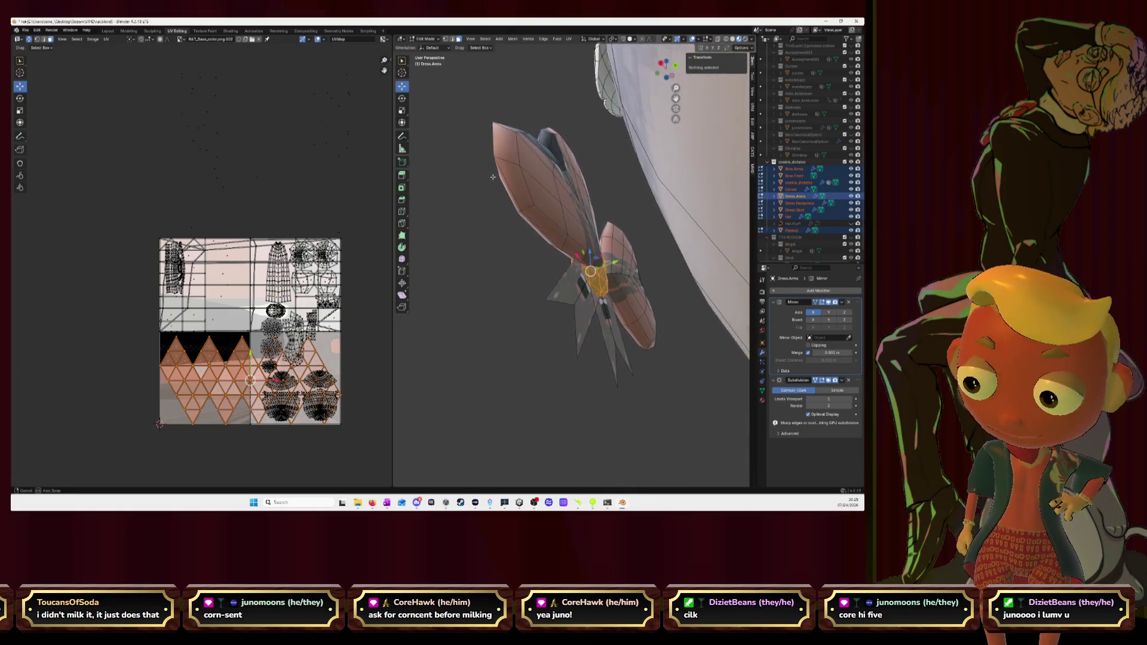
{"action": "key", "text": "alt+a"}
{"action": "left_click", "coordinate": [596, 261]}
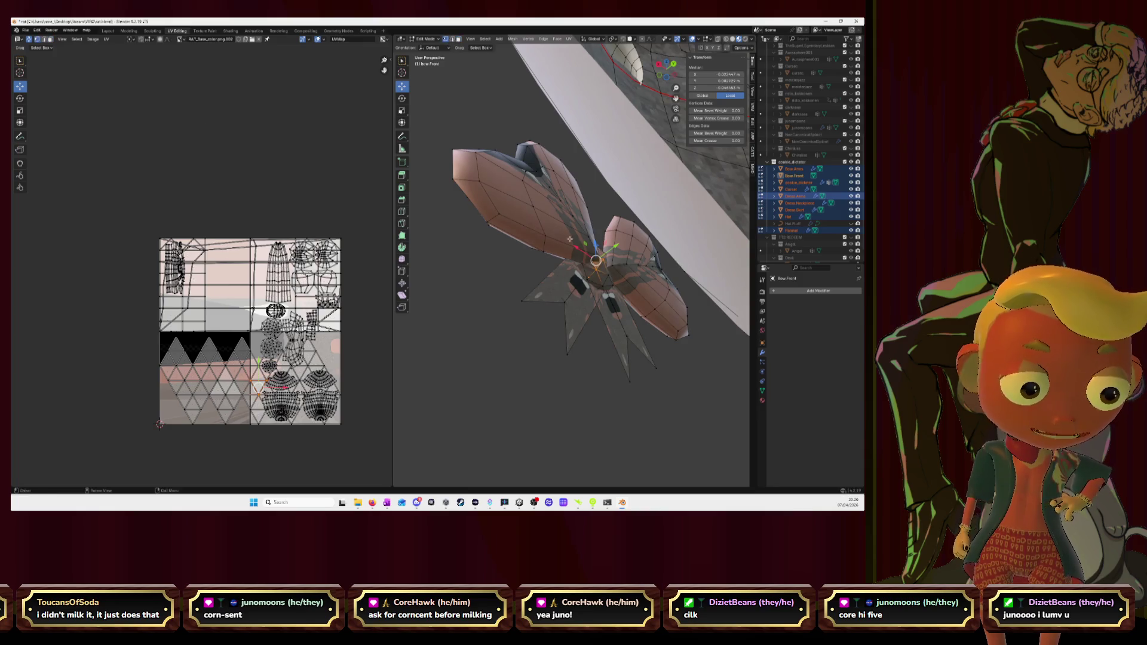
Step: Grow the selection from the bow's centre vertex and delete those faces, leaving a hole
{"action": "left_click", "coordinate": [604, 260]}
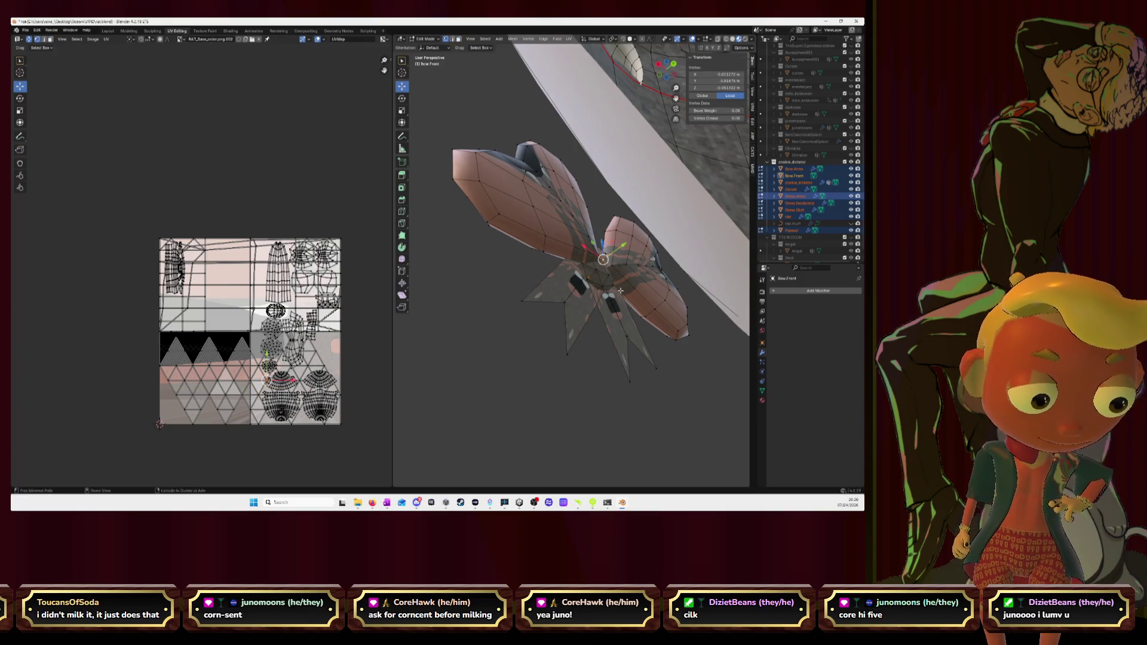
{"action": "key", "text": "ctrl+KP_Add"}
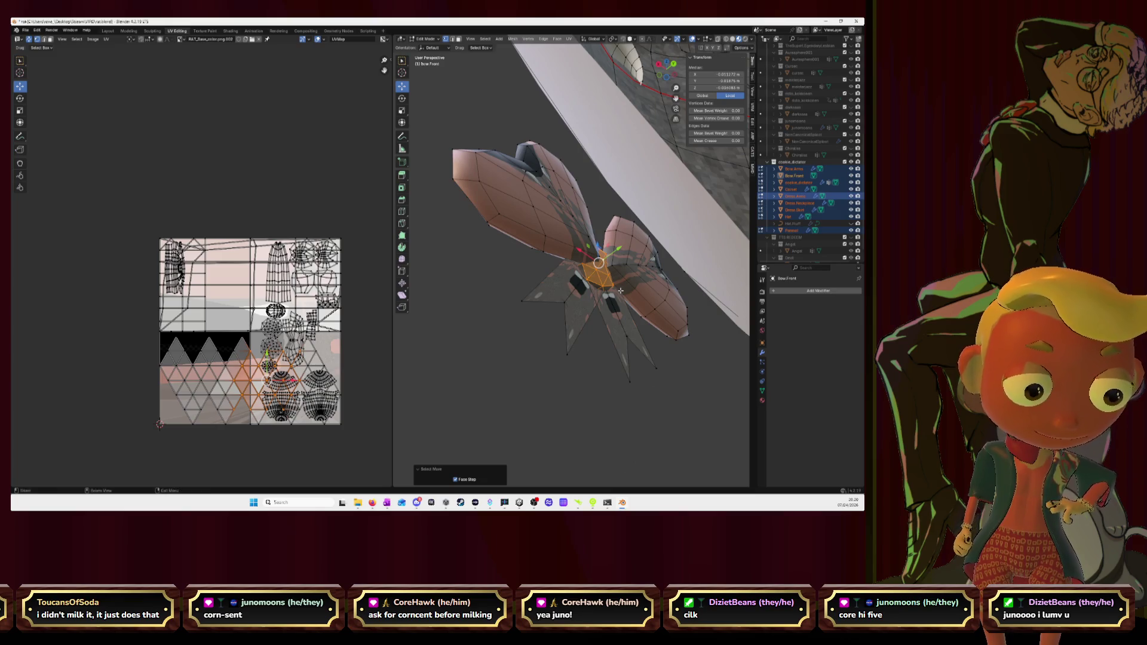
{"action": "middle_click_drag", "start_coordinate": [619, 289], "coordinate": [610, 292]}
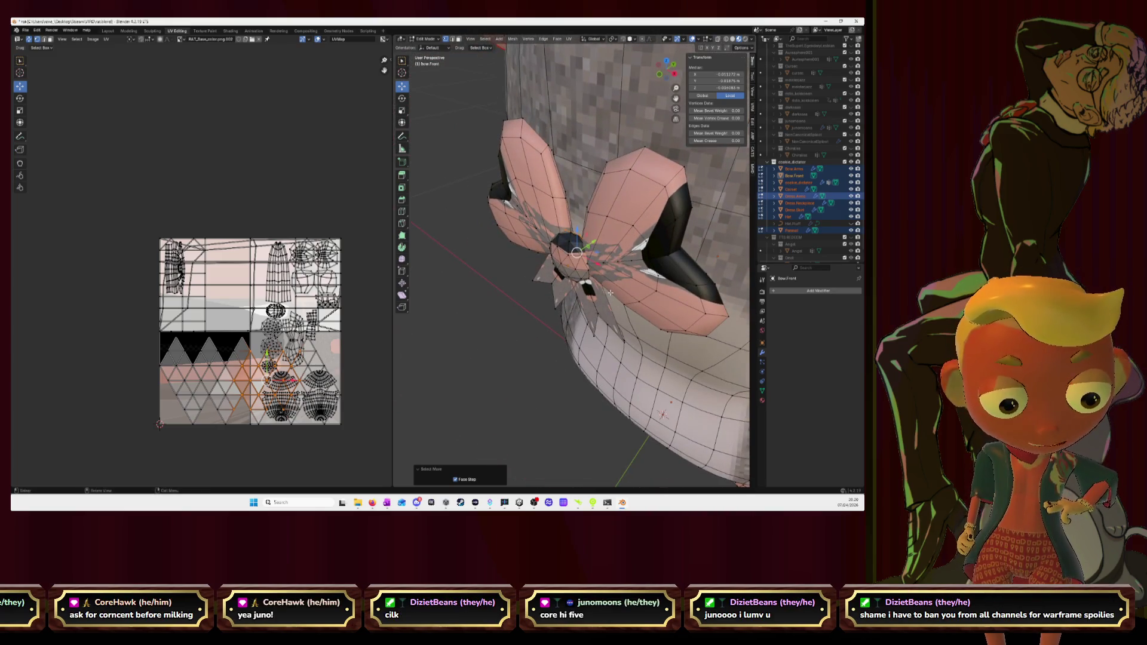
{"action": "key", "text": "x"}
{"action": "left_click", "coordinate": [611, 295]}
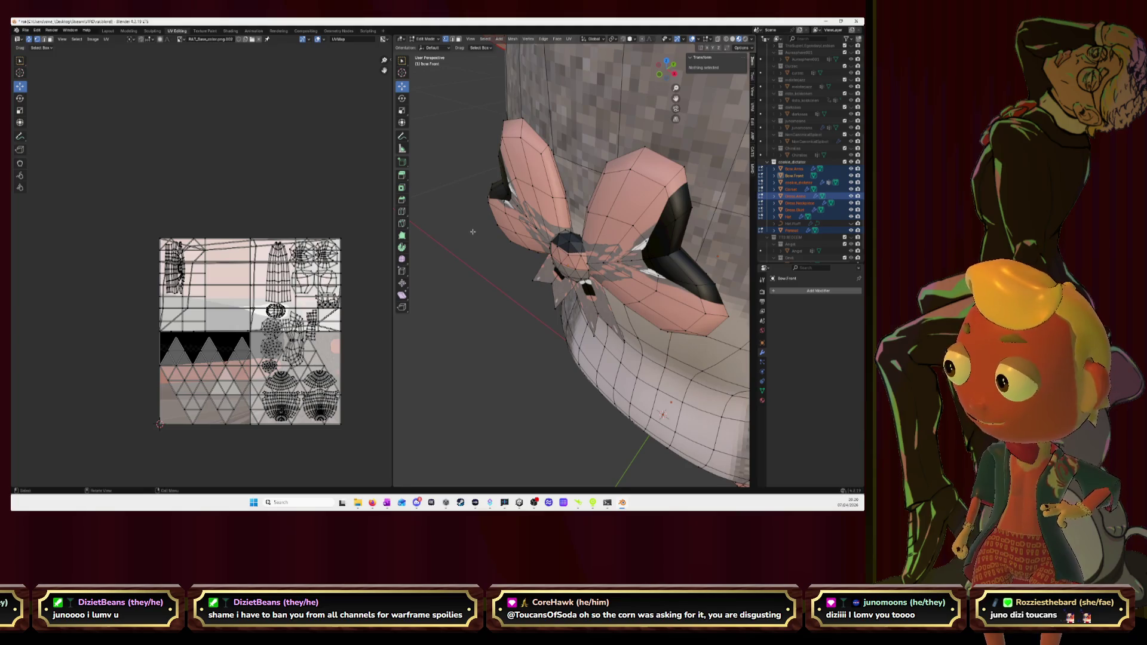
{"action": "mouse_move", "coordinate": [472, 231]}
{"action": "middle_mouse_down"}
{"action": "mouse_move", "coordinate": [547, 225]}
{"action": "mouse_move", "coordinate": [505, 218]}
{"action": "mouse_move", "coordinate": [538, 218]}
{"action": "middle_mouse_up"}
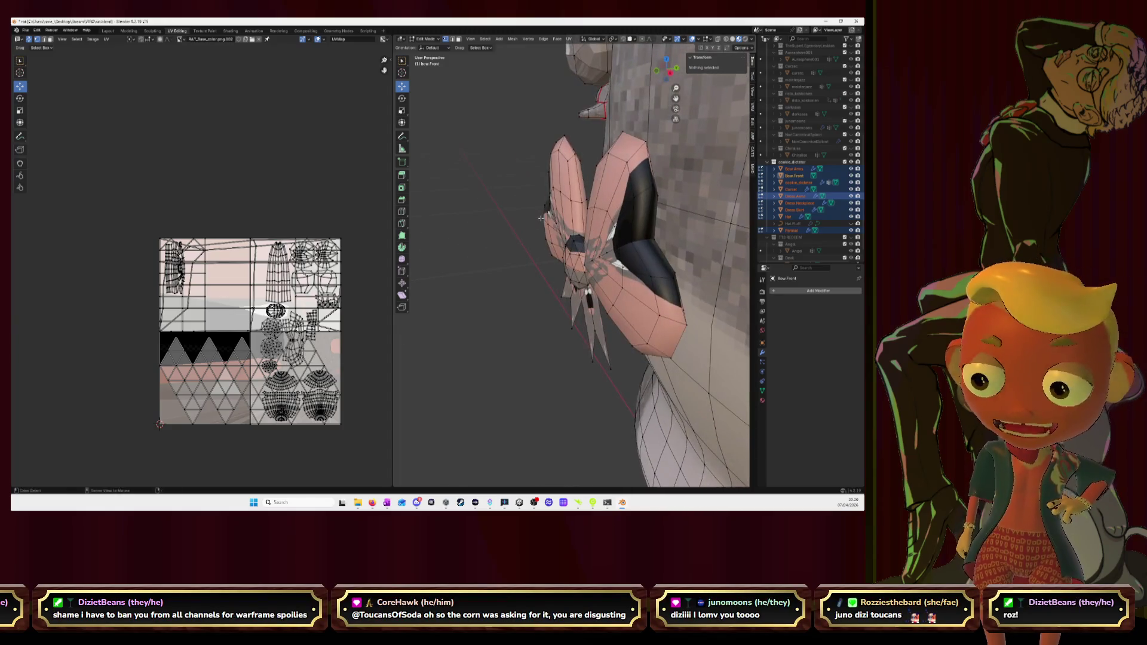
{"action": "key", "text": "alt+Tab"}
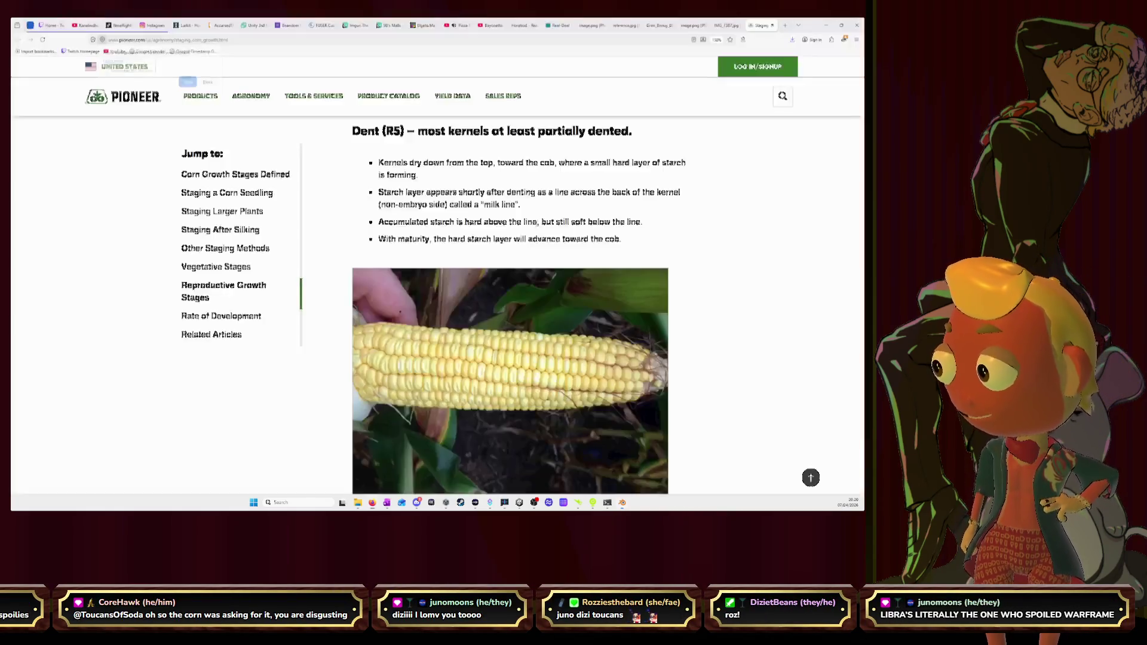
Step: Skip YouTube to the next Pizza Tower OST video and return to the bow in Blender
{"action": "left_click", "coordinate": [458, 26]}
{"action": "mouse_move", "coordinate": [56, 448]}
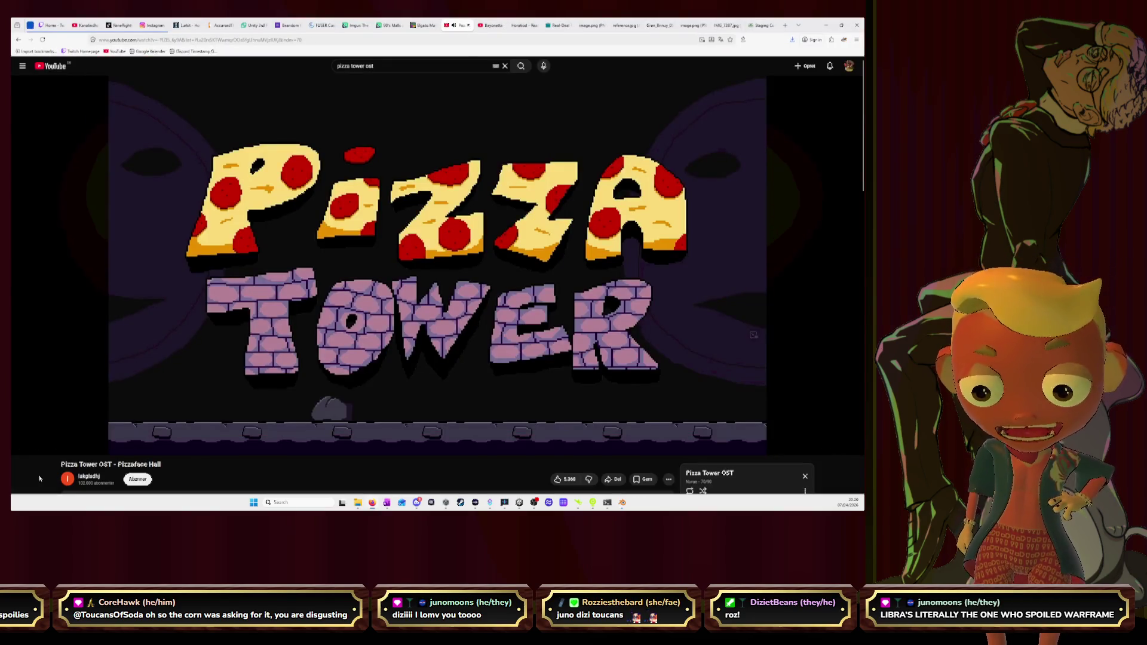
{"action": "left_click", "coordinate": [54, 445]}
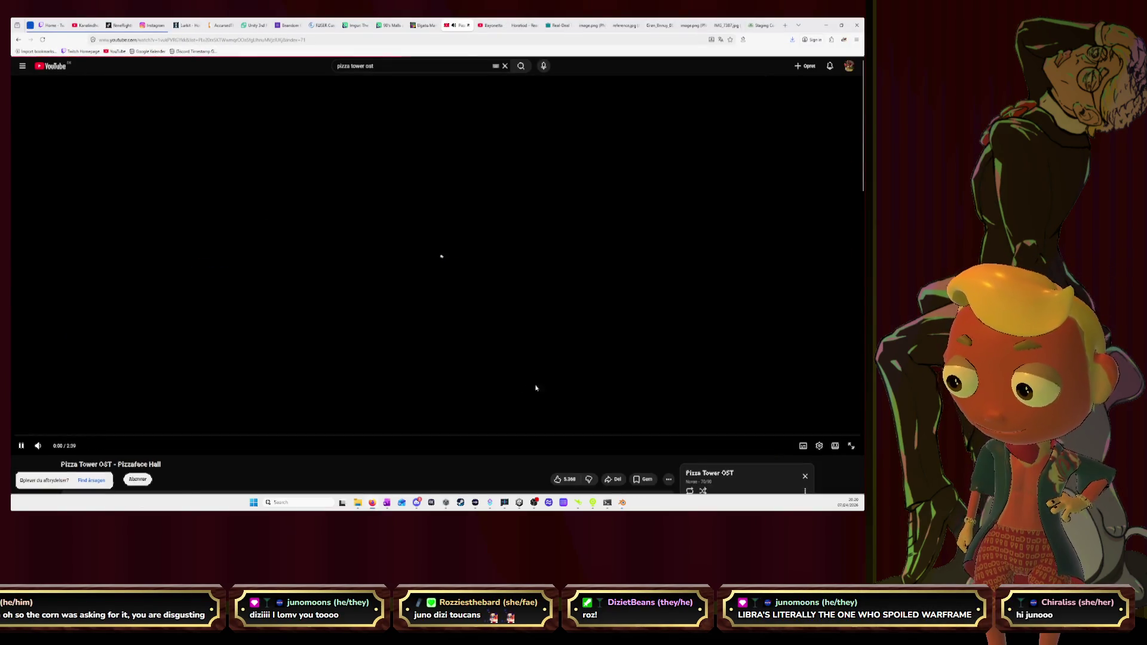
{"action": "left_click", "coordinate": [830, 25]}
{"action": "mouse_move", "coordinate": [633, 240]}
{"action": "middle_mouse_down"}
{"action": "mouse_move", "coordinate": [685, 236]}
{"action": "mouse_move", "coordinate": [665, 205]}
{"action": "mouse_move", "coordinate": [658, 212]}
{"action": "middle_mouse_up"}
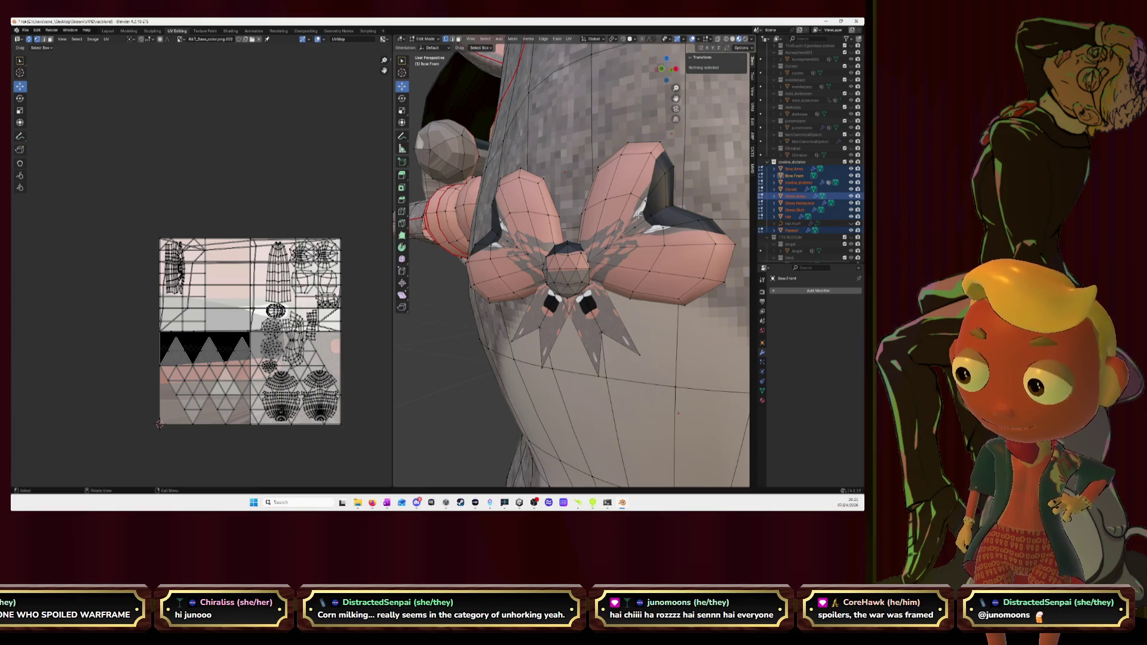
Step: Select the whole linked front bow mesh, then narrow to one vertical loop seen from the side
{"action": "mouse_move", "coordinate": [665, 216]}
{"action": "middle_mouse_down"}
{"action": "mouse_move", "coordinate": [599, 216]}
{"action": "mouse_move", "coordinate": [687, 219]}
{"action": "mouse_move", "coordinate": [675, 214]}
{"action": "middle_mouse_up"}
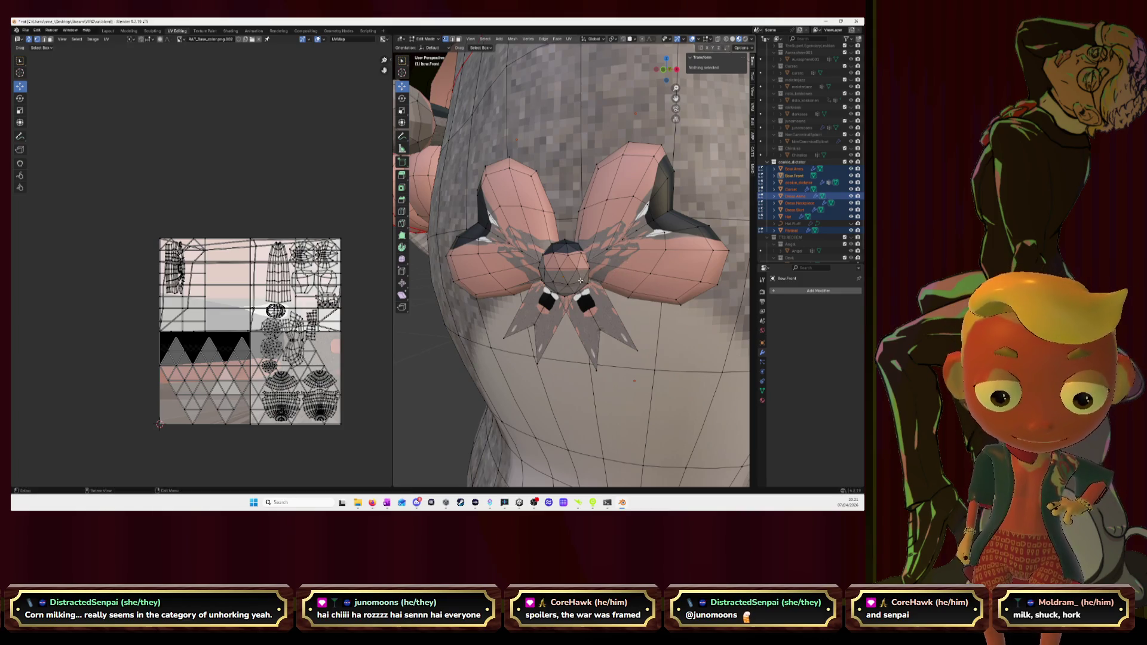
{"action": "key", "text": "l"}
{"action": "key", "text": "l"}
{"action": "key", "text": "l"}
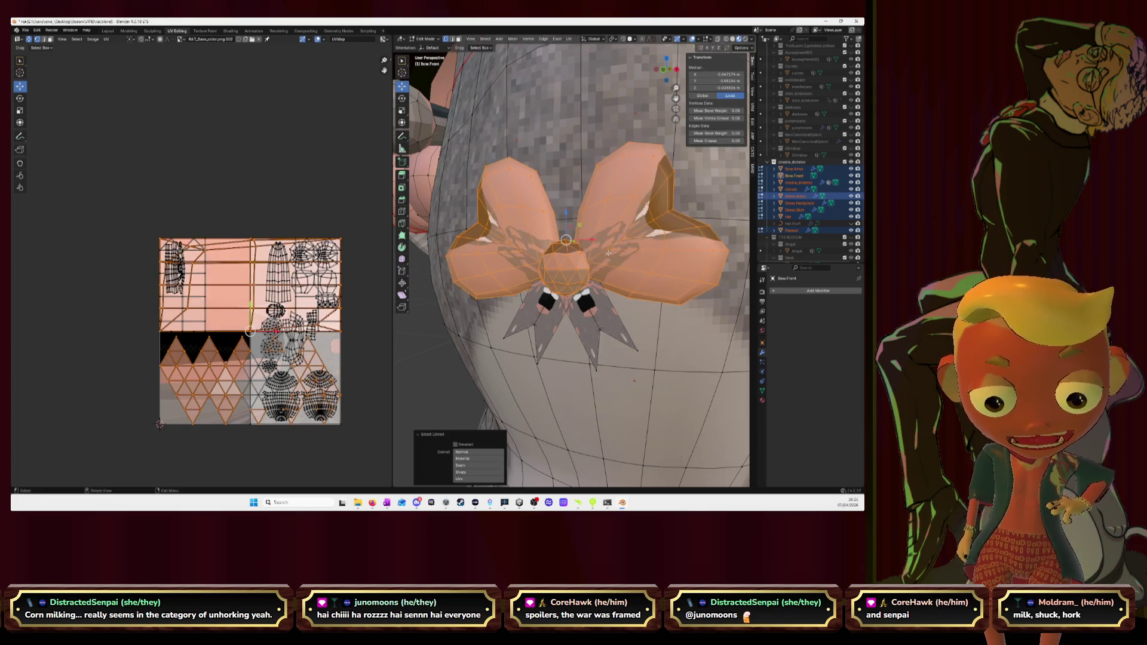
{"action": "key", "text": "l"}
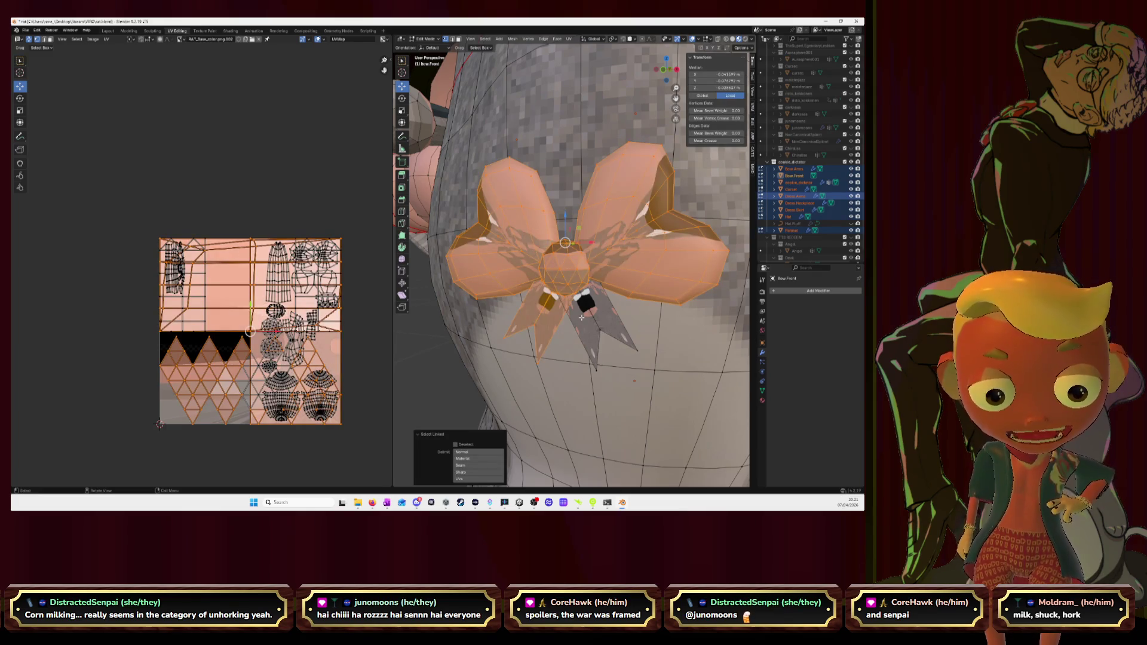
{"action": "mouse_move", "coordinate": [605, 301]}
{"action": "middle_mouse_down"}
{"action": "mouse_move", "coordinate": [549, 106]}
{"action": "mouse_move", "coordinate": [609, 221]}
{"action": "middle_mouse_up"}
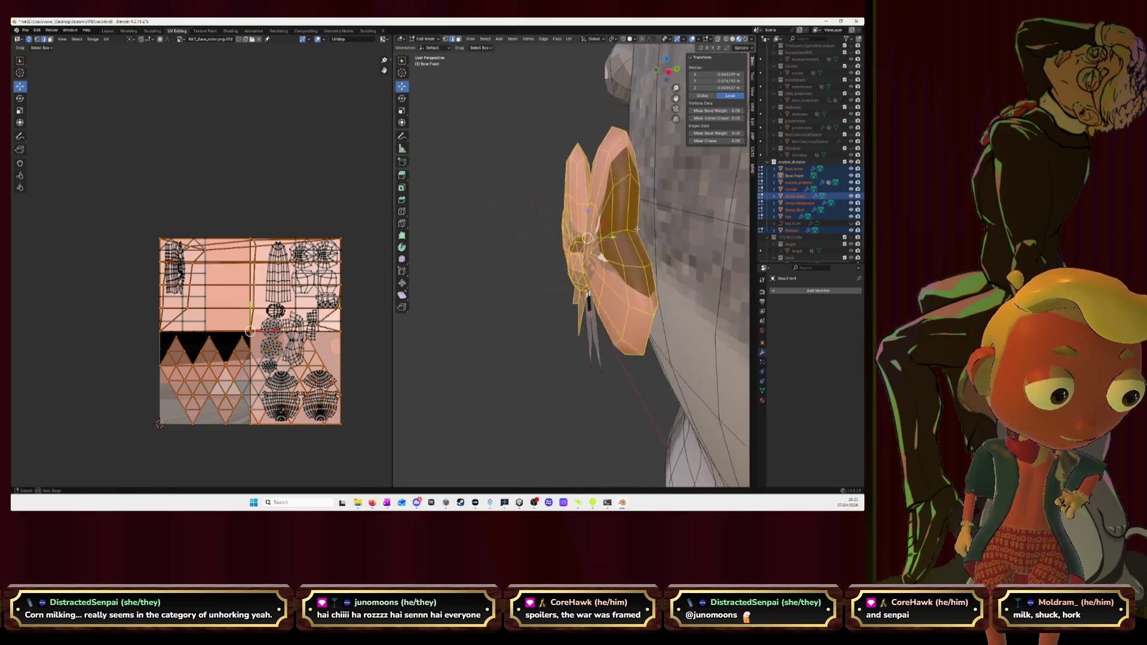
{"action": "left_click", "coordinate": [607, 217], "text": "alt"}
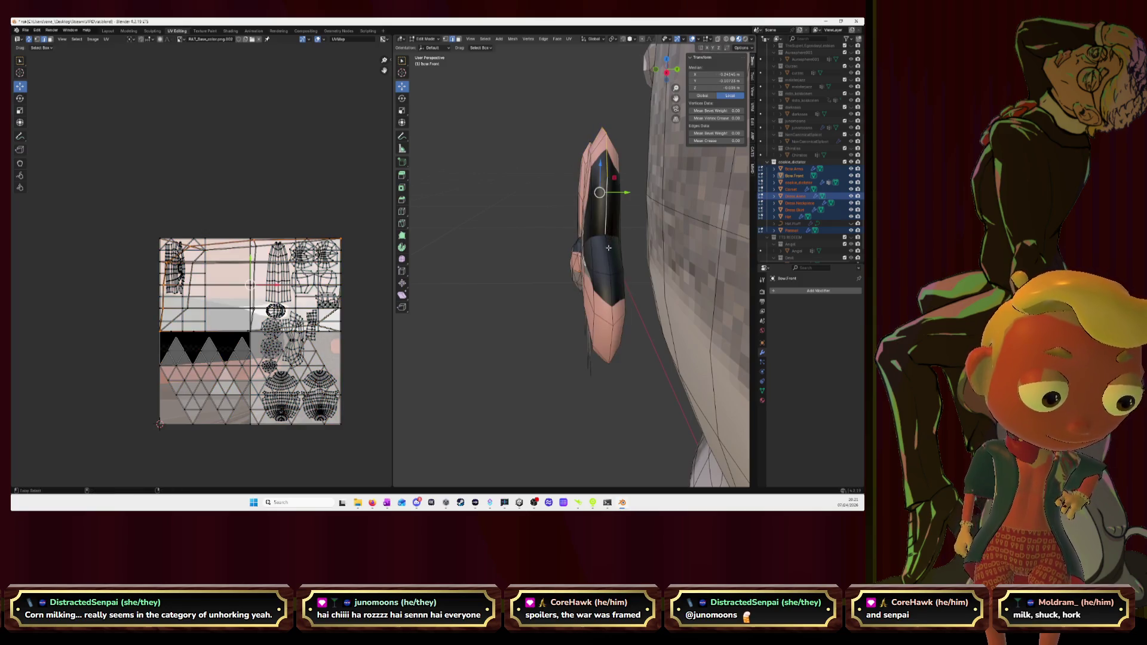